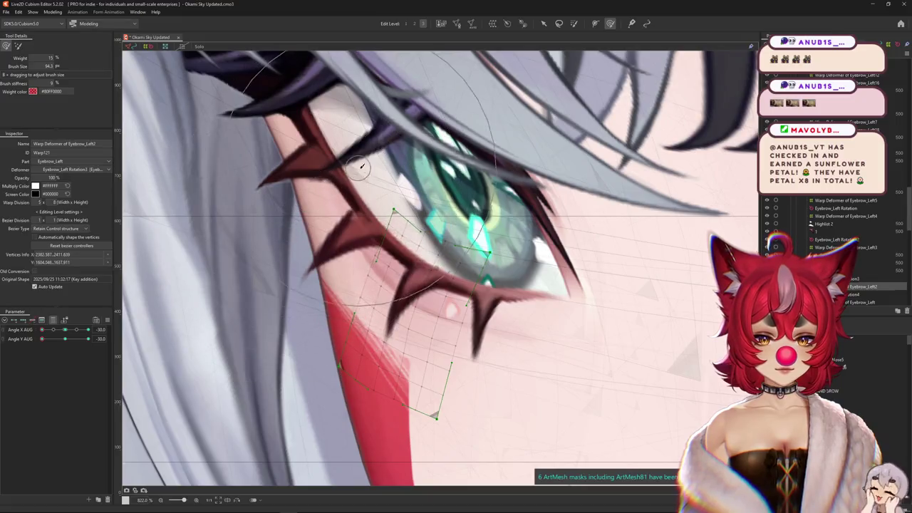
Preview the left eye's lashes with the warp grid hidden, then select Warp Deformer of Eyebrow_Left3
scroll(418, 295, "down", 2)
mouse_move(418, 295)
left_mouse_down()
mouse_move(339, 426)
mouse_move(341, 339)
left_mouse_up()
key("ctrl+h")
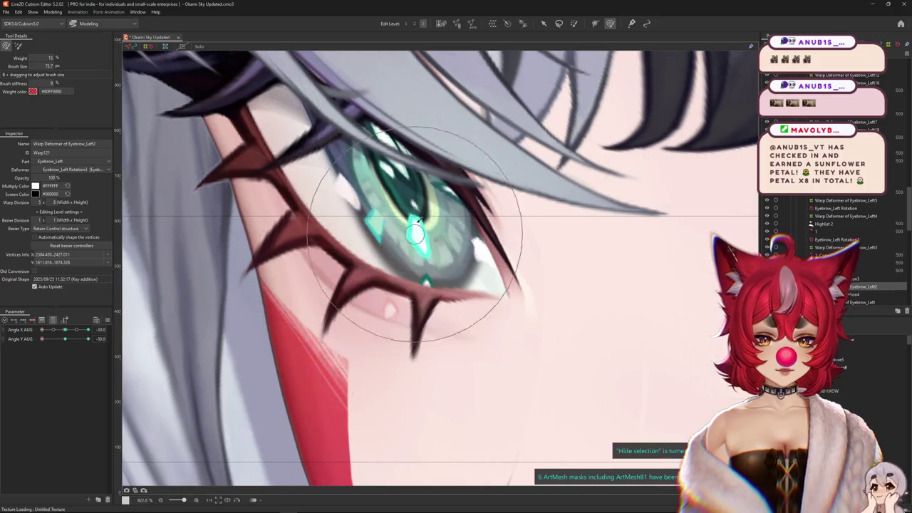
left_click_drag(422, 298, 515, 366)
right_click(393, 285)
left_click(393, 285)
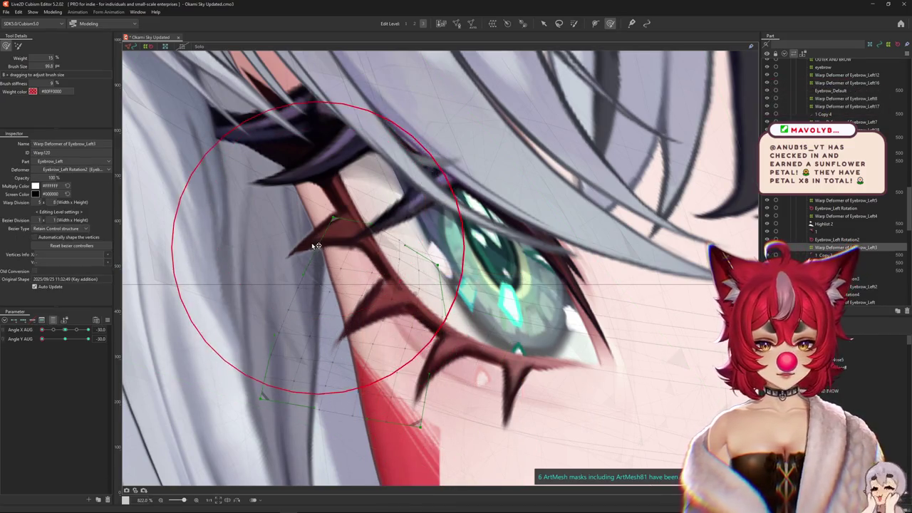
Brush the Eyebrow_Left3 warp grid up-left to reshape the lower lash spike
left_click_drag(337, 212, 356, 213)
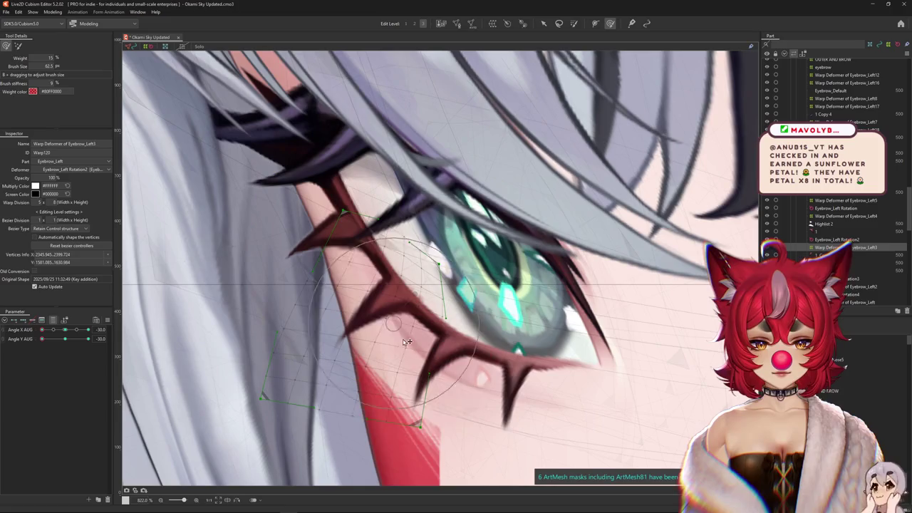
mouse_move(405, 351)
left_mouse_down()
mouse_move(337, 218)
mouse_move(449, 226)
left_mouse_up()
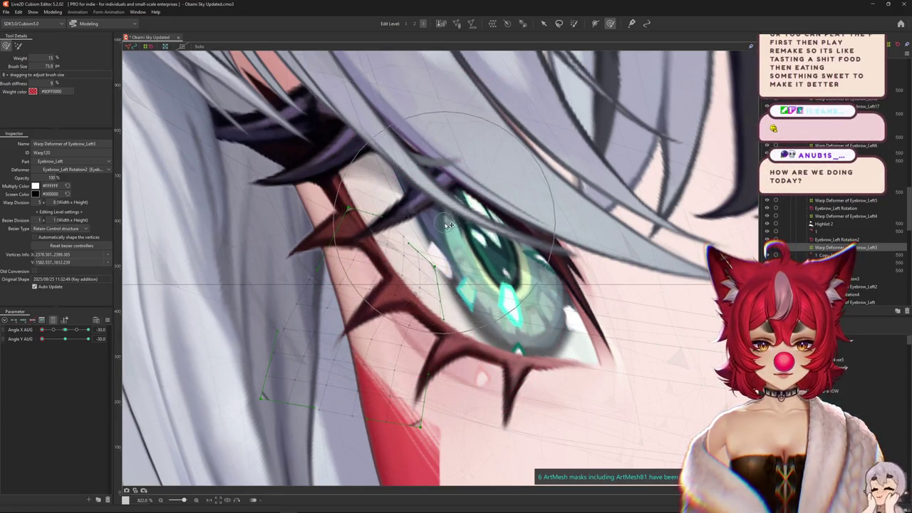
scroll(425, 291, "down", 3)
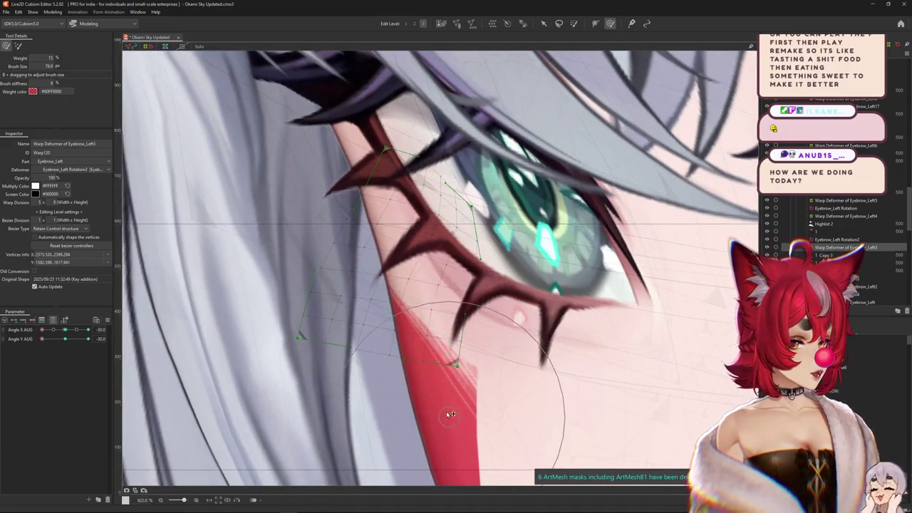
mouse_move(421, 388)
left_mouse_down()
mouse_move(326, 390)
mouse_move(232, 274)
left_mouse_up()
left_click_drag(307, 225, 303, 220)
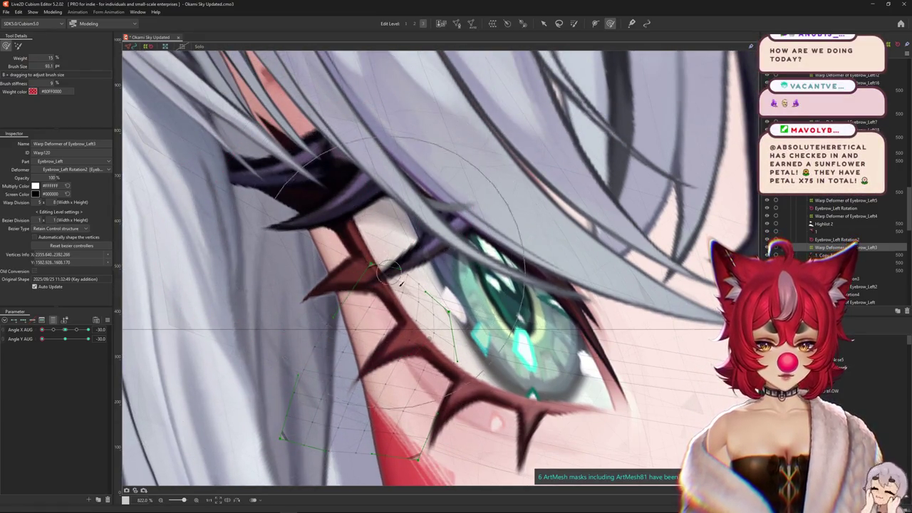
left_click_drag(394, 273, 426, 248)
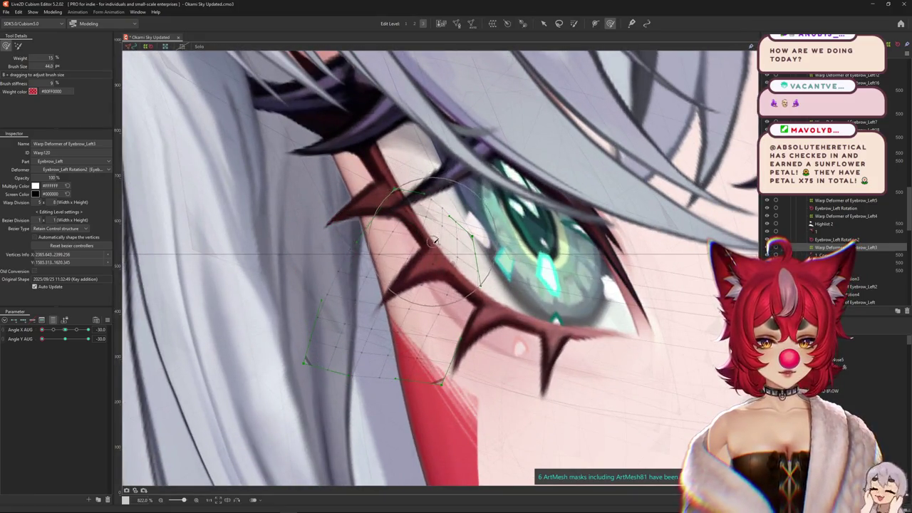
Refine the lower-left of the Eyebrow_Left3 warp with a smaller brush and preview the lashes
left_click_drag(345, 382, 338, 406)
left_click_drag(333, 354, 373, 282)
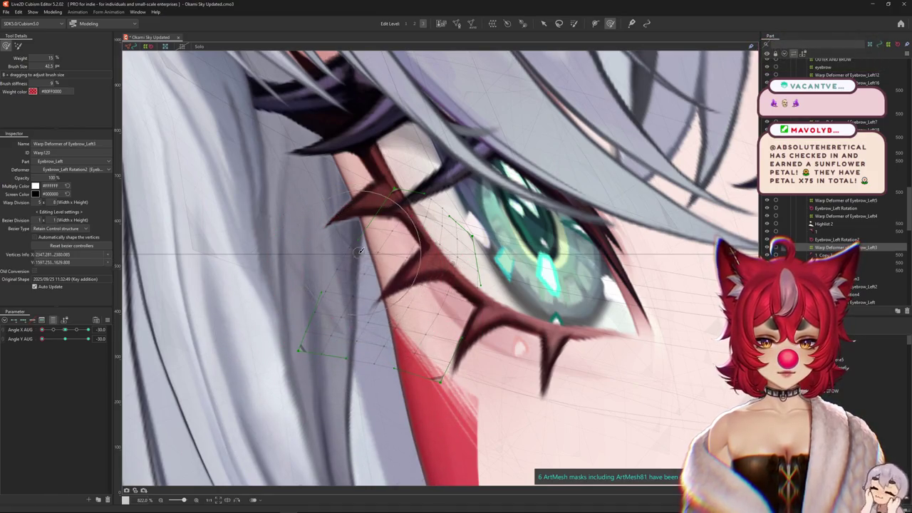
left_click_drag(360, 251, 357, 350)
left_click_drag(271, 281, 327, 255)
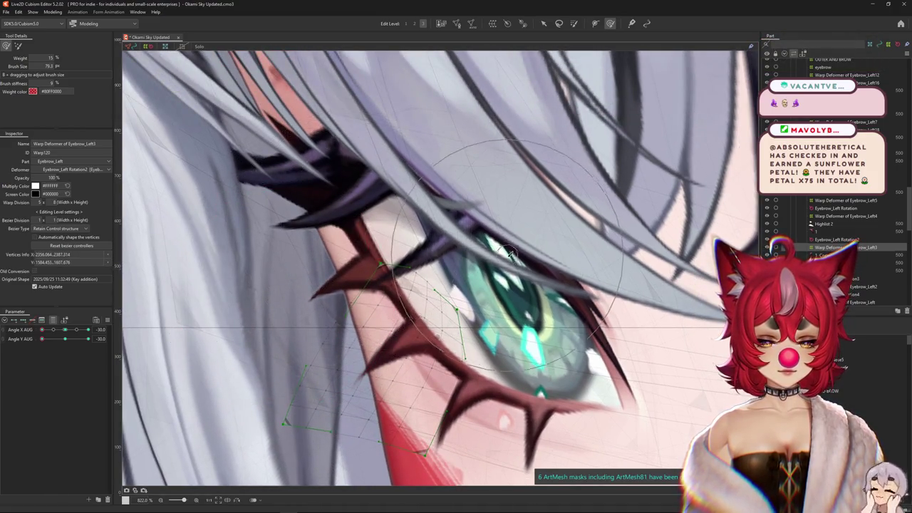
key("ctrl+h")
mouse_move(491, 289)
left_mouse_down()
mouse_move(469, 273)
mouse_move(476, 294)
left_mouse_up()
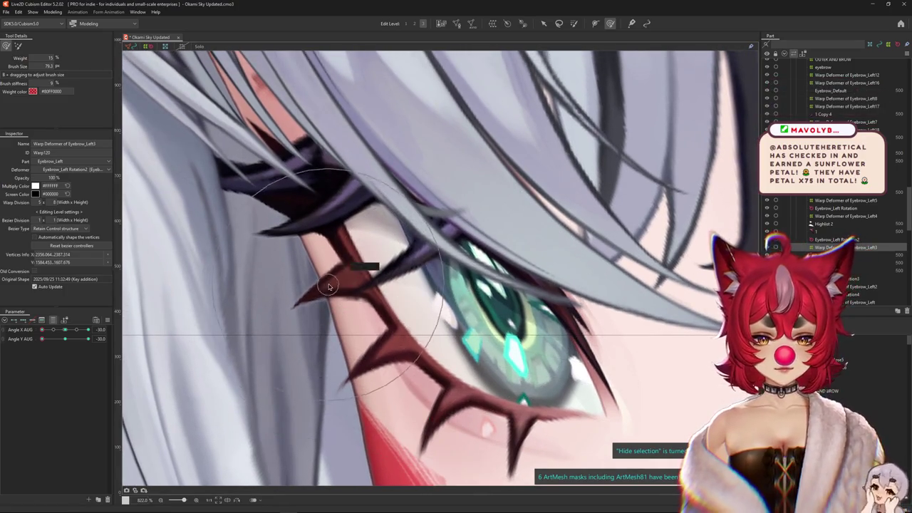
right_click(336, 282)
Brush the Warp Deformer of Eyebrow_Left4 so the lash spikes hug the eye, and set Angle Y AUG to 0
left_click(365, 294)
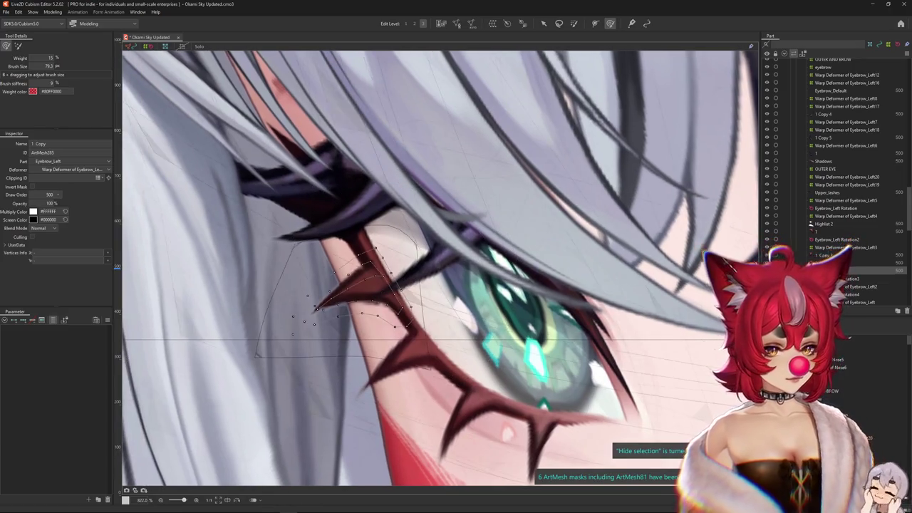
left_click(846, 216)
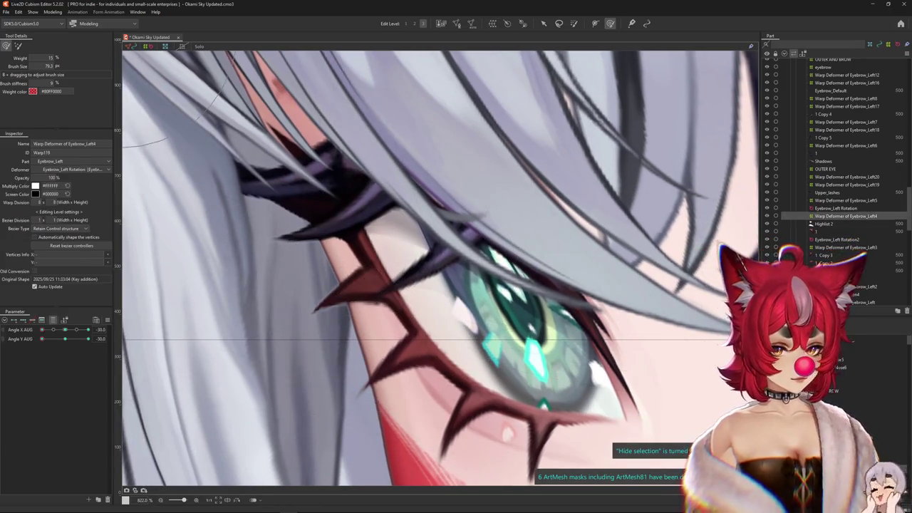
left_click_drag(417, 142, 431, 204)
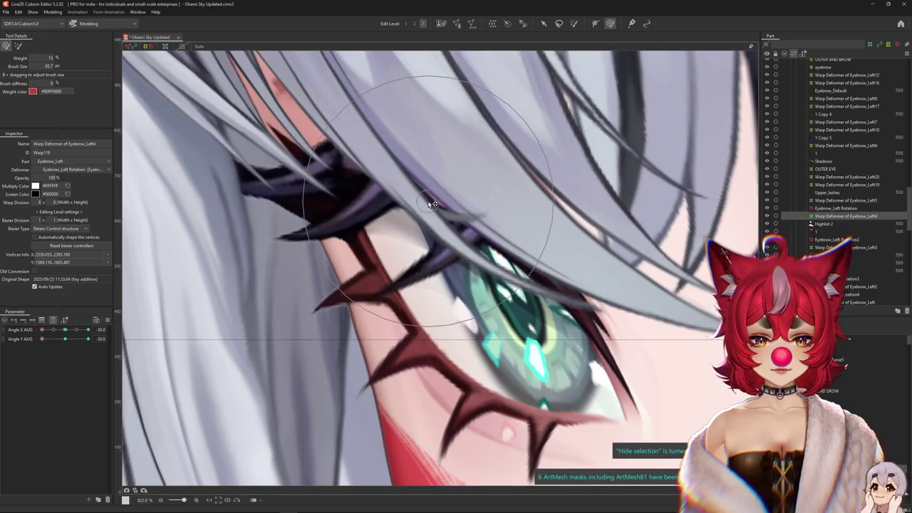
left_click_drag(371, 188, 292, 352)
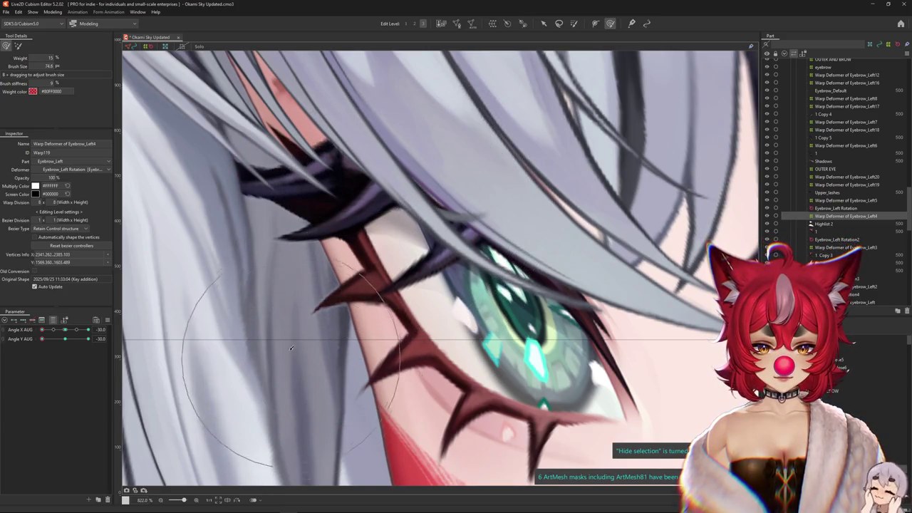
scroll(299, 364, "down", 5)
left_click_drag(43, 339, 65, 339)
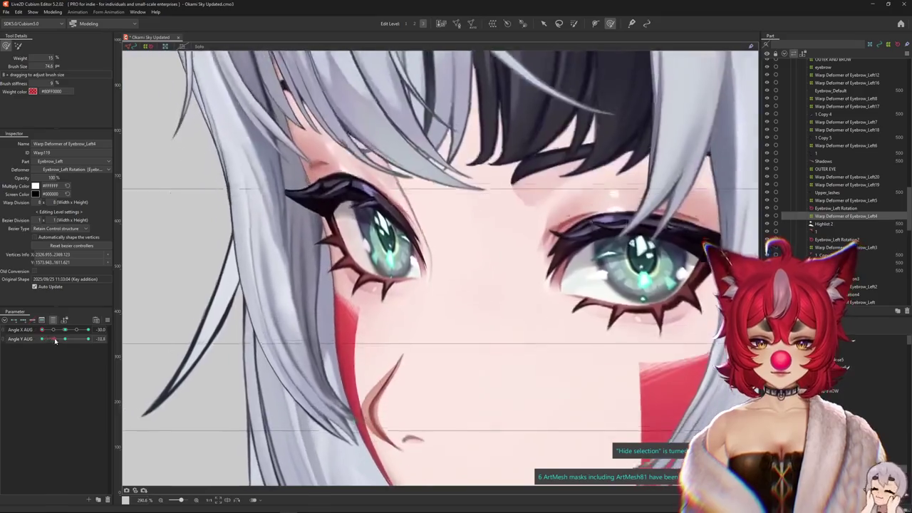
Mirror the canvas horizontally and zoom in on the outer eye corner, previewing the spikes
scroll(357, 119, "up", 3)
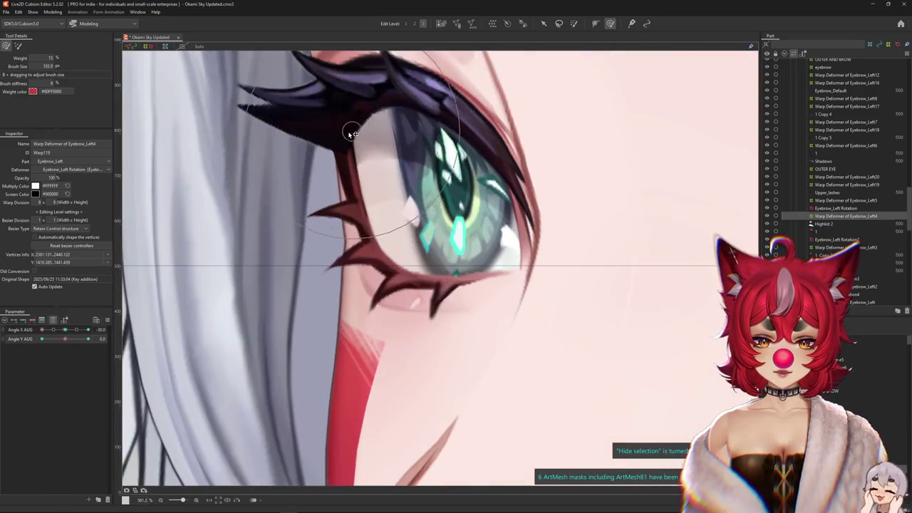
left_click_drag(260, 160, 271, 245)
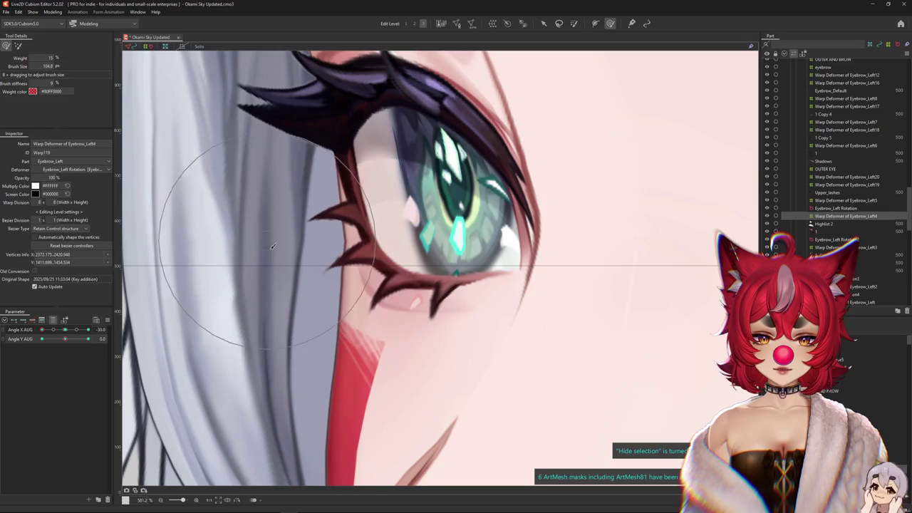
left_click(237, 501)
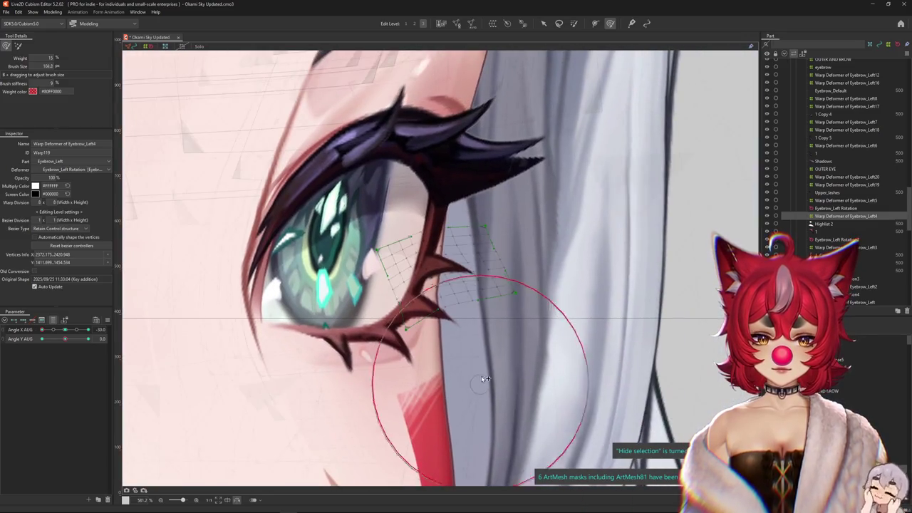
left_click_drag(473, 318, 480, 227)
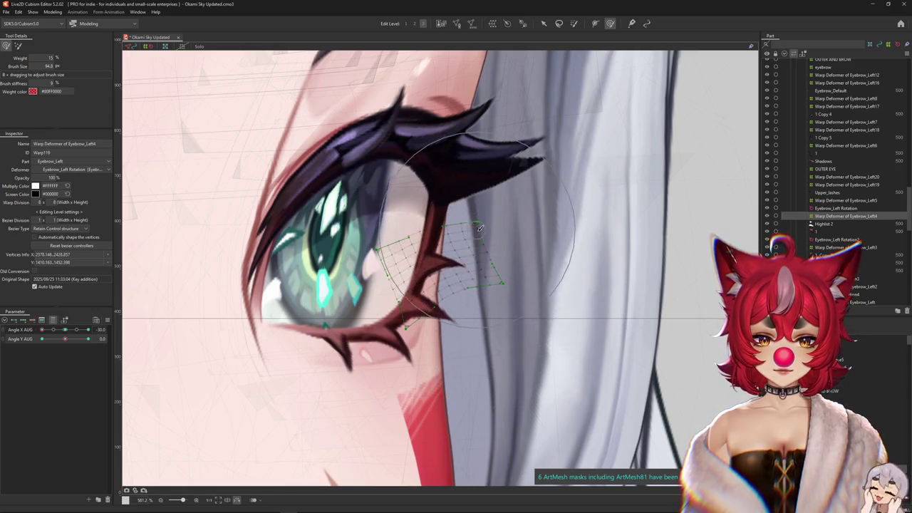
key("ctrl+h")
scroll(455, 223, "up", 2)
left_click_drag(449, 228, 439, 298)
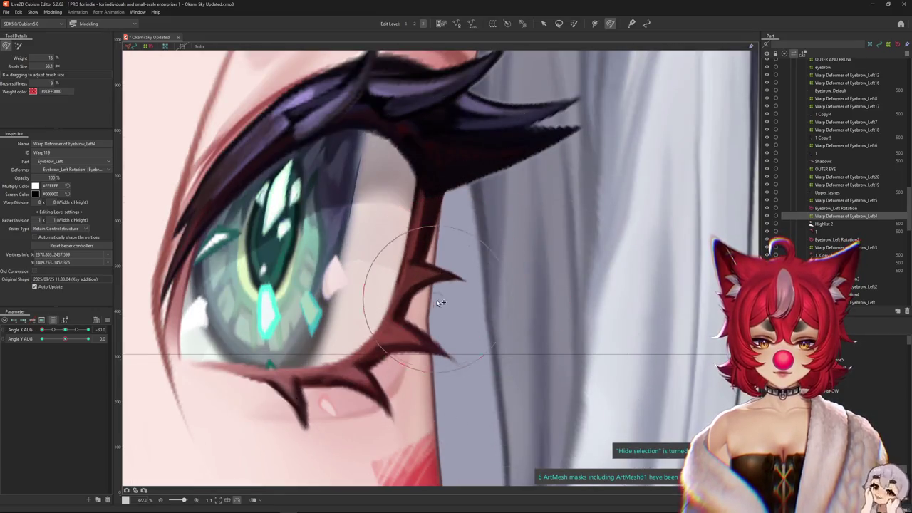
Brush the Eyebrow_Left4 warp grid around the outer lower-lash spikes, checking with the grid hidden
left_click_drag(511, 328, 522, 299)
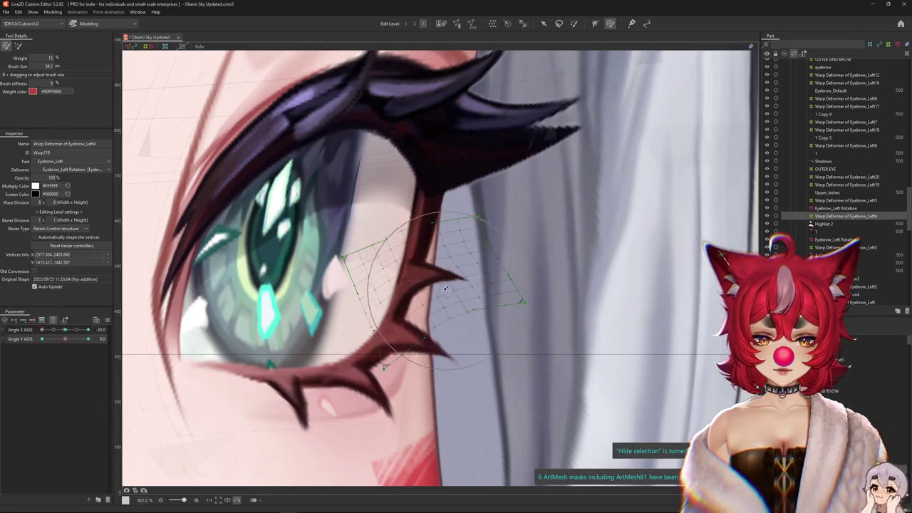
left_click_drag(449, 287, 457, 279)
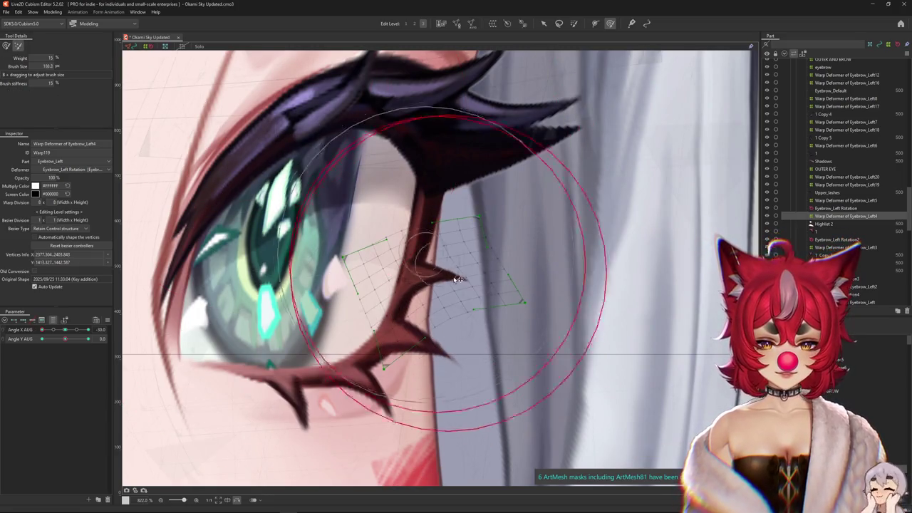
scroll(430, 258, "up", 1)
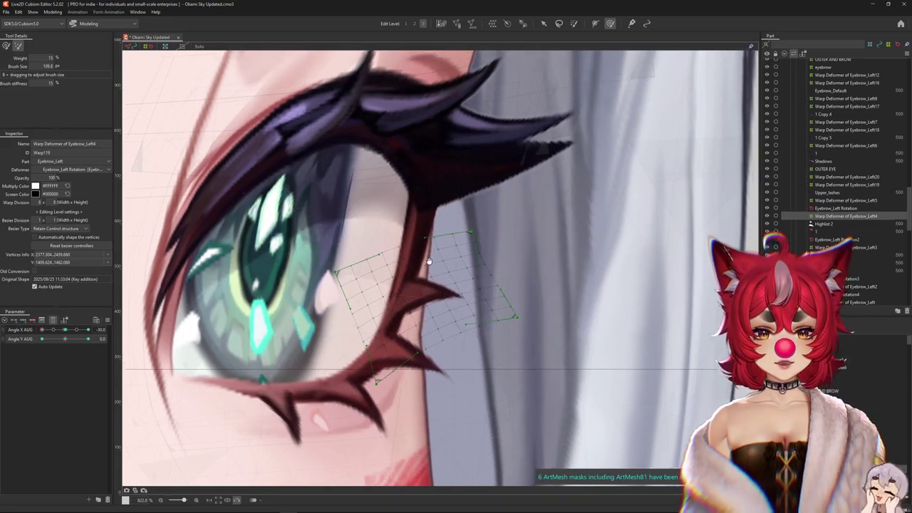
left_click_drag(407, 143, 149, 137)
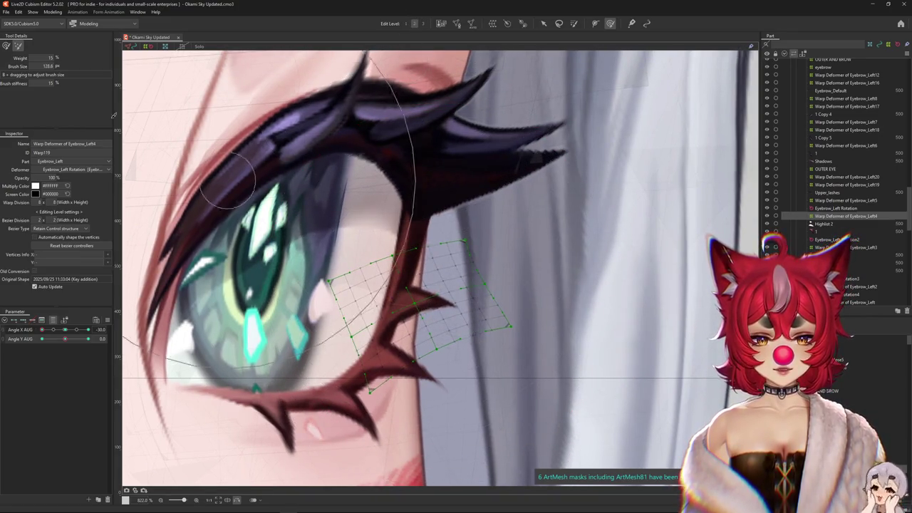
key("ctrl+h")
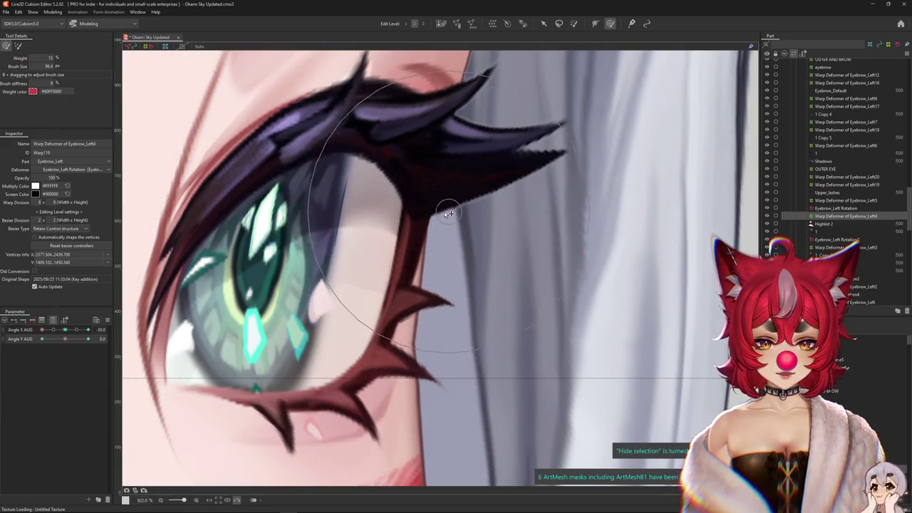
mouse_move(453, 214)
left_mouse_down()
mouse_move(520, 343)
mouse_move(538, 311)
left_mouse_up()
Touch up the Eyebrow_Left4 warp with another deform tool, then return to the soft brush and check
left_click_drag(512, 279, 535, 271)
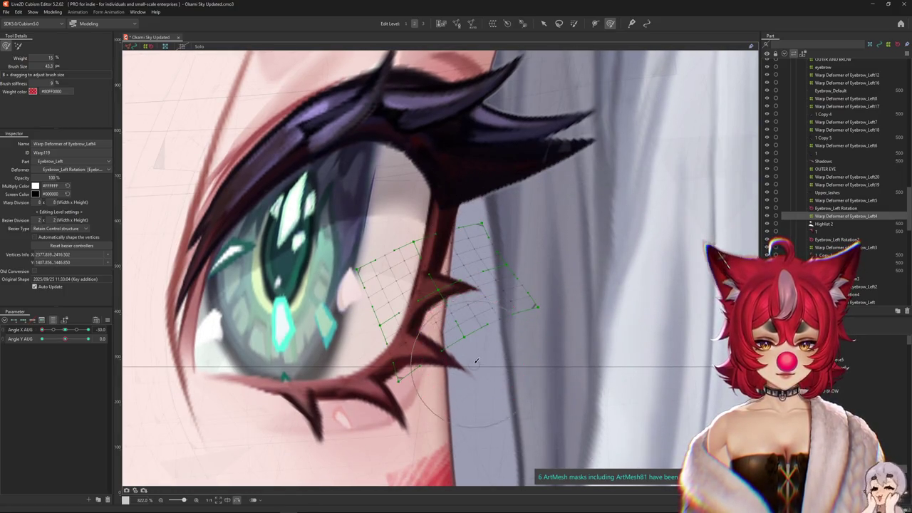
mouse_move(467, 344)
left_mouse_down()
mouse_move(457, 328)
mouse_move(444, 333)
mouse_move(520, 319)
mouse_move(513, 285)
left_mouse_up()
key("w")
left_click_drag(452, 217, 464, 211)
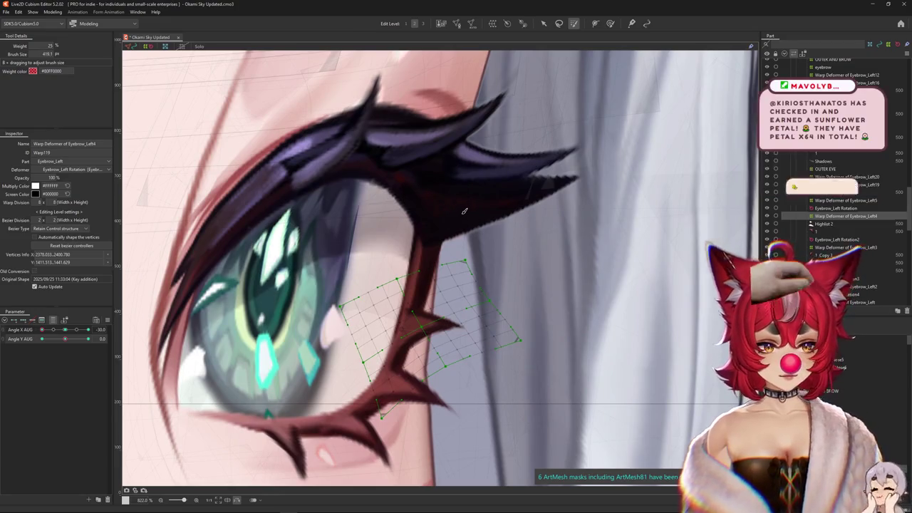
left_click(610, 23)
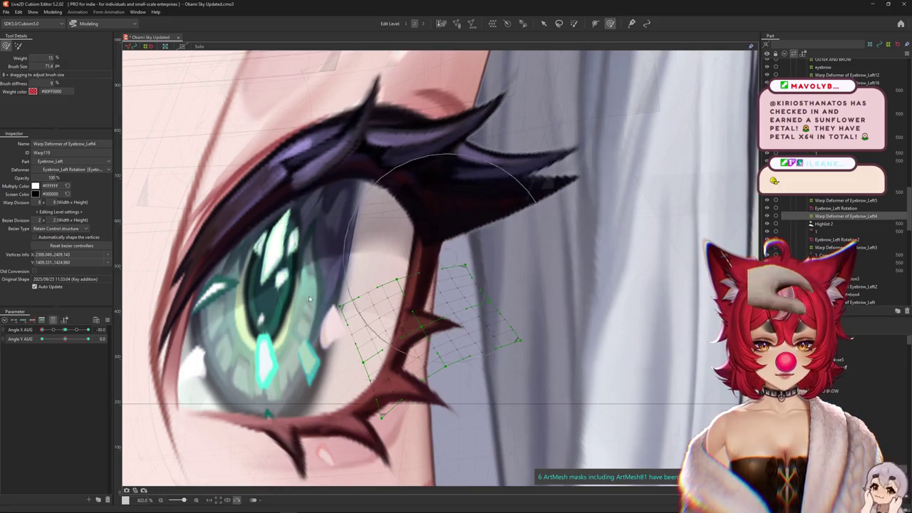
key("ctrl+h")
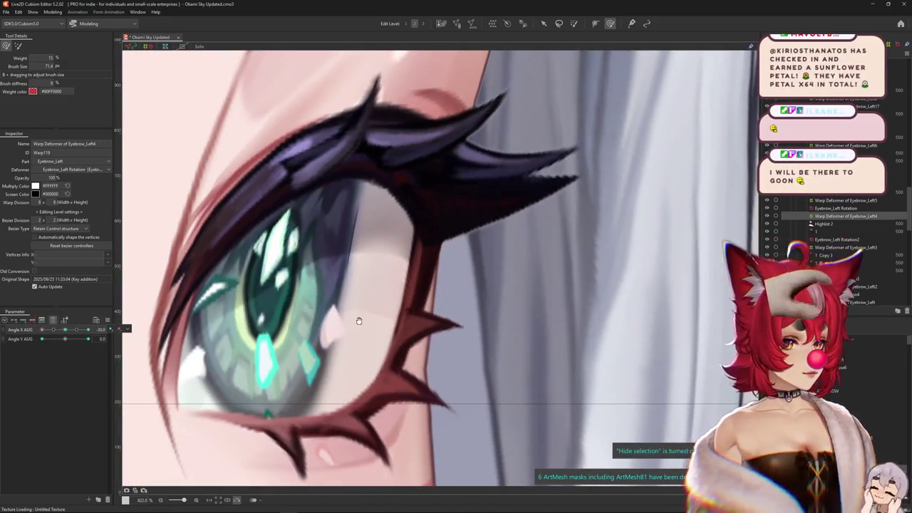
At Angle X AUG 30, reshape the Eyebrow_Left4 lash-spike warp at the eye corner
scroll(392, 302, "down", 2)
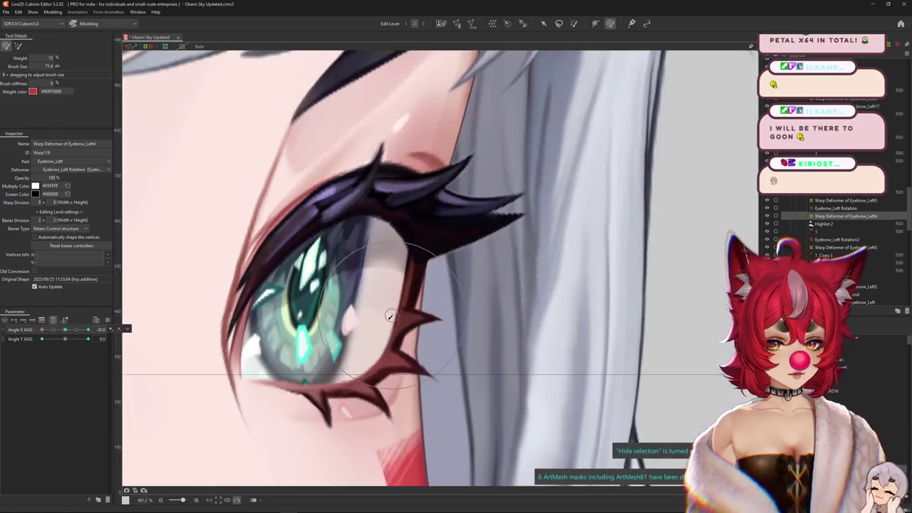
left_click_drag(74, 329, 470, 274)
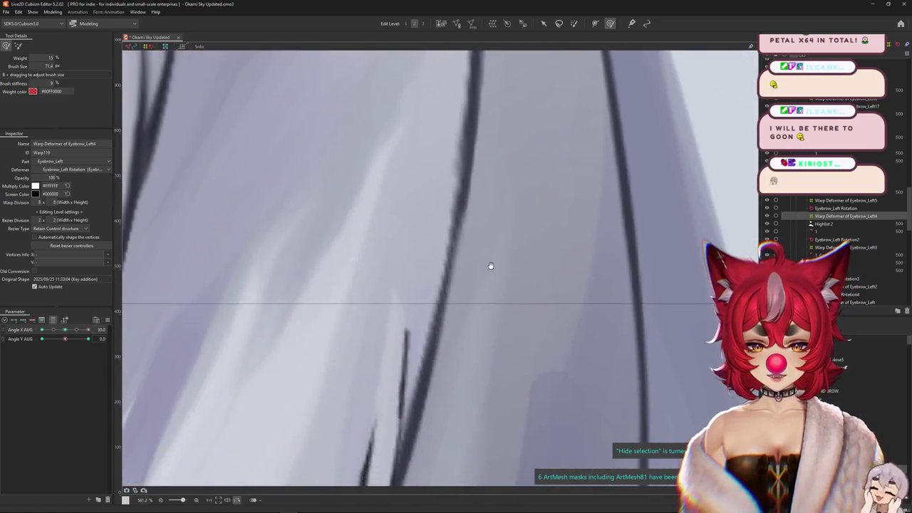
scroll(471, 274, "down", 4)
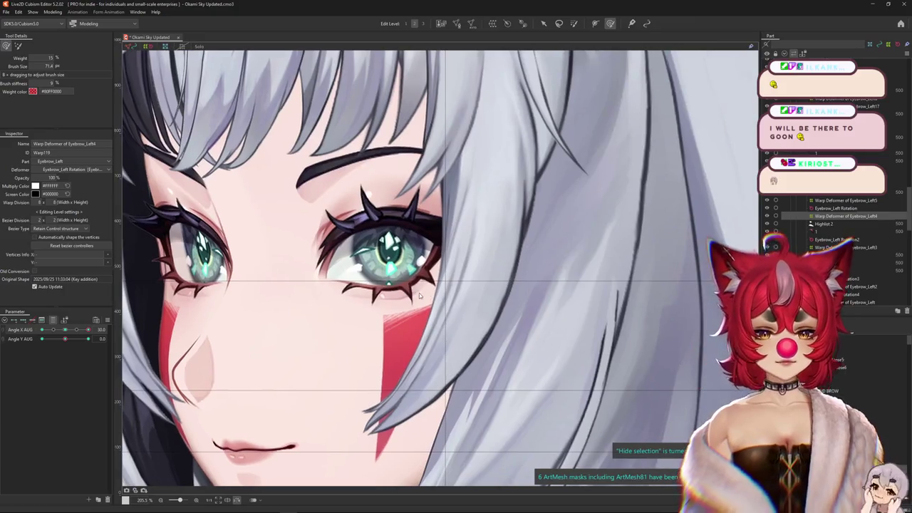
scroll(414, 287, "up", 3)
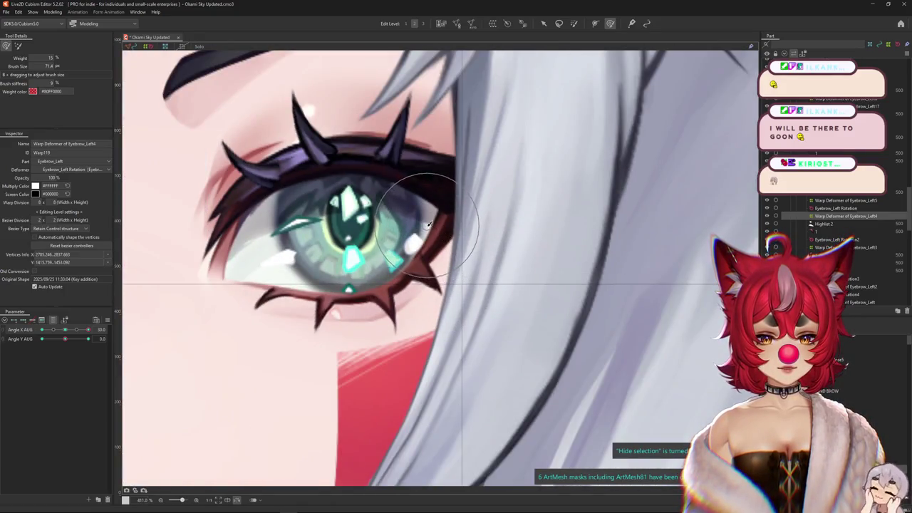
left_click_drag(370, 286, 395, 282)
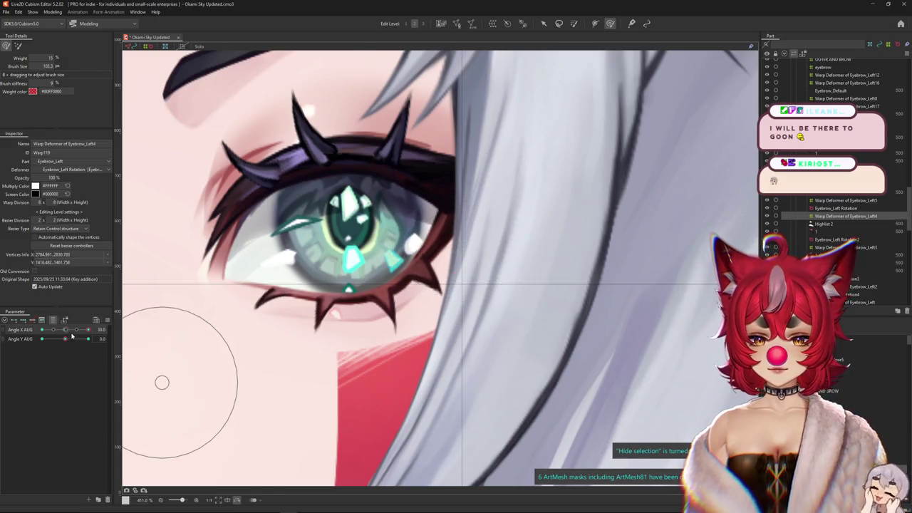
Check the lashes at Angle X 0, then pose Angle X and Angle Y AUG at 30
left_click_drag(71, 336, 71, 334)
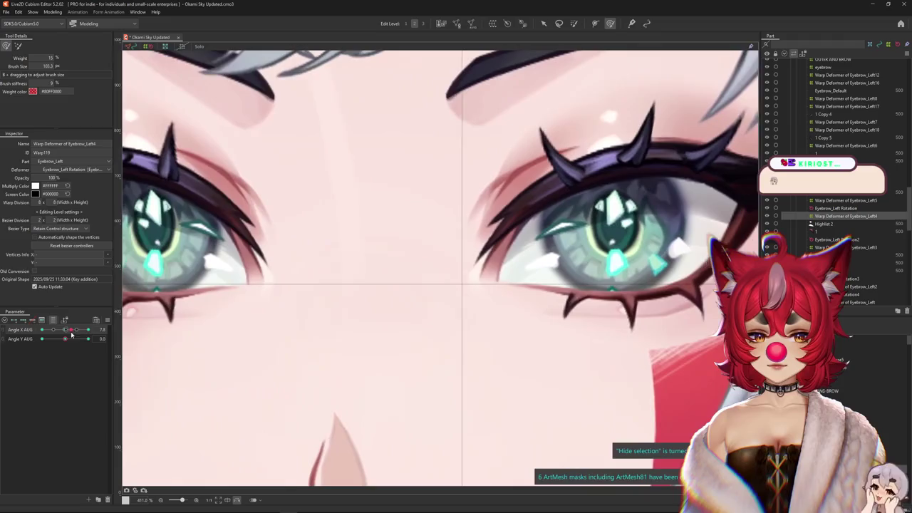
left_click_drag(382, 303, 257, 299)
left_click_drag(606, 239, 460, 249)
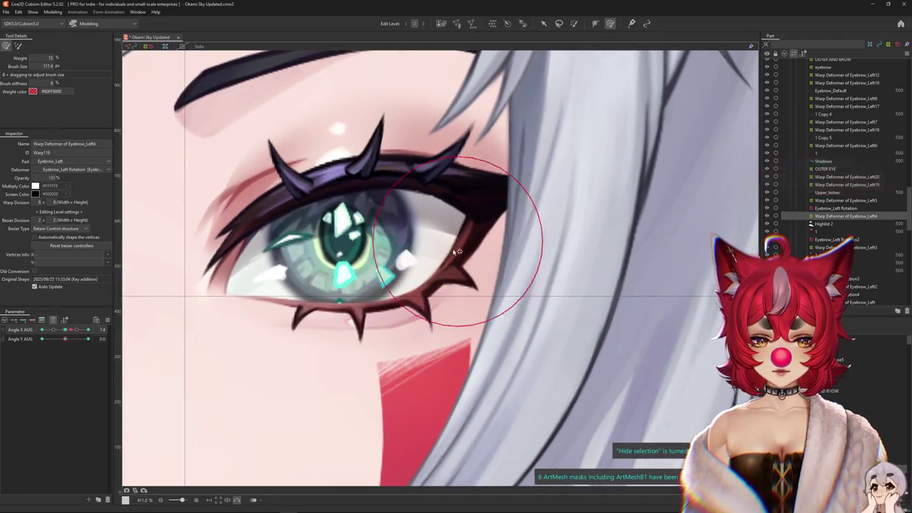
left_click_drag(69, 329, 65, 329)
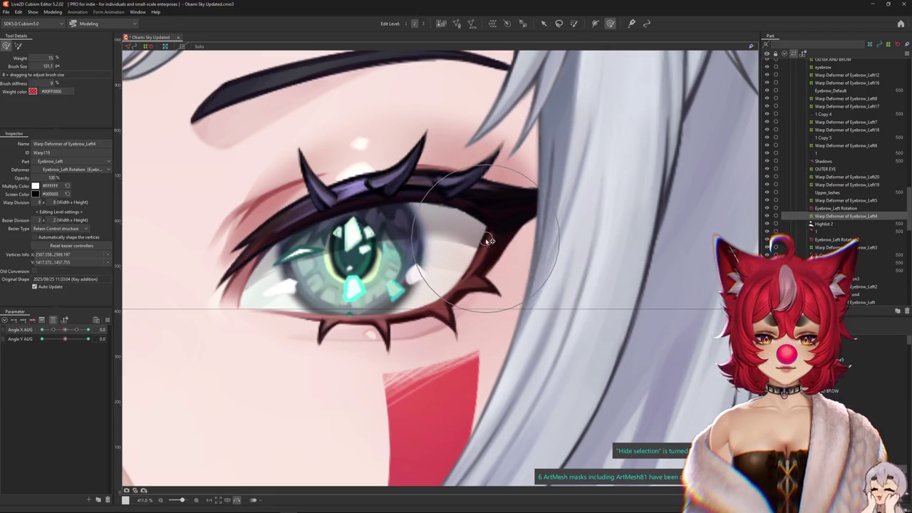
scroll(425, 278, "down", 3)
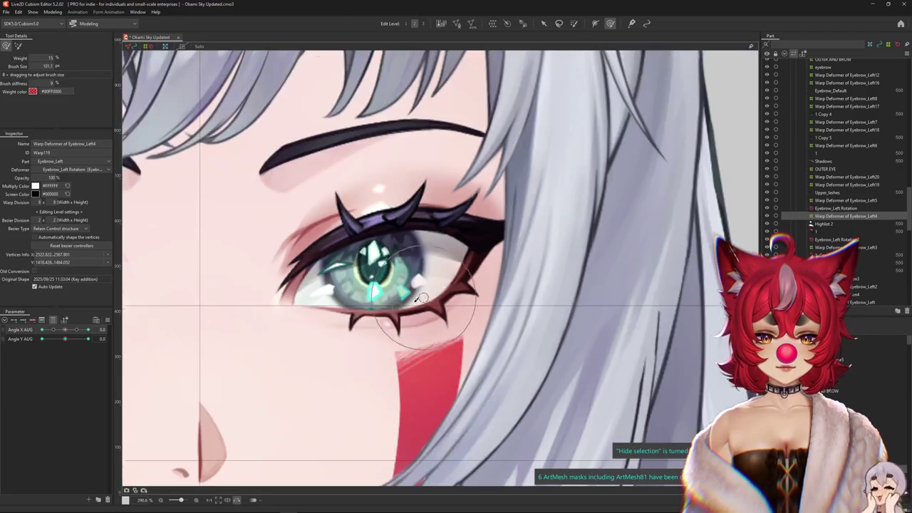
mouse_move(65, 329)
left_mouse_down()
mouse_move(87, 329)
mouse_move(44, 330)
mouse_move(91, 339)
mouse_move(45, 331)
left_mouse_up()
scroll(206, 314, "up", 2)
scroll(376, 244, "up", 6)
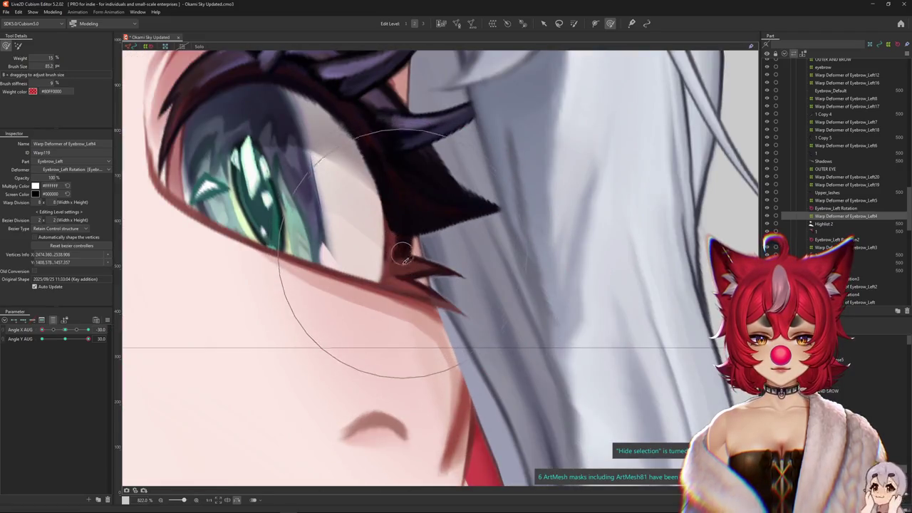
Select Warp Deformer of Eyebrow_Left3 and push its mesh to bend the outer lash spike
right_click(401, 284)
left_click(435, 266)
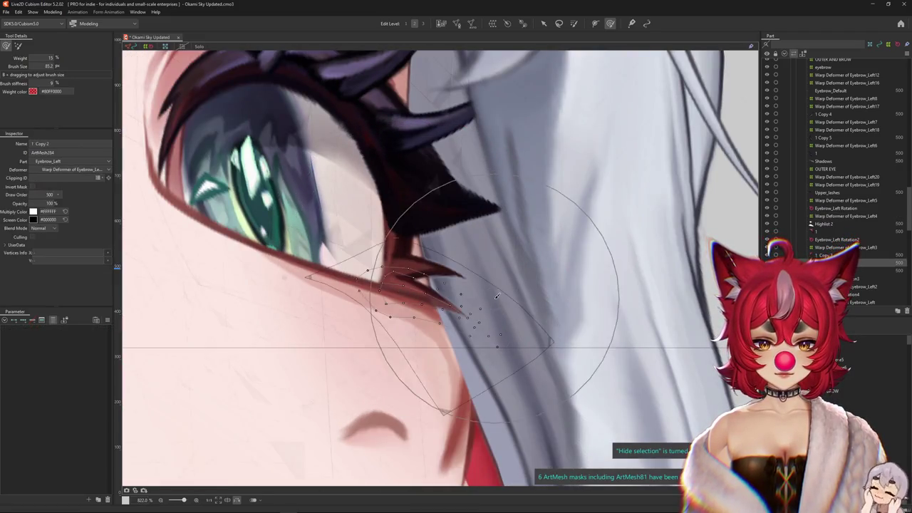
left_click(845, 247)
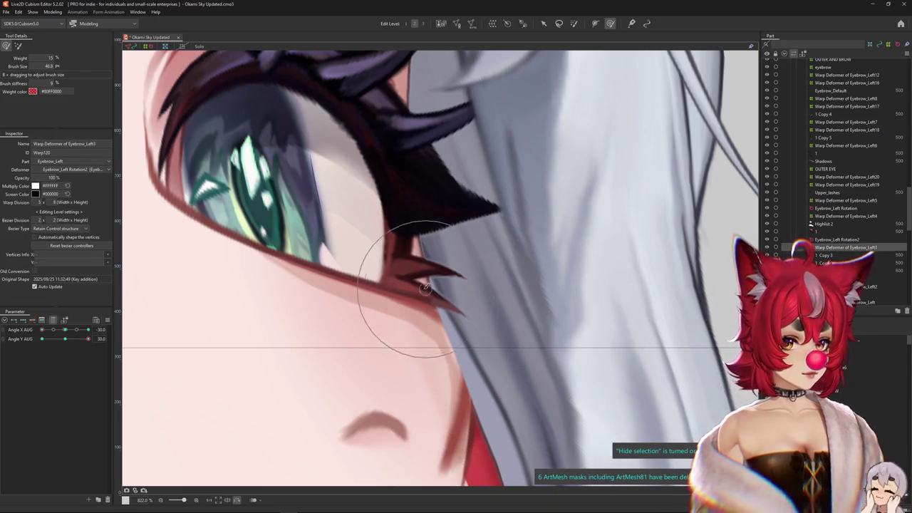
left_click_drag(264, 122, 492, 204)
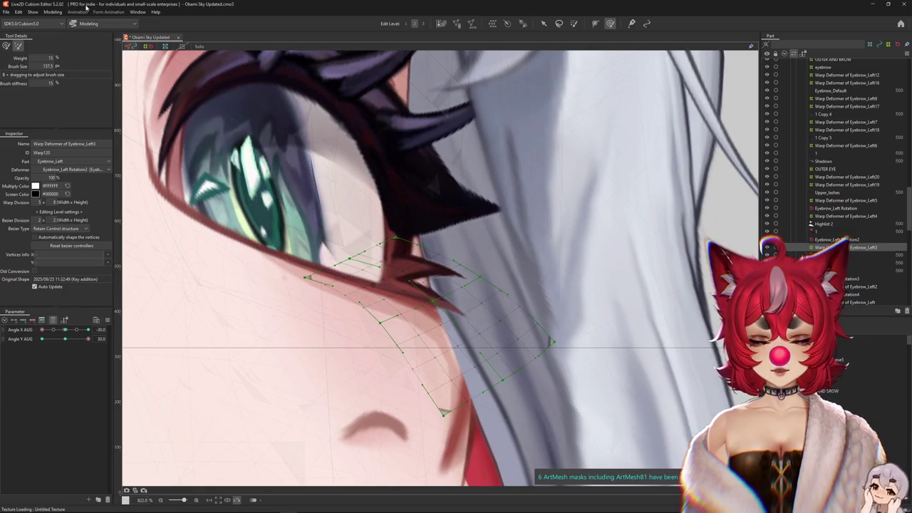
left_click_drag(483, 279, 432, 235)
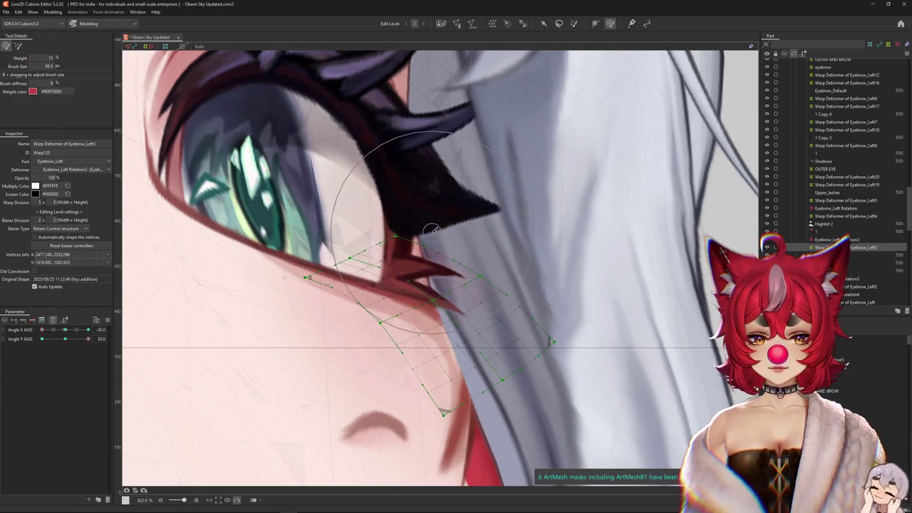
left_click_drag(481, 286, 492, 338)
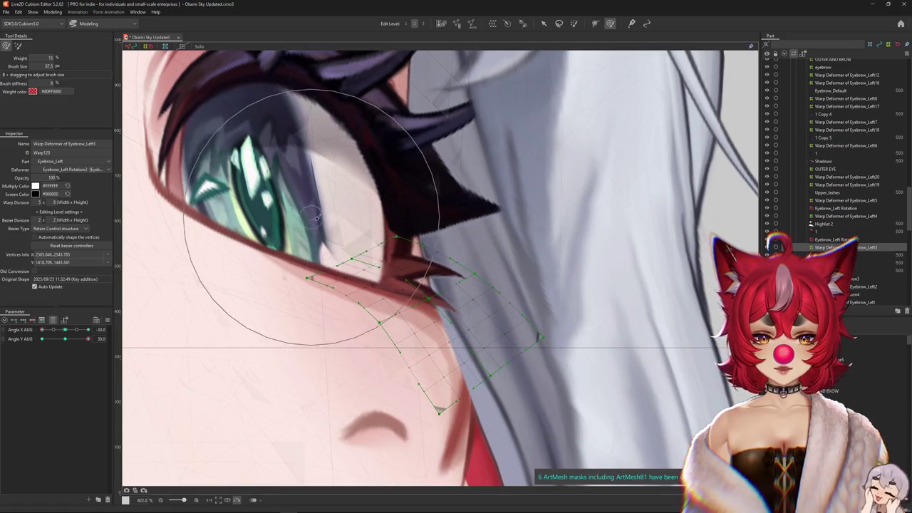
key("ctrl+h")
key("ctrl+h")
Mirror the canvas horizontally and resize the deform brush over the Eyebrow_Left3 mesh
left_click_drag(314, 399, 269, 444)
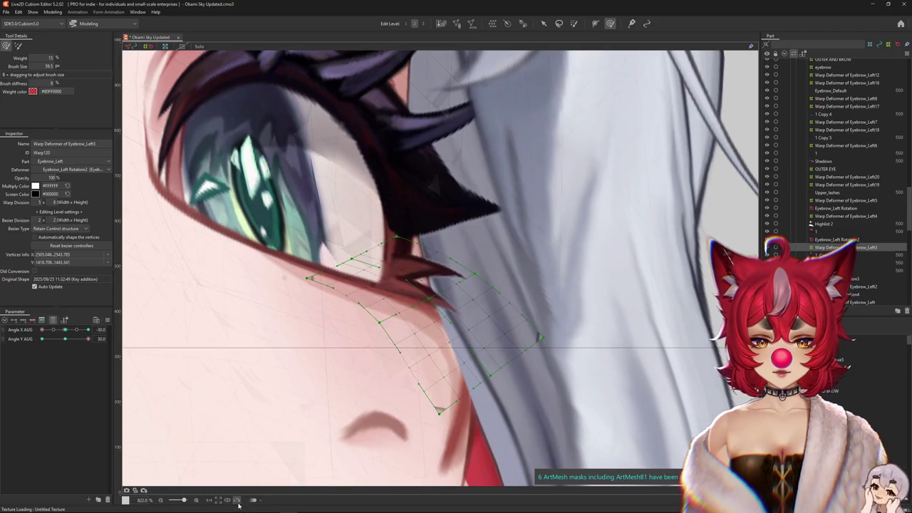
left_click(238, 500)
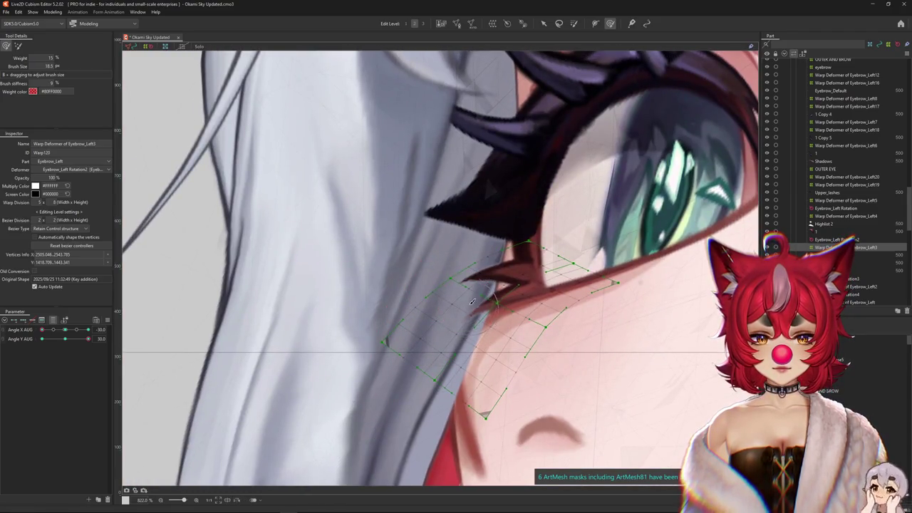
mouse_move(419, 316)
left_mouse_down()
mouse_move(305, 308)
mouse_move(277, 209)
left_mouse_up()
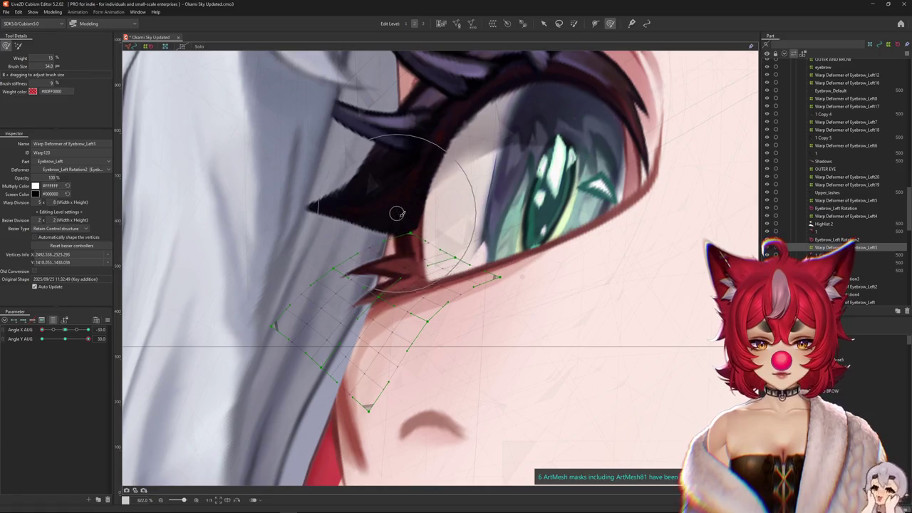
mouse_move(472, 330)
left_mouse_down()
mouse_move(454, 349)
mouse_move(271, 341)
mouse_move(255, 261)
mouse_move(254, 285)
left_mouse_up()
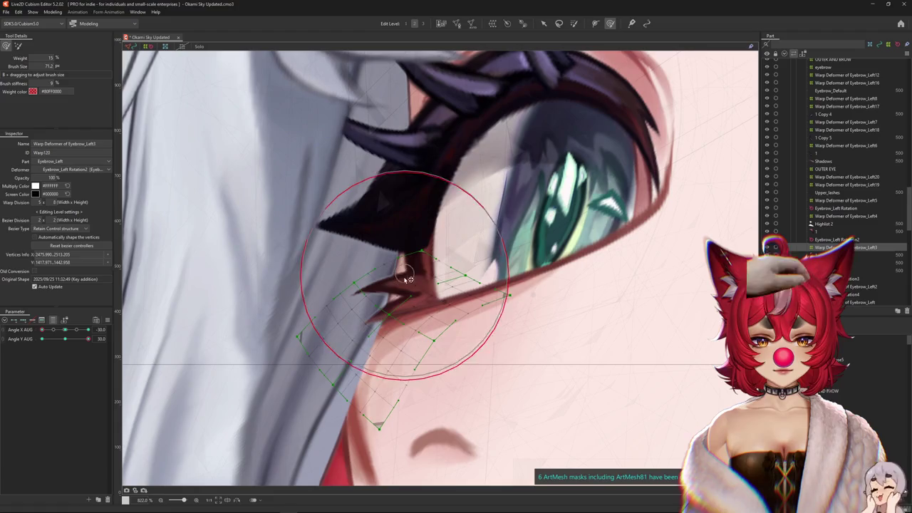
left_click_drag(410, 279, 350, 329)
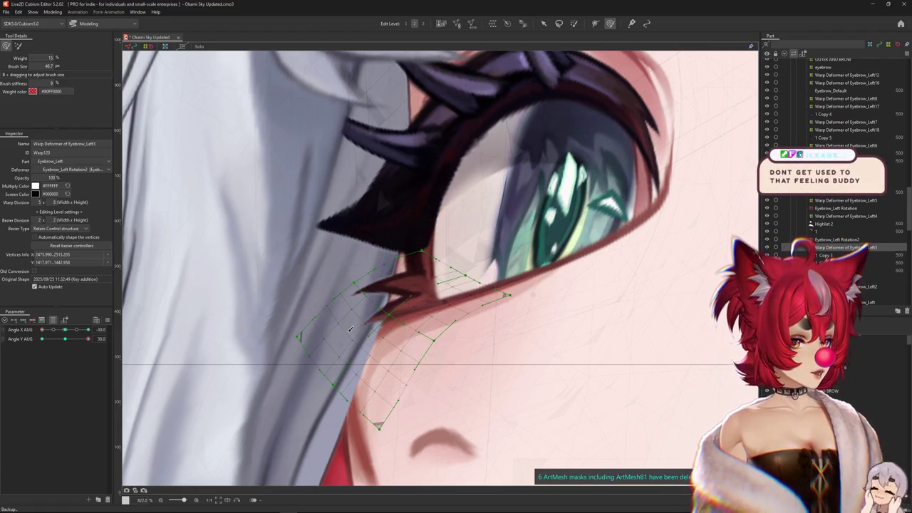
left_click_drag(283, 381, 275, 340)
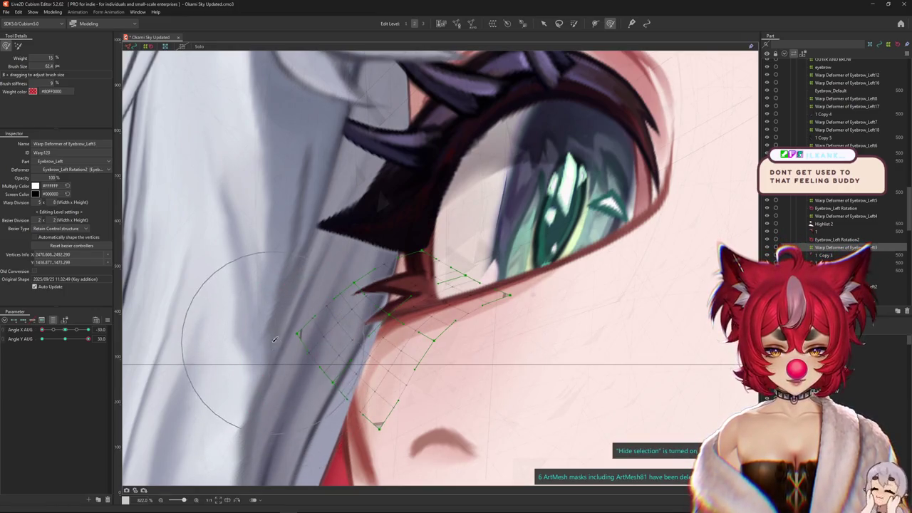
mouse_move(268, 285)
left_mouse_down()
mouse_move(273, 295)
mouse_move(390, 273)
left_mouse_up()
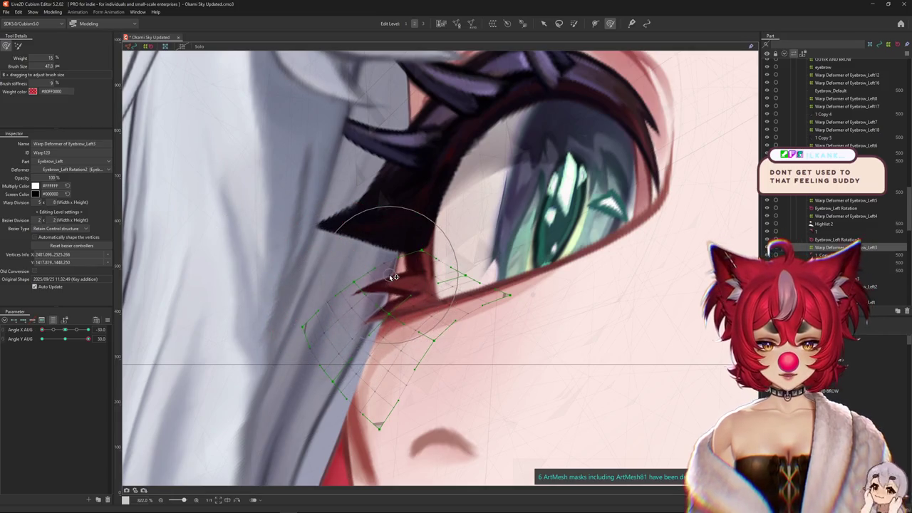
Brush the upper Eyebrow_Left3 mesh and hide it to check the lower lash spike
left_click_drag(462, 322, 417, 301)
left_click_drag(428, 356, 413, 306)
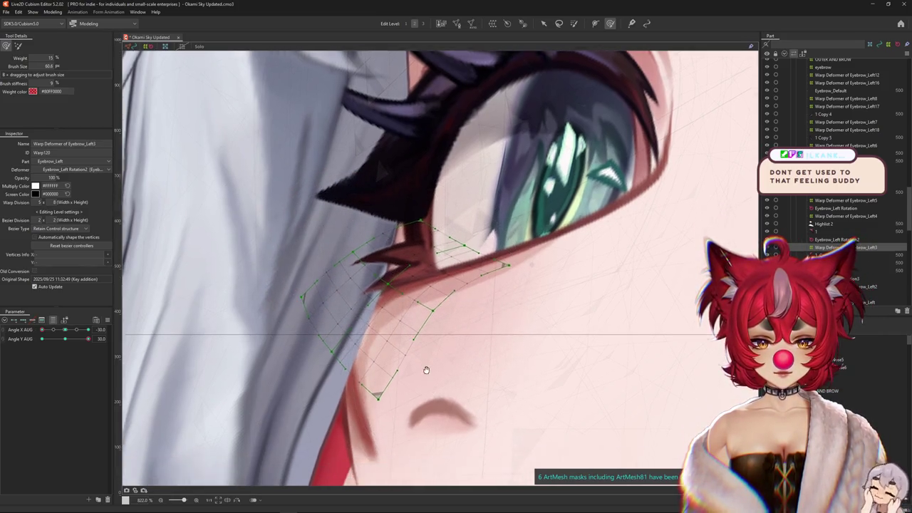
mouse_move(361, 335)
left_mouse_down()
mouse_move(438, 362)
mouse_move(273, 342)
left_mouse_up()
scroll(242, 303, "up", 3)
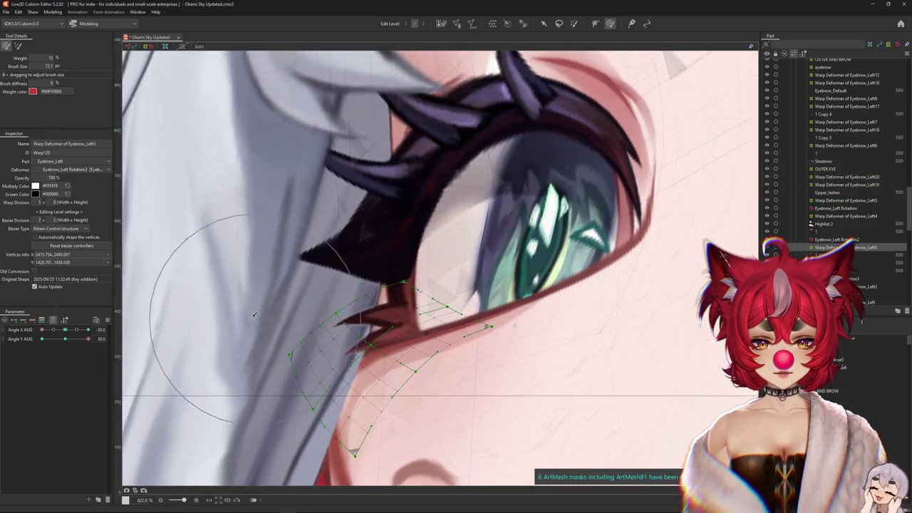
key("ctrl+h")
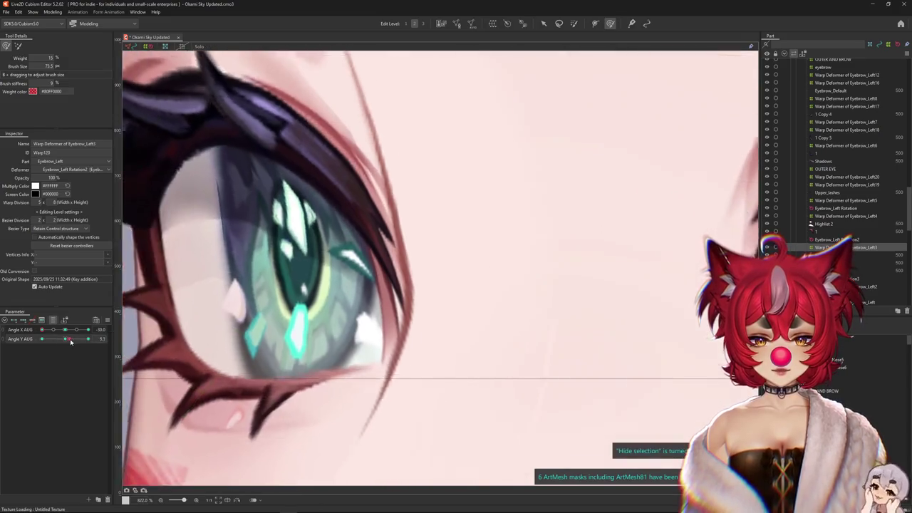
Reset Angle X to 0, reshape the lash warp below the eye, then tilt to Angle Y -30
left_click_drag(370, 348, 400, 341)
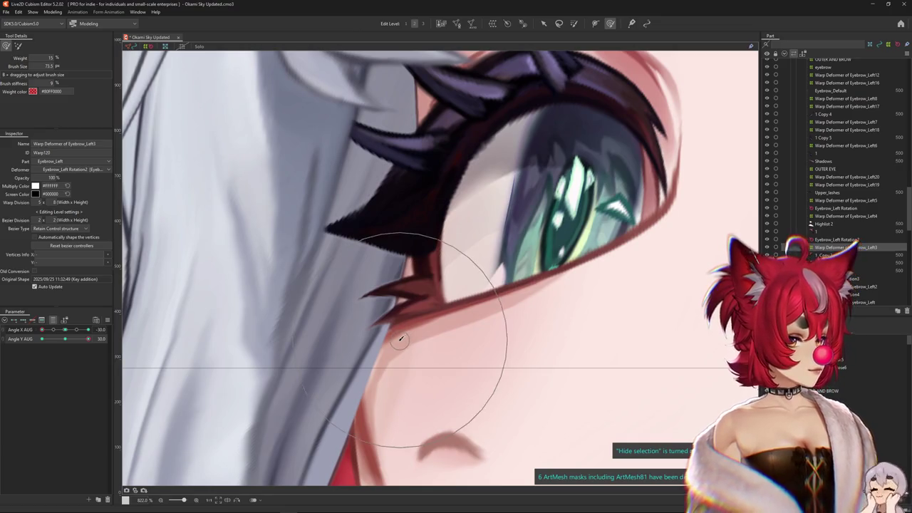
scroll(399, 337, "down", 2)
left_click(66, 330)
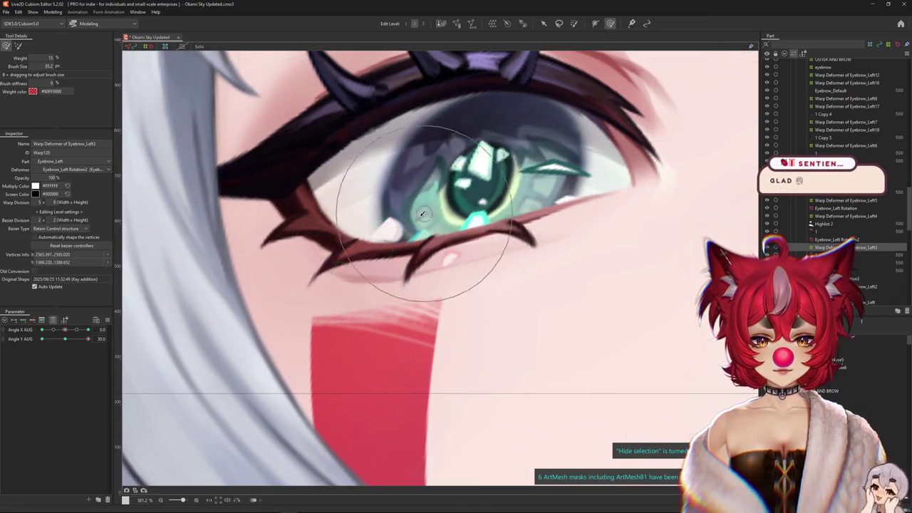
left_click_drag(237, 285, 283, 304)
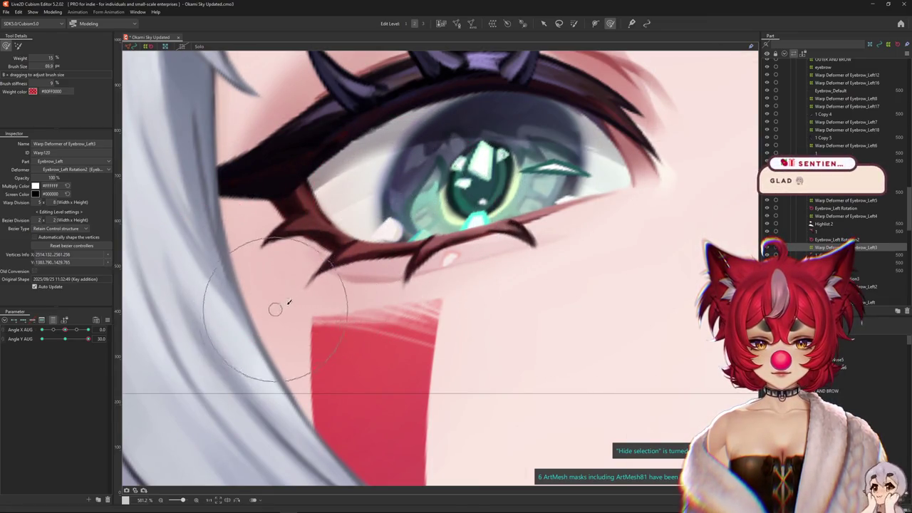
left_click(66, 339)
scroll(315, 369, "down", 2)
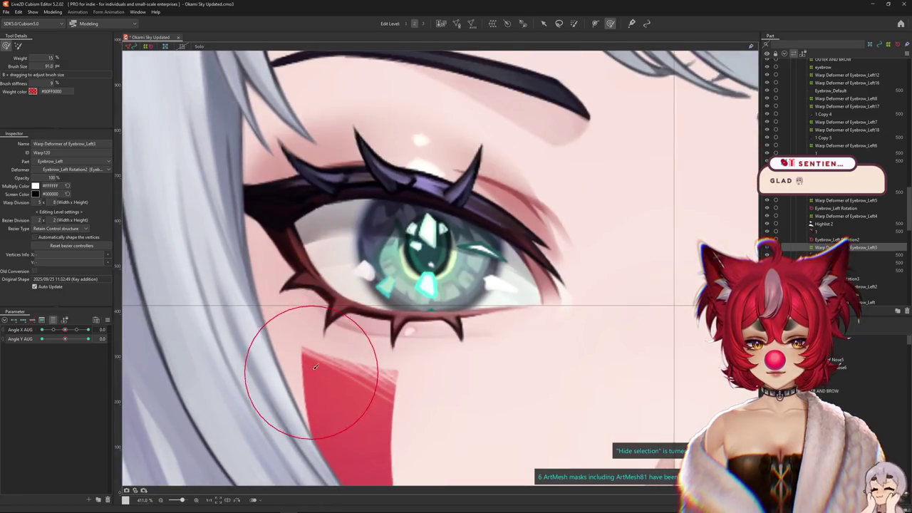
left_click_drag(66, 340, 42, 339)
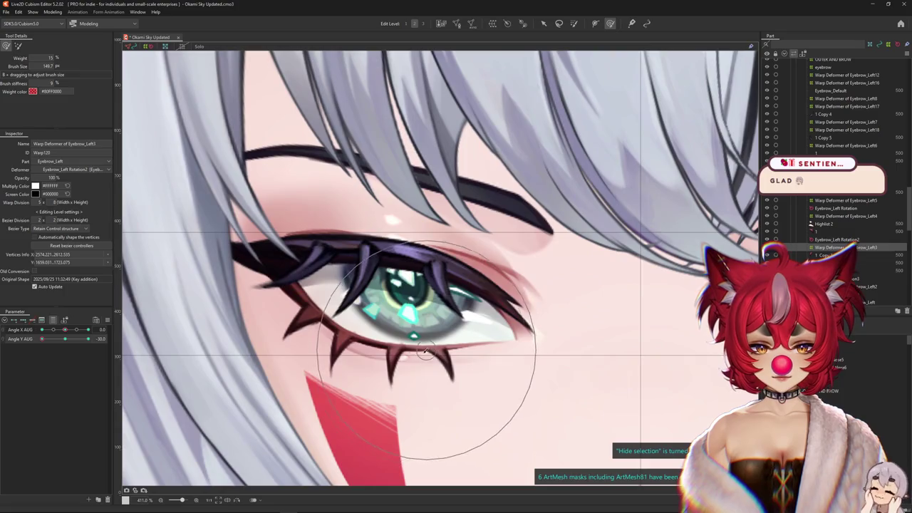
Shrink the brush on the lower lashes, turn to Angle X AUG 30 and back, then deselect
left_click_drag(429, 365, 291, 405)
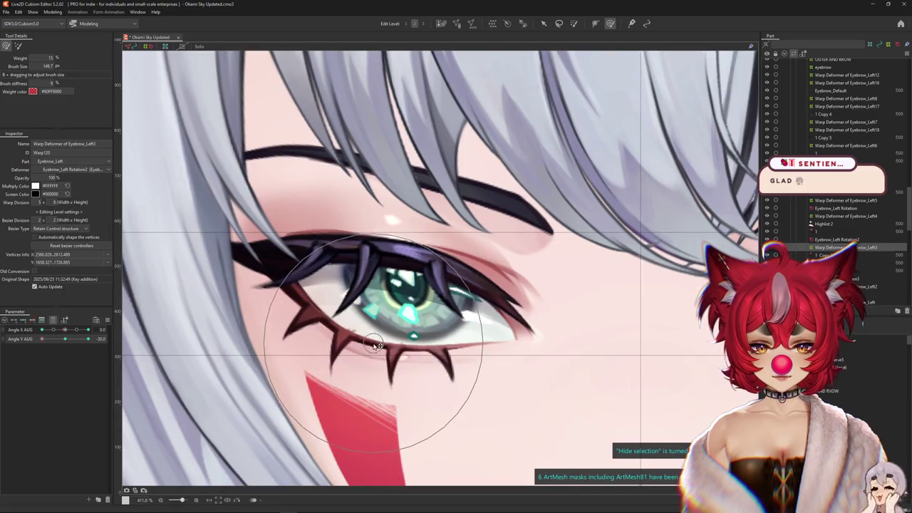
left_click(87, 330)
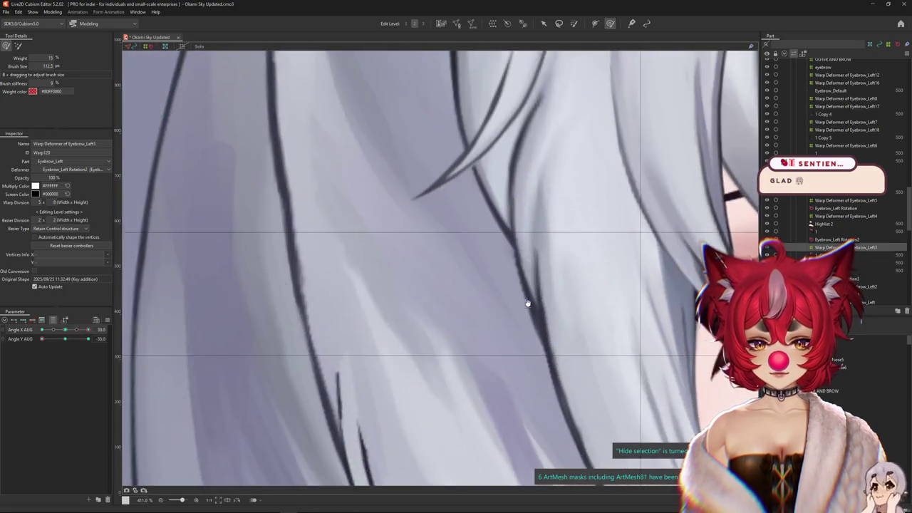
scroll(442, 348, "down", 5)
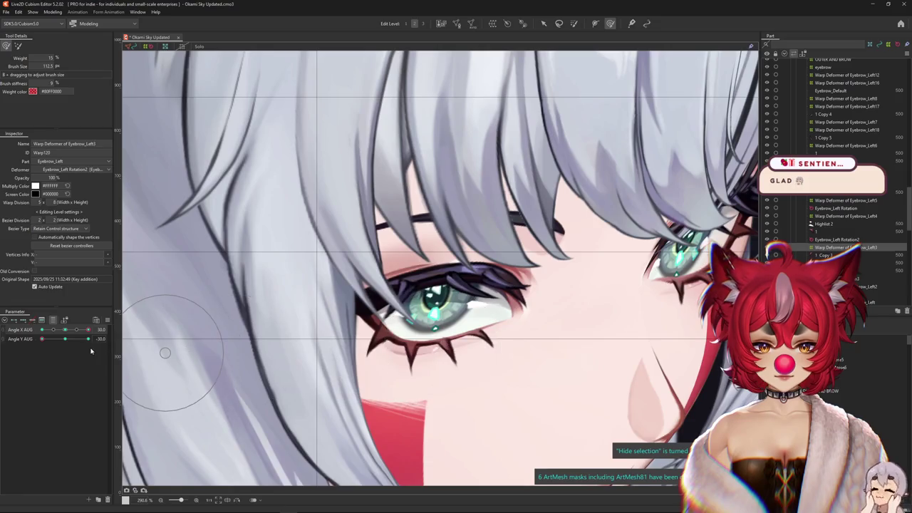
left_click_drag(271, 342, 271, 152)
scroll(339, 258, "up", 2)
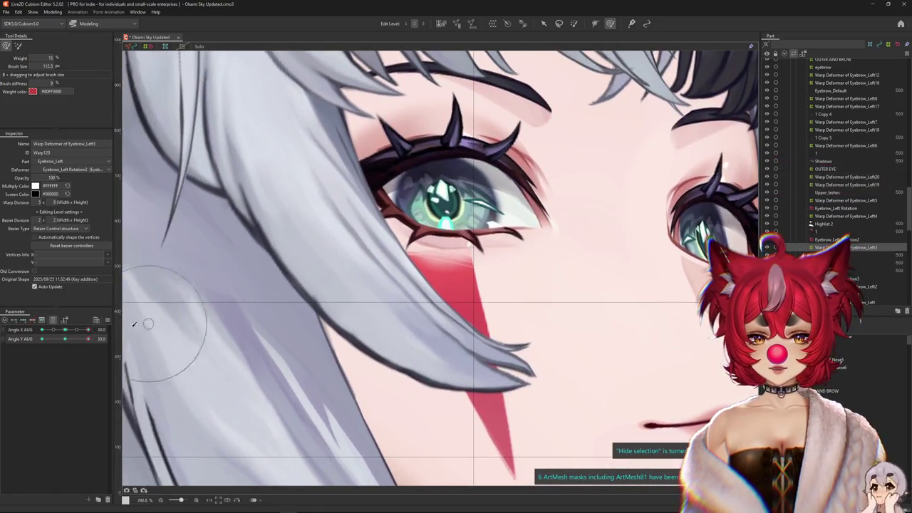
mouse_move(87, 329)
left_mouse_down()
mouse_move(68, 329)
mouse_move(87, 333)
left_mouse_up()
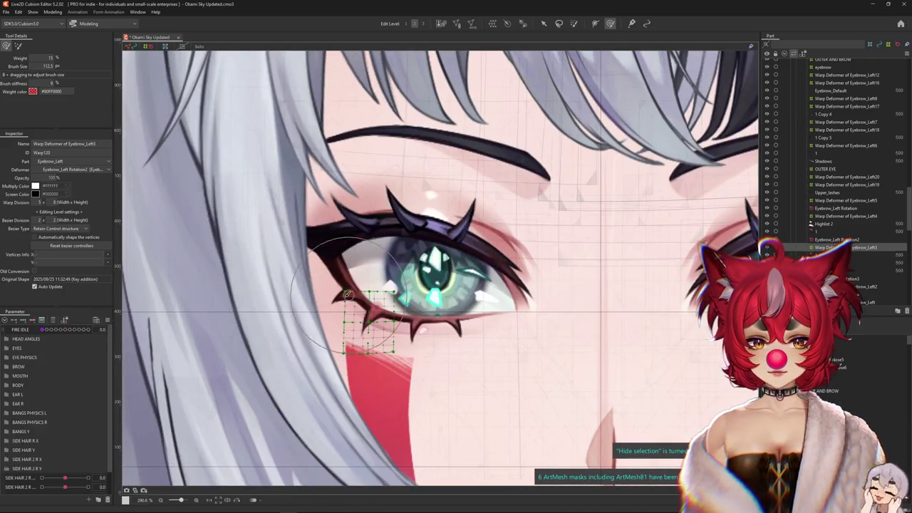
left_click(347, 293)
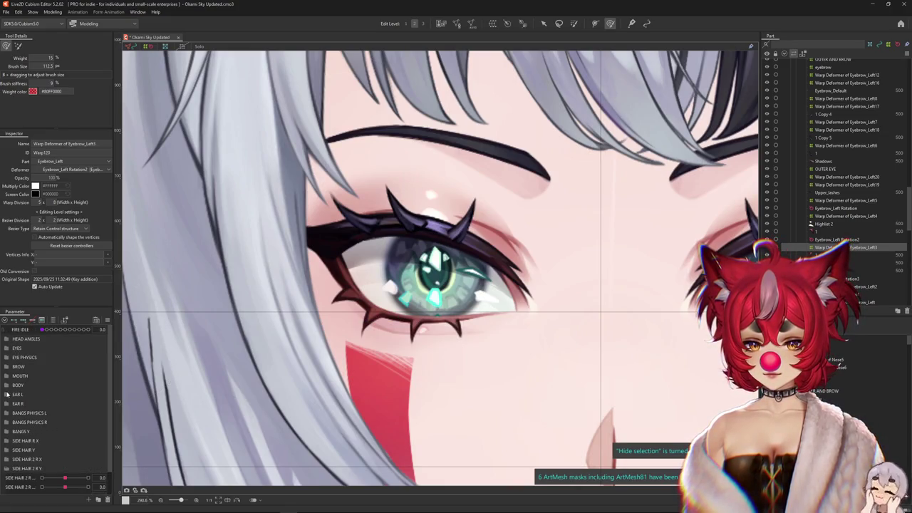
Expand the EYES and HEAD ANGLES groups and test EyeL Open AUG and Angle X AUG
left_click(6, 348)
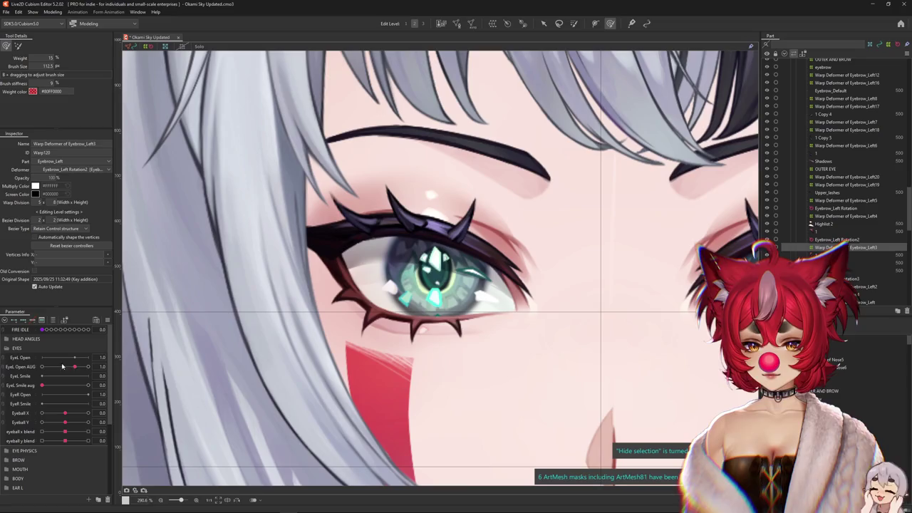
left_click_drag(74, 366, 40, 367)
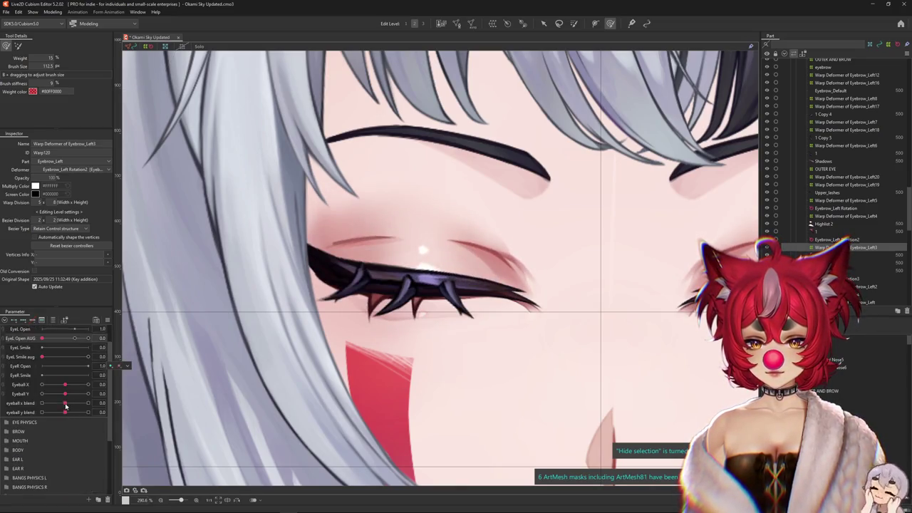
scroll(27, 390, "down", 1)
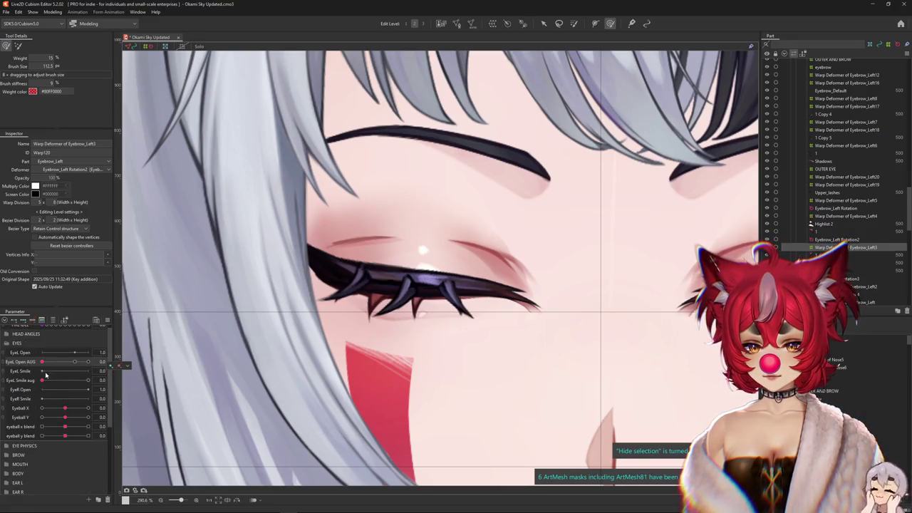
scroll(5, 462, "up", 1)
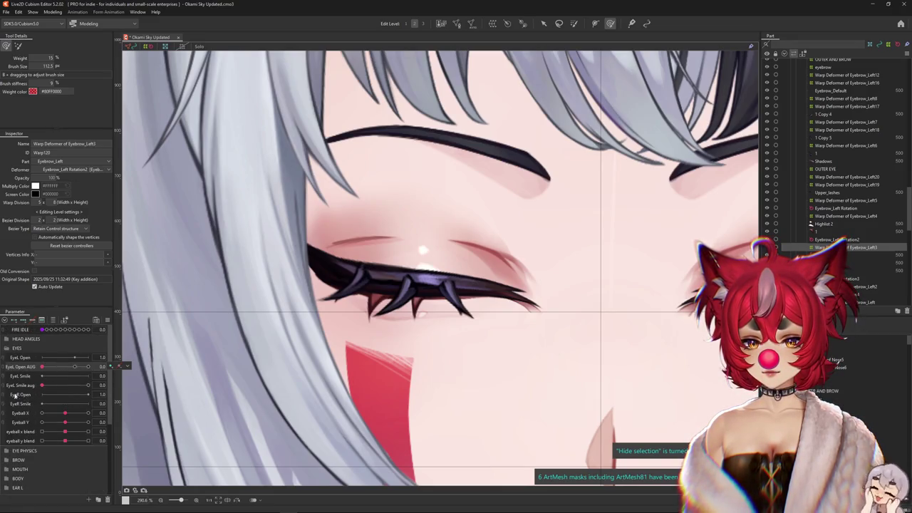
left_click(7, 339)
mouse_move(65, 357)
left_mouse_down()
mouse_move(43, 357)
mouse_move(84, 362)
mouse_move(69, 364)
left_mouse_up()
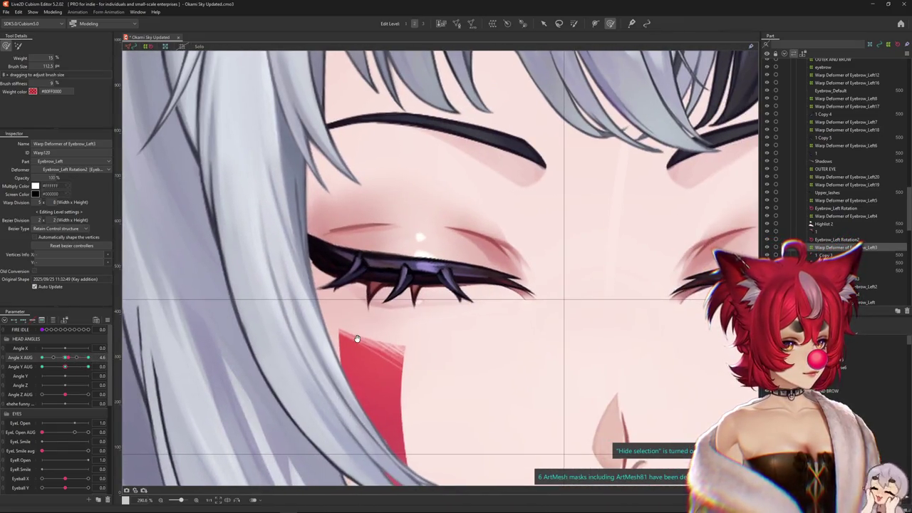
left_click_drag(69, 364, 88, 358)
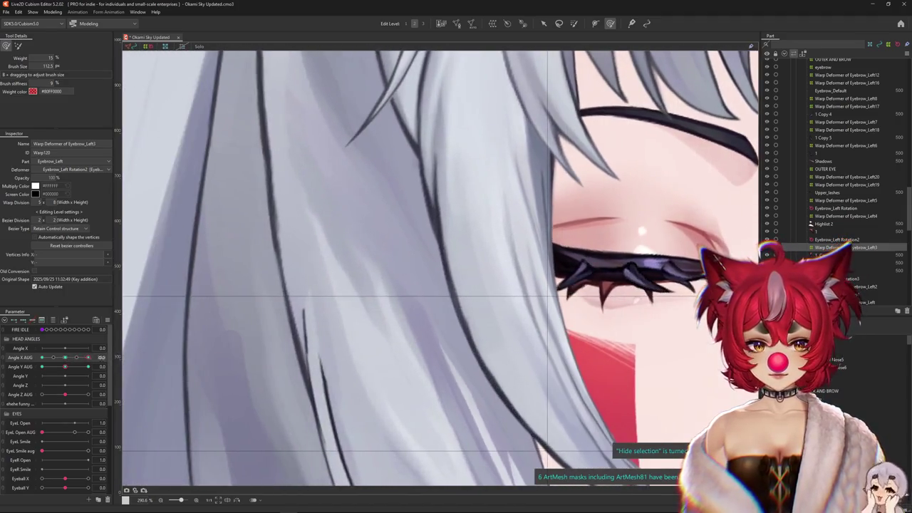
scroll(383, 330, "down", 2)
left_click_drag(43, 433, 49, 428)
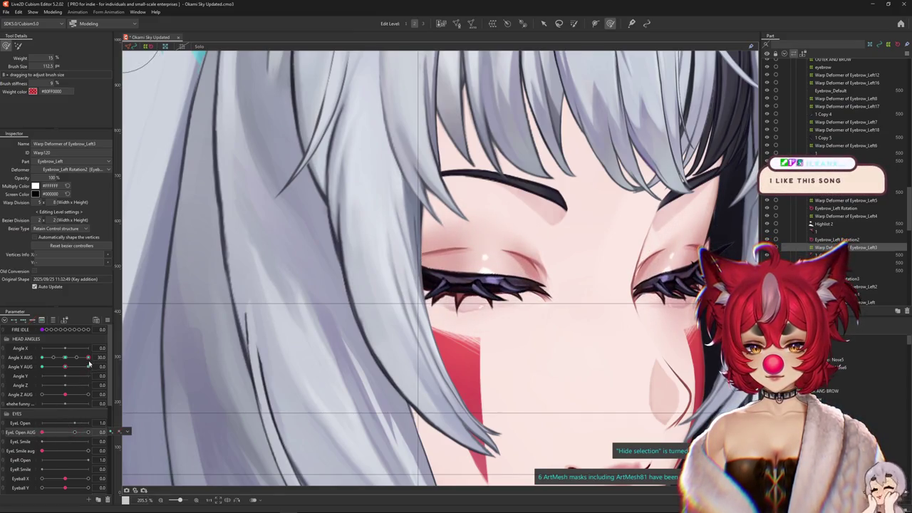
Pose the closed smiling eye with EyeL Smile aug at 1 and Angle X AUG at 30
left_click_drag(88, 364, 38, 362)
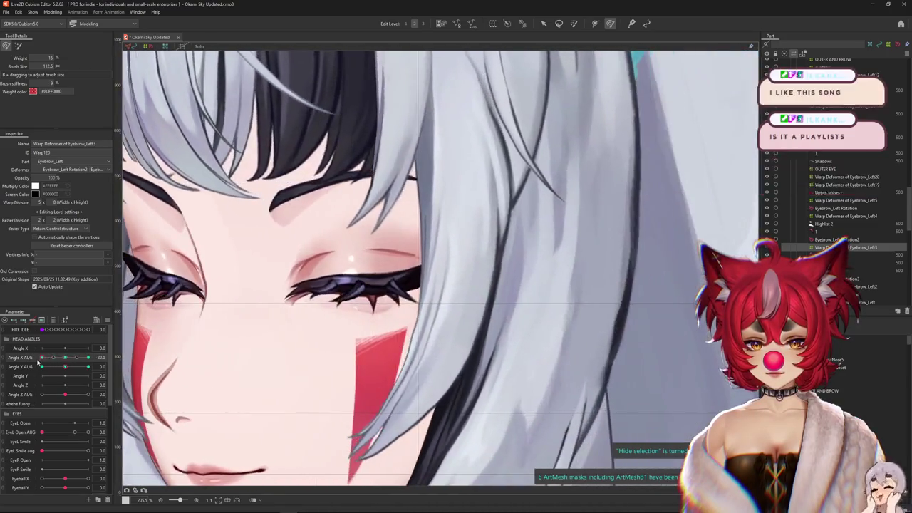
left_click_drag(42, 433, 66, 433)
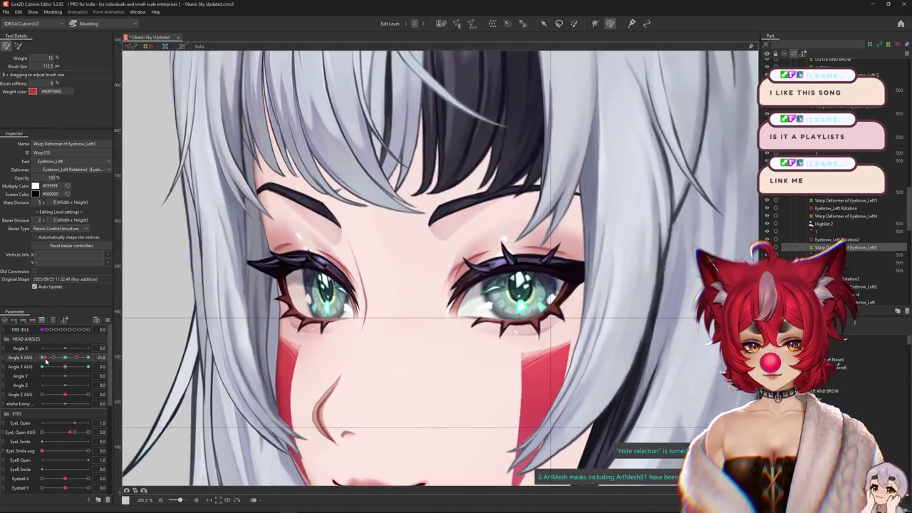
left_click_drag(43, 362, 64, 357)
mouse_move(73, 432)
left_mouse_down()
mouse_move(42, 432)
mouse_move(112, 444)
left_mouse_up()
left_click(42, 452)
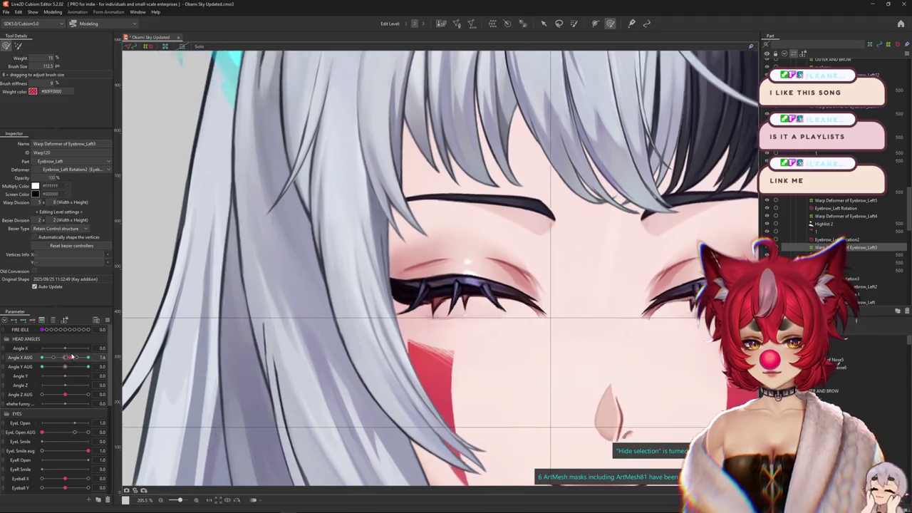
left_click_drag(65, 357, 93, 365)
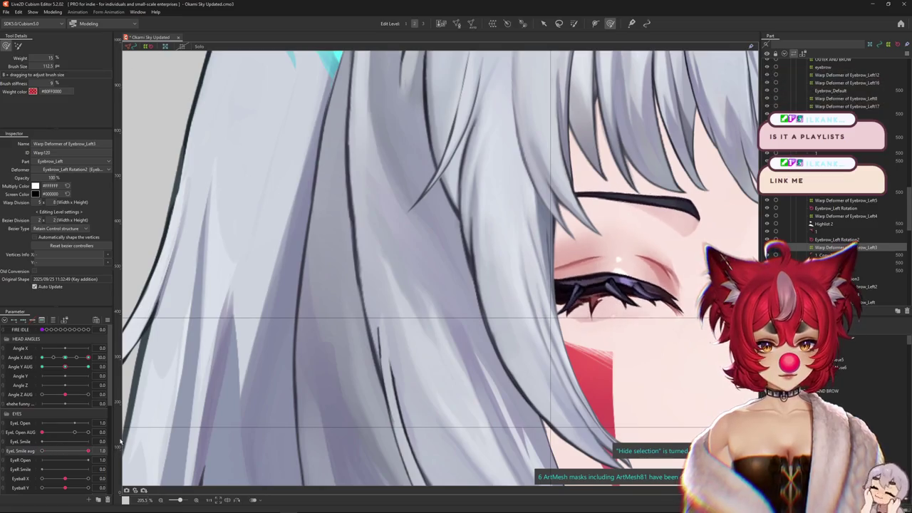
scroll(662, 294, "up", 2)
scroll(661, 294, "up", 2)
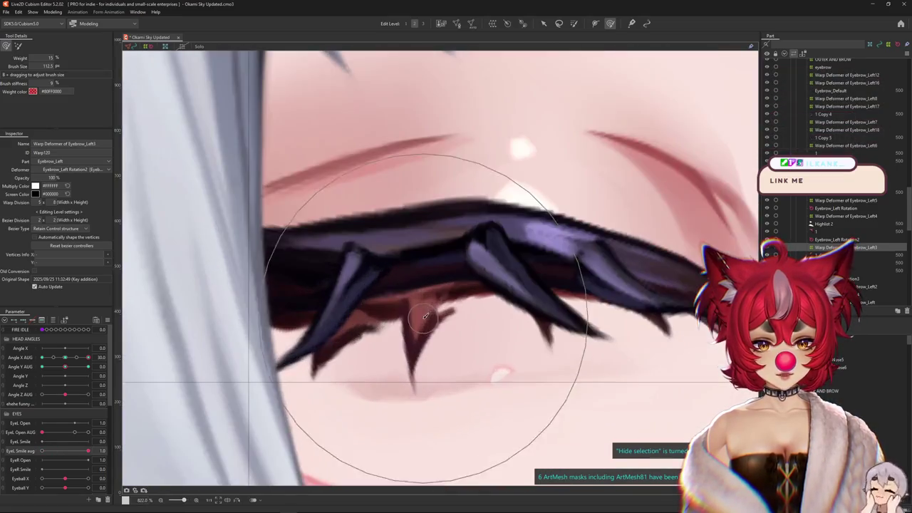
Pick the 1 Copy 2 lash mesh, then go up through Eyebrow_Left3's warp to Eyebrow_Left Rotation2
left_click(425, 315)
left_click(459, 307)
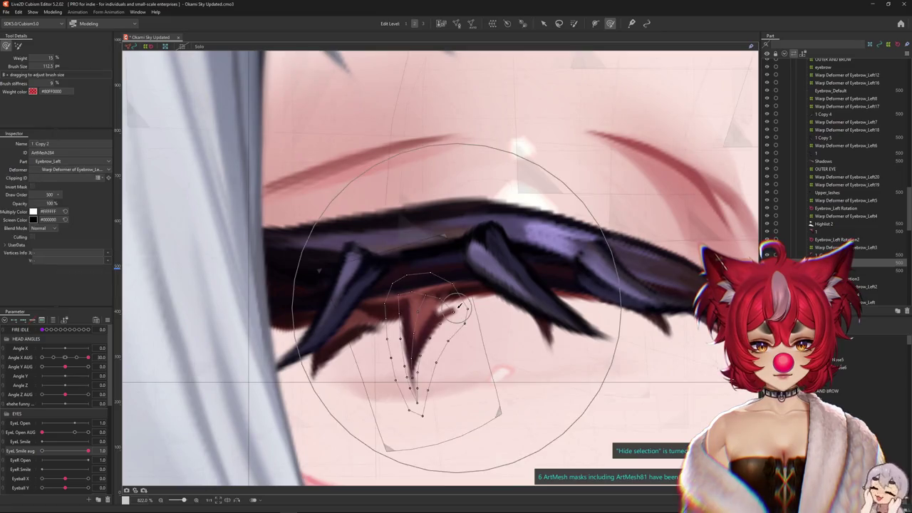
left_click(438, 406)
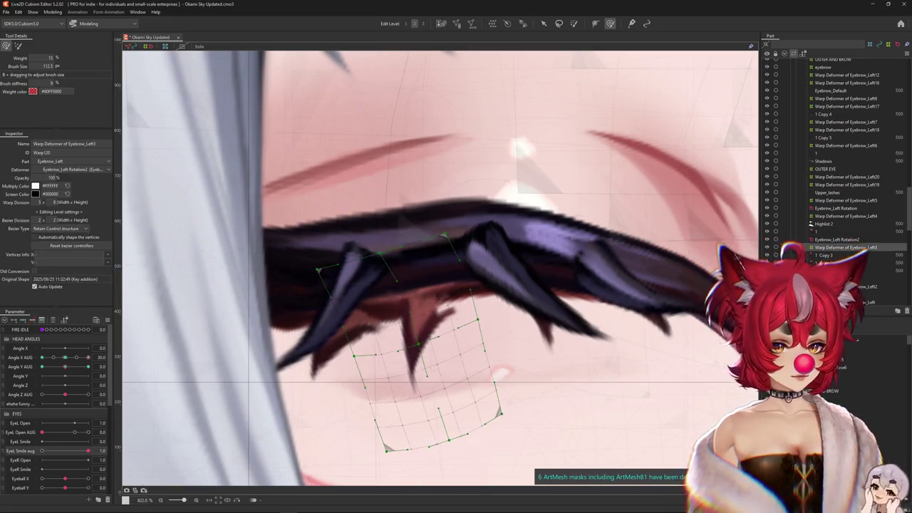
left_click(837, 239)
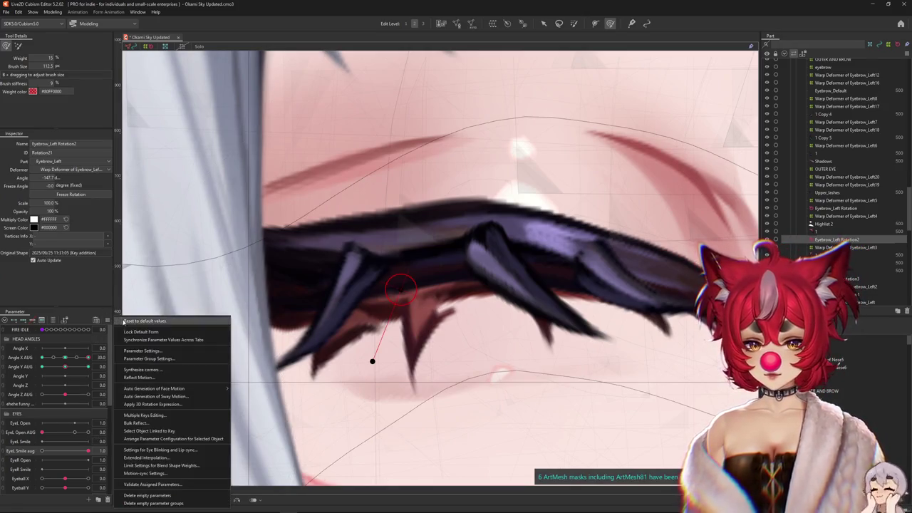
Centre on the eye, check Angle X AUG 30, then switch to the Select tool, resetting the head
scroll(404, 355, "down", 5)
left_click_drag(404, 355, 244, 327)
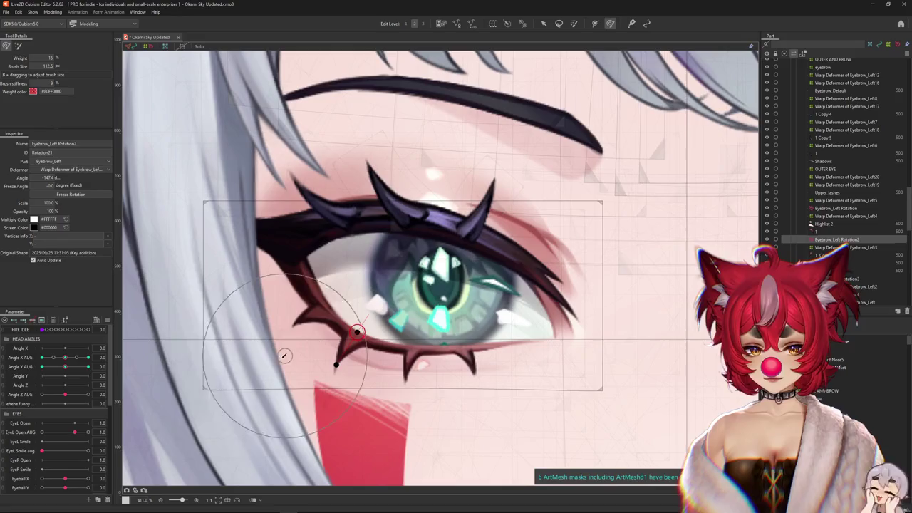
scroll(293, 365, "up", 3)
scroll(293, 364, "up", 2)
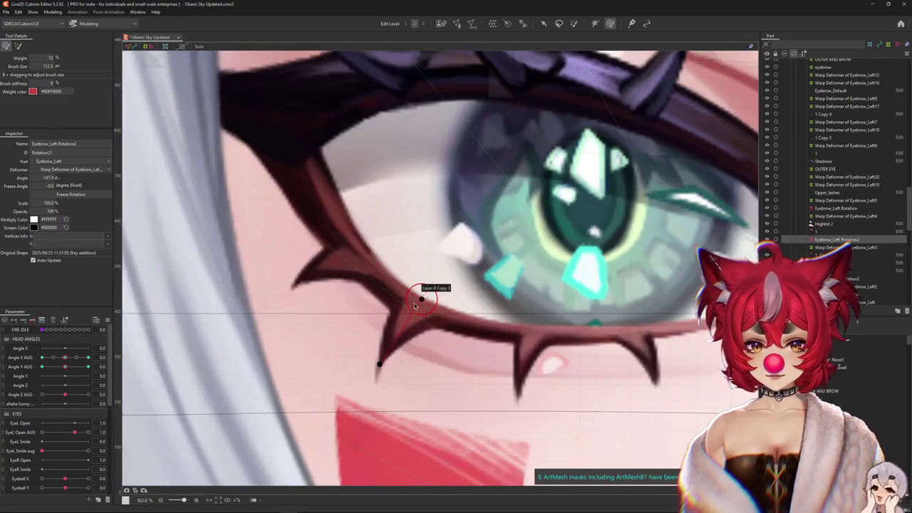
left_click_drag(67, 361, 89, 360)
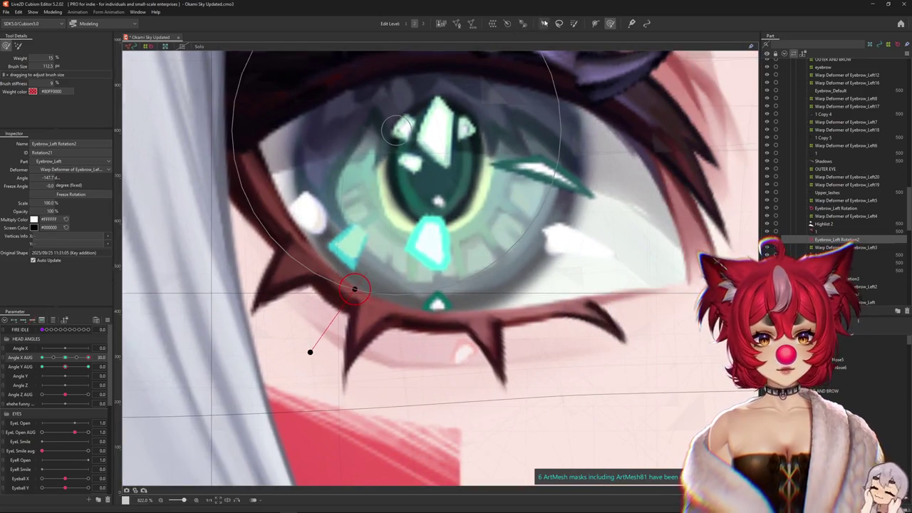
left_click(544, 23)
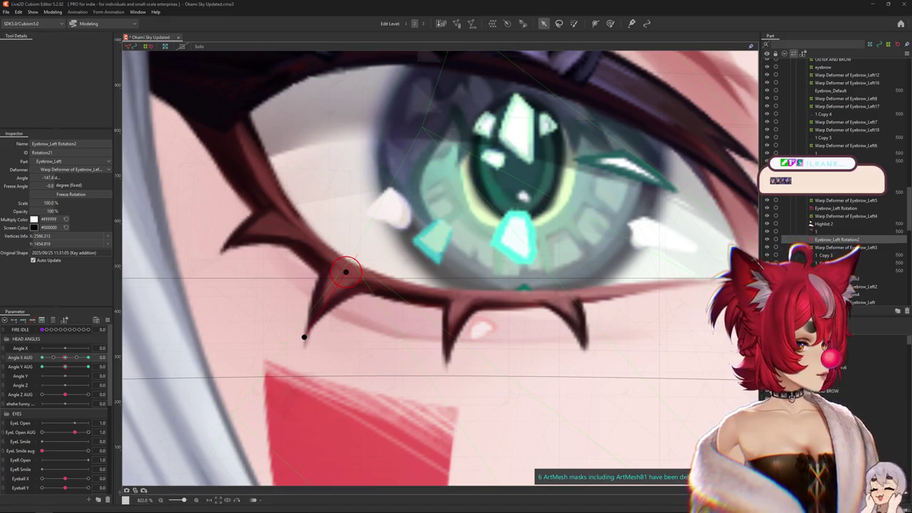
key("alt+Tab")
Enlarge the browser window, save the YouTube Mix playlist to the library, and minimize the browser
scroll(421, 263, "up", 3)
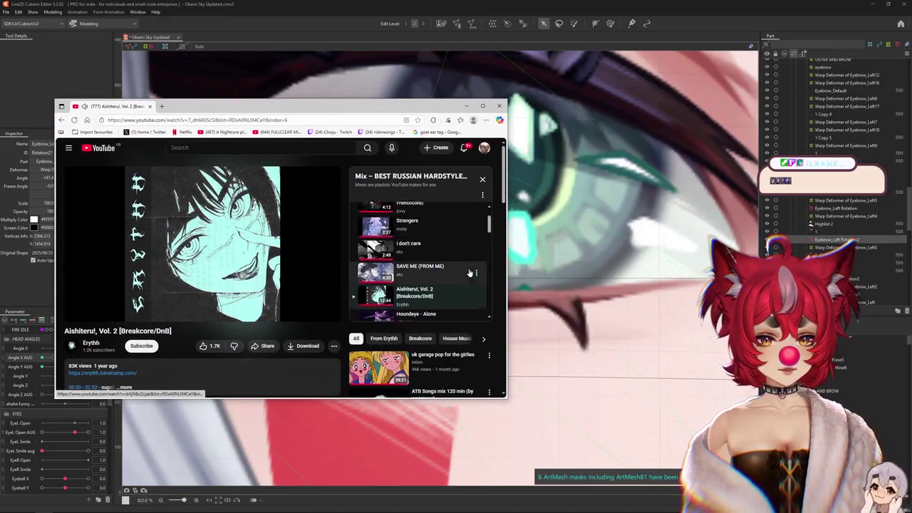
left_click_drag(506, 270, 630, 274)
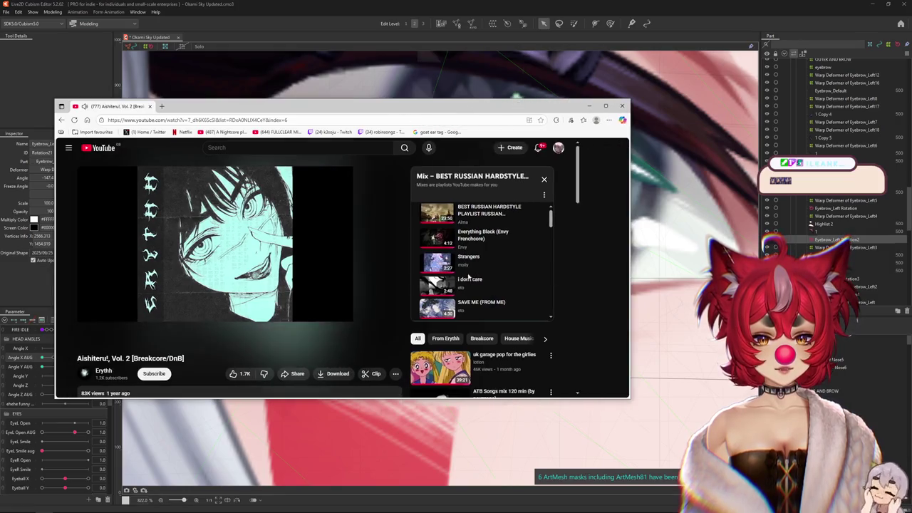
left_click_drag(488, 397, 491, 430)
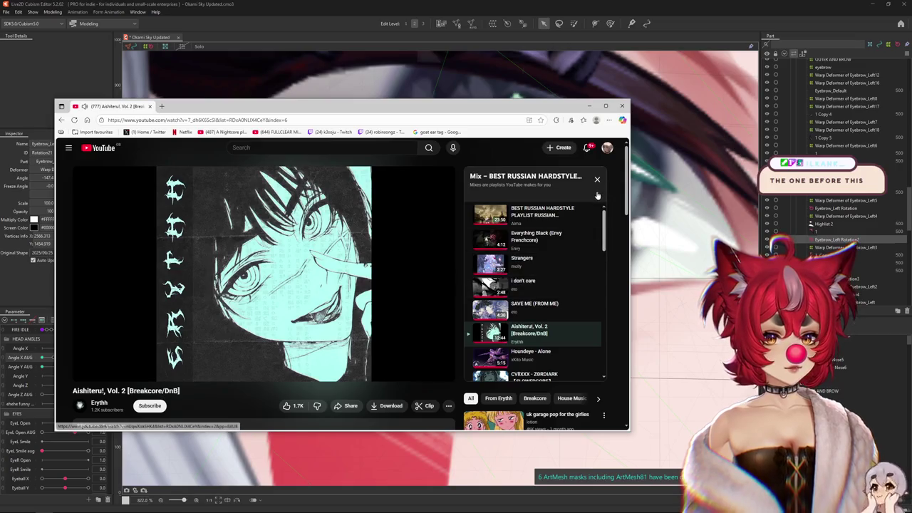
left_click(567, 212)
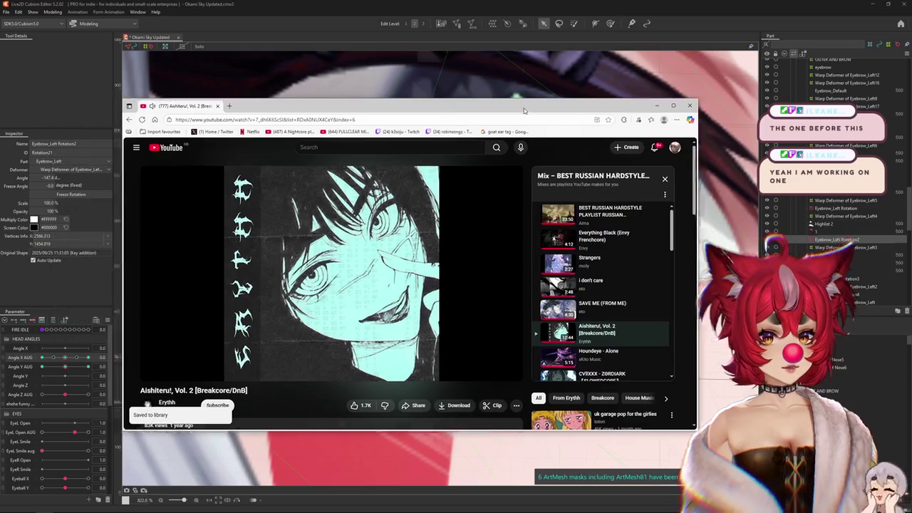
left_click(589, 105)
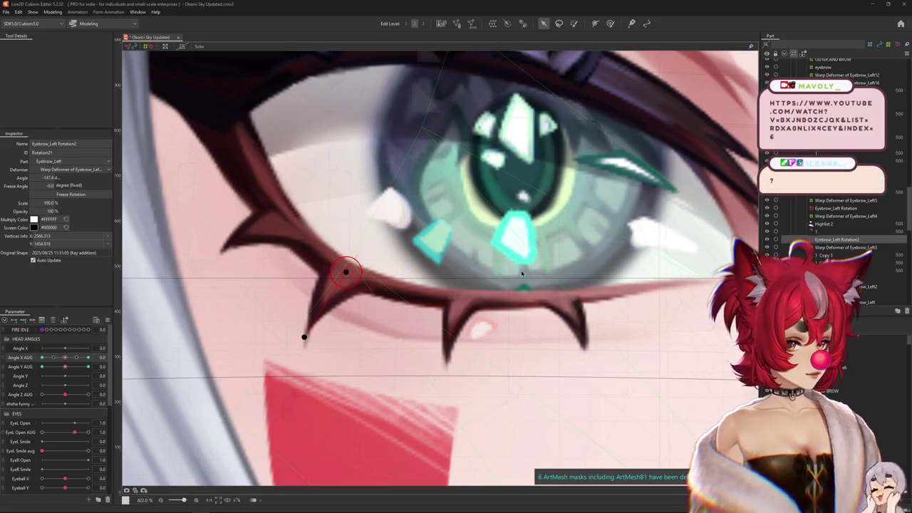
Filter the Parameter palette to Angle X/Y AUG and preview Angle X AUG at 30 and 0
scroll(521, 270, "down", 3)
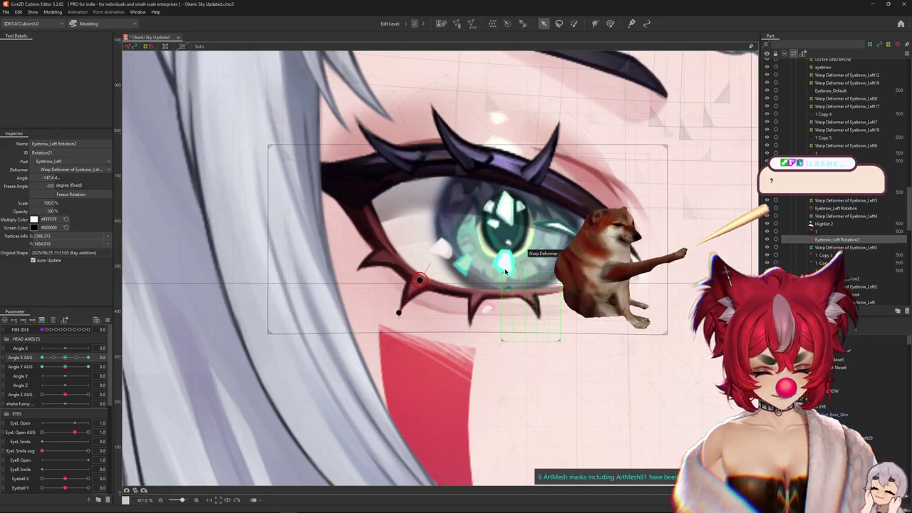
scroll(499, 270, "up", 1)
scroll(391, 300, "up", 2)
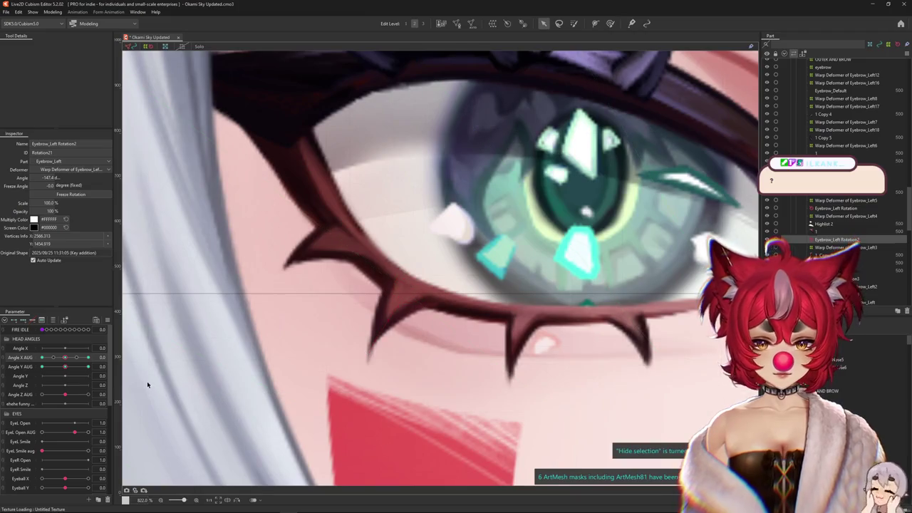
left_click(54, 320)
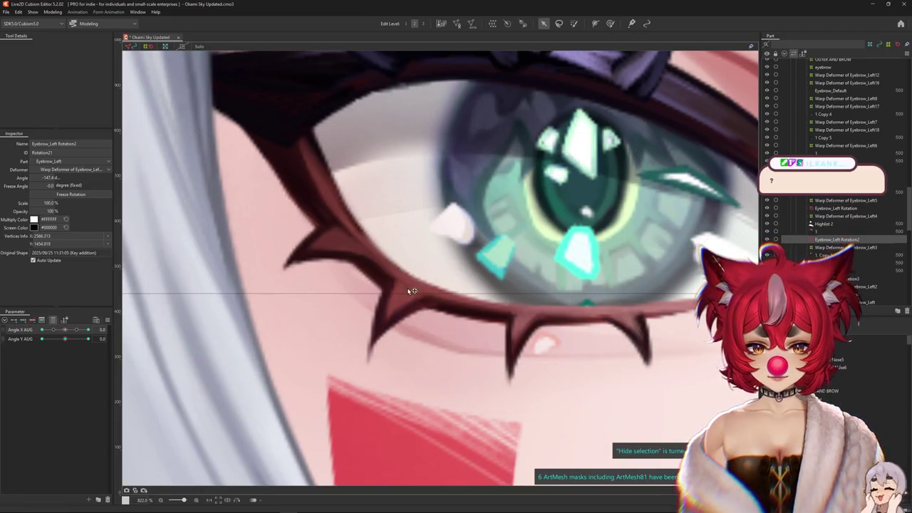
left_click_drag(286, 329, 267, 349)
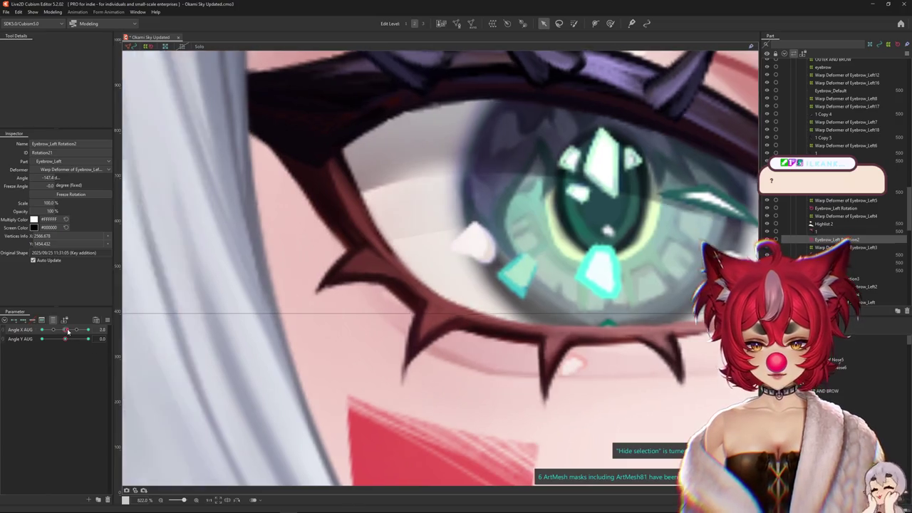
left_click(88, 329)
scroll(442, 309, "down", 5)
scroll(476, 309, "up", 2)
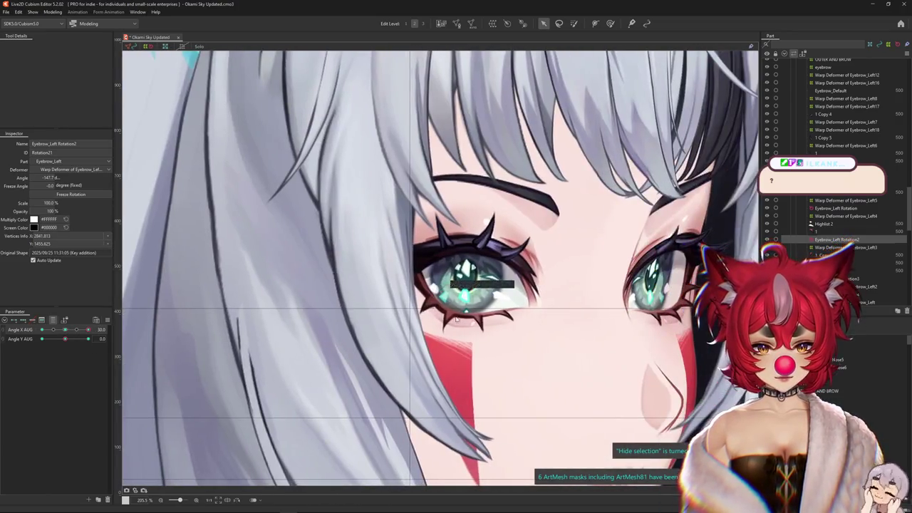
scroll(385, 285, "up", 3)
left_click(64, 329)
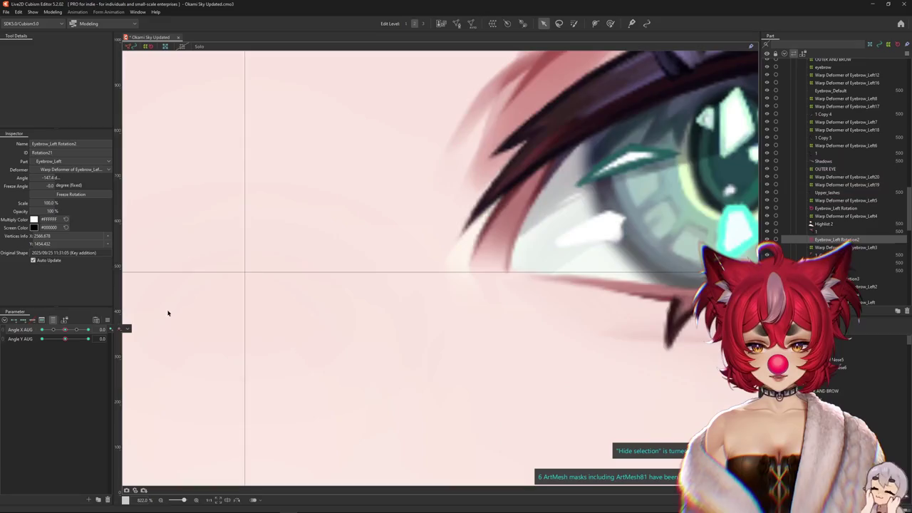
Shift the lower-lash spike's rotation pivot and rotate the spike to about -146 degrees
scroll(311, 316, "down", 3)
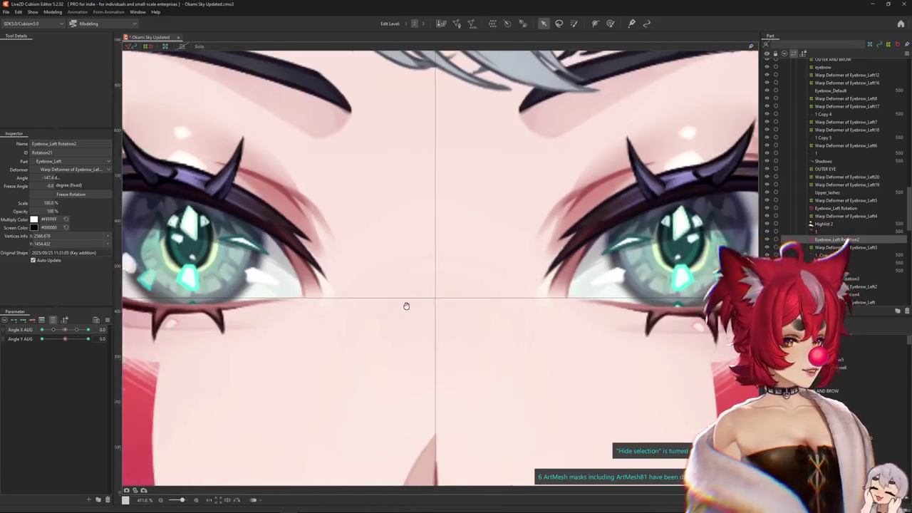
scroll(384, 305, "up", 1)
scroll(285, 278, "up", 1)
scroll(410, 330, "up", 1)
scroll(411, 329, "up", 1)
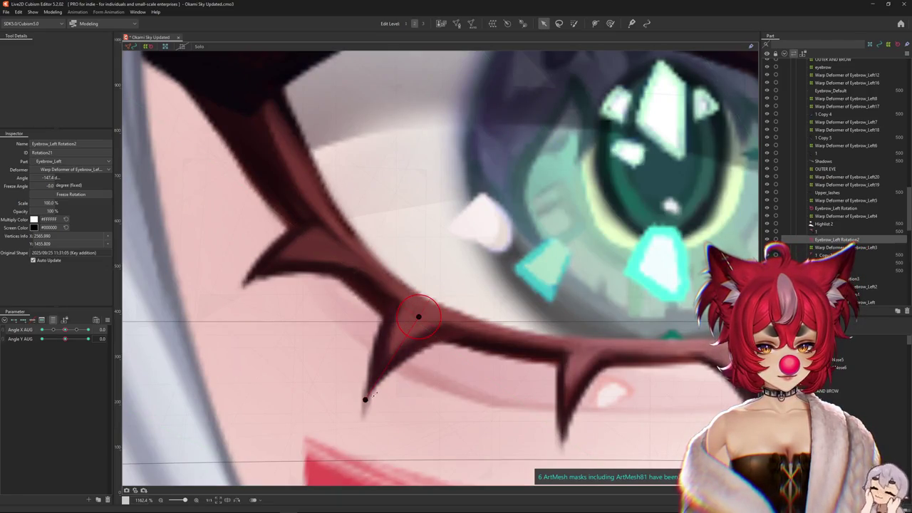
left_click_drag(384, 388, 387, 358)
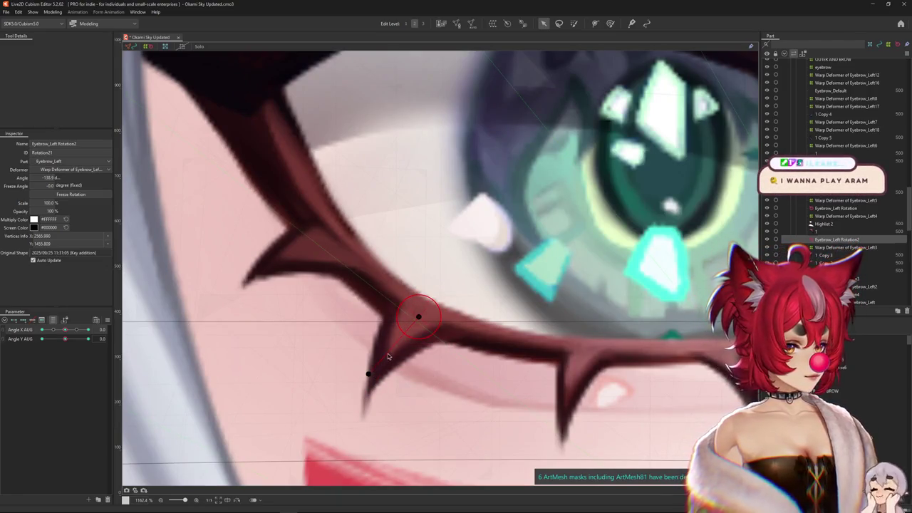
left_click_drag(418, 315, 414, 310)
left_click_drag(364, 369, 367, 383)
scroll(373, 378, "down", 5)
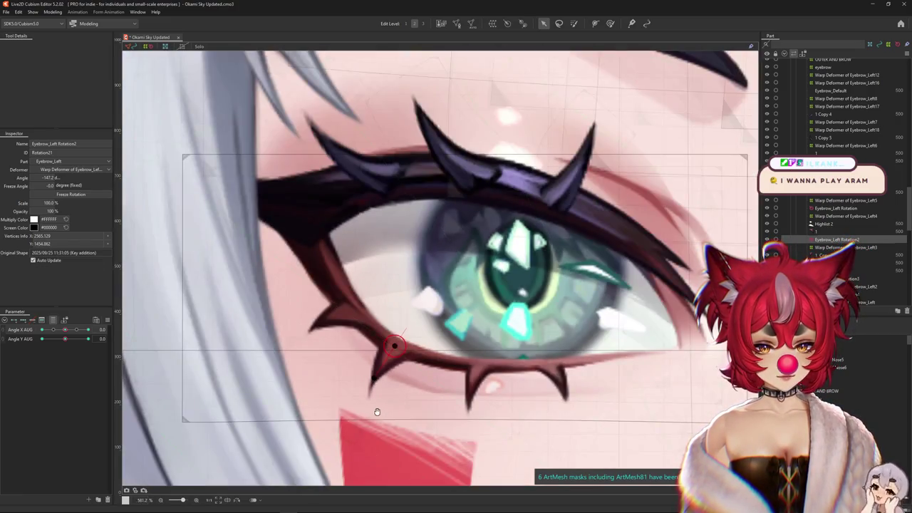
scroll(141, 329, "up", 5)
scroll(178, 295, "down", 3)
scroll(299, 328, "up", 3)
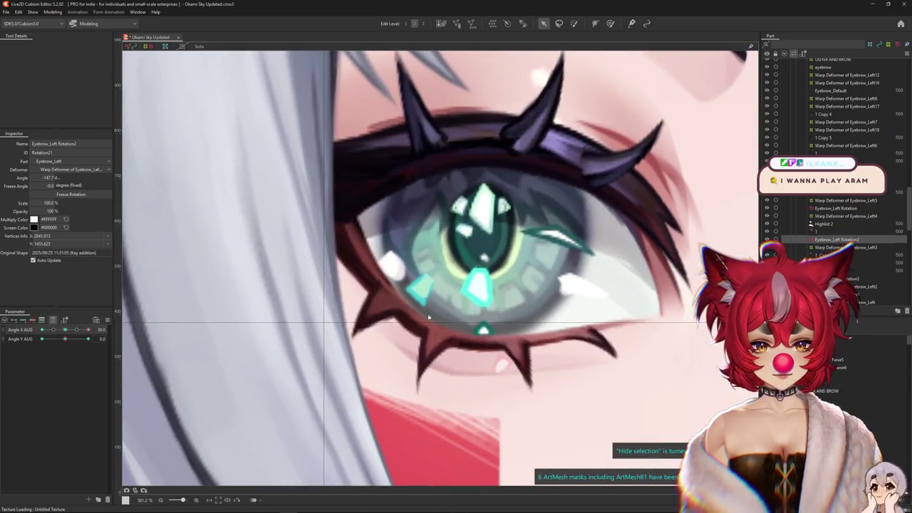
scroll(385, 356, "up", 3)
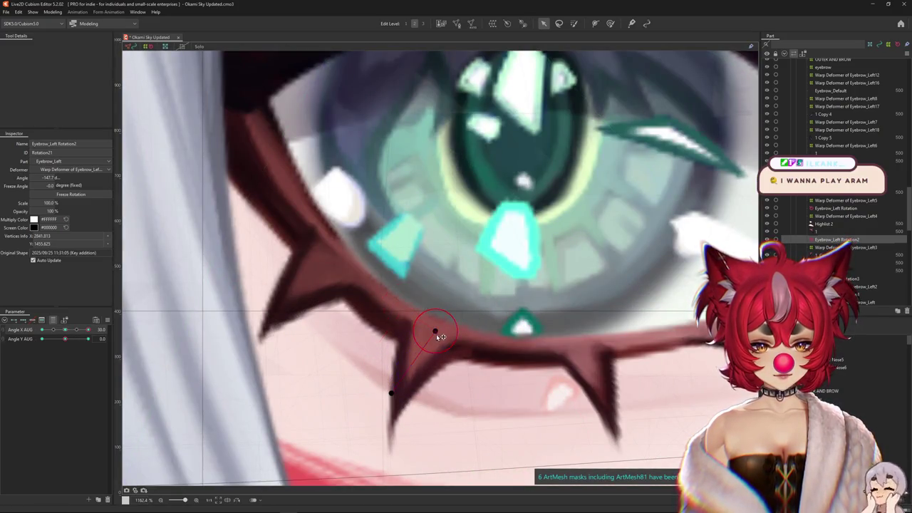
Fine-tune the spike's rotation for Angle X AUG 30 to about -150.6 degrees
left_click_drag(390, 393, 395, 401)
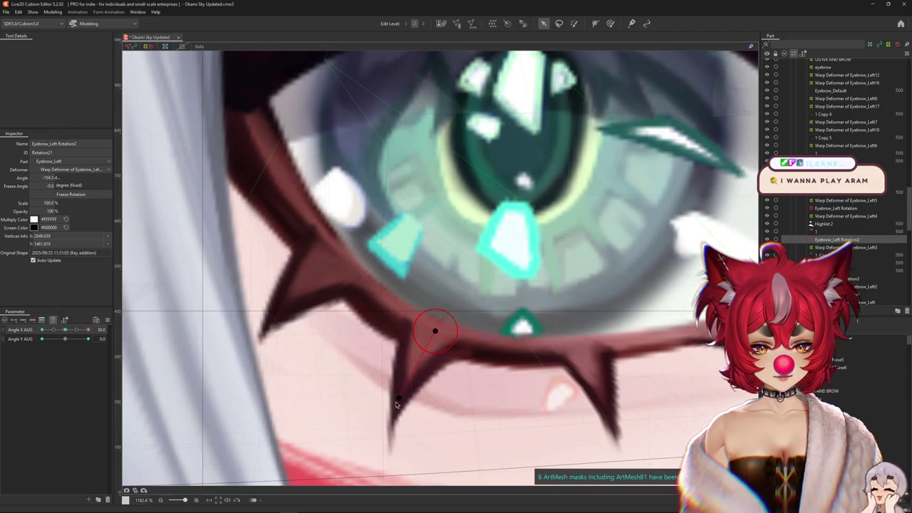
scroll(439, 417, "down", 3)
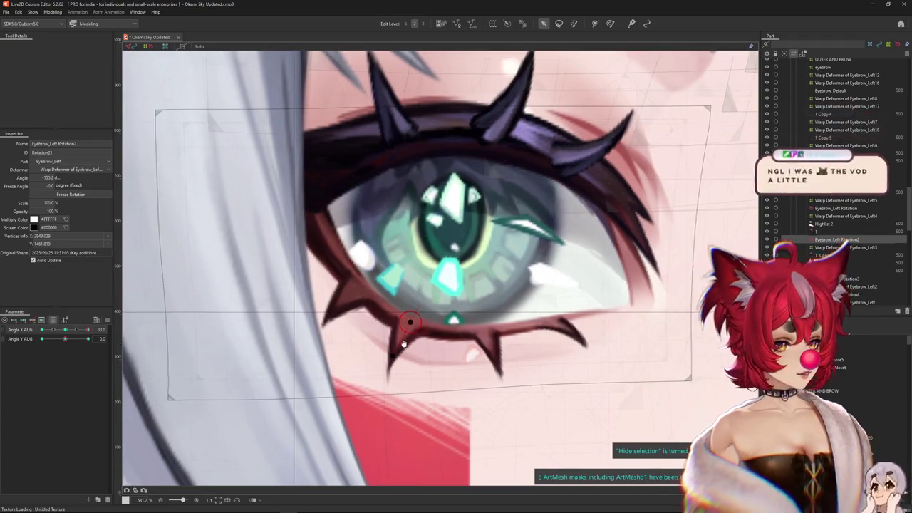
left_click_drag(323, 347, 358, 350)
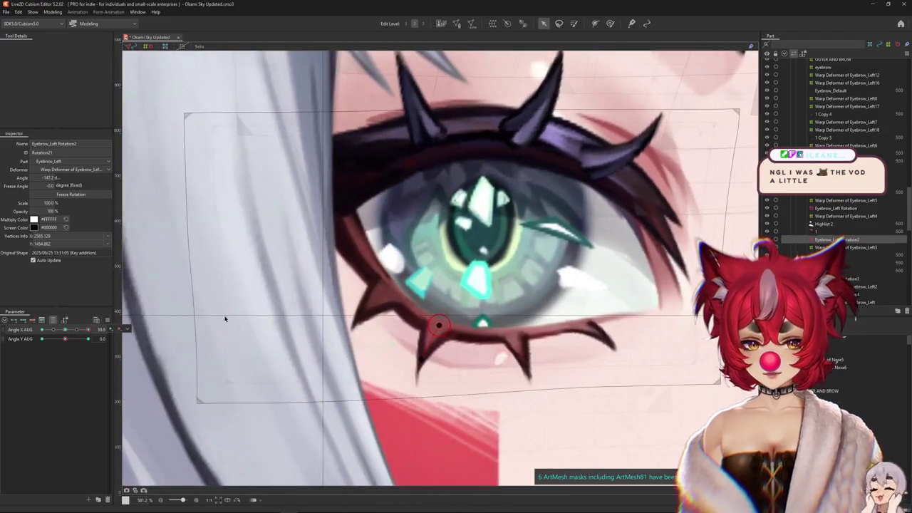
scroll(407, 358, "up", 2)
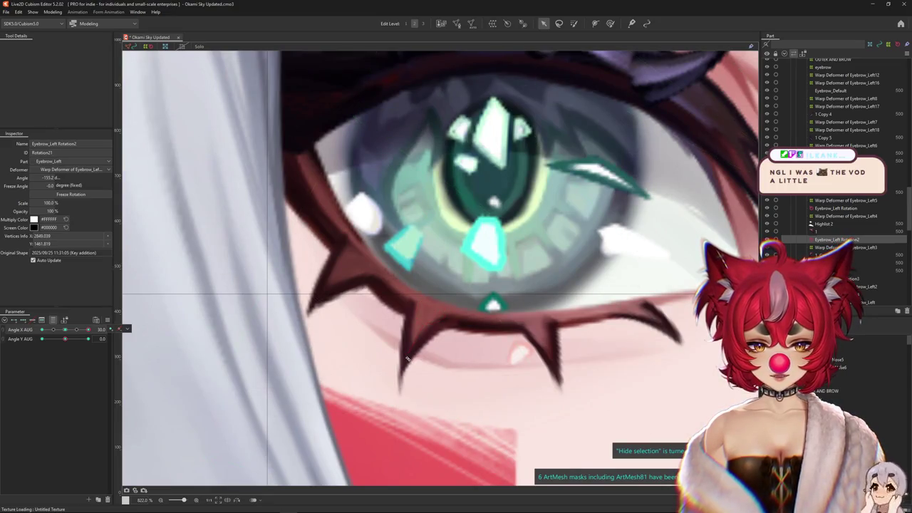
left_click_drag(407, 358, 414, 354)
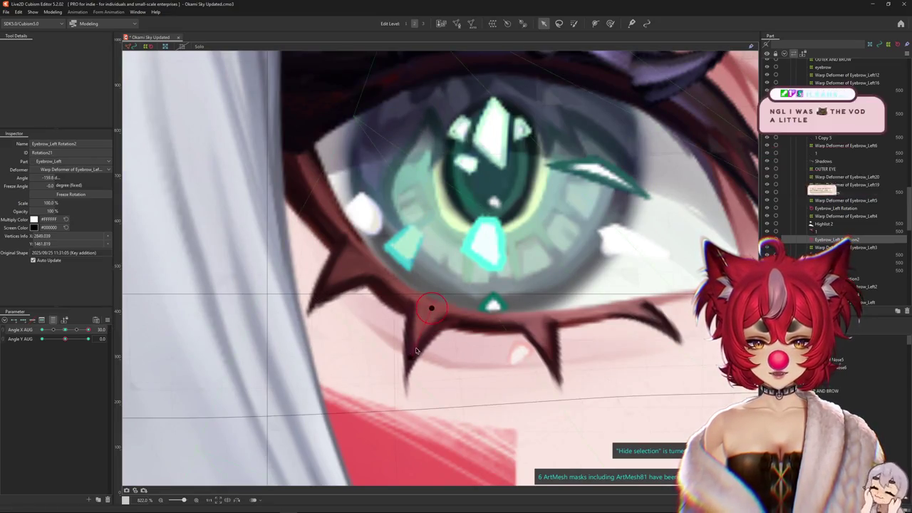
left_click_drag(431, 307, 434, 309)
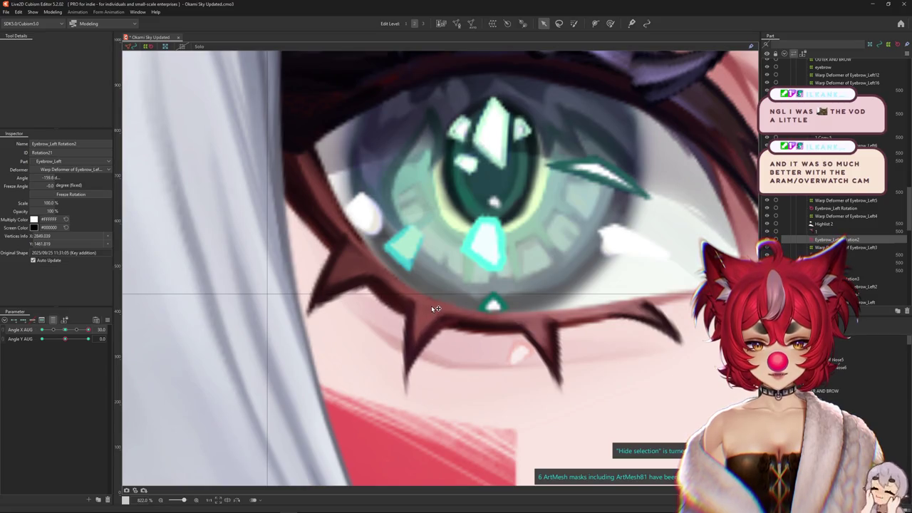
scroll(434, 309, "down", 3)
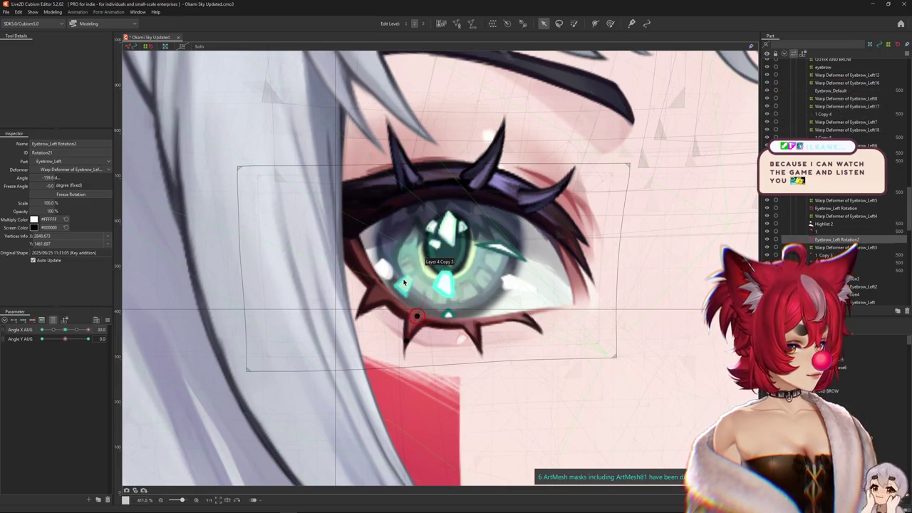
scroll(403, 283, "up", 3)
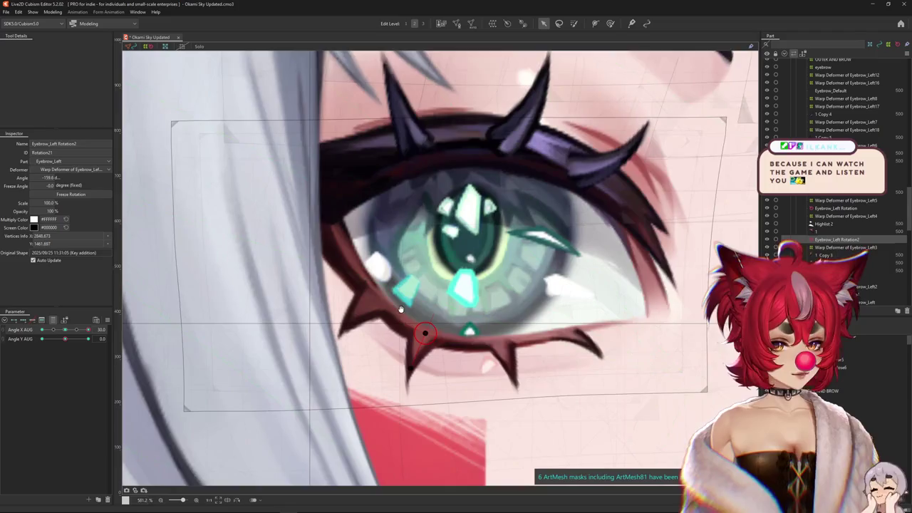
At Angle X AUG -30, shift the pivot and rotate the lower-lash spike to about -118 degrees
left_click(66, 330)
left_click_drag(65, 332, 578, 292)
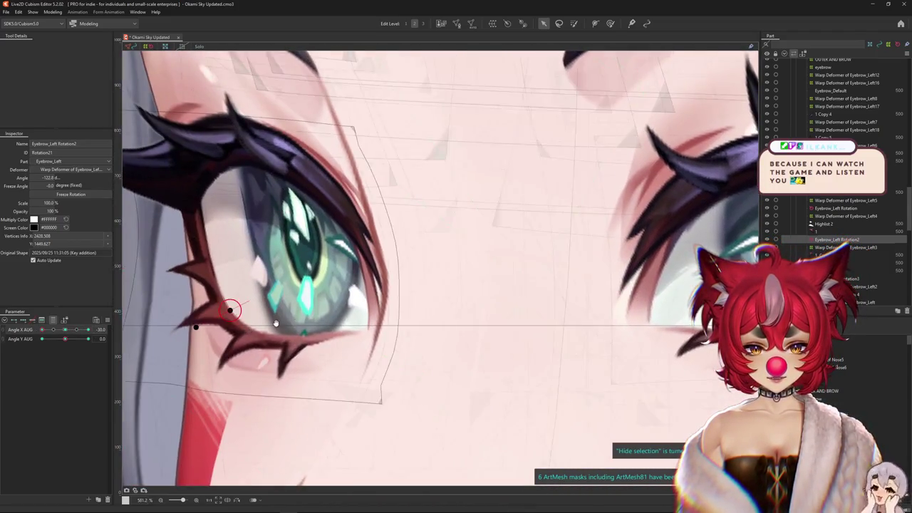
scroll(235, 308, "up", 2)
scroll(321, 292, "up", 2)
left_click_drag(320, 293, 307, 292)
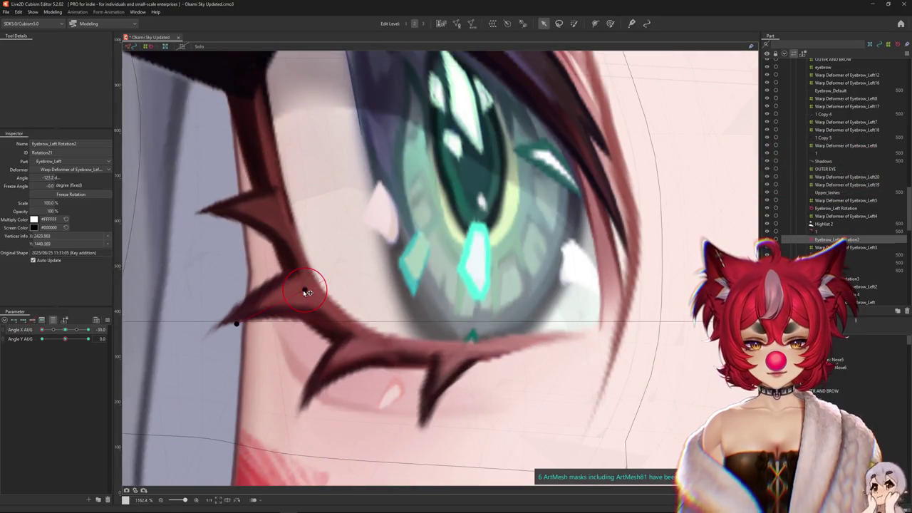
left_click_drag(237, 324, 233, 315)
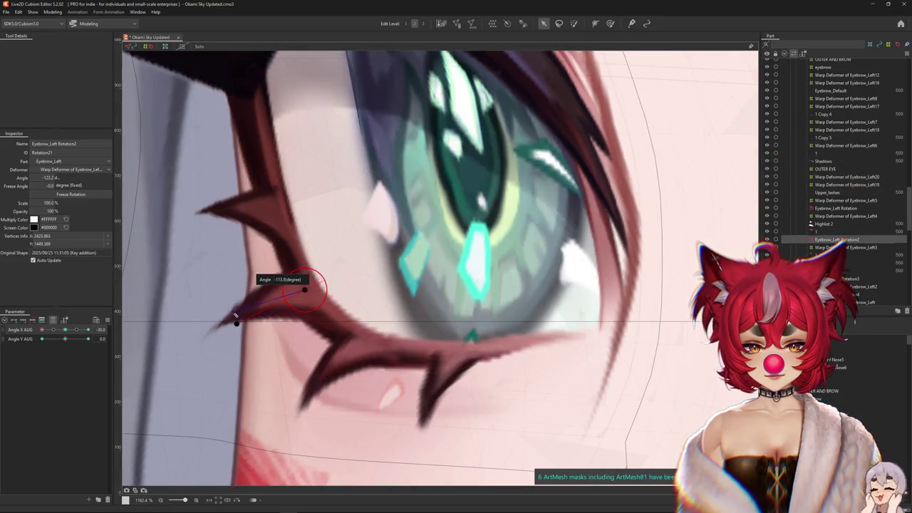
left_click(305, 289)
left_click_drag(235, 315, 233, 318)
Check the spike at Angle X AUG 0 and 30, then select the Eyebrow_Left3 warp deformer
scroll(297, 334, "down", 3)
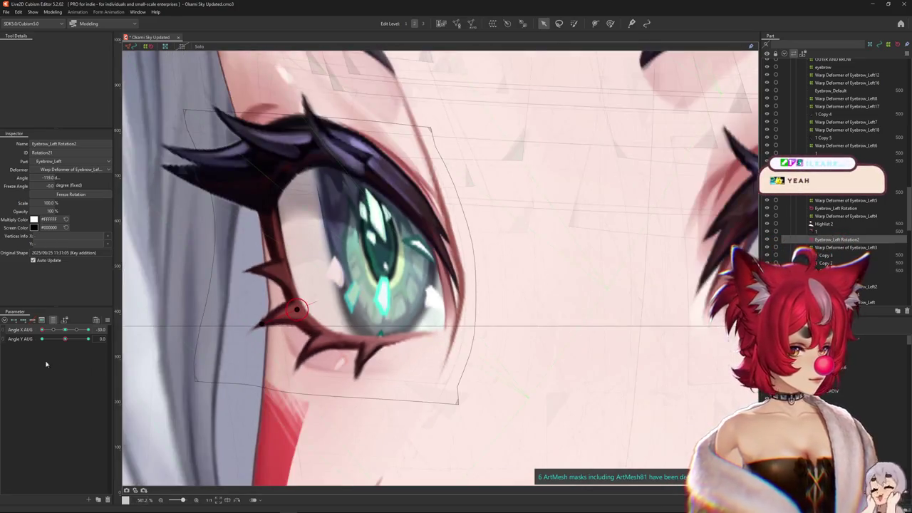
left_click(66, 330)
scroll(175, 331, "down", 2)
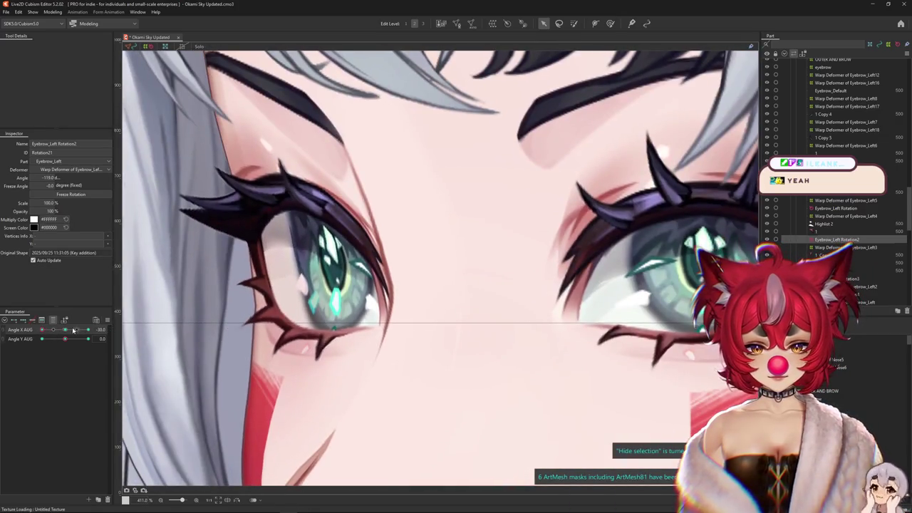
left_click(76, 330)
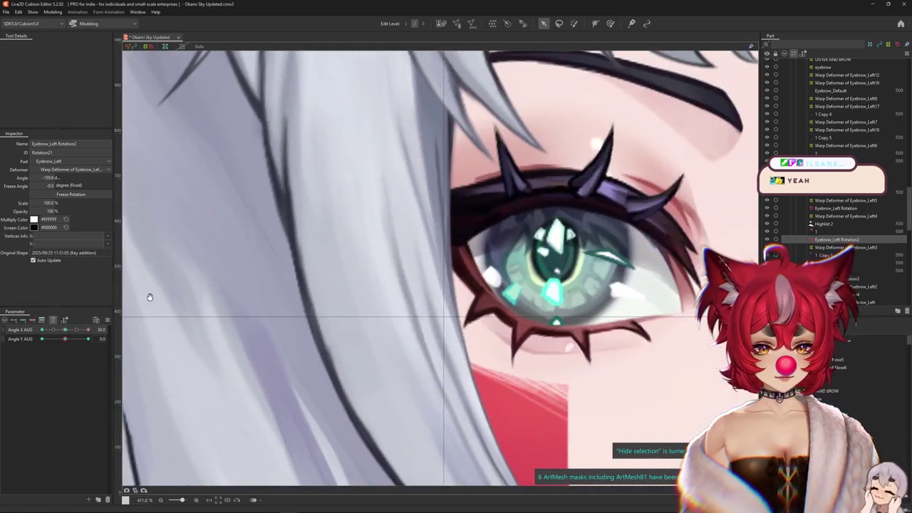
scroll(510, 340, "up", 1)
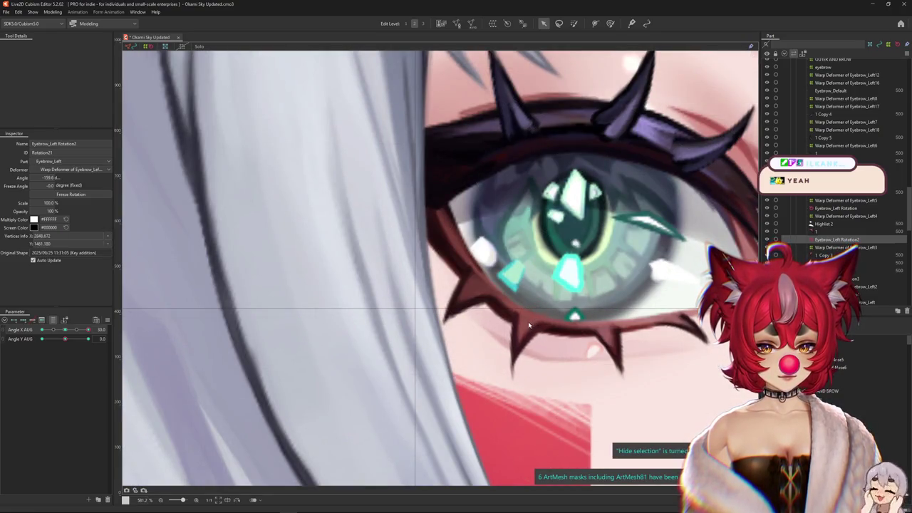
scroll(345, 324, "down", 1)
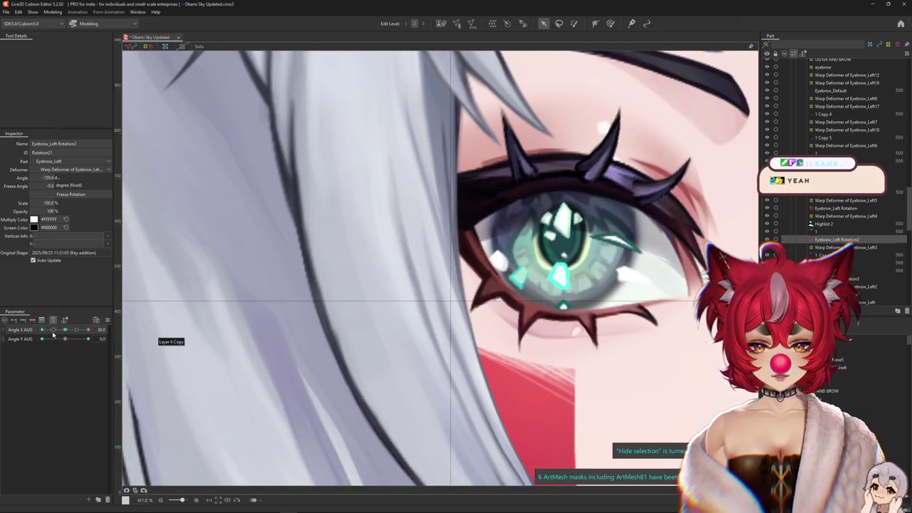
left_click(507, 384)
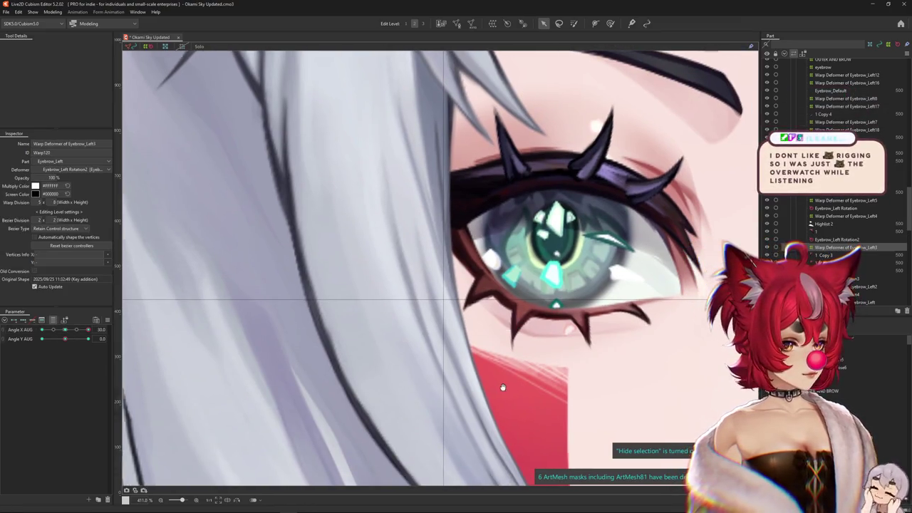
With the Deform Brush, lift the Eyebrow_Left3 lattice's upper part and size the brush over it
left_click_drag(507, 385, 467, 387)
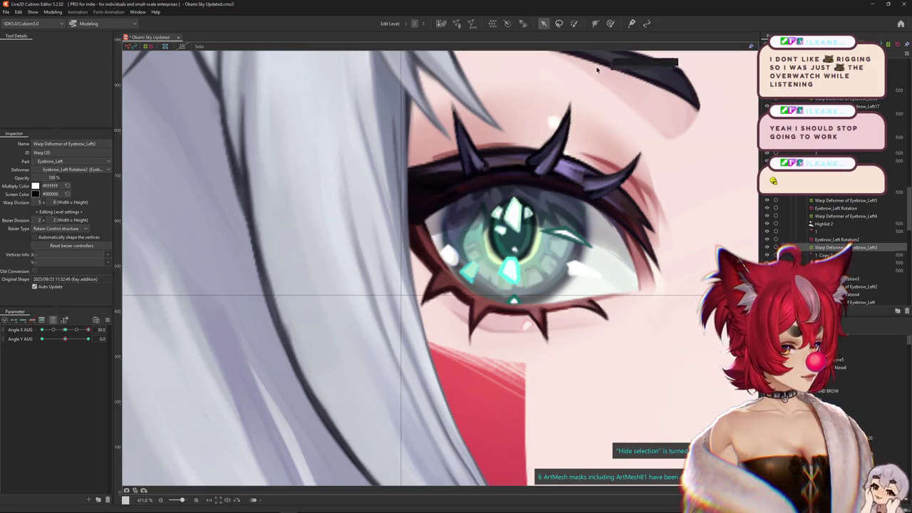
left_click(610, 23)
scroll(465, 328, "up", 3)
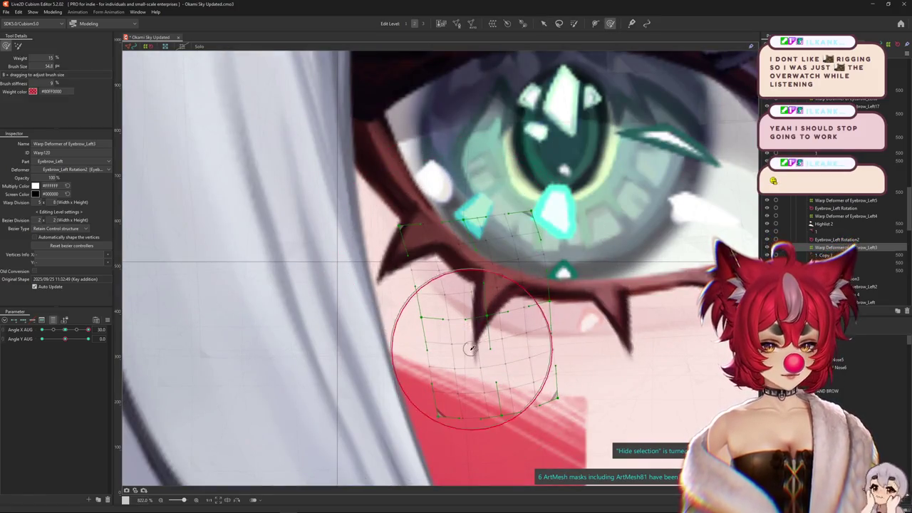
left_click_drag(468, 340, 479, 307)
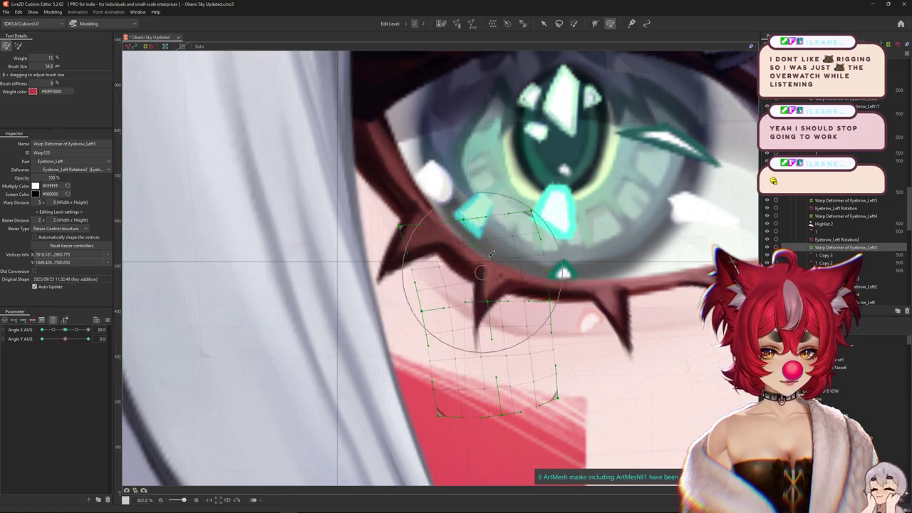
left_click_drag(478, 228, 406, 242)
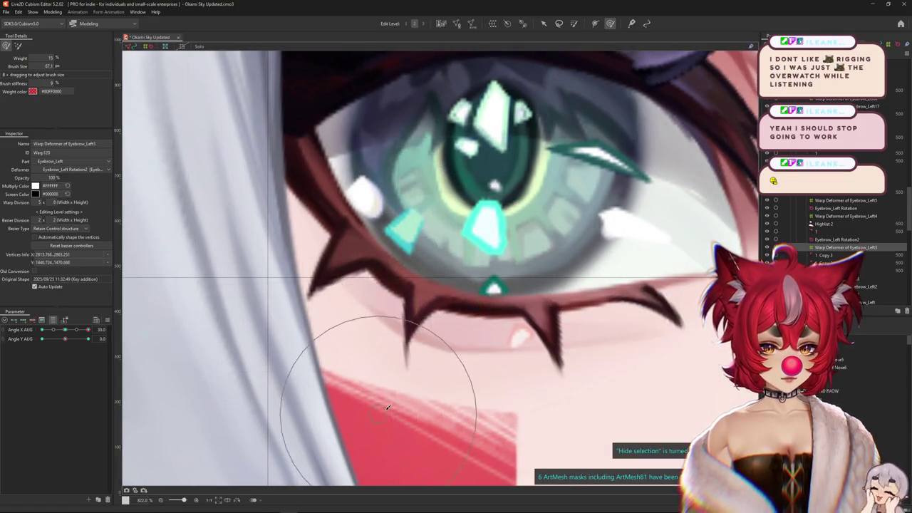
scroll(406, 331, "down", 2)
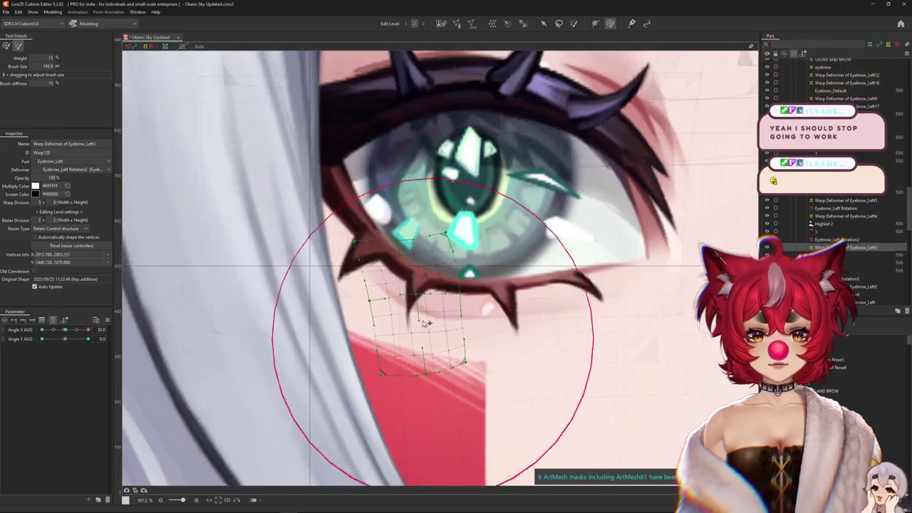
left_click(5, 46)
mouse_move(357, 331)
left_mouse_down()
mouse_move(354, 351)
mouse_move(399, 334)
mouse_move(410, 378)
left_mouse_up()
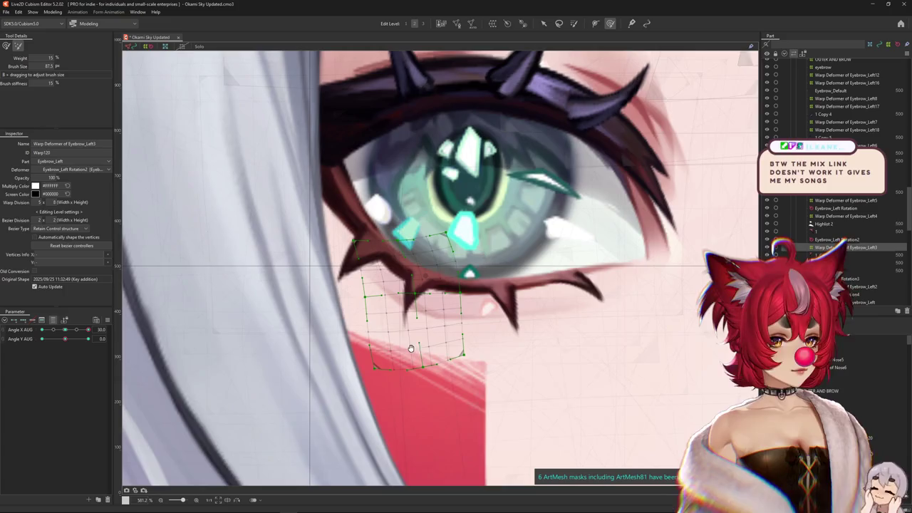
left_click_drag(420, 357, 431, 358)
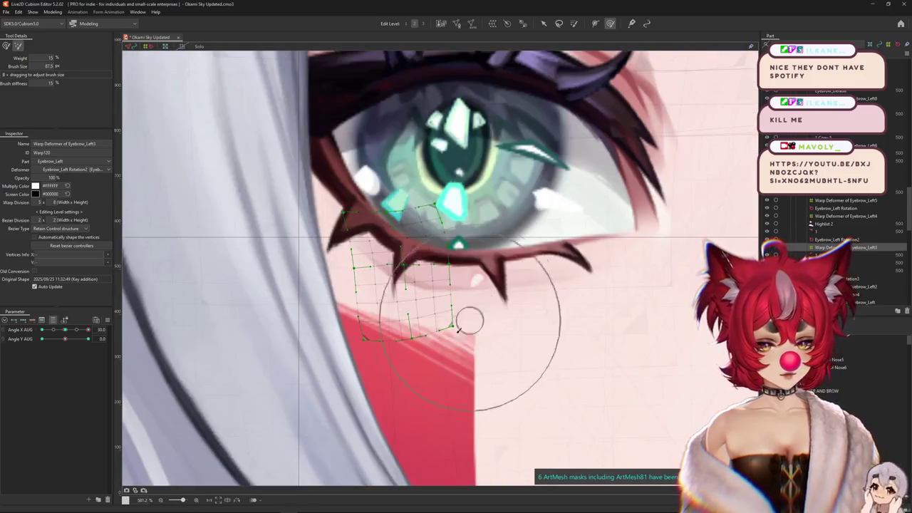
Resize the brush and refine the Eyebrow_Left3 lattice at Angle X 30
left_click_drag(468, 316, 435, 305)
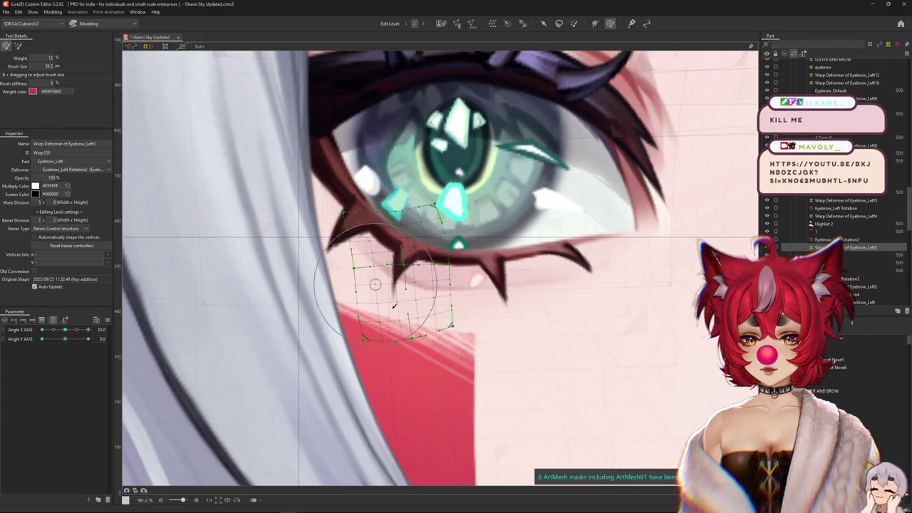
left_click_drag(417, 285, 438, 308)
scroll(437, 314, "up", 2)
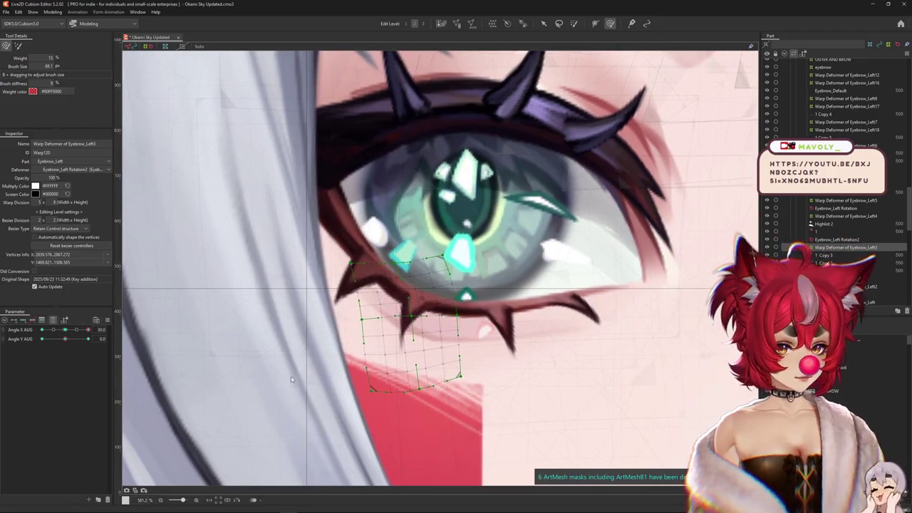
scroll(290, 379, "down", 3)
At Angle X AUG -30, pull the lattice's left side up to follow the spike
left_click(42, 330)
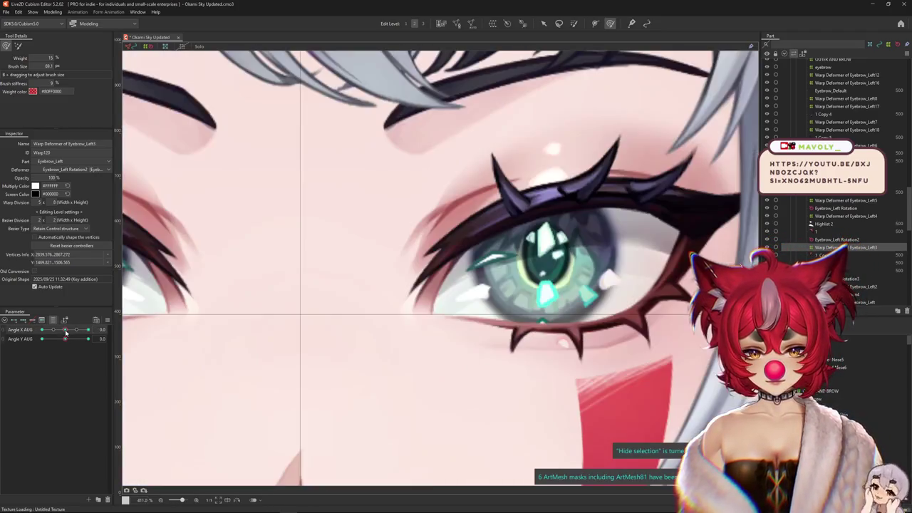
scroll(152, 311, "up", 3)
scroll(368, 302, "up", 2)
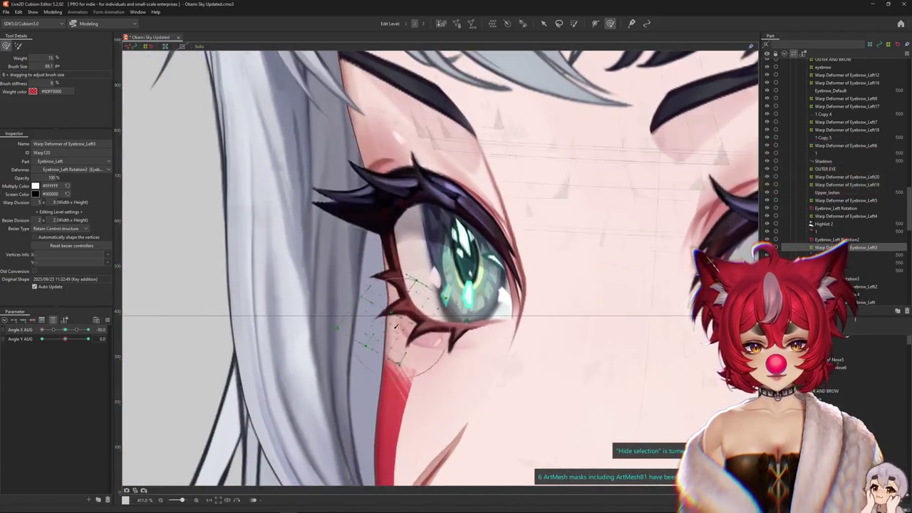
scroll(302, 285, "up", 3)
mouse_move(256, 333)
left_mouse_down()
mouse_move(264, 269)
mouse_move(314, 214)
left_mouse_up()
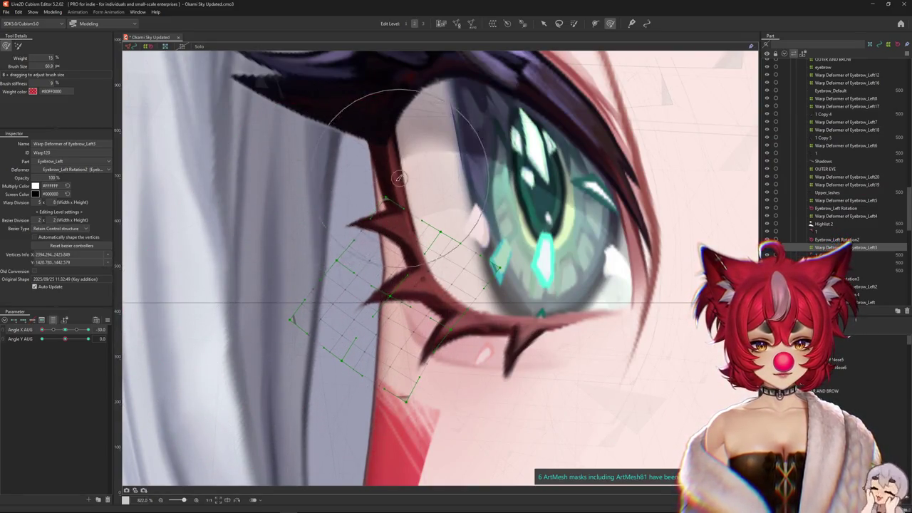
scroll(342, 342, "down", 1)
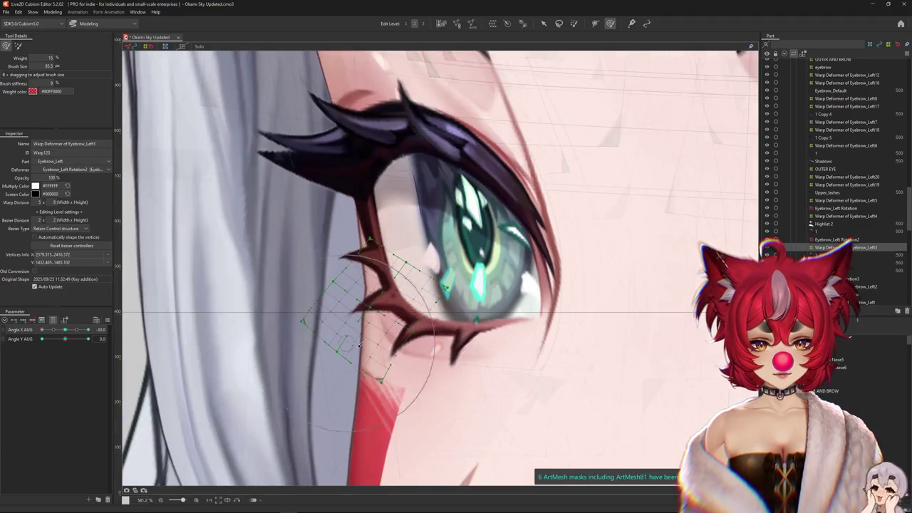
left_click_drag(409, 359, 393, 344)
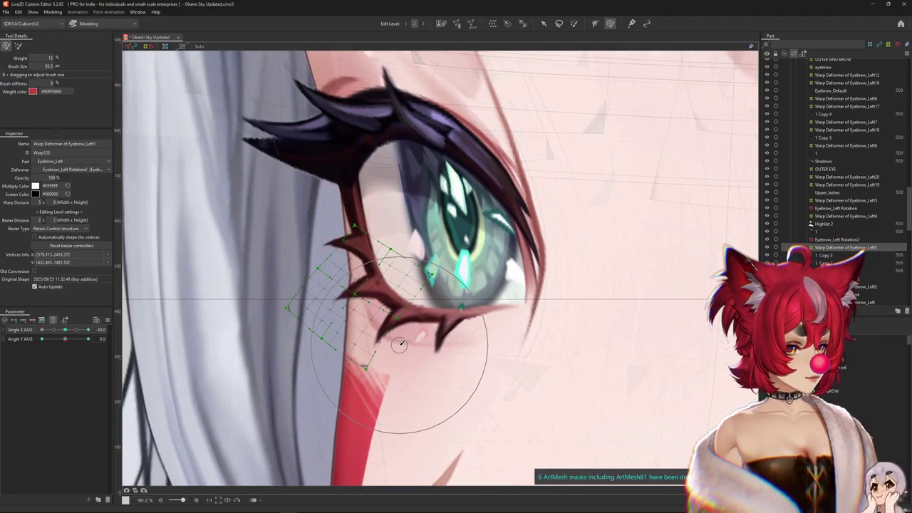
Toggle Hide selection to review the bent spike at Angle X -30
key("ctrl+h")
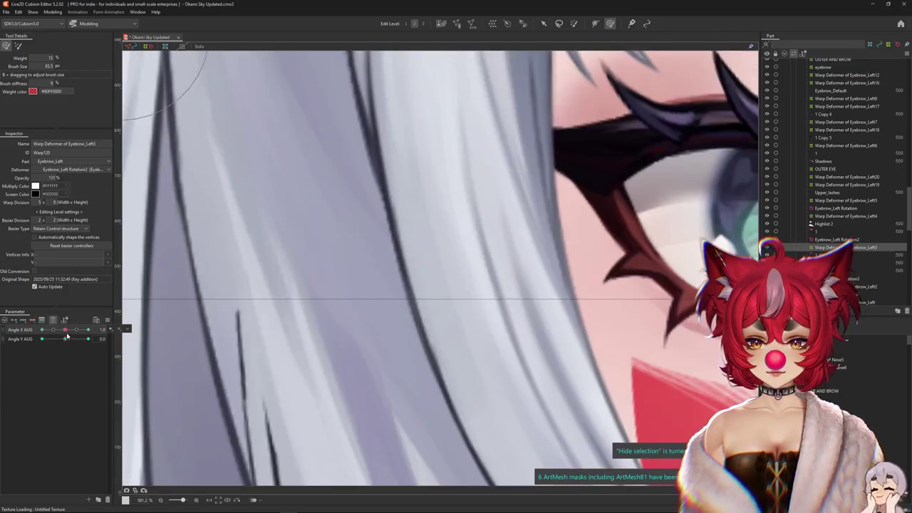
key("ctrl+h")
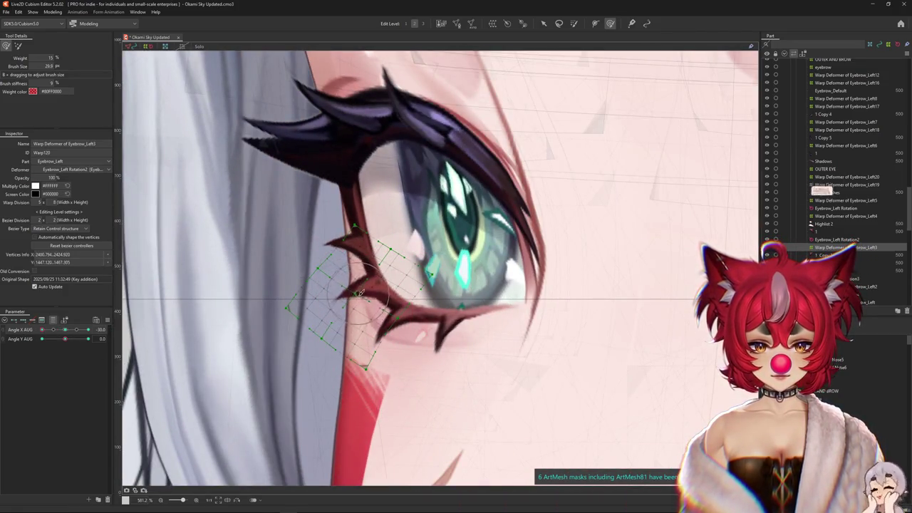
key("ctrl+h")
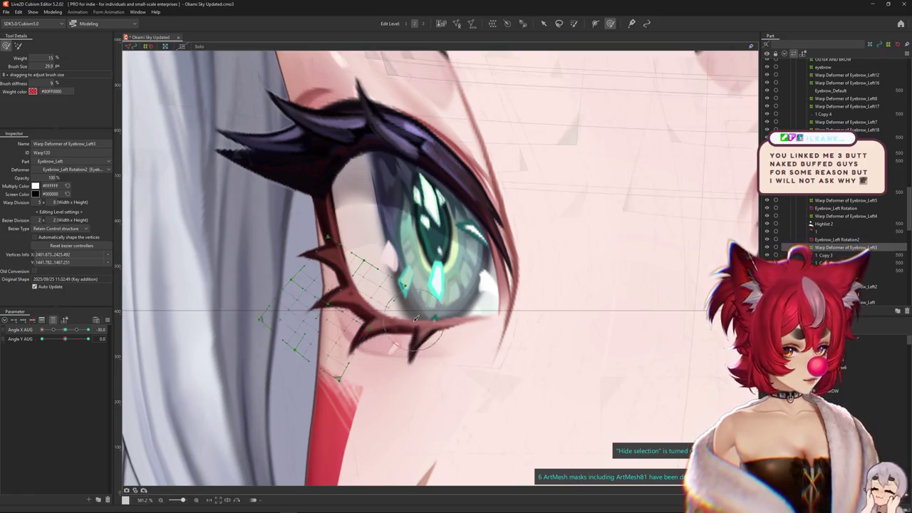
scroll(248, 316, "down", 10)
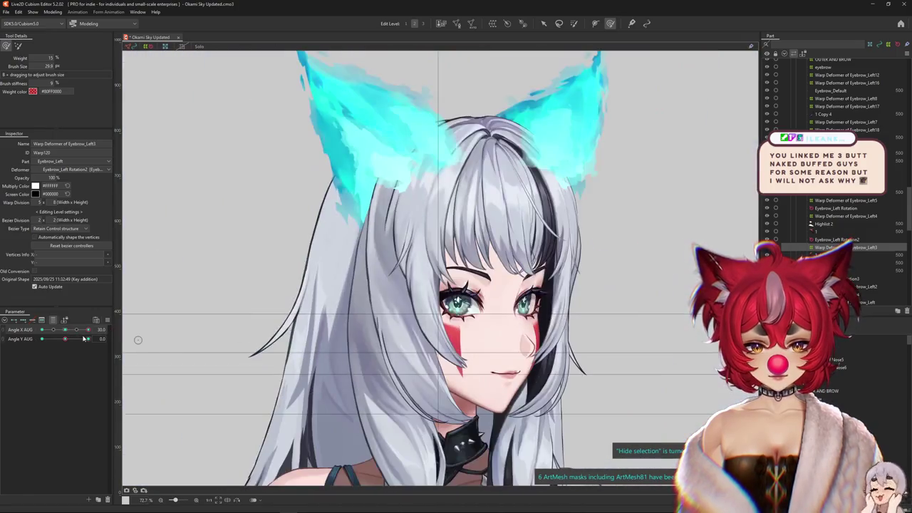
Select the spike's art mesh 1 Copy 3, then its Eyebrow_Left Rotation3 deformer
scroll(264, 335, "up", 4)
scroll(278, 353, "up", 3)
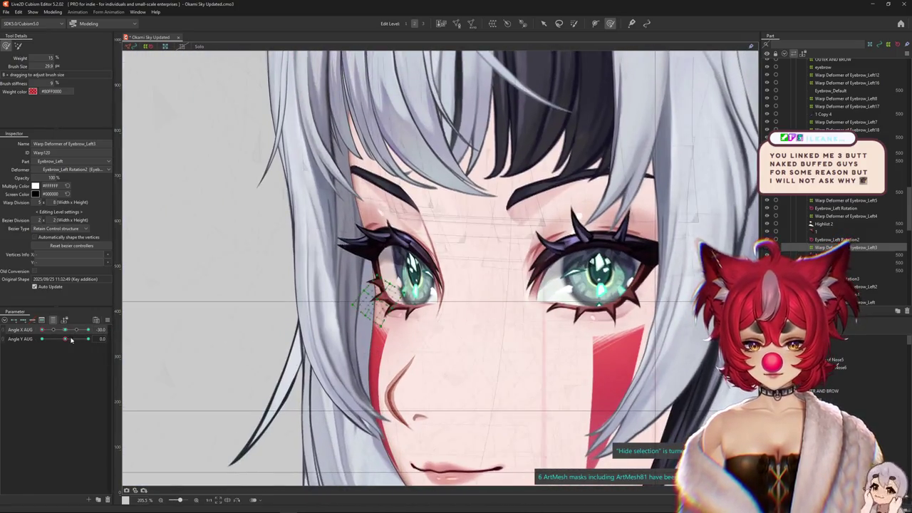
scroll(342, 313, "up", 3)
scroll(342, 313, "up", 3)
scroll(342, 314, "up", 2)
left_click_drag(87, 342, 44, 339)
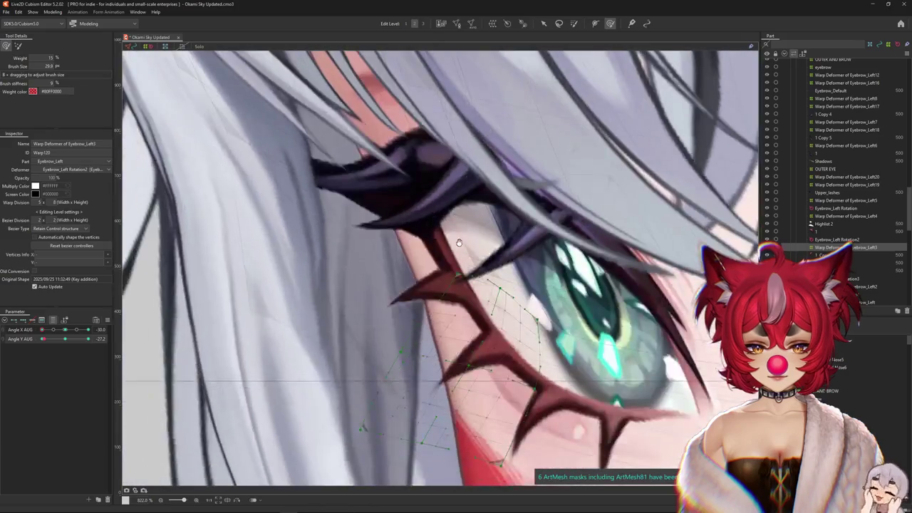
scroll(459, 242, "down", 2)
right_click(450, 308)
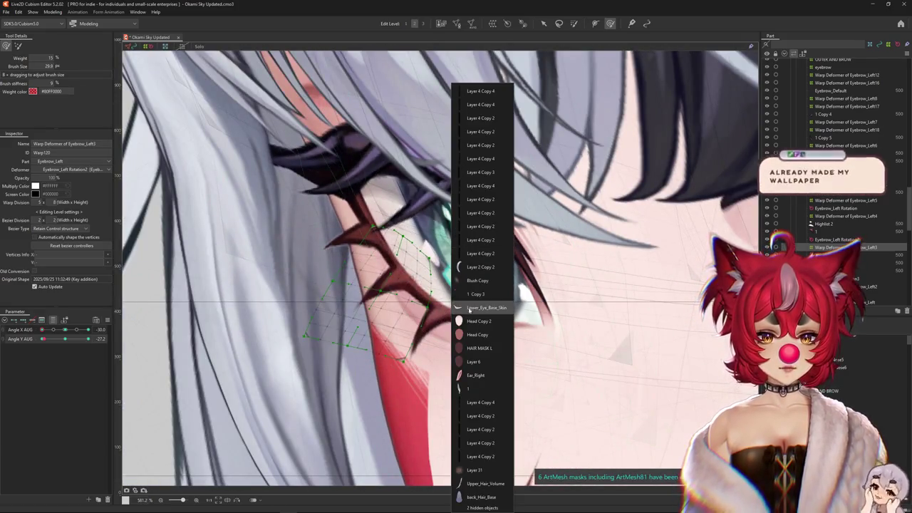
left_click(476, 294)
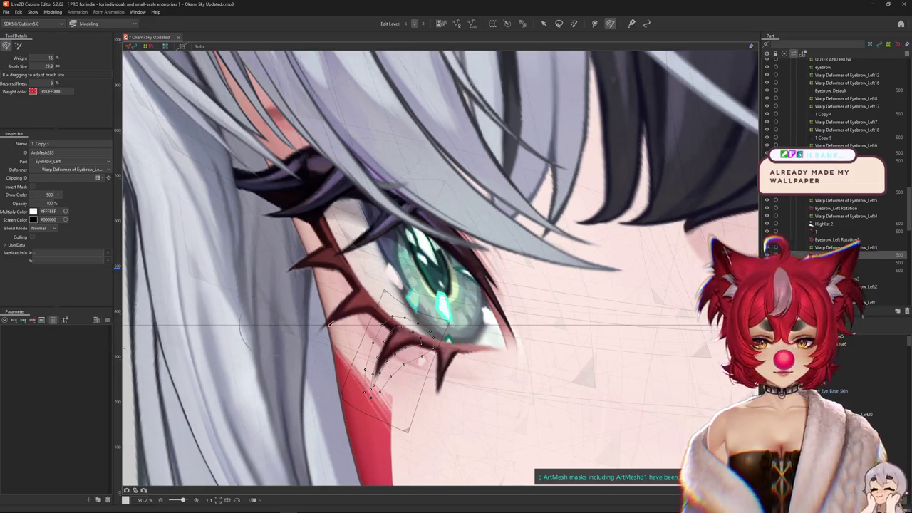
left_click(381, 372)
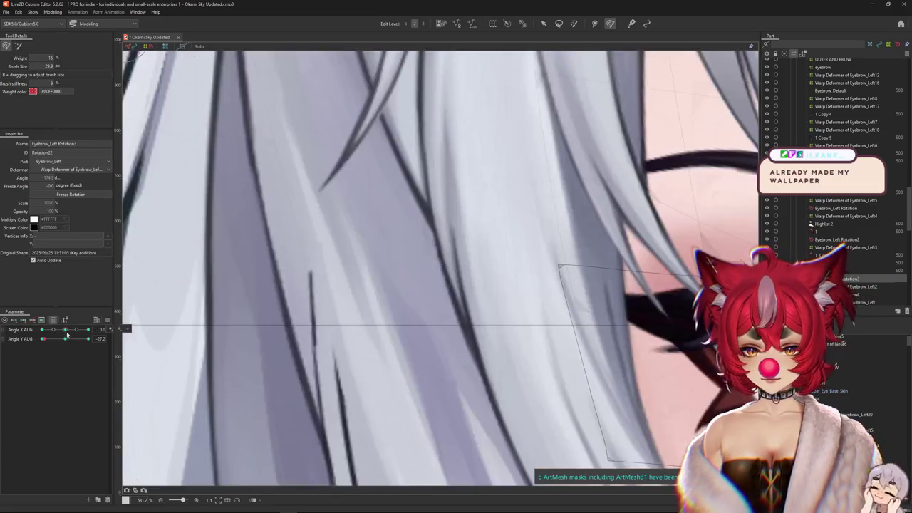
mouse_move(285, 428)
left_mouse_down()
mouse_move(472, 290)
mouse_move(336, 300)
mouse_move(472, 287)
left_mouse_up()
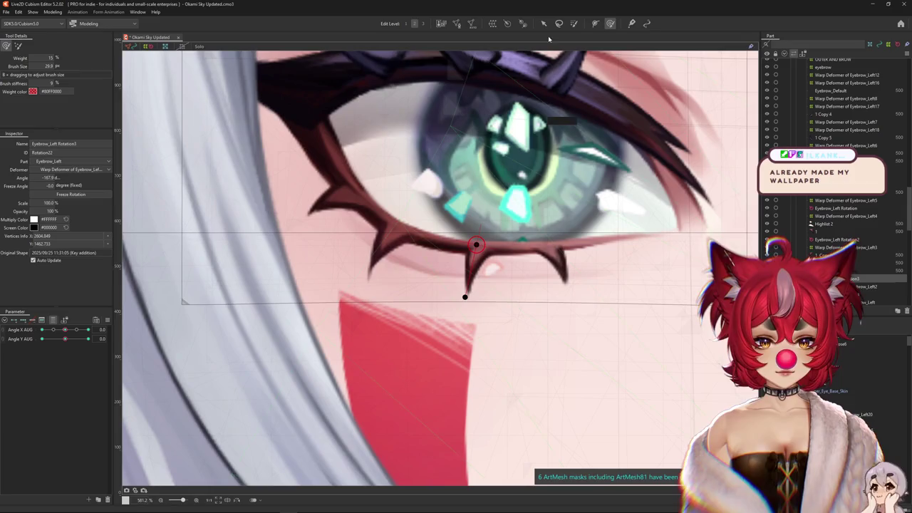
At Angle X AUG -30, move Eyebrow_Left Rotation3 onto the spike's base
key("v")
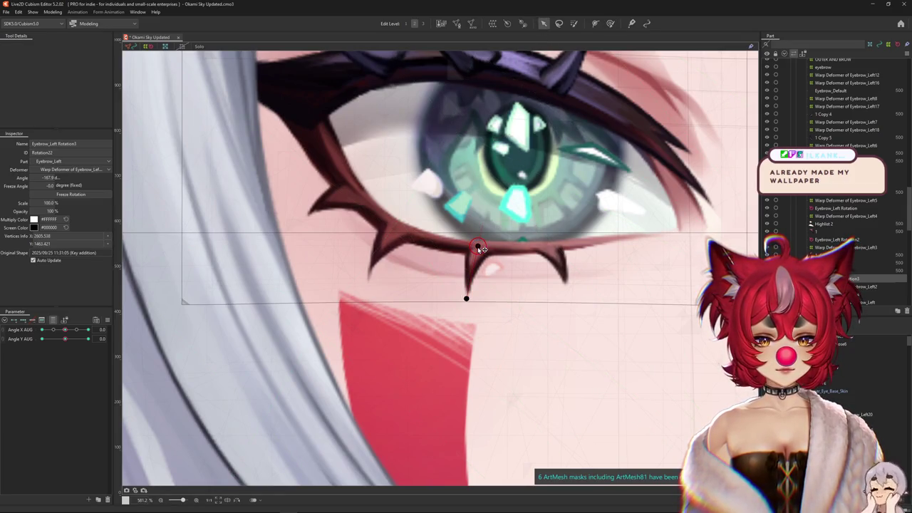
key("ctrl+h")
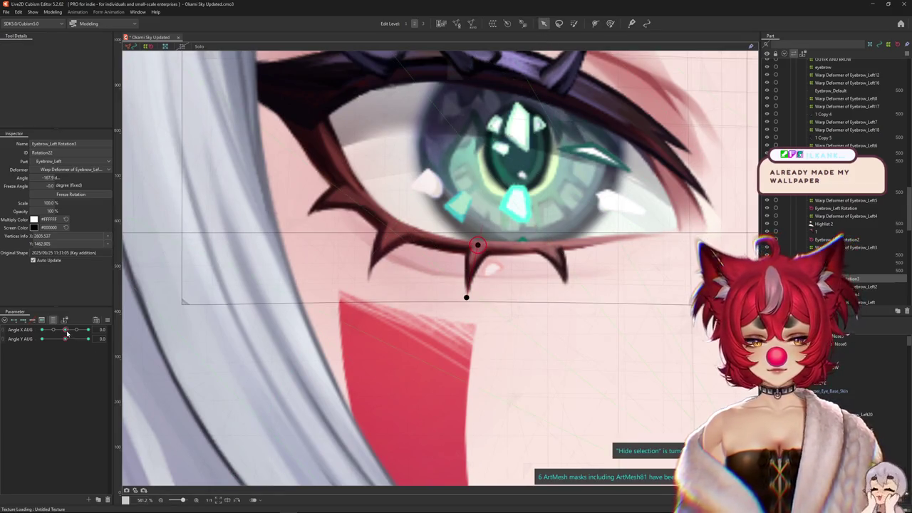
left_click_drag(67, 333, 42, 330)
scroll(394, 285, "up", 3)
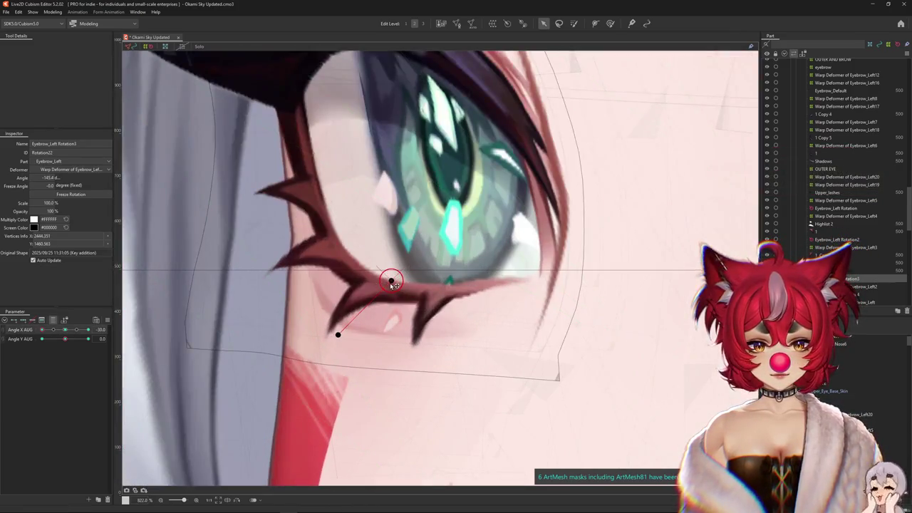
left_click_drag(383, 289, 372, 291)
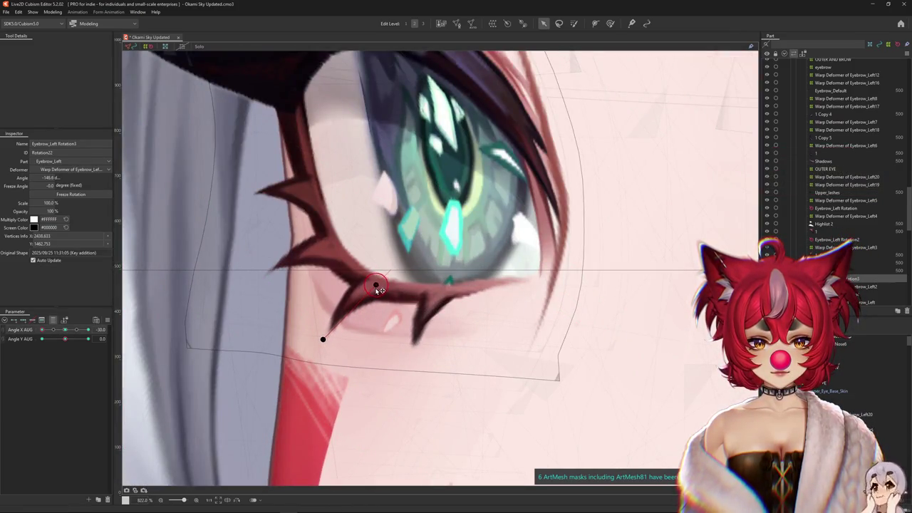
scroll(324, 341, "down", 2)
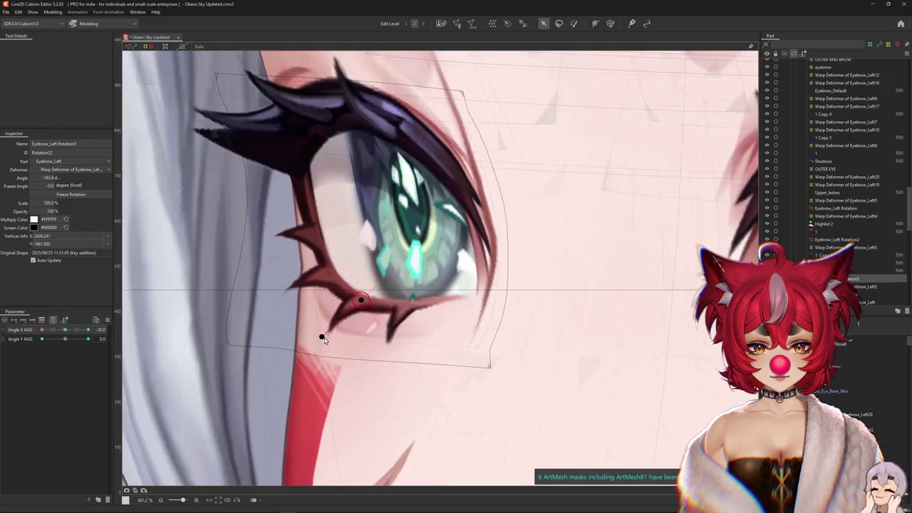
key("ctrl+h")
Preview the spike at Angle X AUG 30 and sweep the head turn to check it
mouse_move(324, 340)
left_mouse_down()
mouse_move(377, 279)
mouse_move(264, 319)
left_mouse_up()
scroll(499, 285, "up", 2)
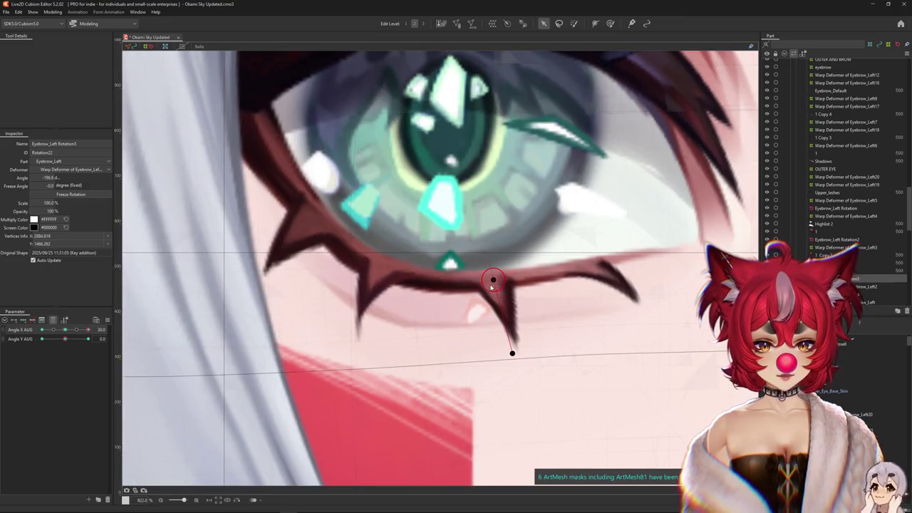
key("ctrl+h")
scroll(492, 286, "down", 6)
left_click_drag(66, 329, 92, 329)
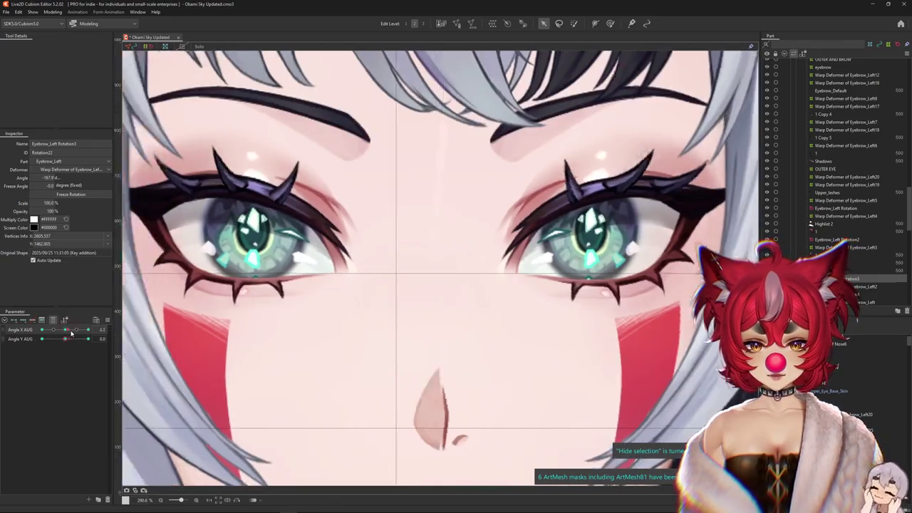
scroll(430, 288, "up", 2)
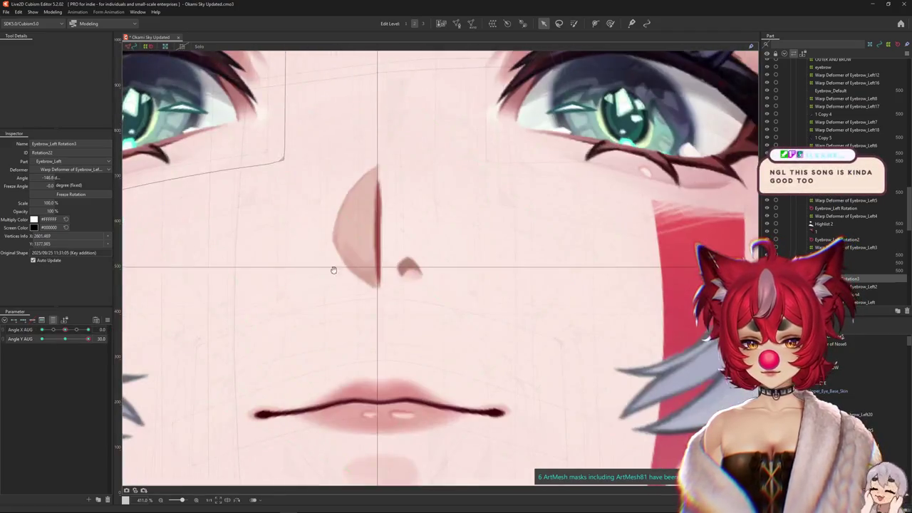
At Angle Y 30, rotate the lower-lash spike to -139.3 degrees and preview it
scroll(389, 201, "up", 2)
scroll(390, 201, "up", 5)
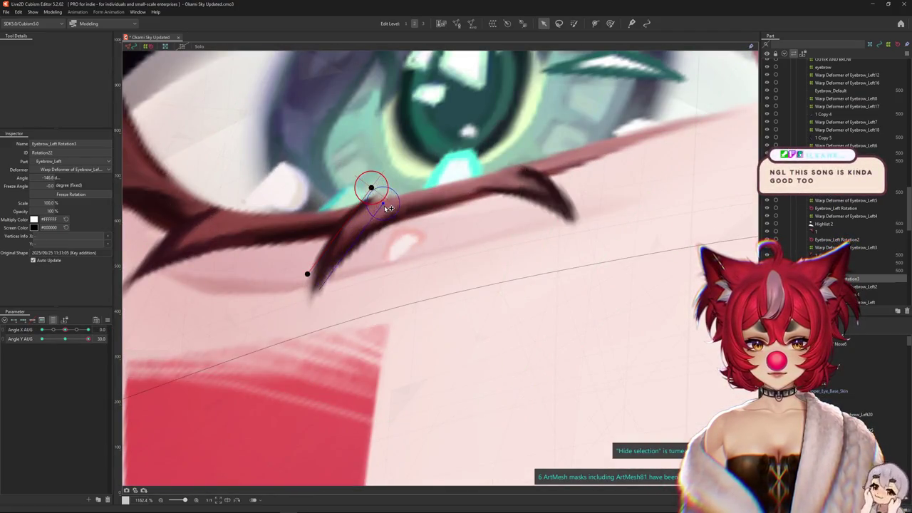
left_click_drag(376, 193, 385, 204)
left_click_drag(322, 294, 316, 285)
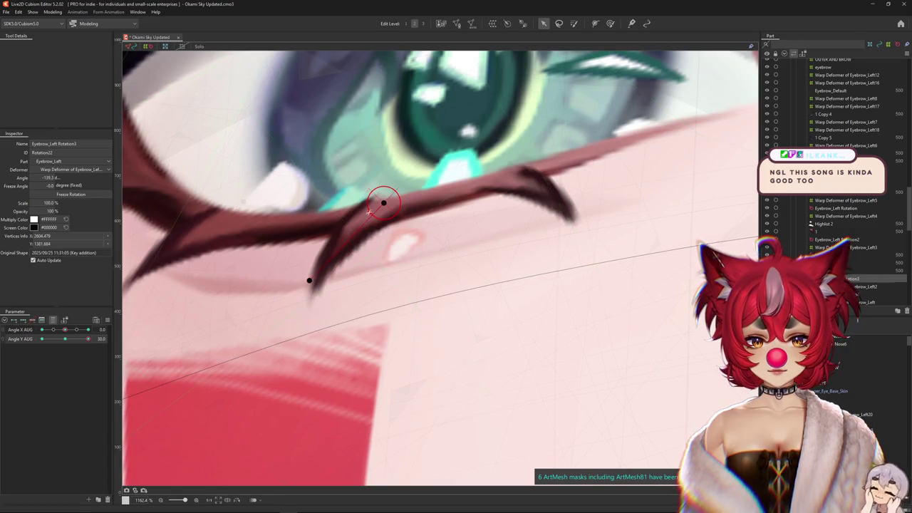
scroll(383, 208, "down", 4)
key("ctrl+h")
scroll(384, 208, "down", 4)
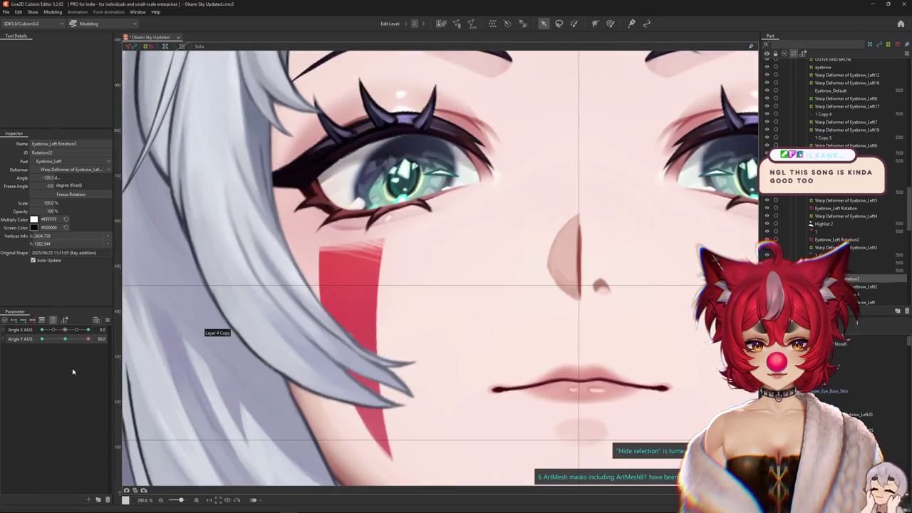
At Angle Y -30, shift the pivot and rotate the spike further left, then reset Angle Y to 0
left_click_drag(66, 344, 43, 339)
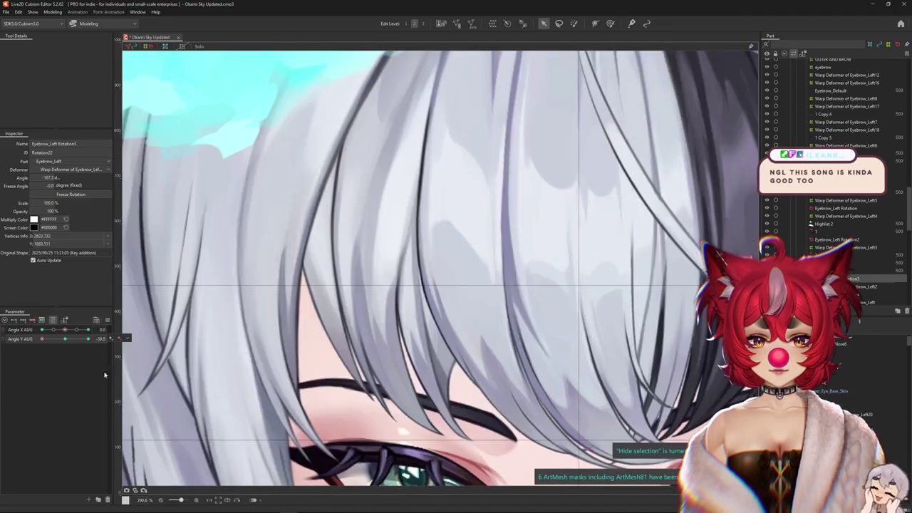
key("ctrl+h")
scroll(369, 279, "up", 4)
scroll(376, 283, "up", 3)
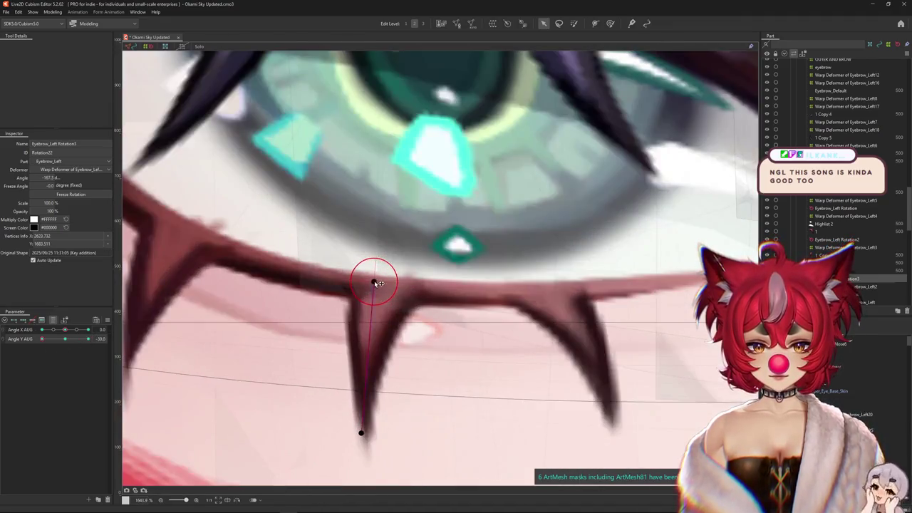
left_click_drag(380, 291, 384, 298)
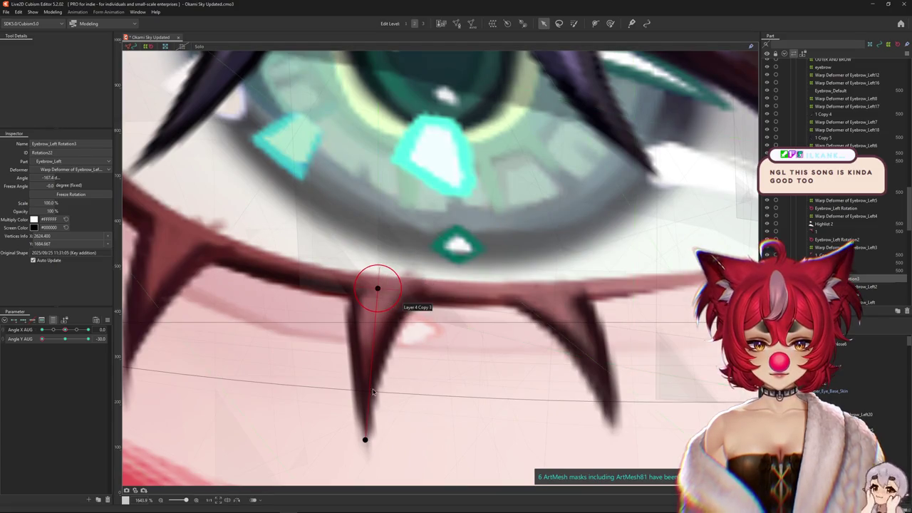
left_click_drag(366, 439, 339, 435)
key("ctrl+h")
key("ctrl+h")
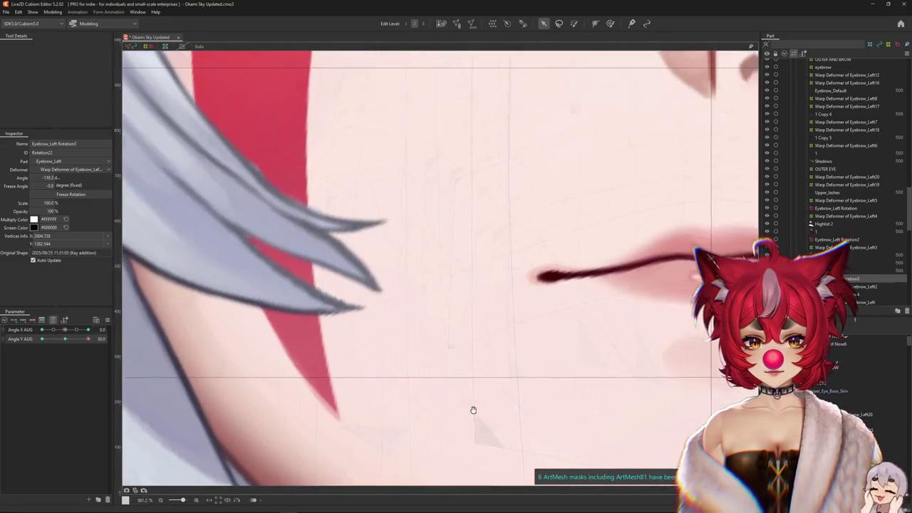
left_click_drag(472, 409, 387, 309)
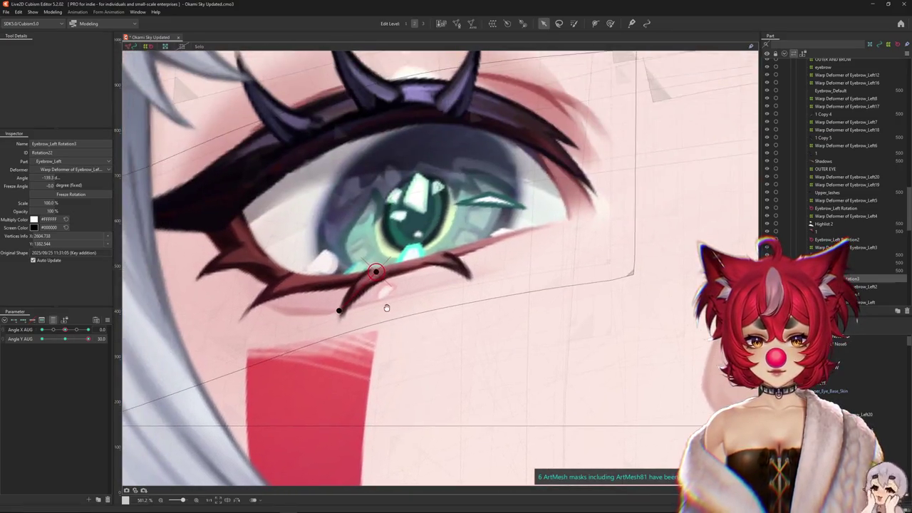
scroll(387, 308, "down", 4)
mouse_move(87, 338)
left_mouse_down()
mouse_move(65, 338)
mouse_move(119, 339)
left_mouse_up()
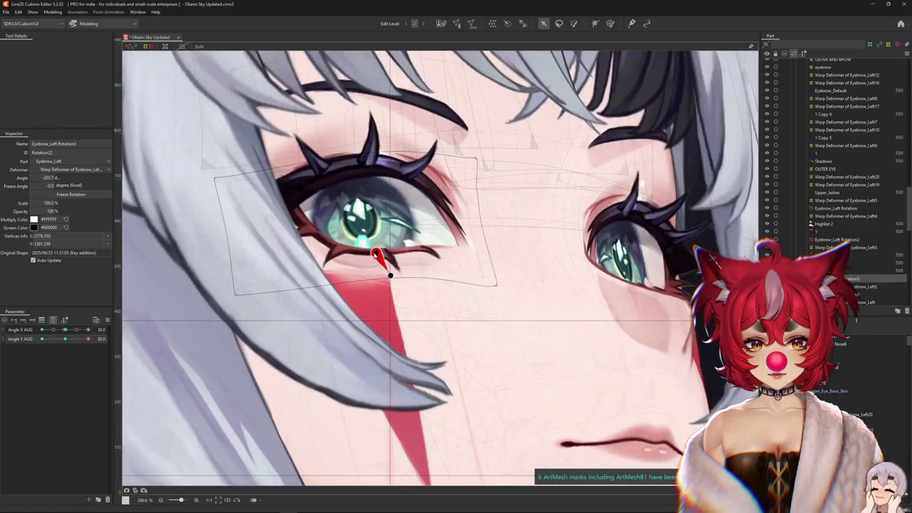
Move Eyebrow_Left Rotation3's pivot onto the eyelid and rotate the spike to about -215.9 degrees
scroll(380, 256, "up", 3)
scroll(384, 260, "up", 3)
left_click_drag(383, 255, 395, 237)
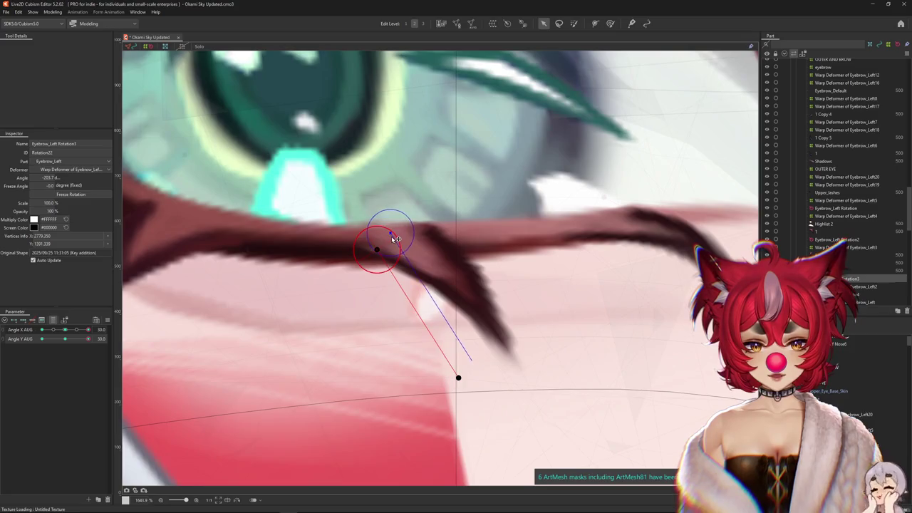
mouse_move(472, 358)
left_mouse_down()
mouse_move(506, 341)
mouse_move(505, 332)
left_mouse_up()
left_click_drag(395, 234, 394, 230)
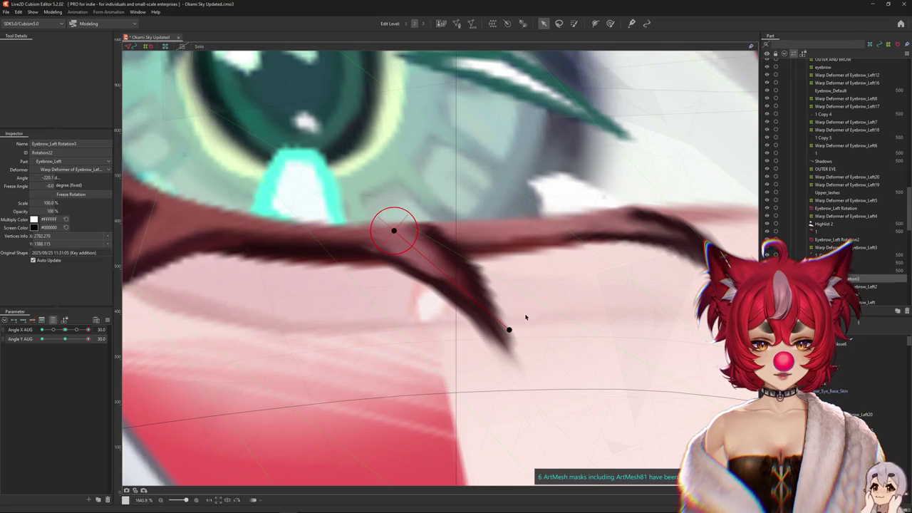
left_click_drag(509, 329, 502, 337)
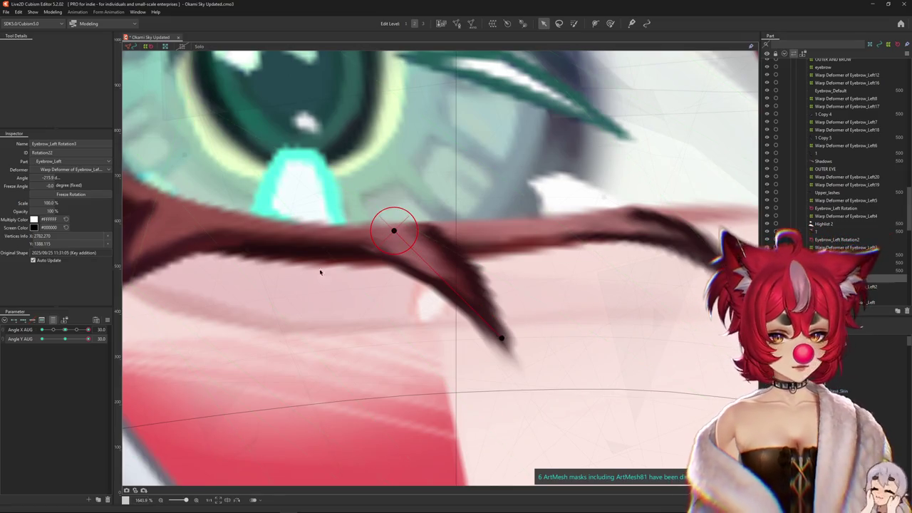
key("ctrl+h")
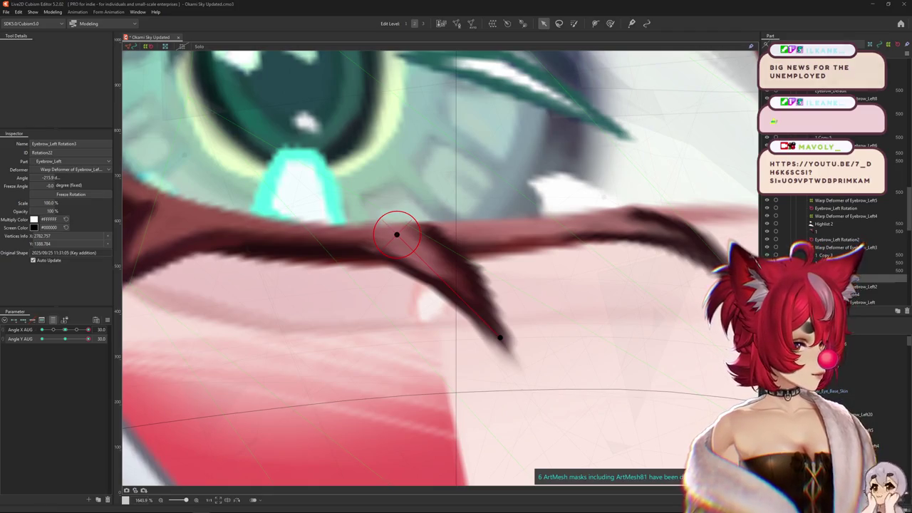
At Angle X 30, Angle Y -30, rotate the spike to about -218.6 degrees and preview it
scroll(498, 335, "up", 1)
scroll(475, 309, "up", 1)
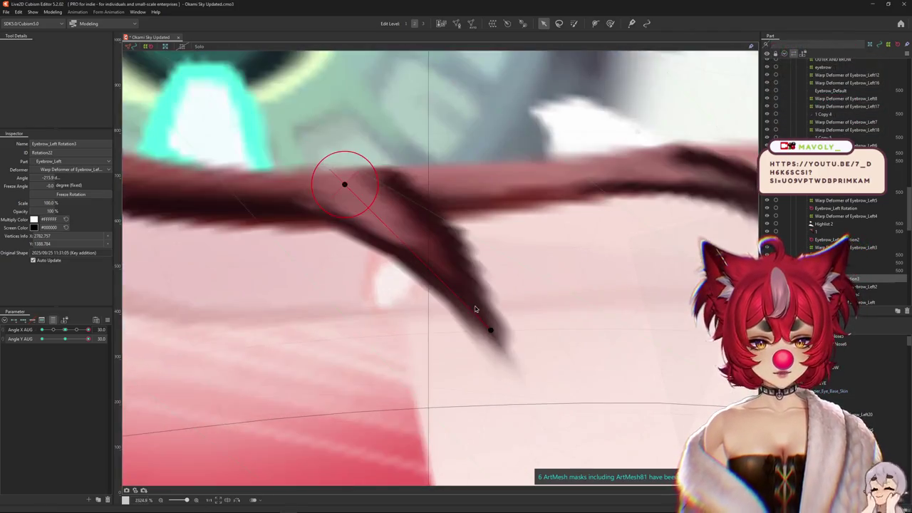
scroll(475, 310, "down", 2)
scroll(463, 342, "down", 2)
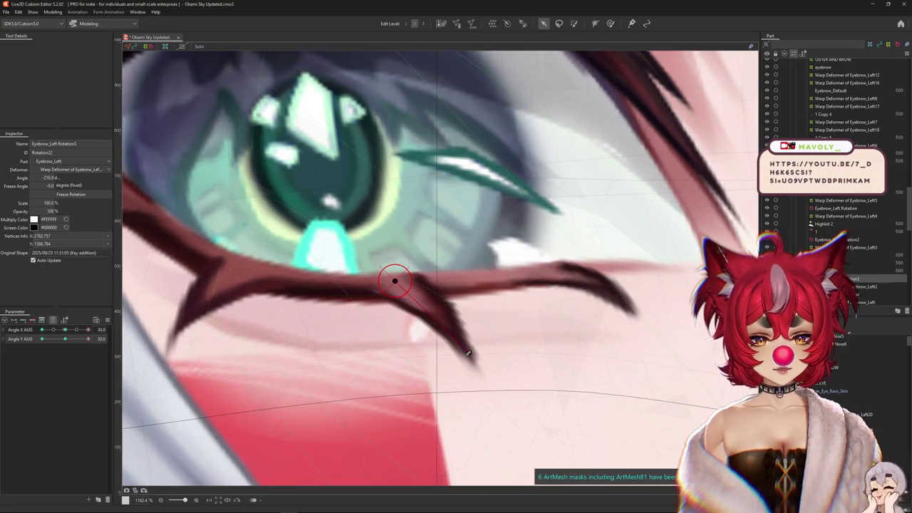
scroll(468, 352, "down", 2)
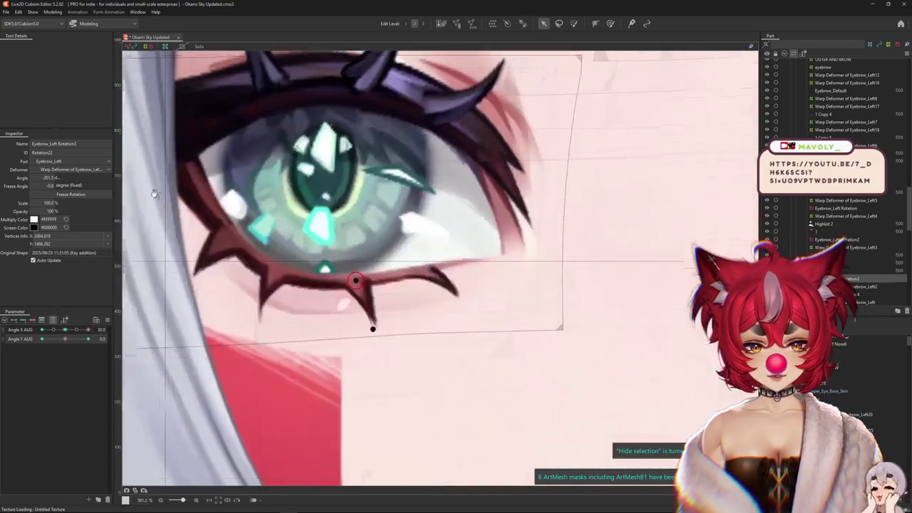
scroll(378, 332, "up", 1)
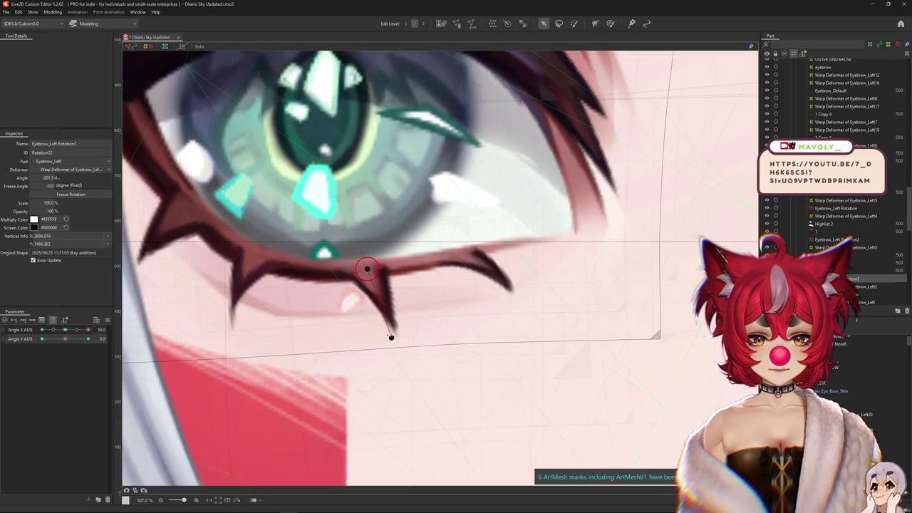
scroll(395, 331, "down", 2)
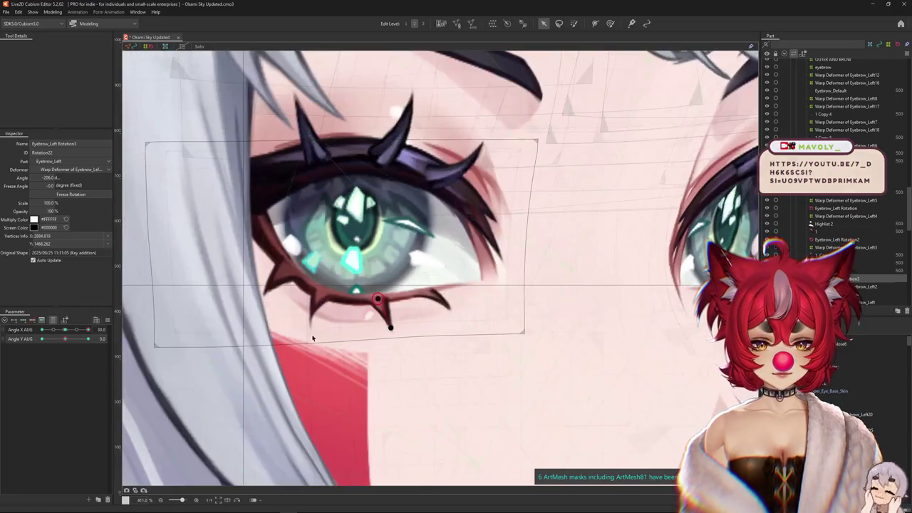
mouse_move(65, 339)
left_mouse_down()
mouse_move(90, 339)
mouse_move(42, 338)
left_mouse_up()
scroll(281, 283, "up", 2)
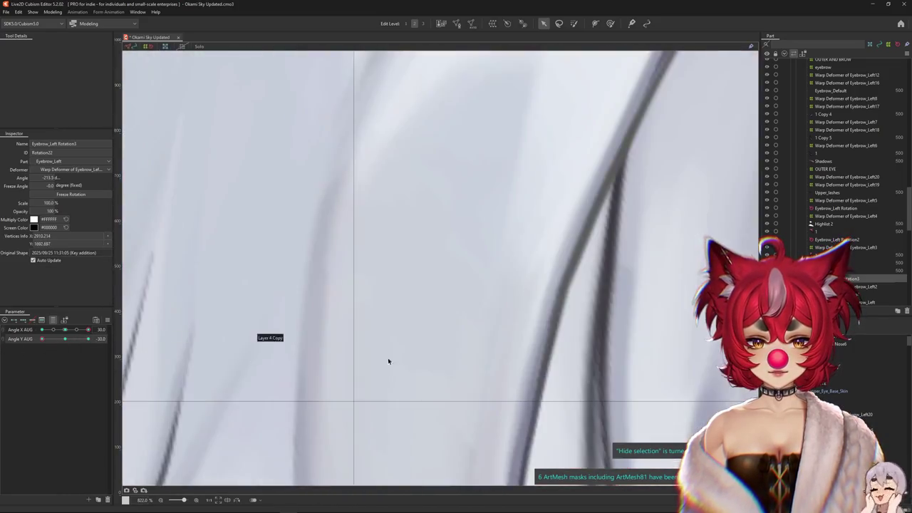
scroll(368, 360, "down", 2)
scroll(339, 379, "up", 2)
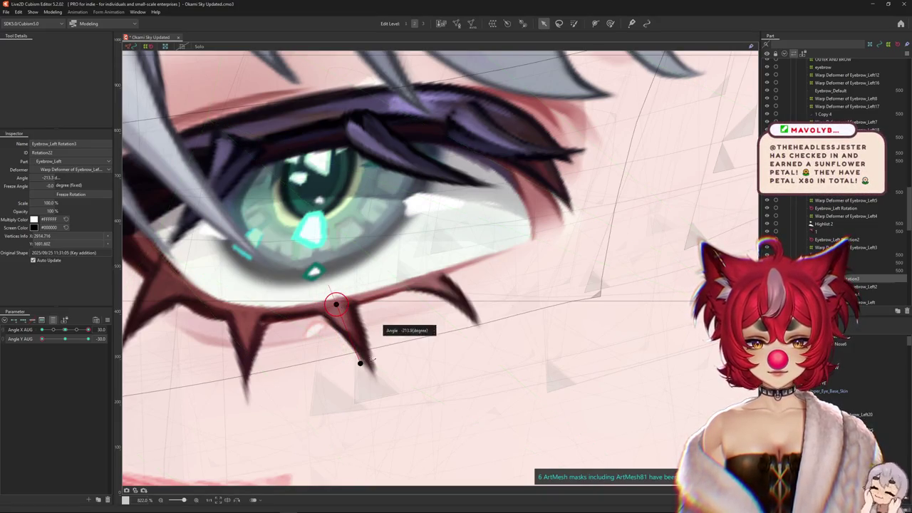
left_click_drag(370, 360, 367, 364)
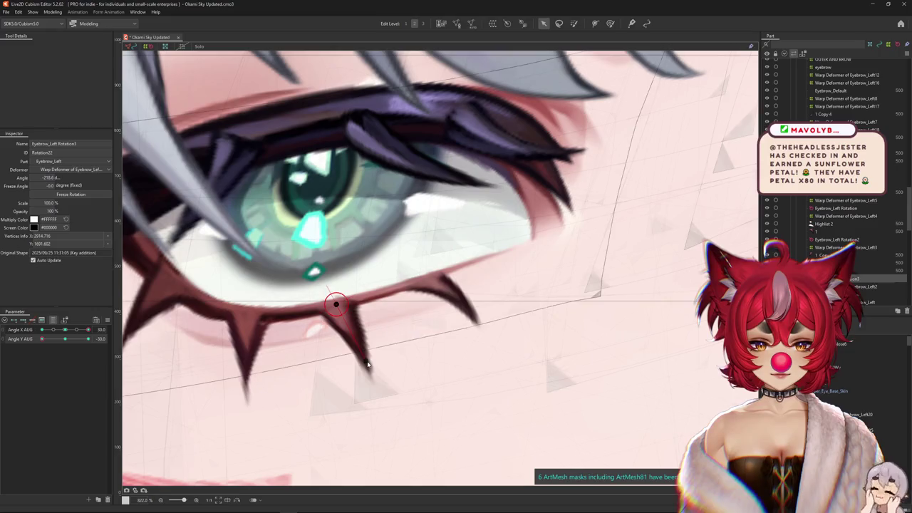
key("ctrl+h")
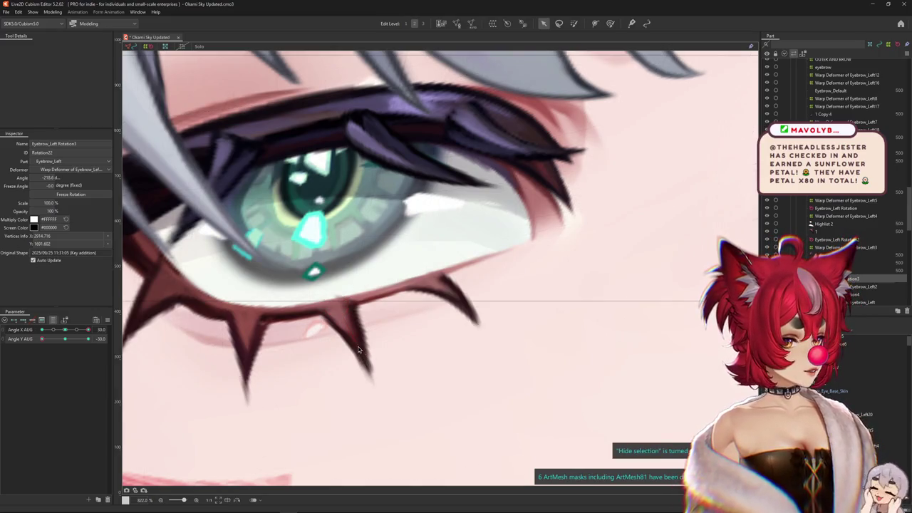
Review the spike at Angle Y 0 and 30, then at Angle X AUG -30
scroll(297, 339, "down", 5)
left_click(68, 340)
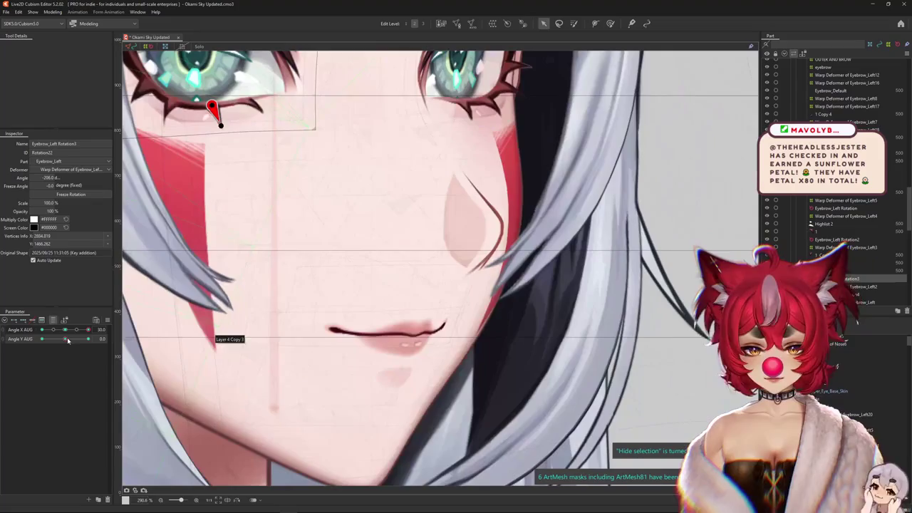
left_click_drag(41, 247, 190, 329)
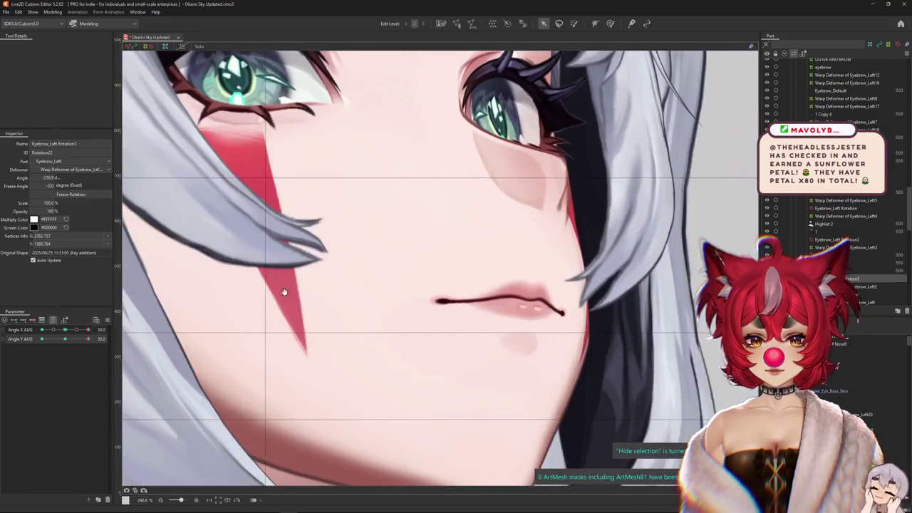
left_click_drag(65, 343, 91, 341)
left_click(78, 330)
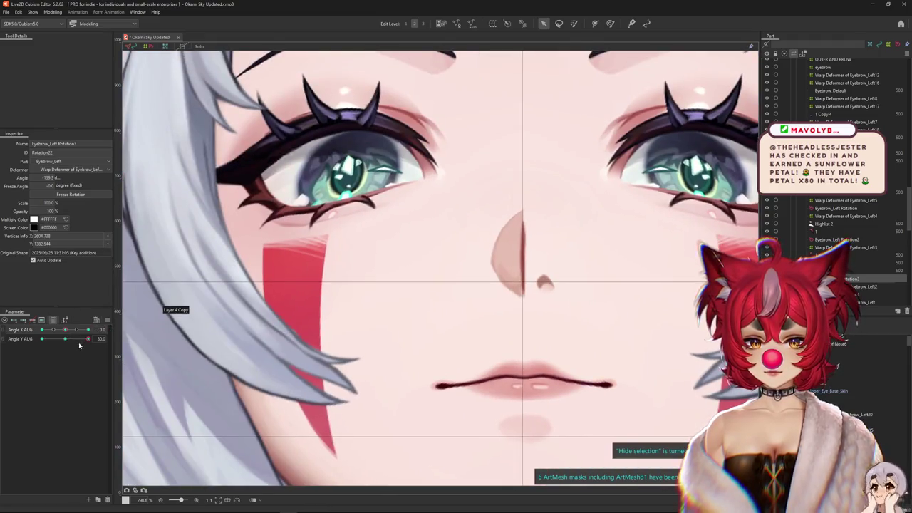
left_click_drag(66, 330, 241, 330)
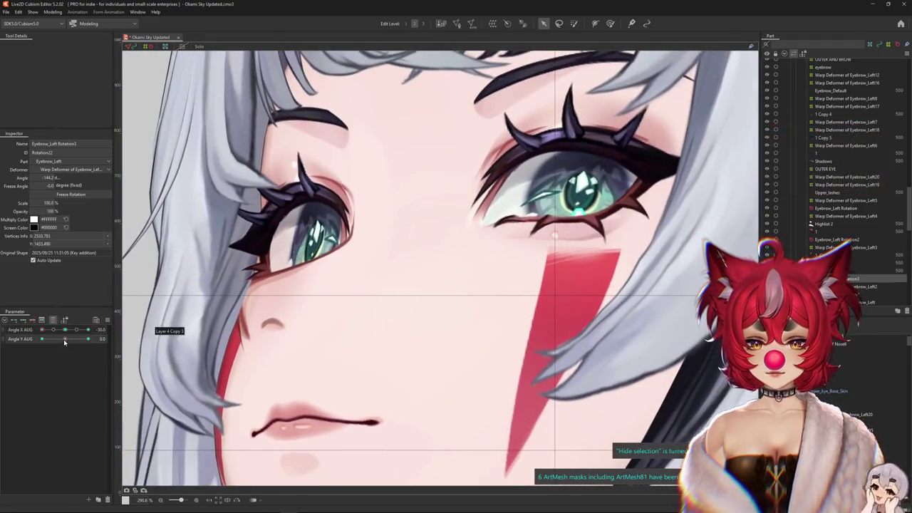
scroll(242, 277, "up", 5)
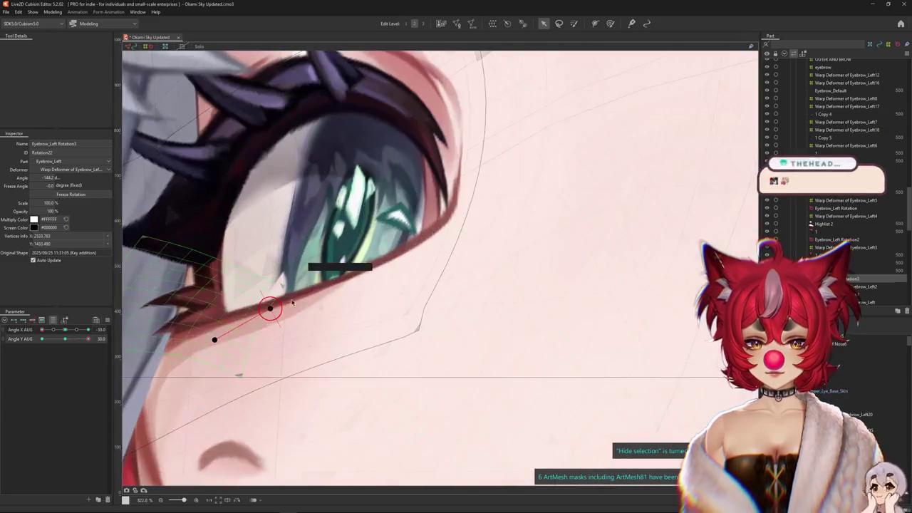
Isolate the lower-lash spike and nudge its Eyebrow_Left Rotation3 deformer slightly up and right
left_click(269, 308)
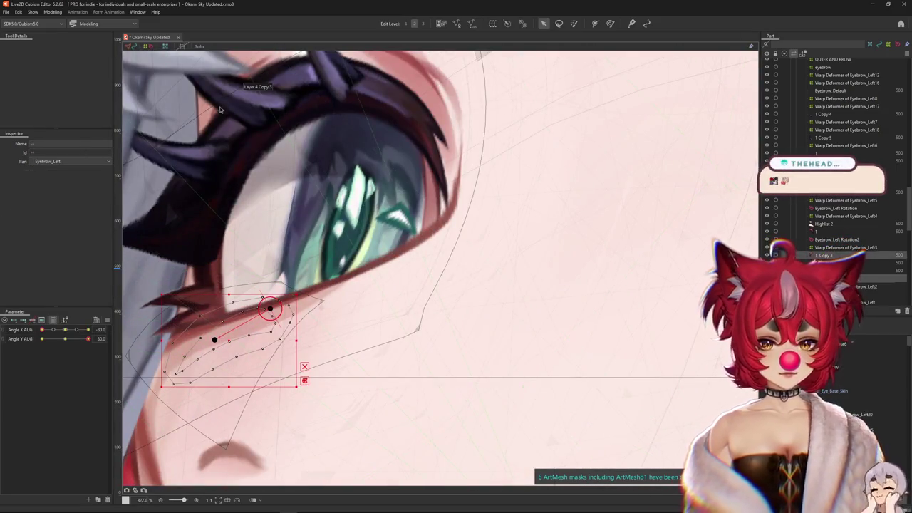
left_click(198, 47)
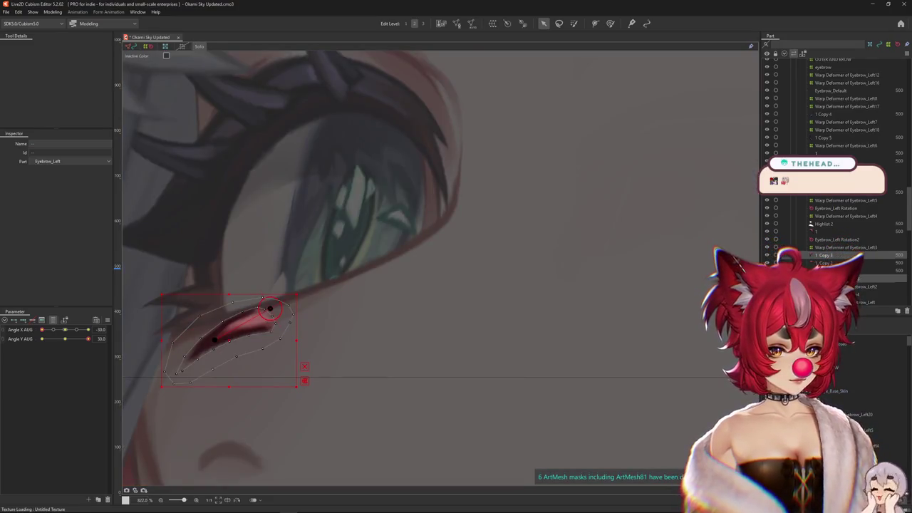
left_click(270, 309)
left_click_drag(267, 319, 271, 316)
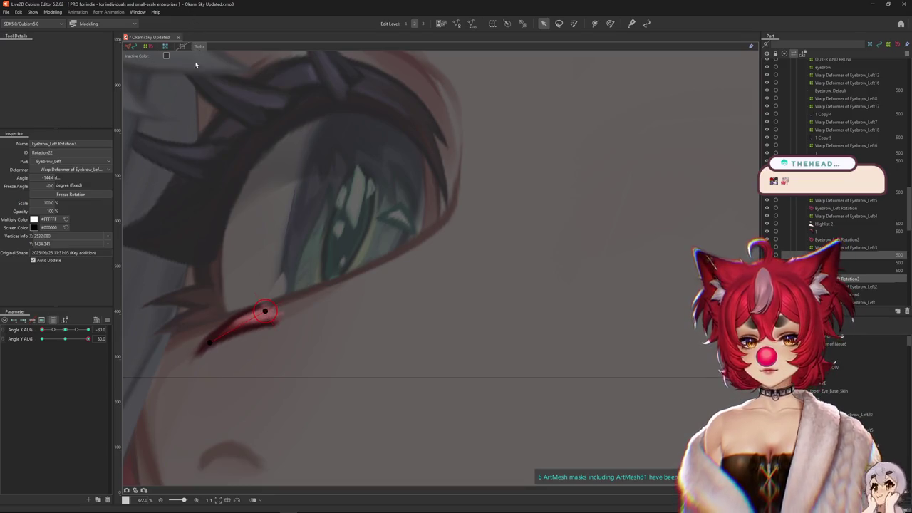
left_click(198, 47)
Rotate the spike's deformer to about -137°, refining it while previewing Angle Y AUG poses
mouse_move(81, 339)
left_mouse_down()
mouse_move(64, 339)
mouse_move(88, 339)
left_mouse_up()
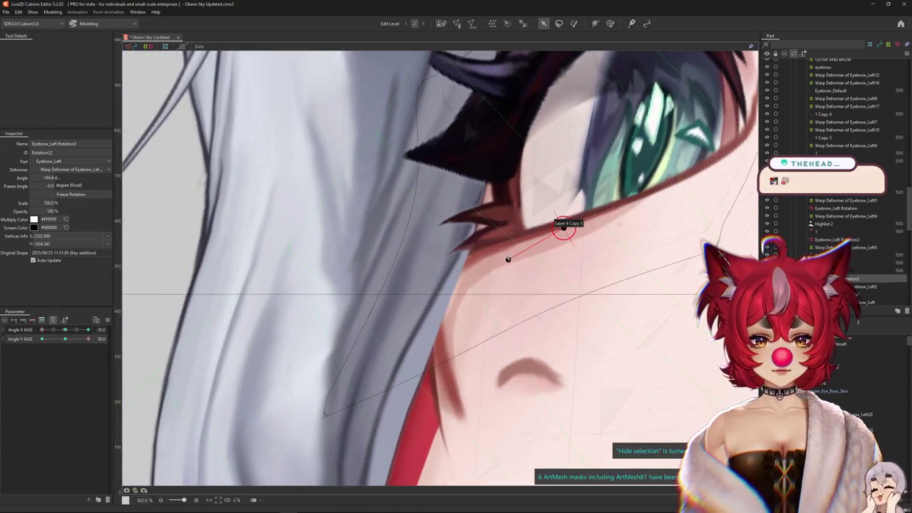
left_click_drag(508, 258, 505, 252)
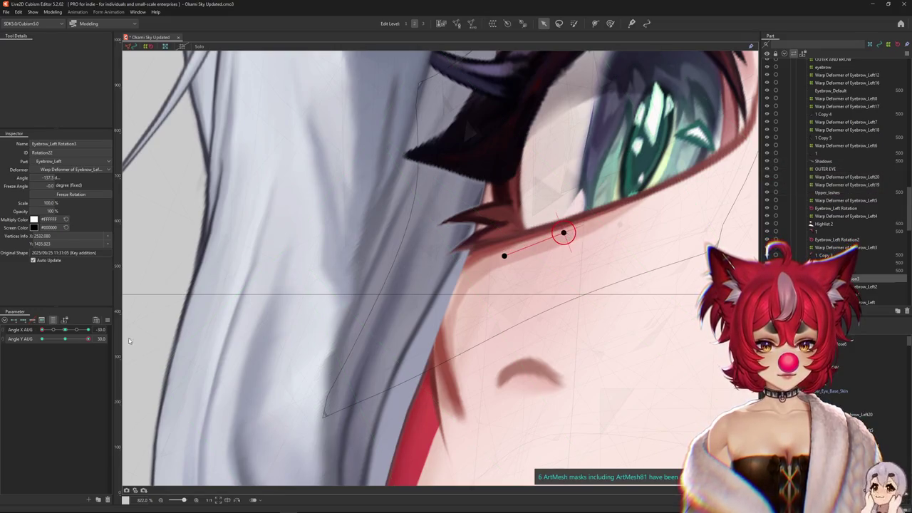
left_click_drag(89, 339, 105, 337)
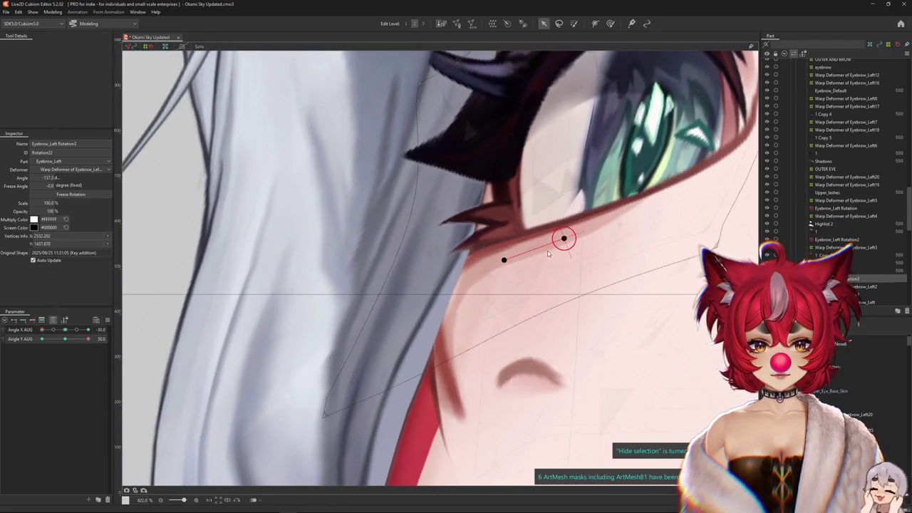
left_click_drag(88, 339, 65, 348)
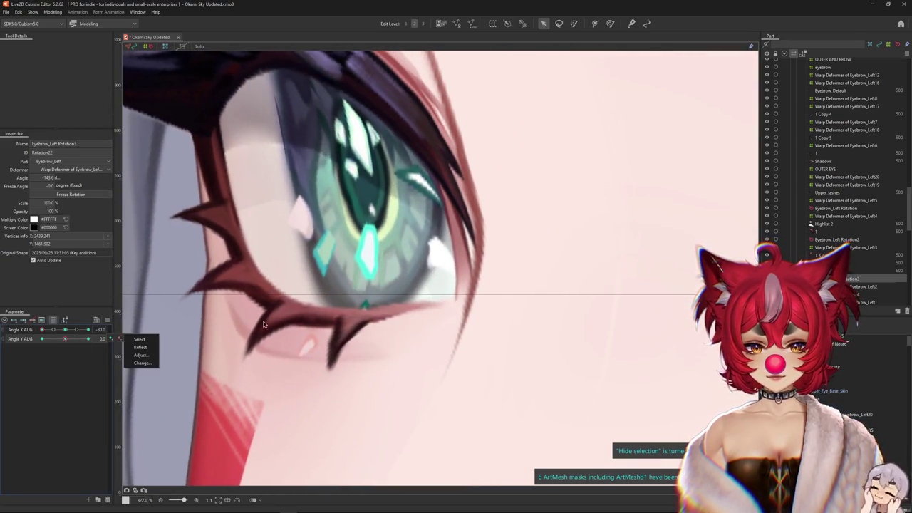
left_click_drag(249, 357, 251, 349)
left_click_drag(300, 313, 293, 308)
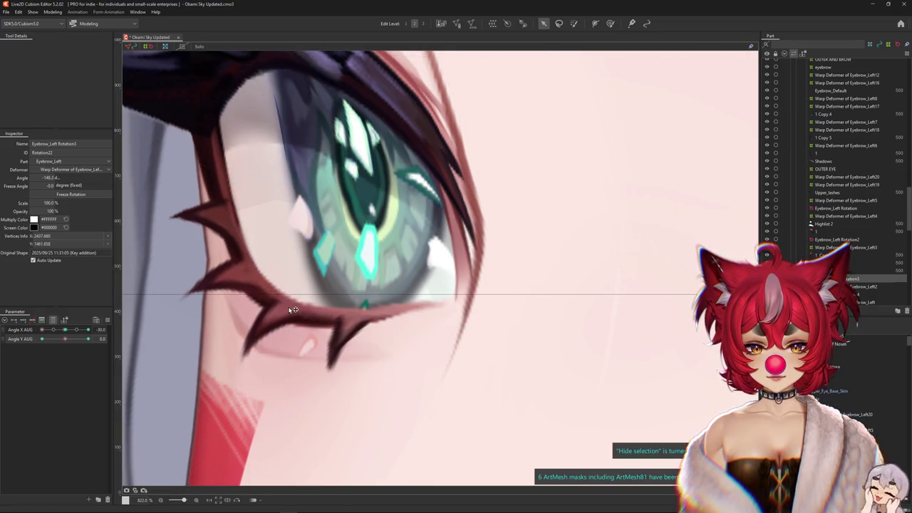
scroll(293, 310, "down", 3)
left_click_drag(65, 339, 88, 339)
left_click(863, 287)
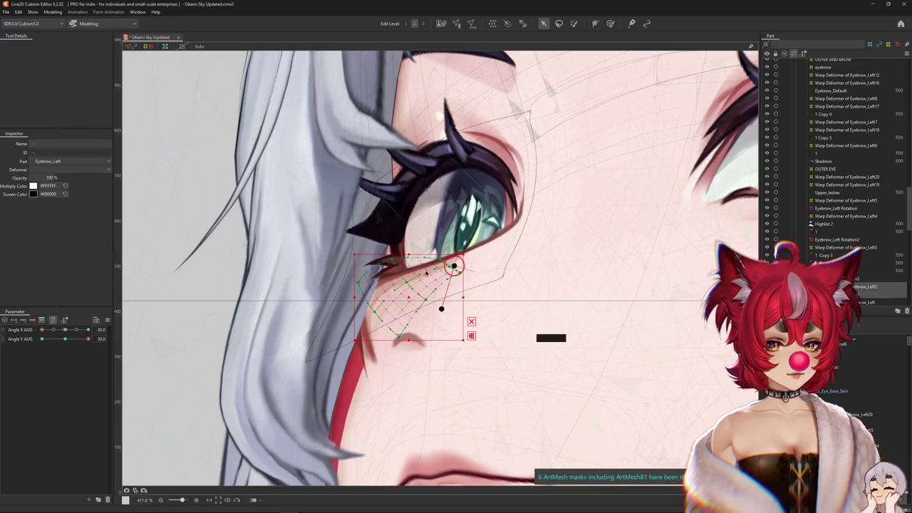
Select the Eyebrow_Left2 warp deformer for the Deform Brush at about size 25
scroll(394, 258, "up", 3)
right_click(393, 239)
left_click(436, 321)
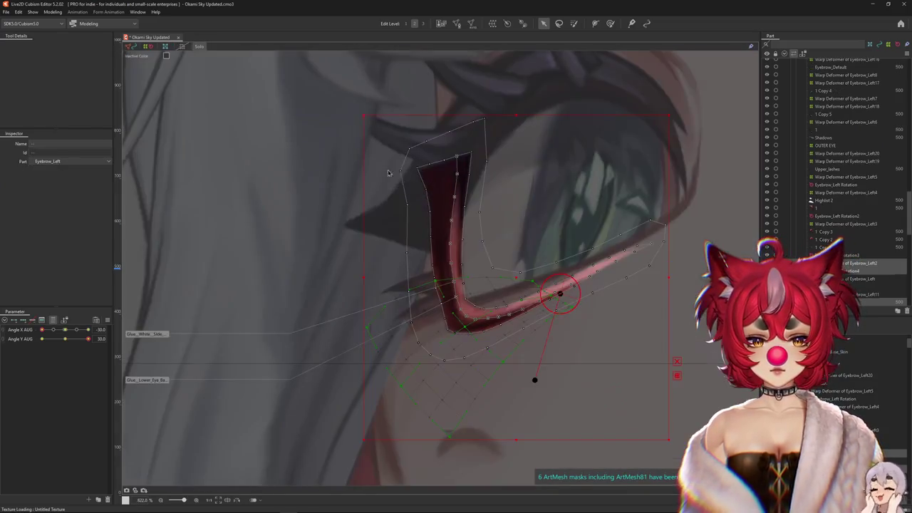
left_click_drag(388, 172, 263, 157)
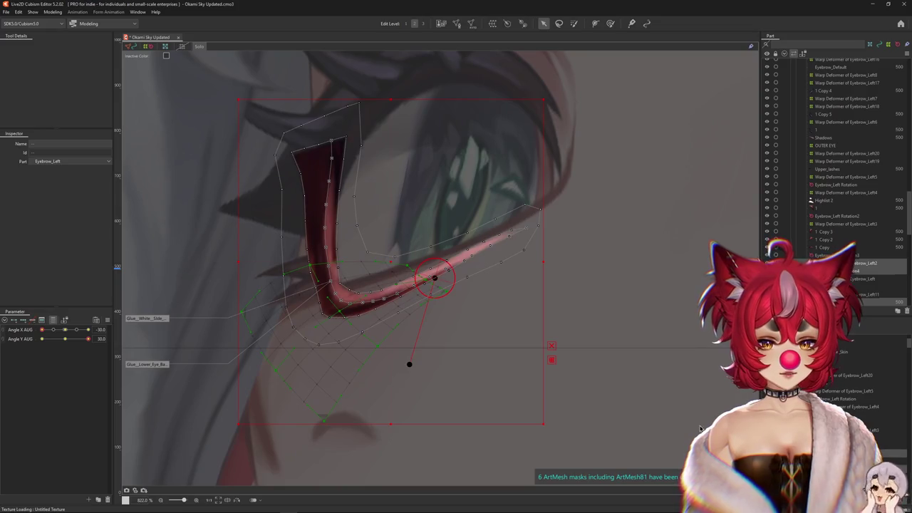
left_click(308, 115)
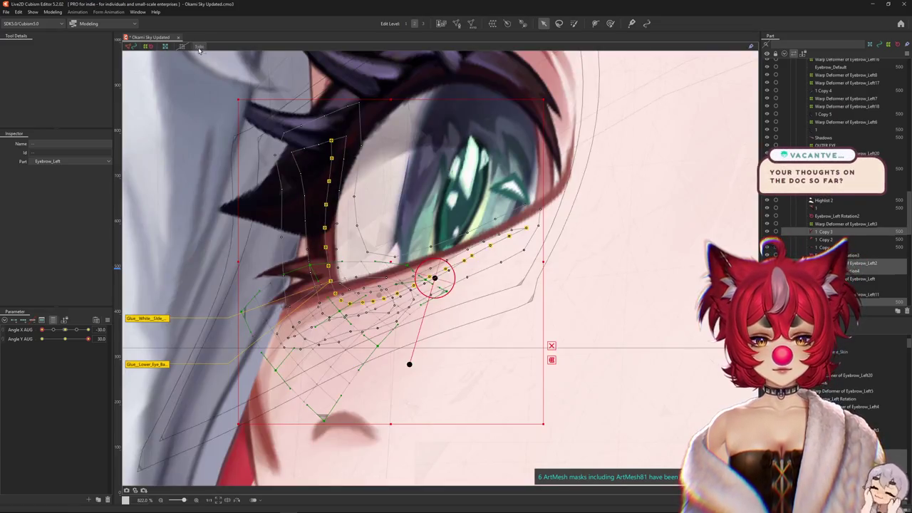
left_click(436, 277)
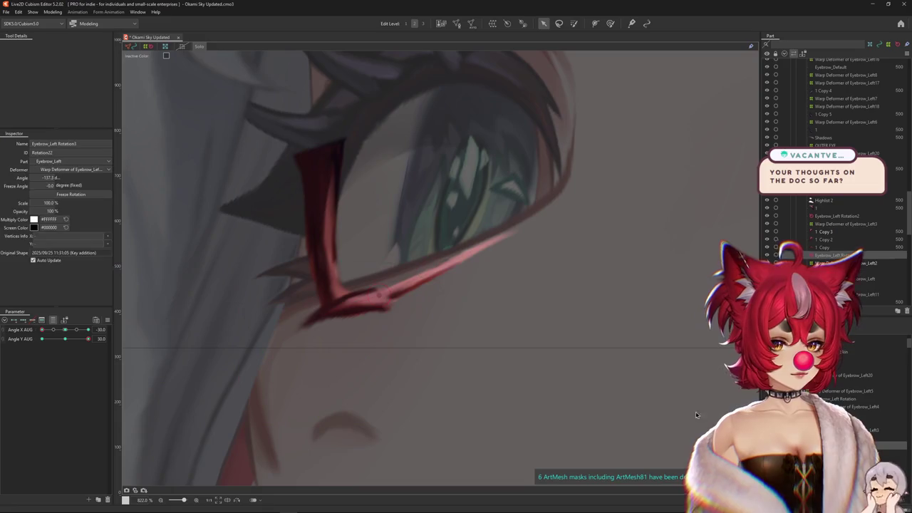
left_click(610, 23)
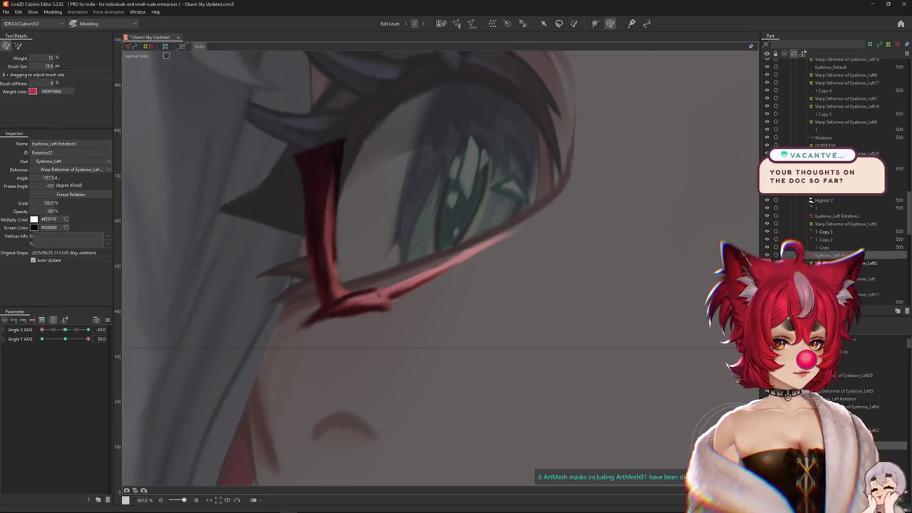
left_click(378, 293)
left_click_drag(396, 296, 379, 264)
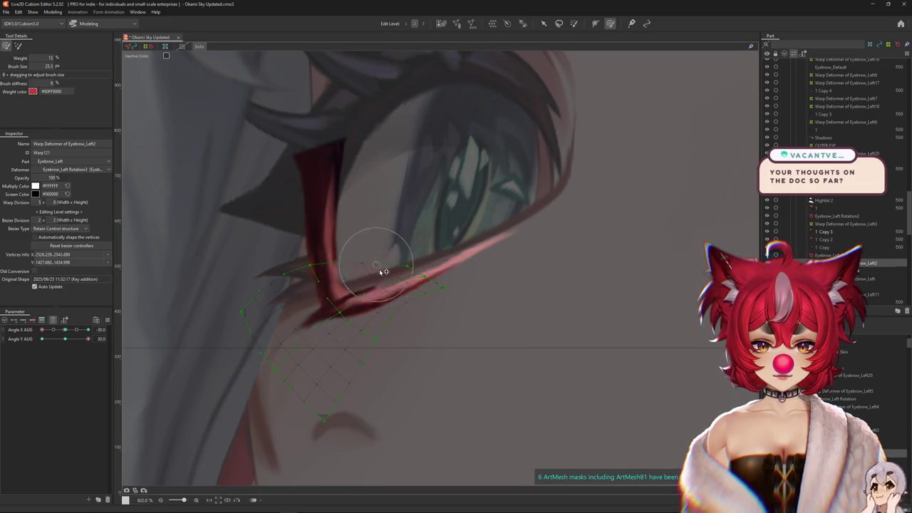
Use a smaller brush to push the warp grid and reshape the lash spike
key("h")
scroll(396, 306, "down", 3)
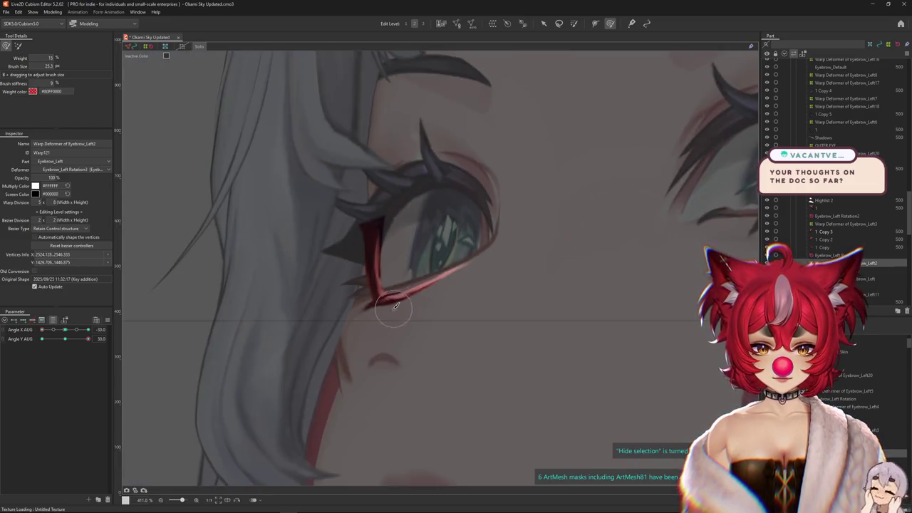
scroll(392, 307, "up", 1)
scroll(387, 305, "up", 2)
key("h")
left_click_drag(347, 278, 348, 305)
scroll(348, 305, "down", 1)
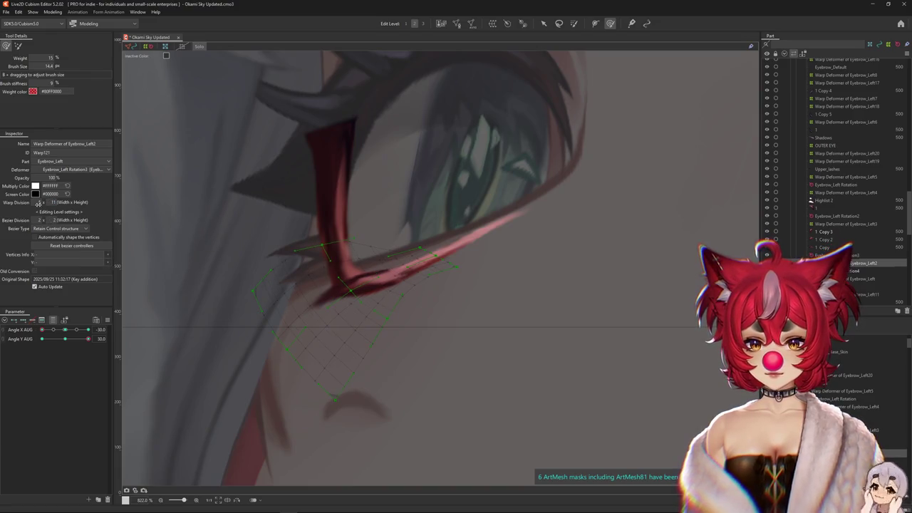
left_click_drag(365, 306, 402, 278)
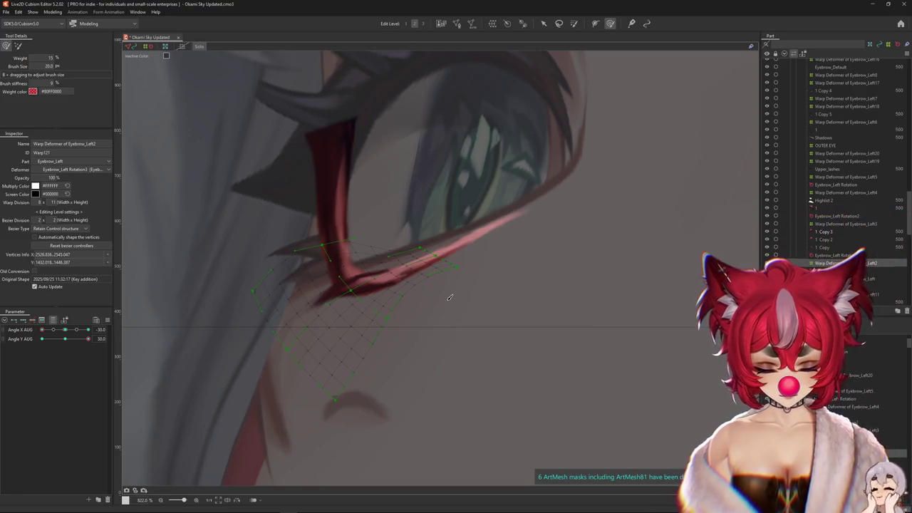
Bend the warp around the spike tip and push the lash band down-right with a larger brush
scroll(370, 288, "up", 3)
left_click_drag(388, 284, 388, 272)
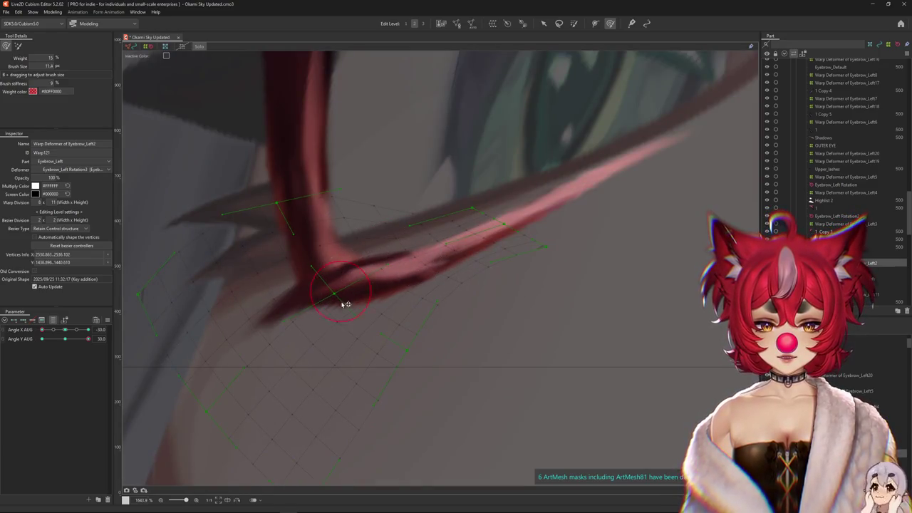
left_click_drag(344, 306, 415, 282)
left_click_drag(470, 308, 403, 330)
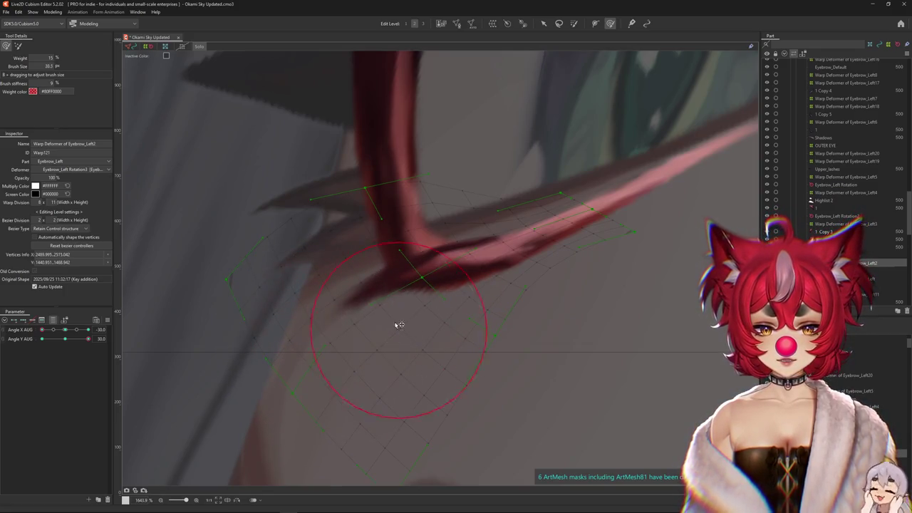
left_click_drag(403, 330, 418, 316)
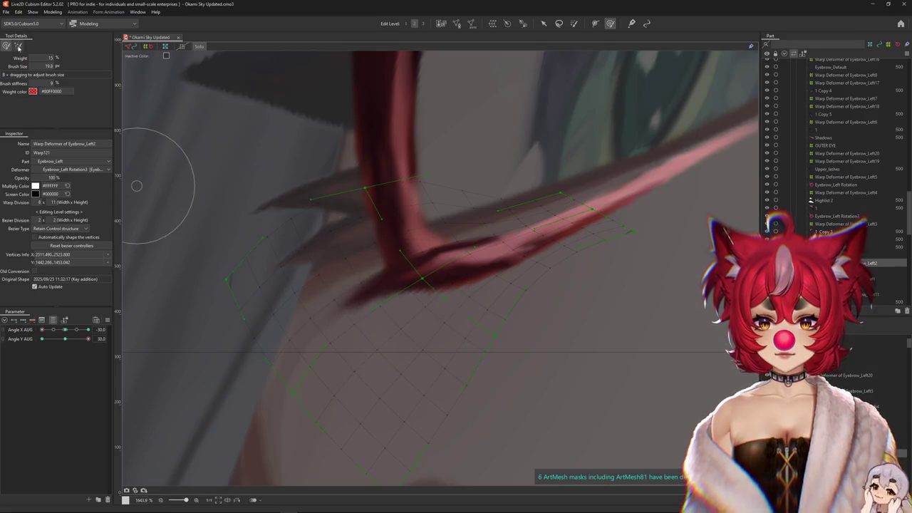
left_click(18, 47)
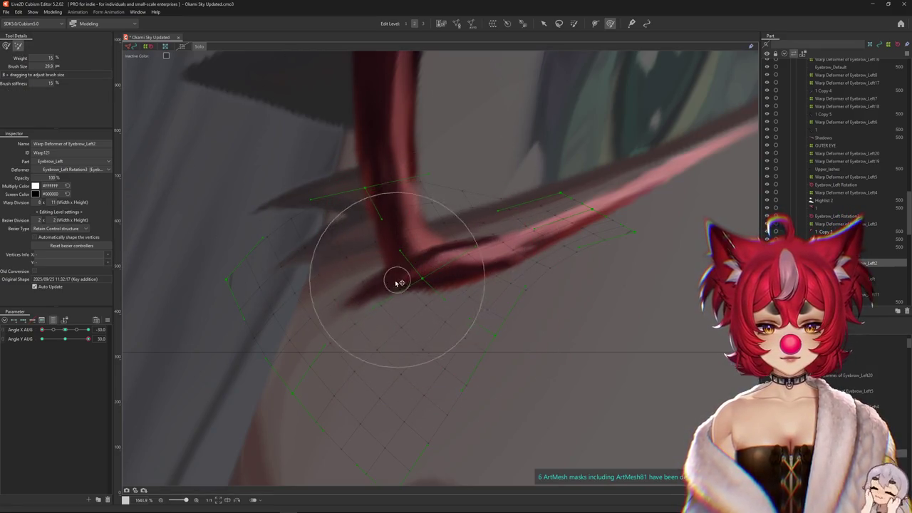
scroll(388, 253, "down", 3)
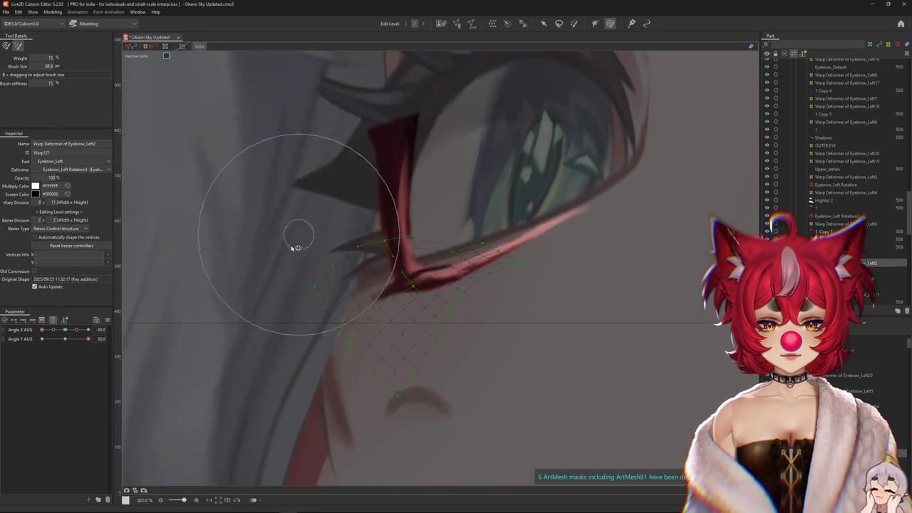
left_click_drag(456, 372, 407, 302)
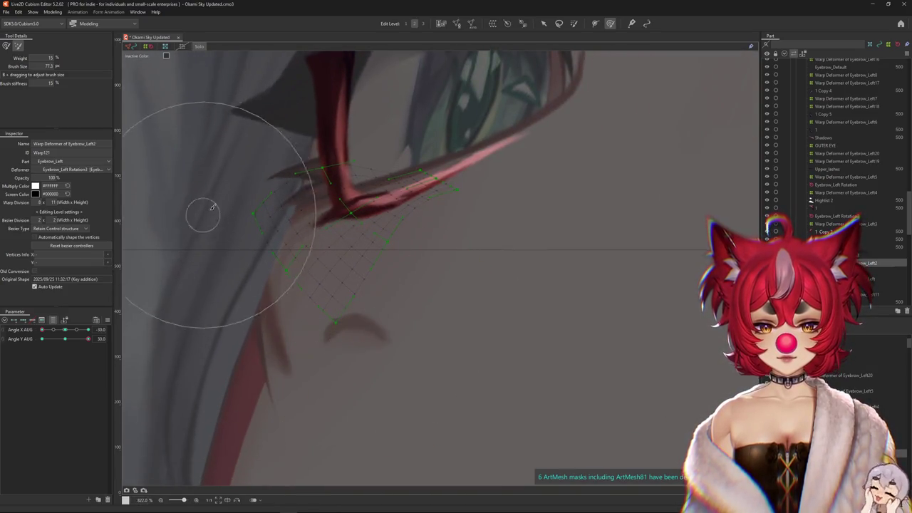
left_click_drag(316, 132, 332, 165)
left_click(610, 23)
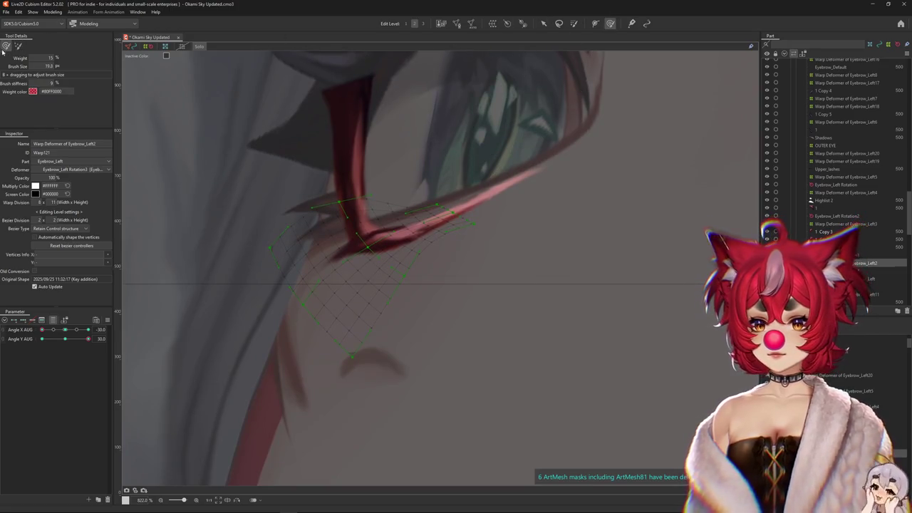
Hide the mesh overlay to inspect the reshaped lash spike
key("ctrl+h")
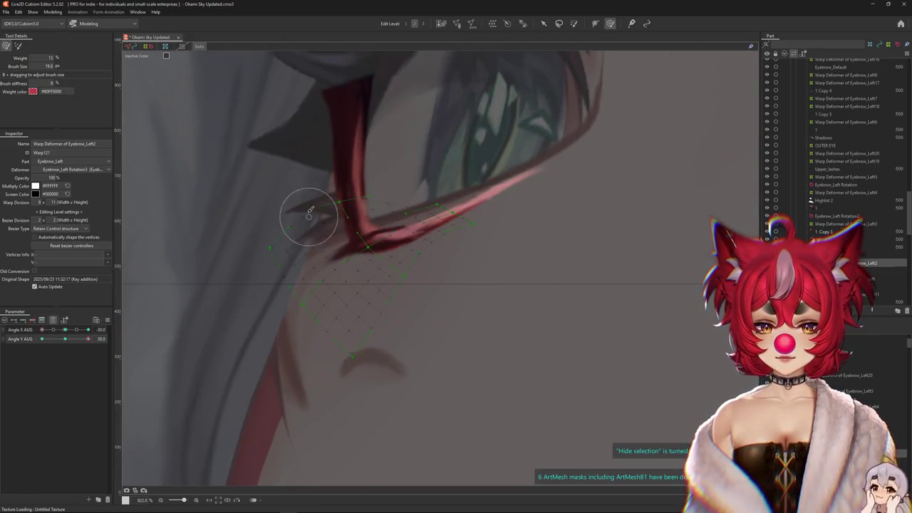
scroll(365, 266, "down", 2)
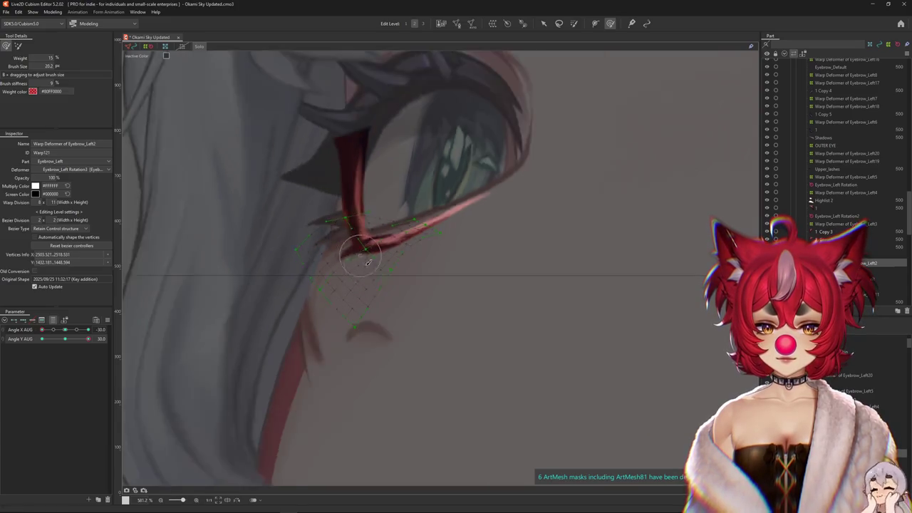
scroll(365, 266, "down", 1)
key("ctrl+h")
scroll(418, 265, "up", 3)
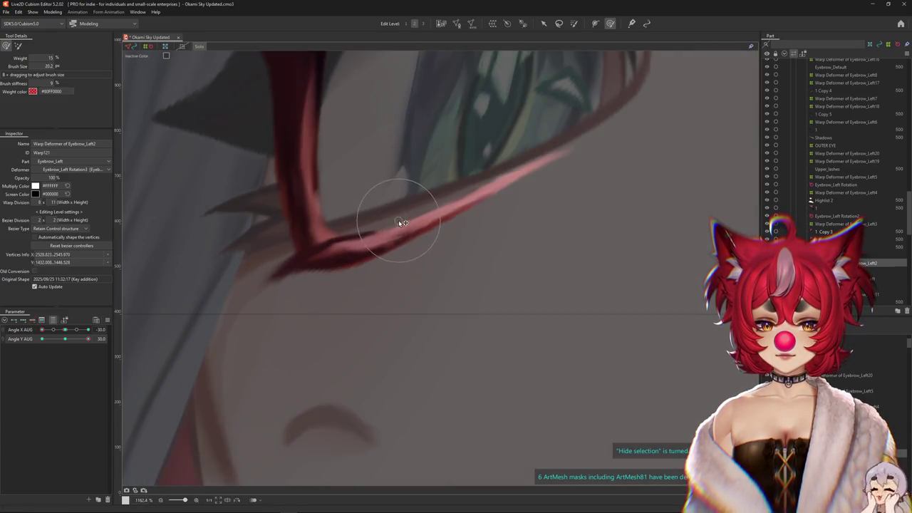
scroll(402, 235, "down", 3)
scroll(401, 254, "down", 2)
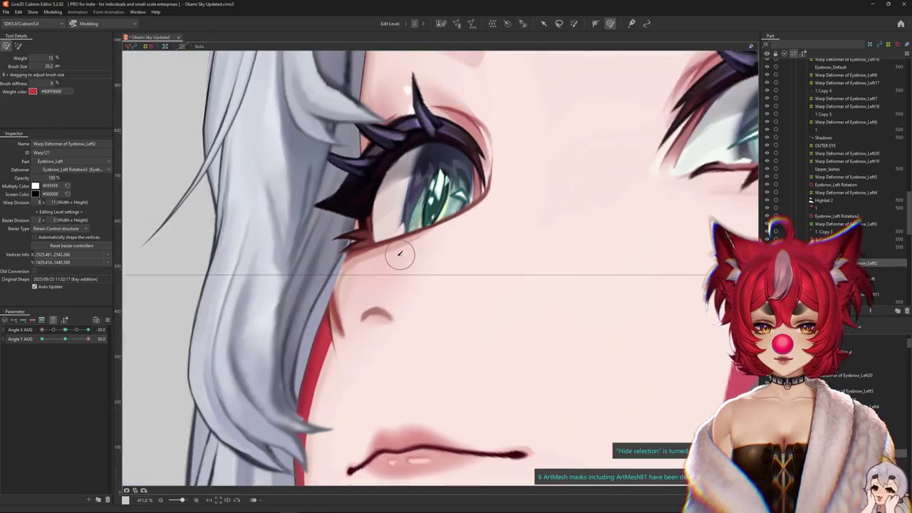
Rotate the lash spike's Eyebrow_Left Rotation deformer to about -139.7° at Angle Y 0
left_click_drag(87, 339, 87, 339)
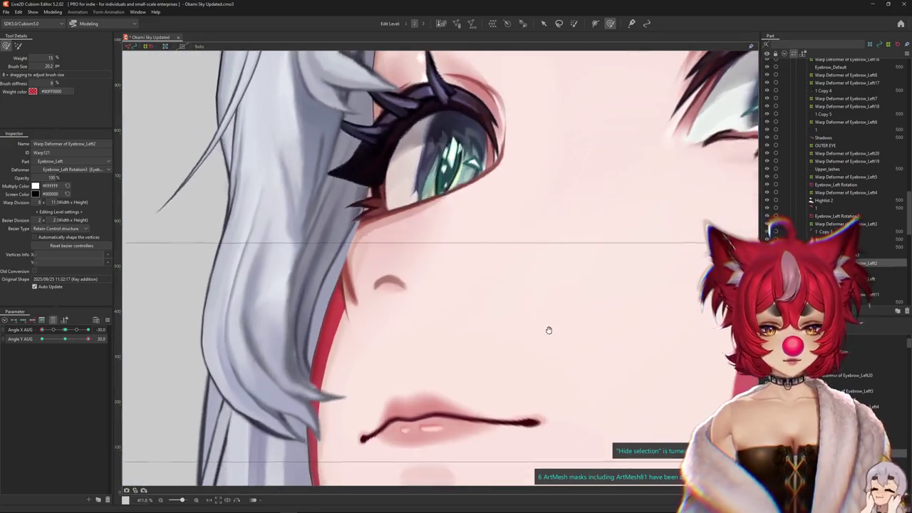
left_click(838, 216)
left_click_drag(88, 339, 24, 359)
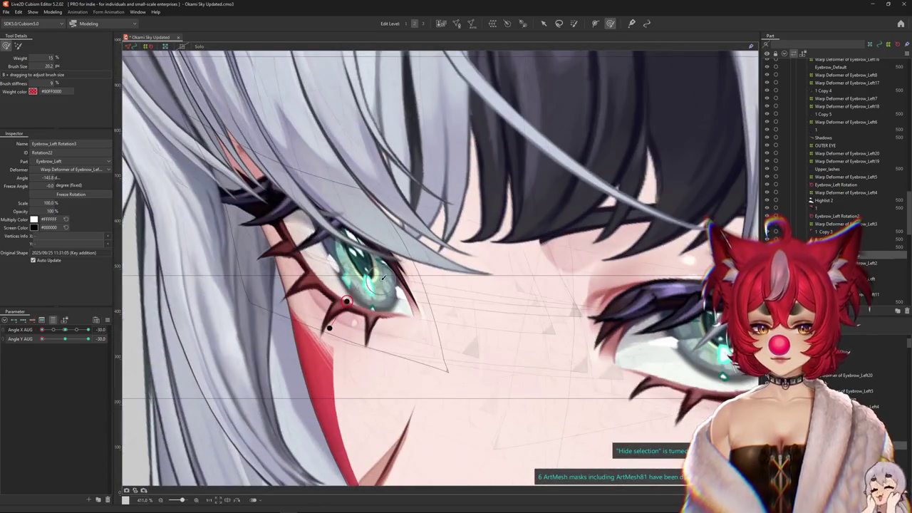
key("v")
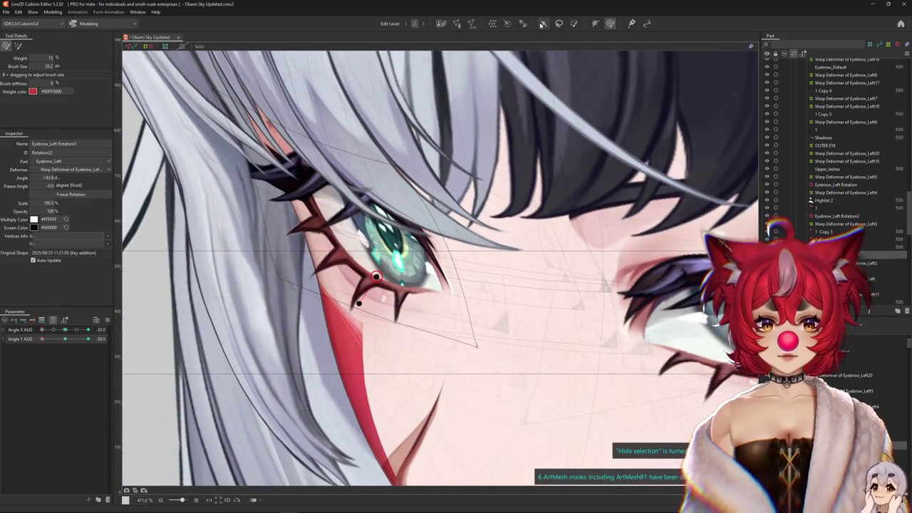
scroll(348, 271, "up", 3)
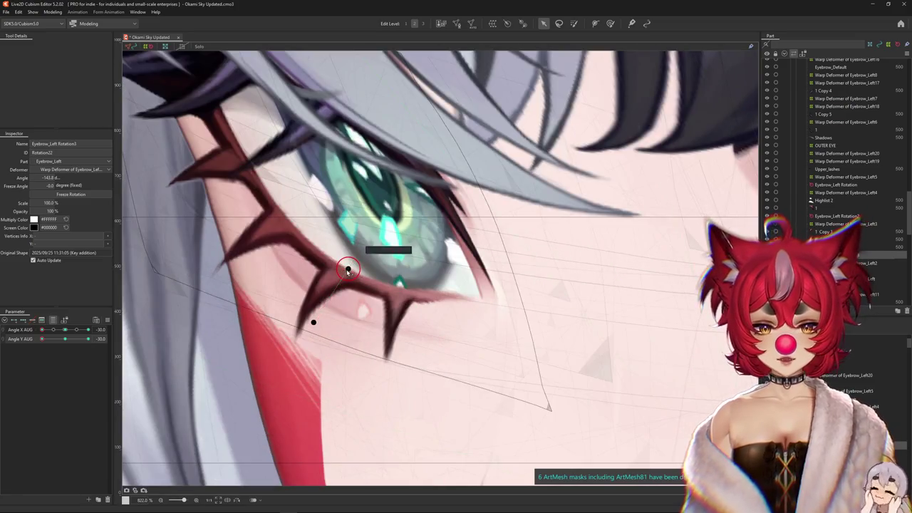
left_click_drag(303, 321, 342, 273)
left_click(71, 345)
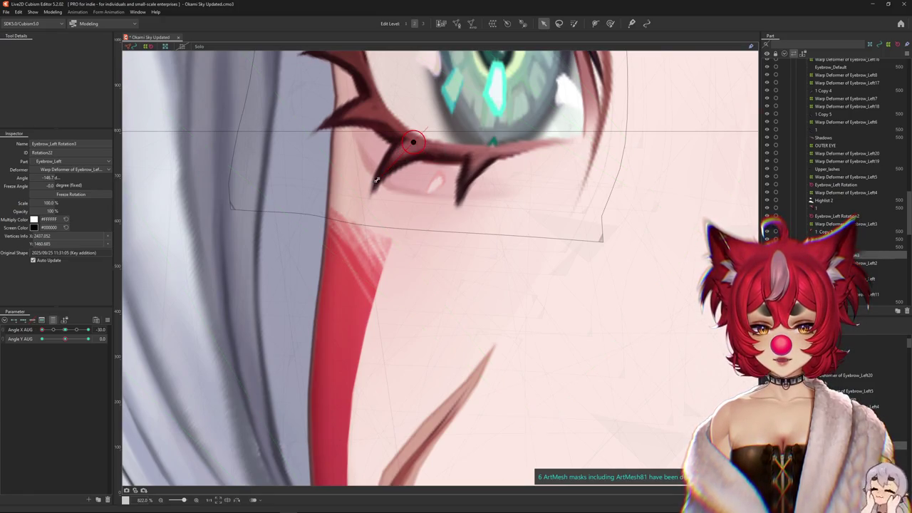
left_click(67, 342)
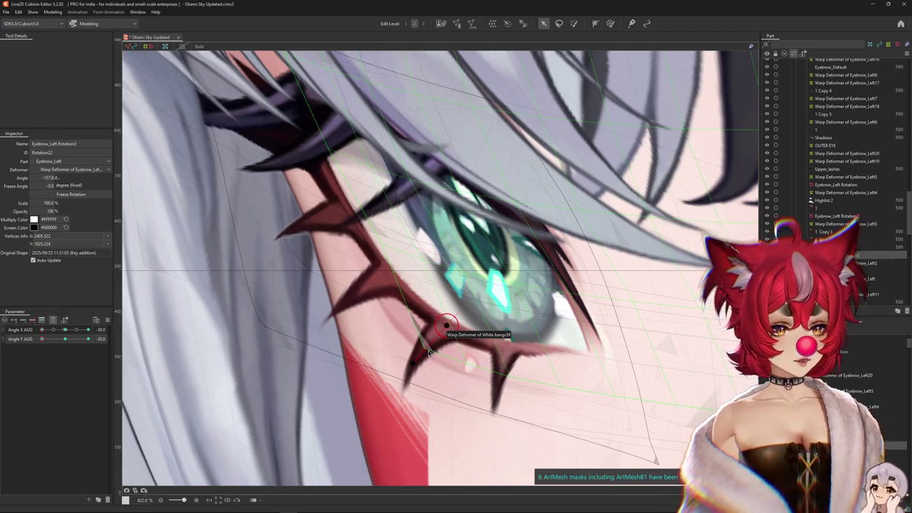
Hide deformer outlines, sweep Angle X and Angle Y AUG, then reset Angle Y to 0
key("ctrl+h")
scroll(452, 330, "down", 3)
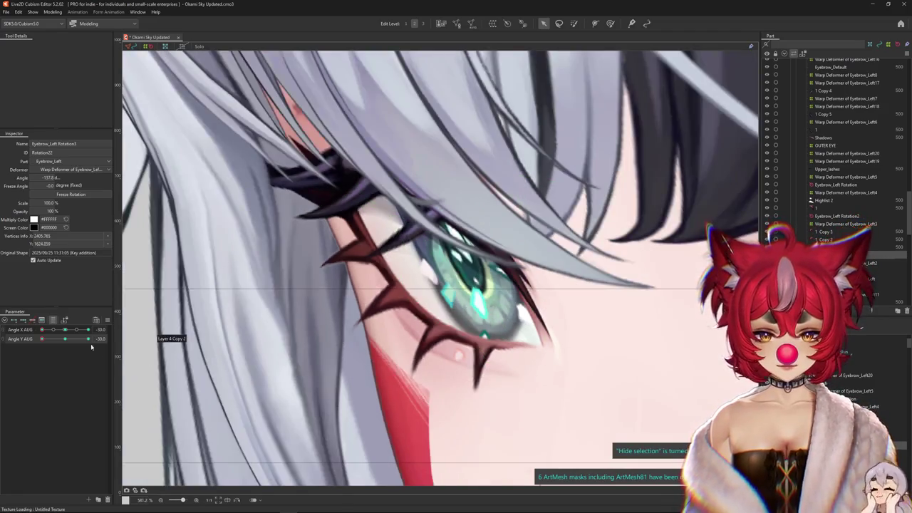
scroll(338, 326, "down", 1)
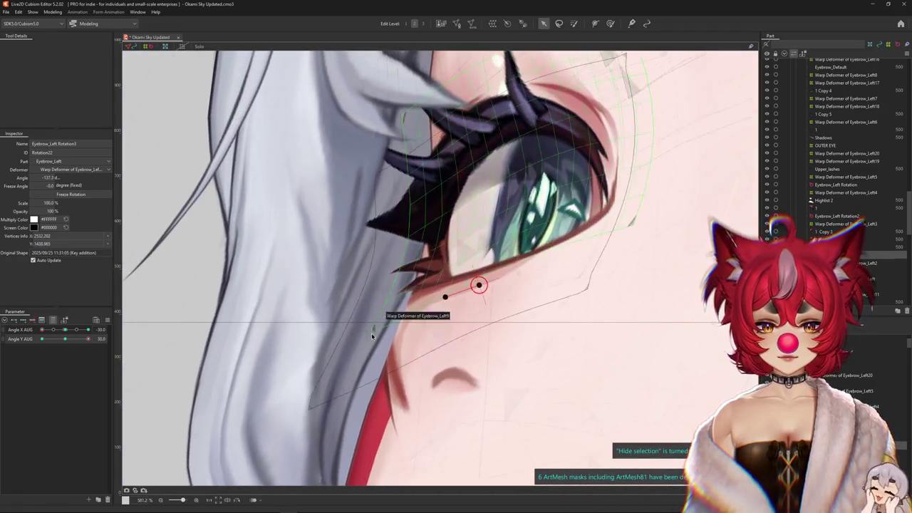
scroll(371, 332, "down", 1)
scroll(372, 333, "down", 1)
scroll(371, 333, "down", 1)
mouse_move(64, 333)
left_mouse_down()
mouse_move(312, 379)
mouse_move(112, 376)
left_mouse_up()
mouse_move(61, 344)
left_mouse_down()
mouse_move(41, 340)
mouse_move(88, 339)
left_mouse_up()
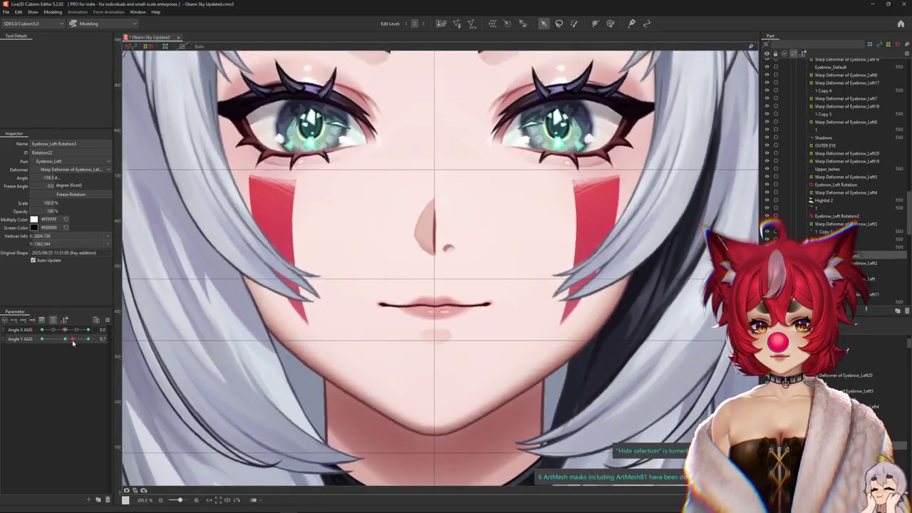
scroll(271, 188, "up", 3)
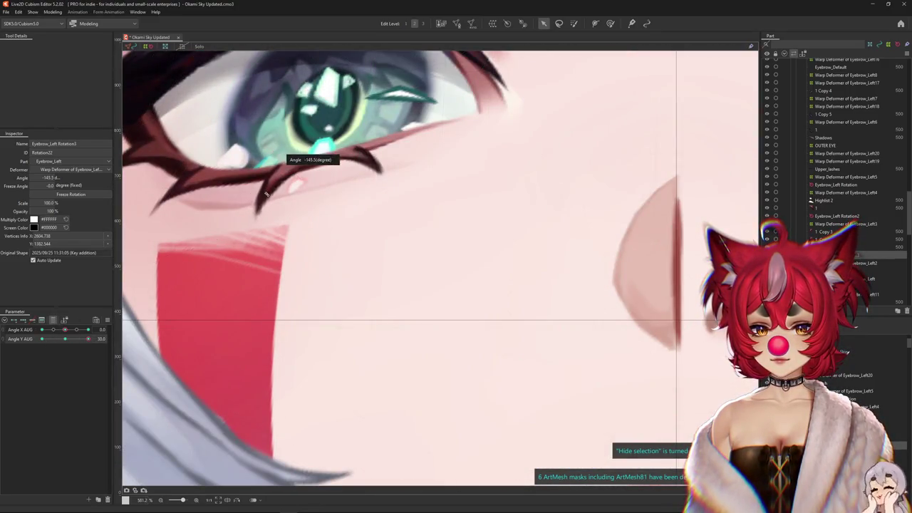
scroll(331, 189, "down", 4)
mouse_move(67, 339)
left_mouse_down()
mouse_move(62, 329)
mouse_move(38, 331)
mouse_move(160, 306)
left_mouse_up()
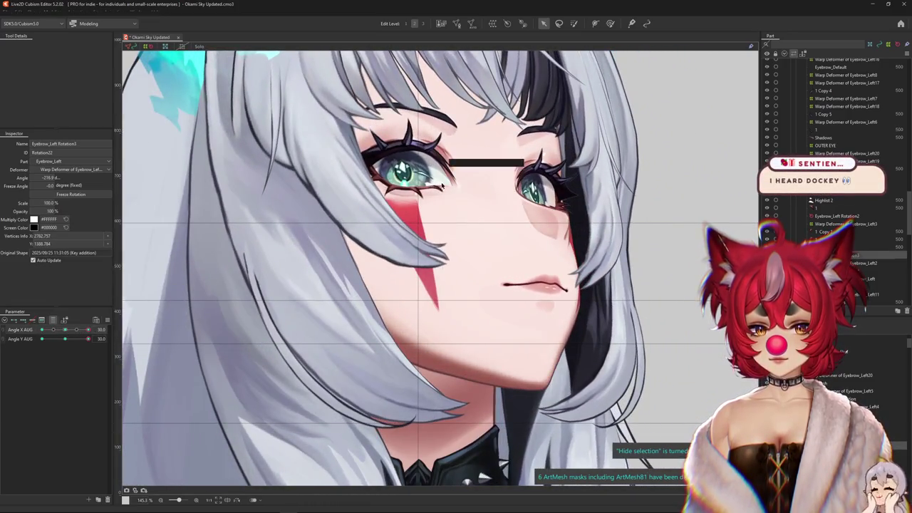
scroll(434, 192, "up", 5)
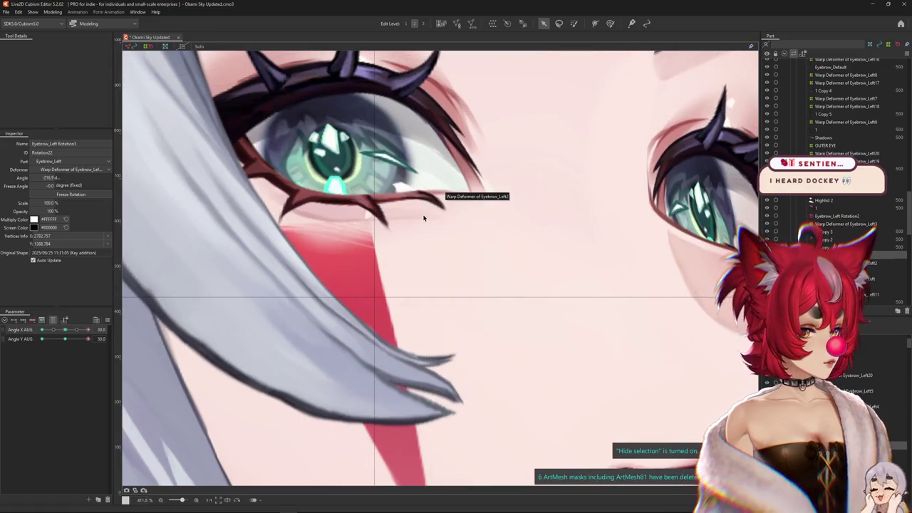
left_click(65, 339)
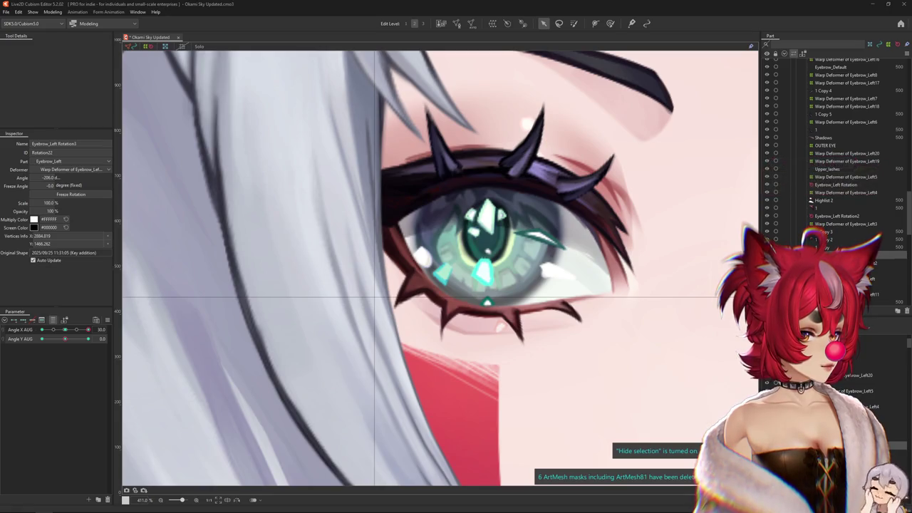
key("alt+Tab")
Move the browser window left and select the cancelled-Vtuber video title
left_click_drag(386, 19, 296, 15)
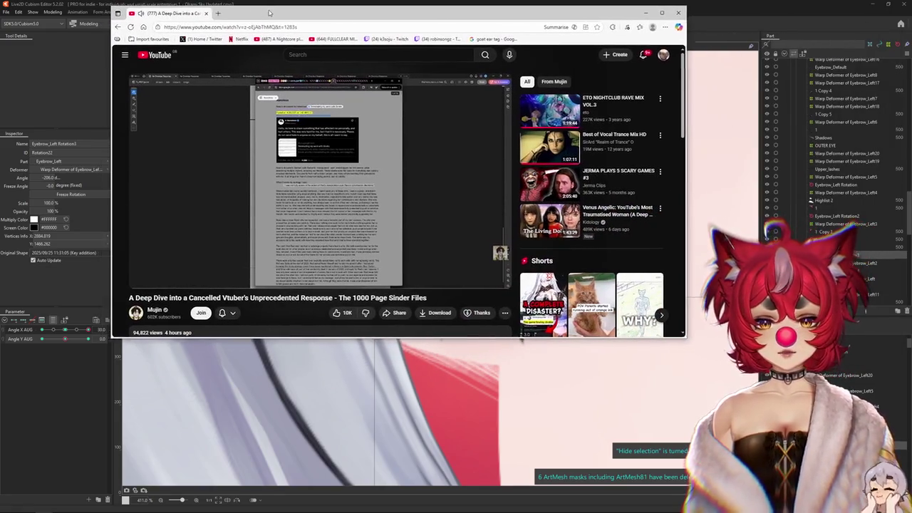
left_click_drag(156, 300, 329, 301)
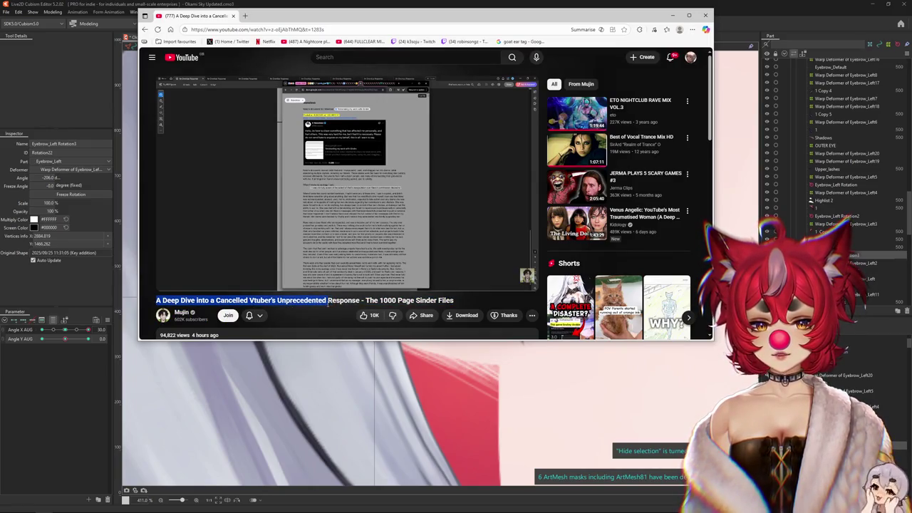
left_click_drag(367, 302, 453, 300)
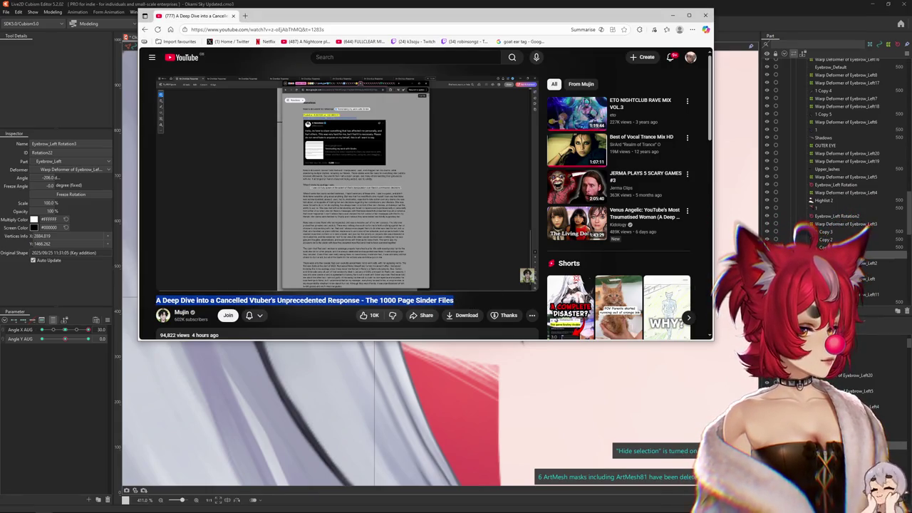
left_click(473, 282)
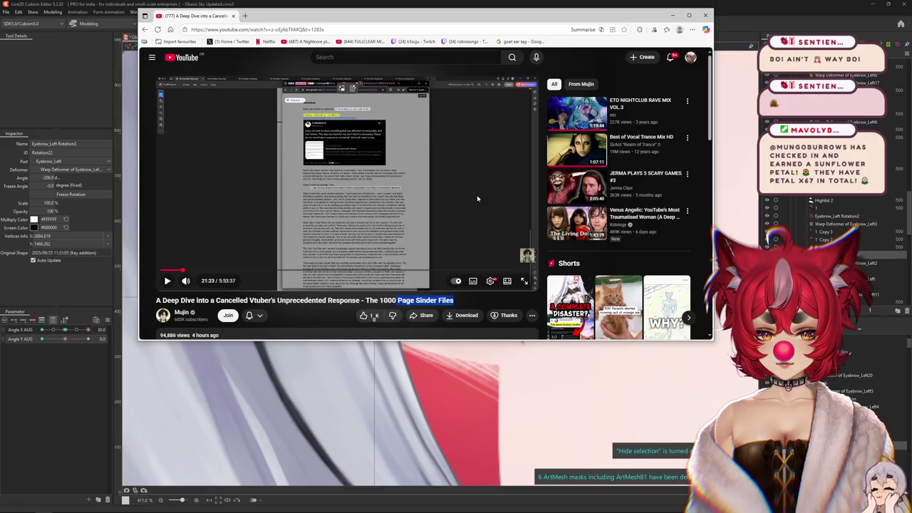
Preview a later point in the video and scroll through the comments and back up
left_click_drag(183, 270, 267, 271)
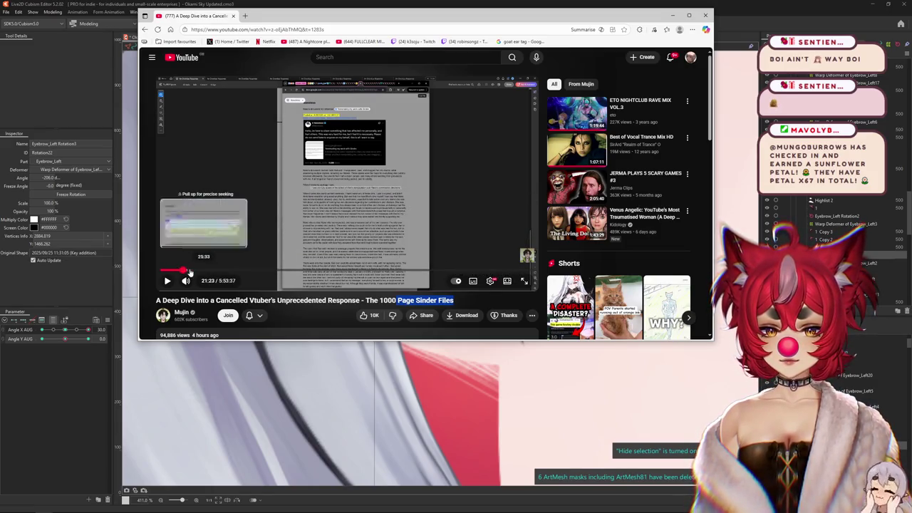
scroll(385, 253, "down", 3)
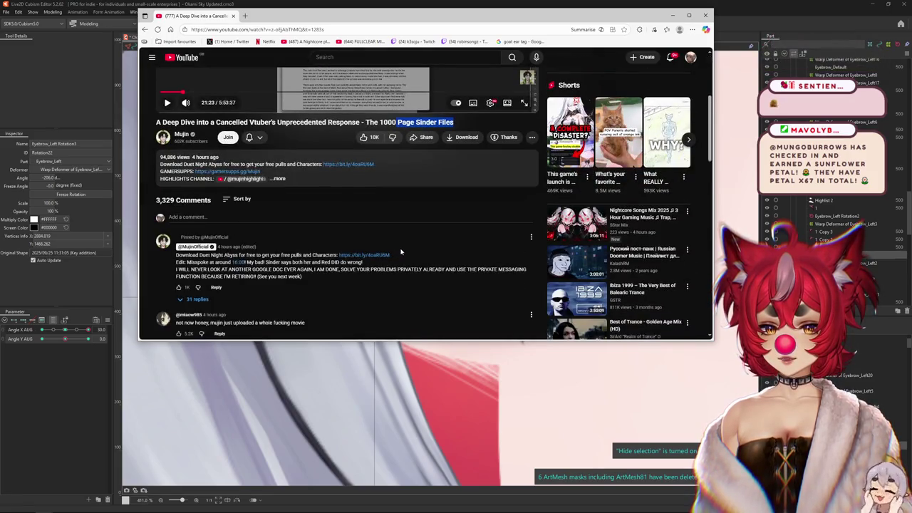
scroll(401, 251, "down", 2)
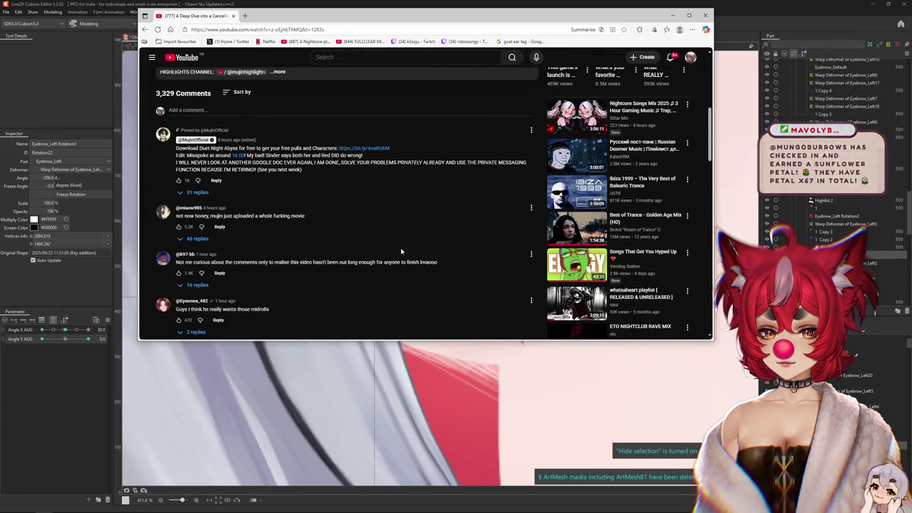
scroll(401, 250, "up", 3)
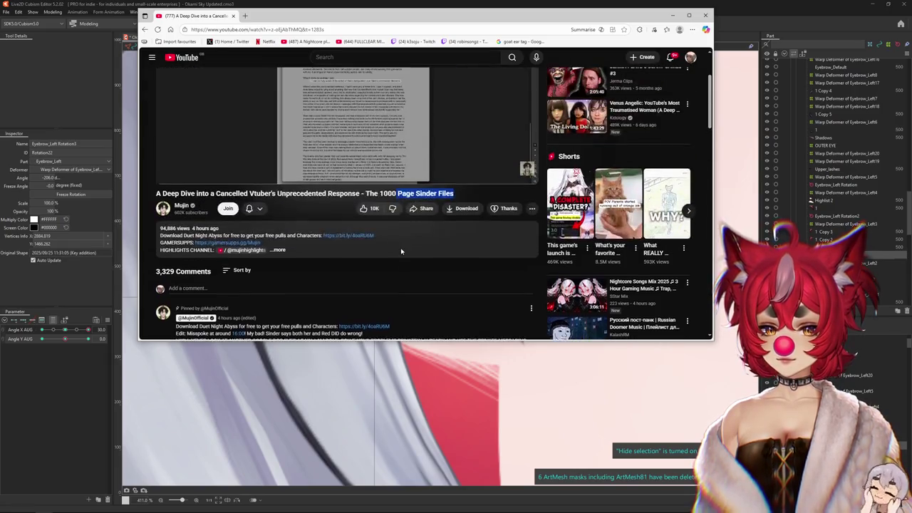
scroll(404, 243, "up", 2)
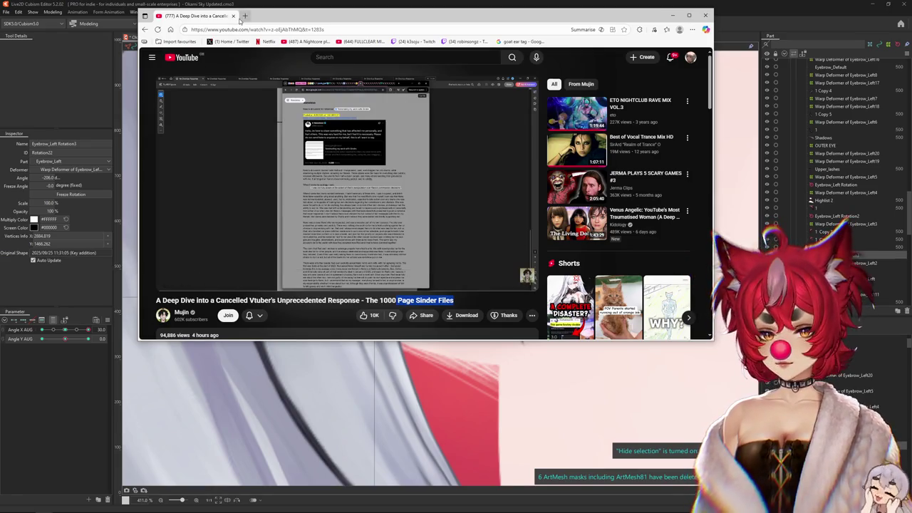
key("alt+Tab")
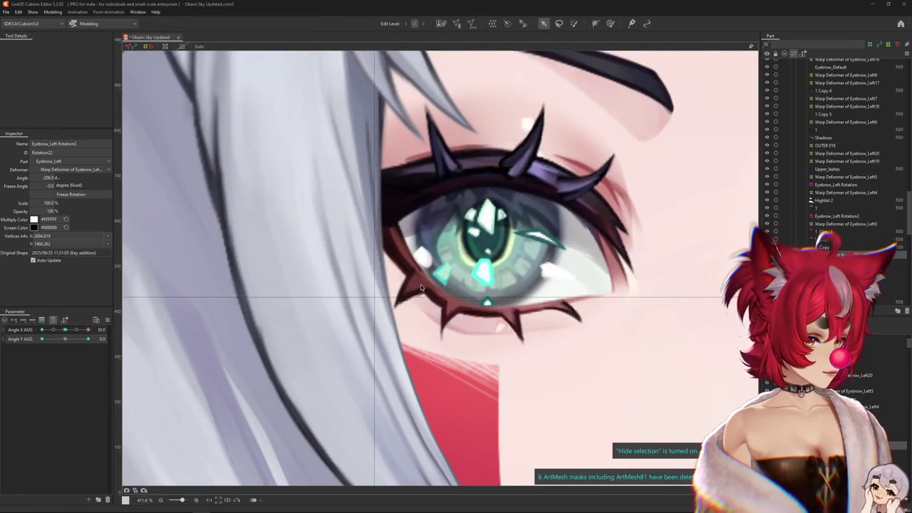
Test Angle X through -30 back to 0 and Angle Y down to -30 to check the lash spikes
scroll(441, 264, "down", 2)
scroll(441, 273, "down", 2)
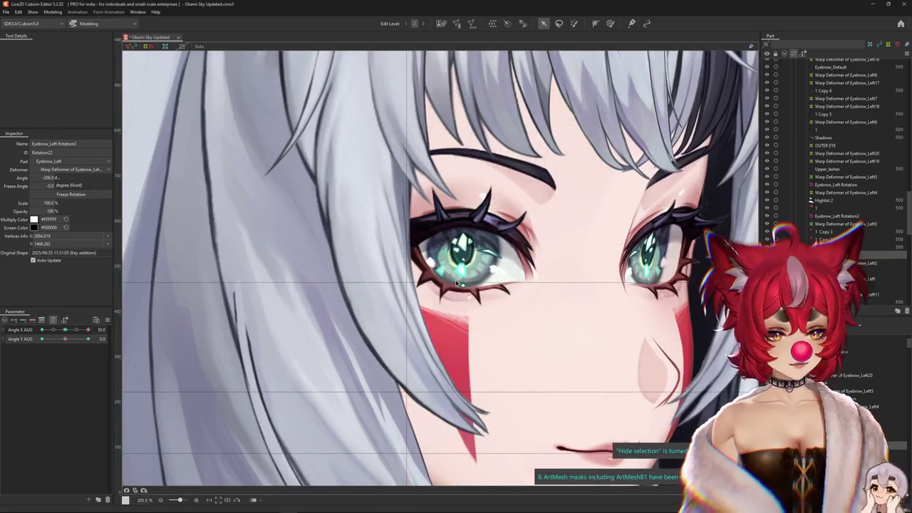
scroll(460, 281, "up", 2)
scroll(460, 282, "up", 3)
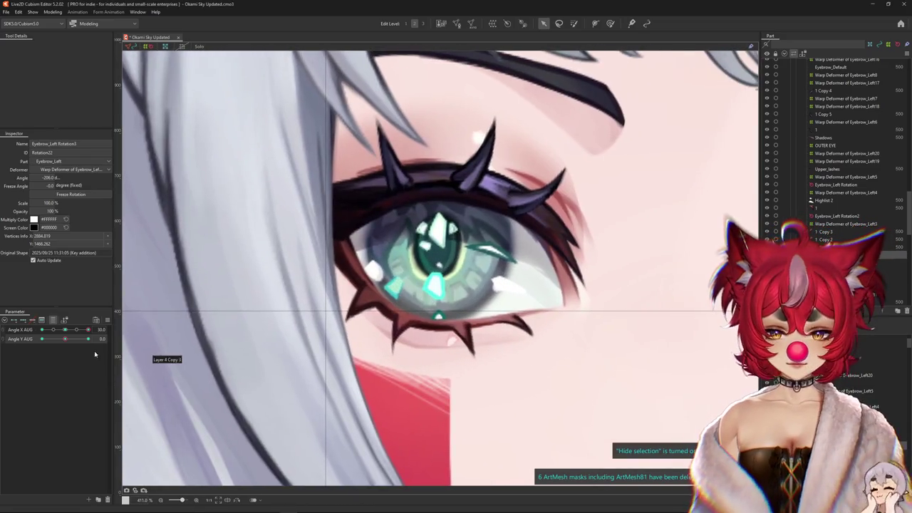
scroll(312, 249, "down", 1)
scroll(357, 278, "down", 1)
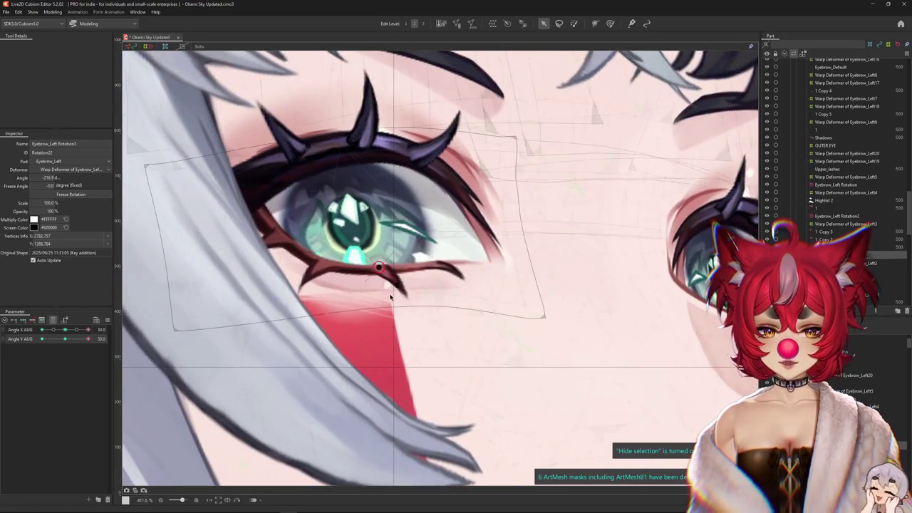
scroll(408, 306, "down", 1)
scroll(390, 288, "up", 3)
left_click_drag(89, 330, 84, 336)
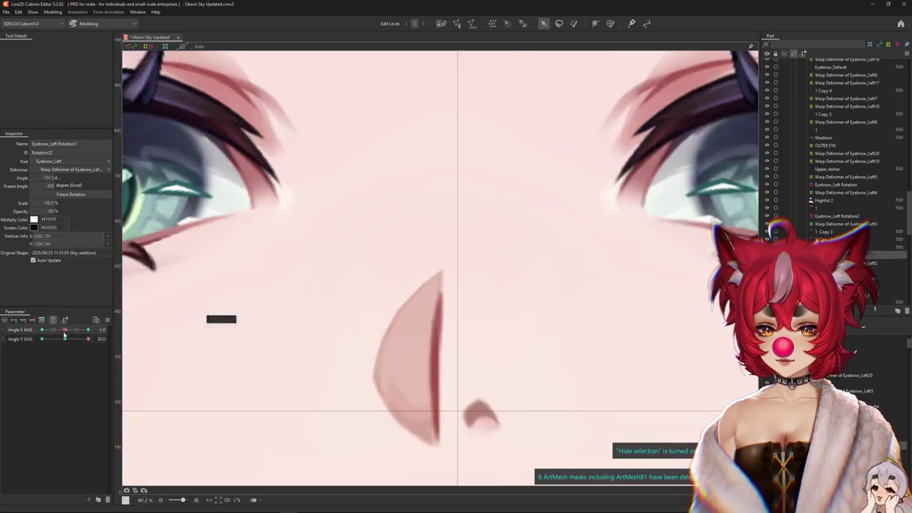
scroll(192, 328, "down", 2)
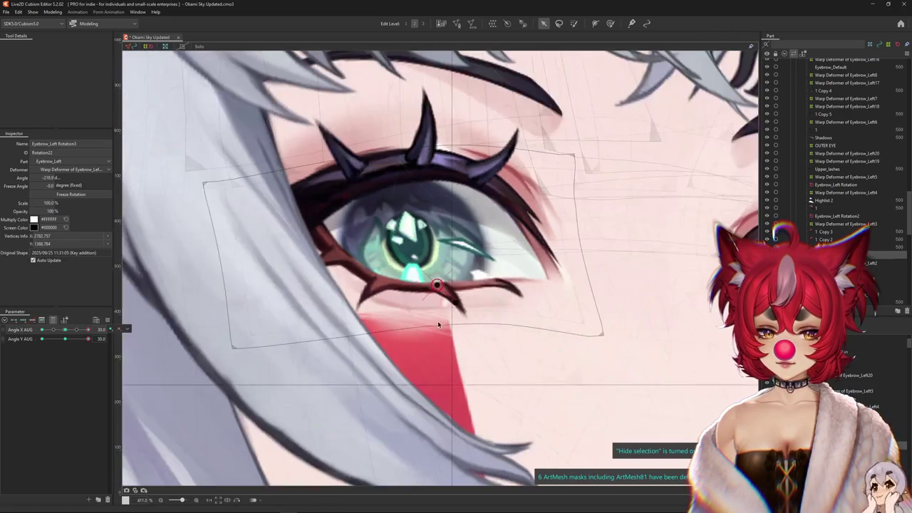
left_click_drag(61, 329, 6, 336)
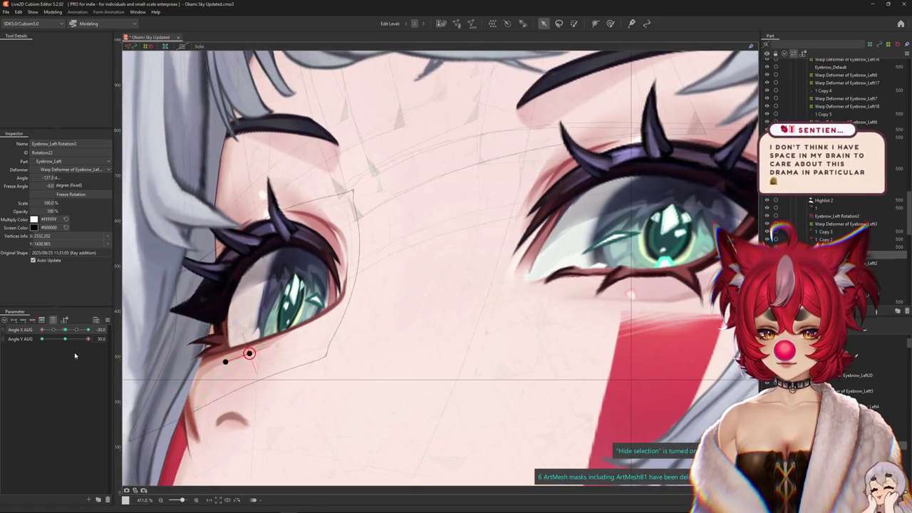
left_click_drag(88, 339, 64, 339)
left_click_drag(332, 308, 319, 285)
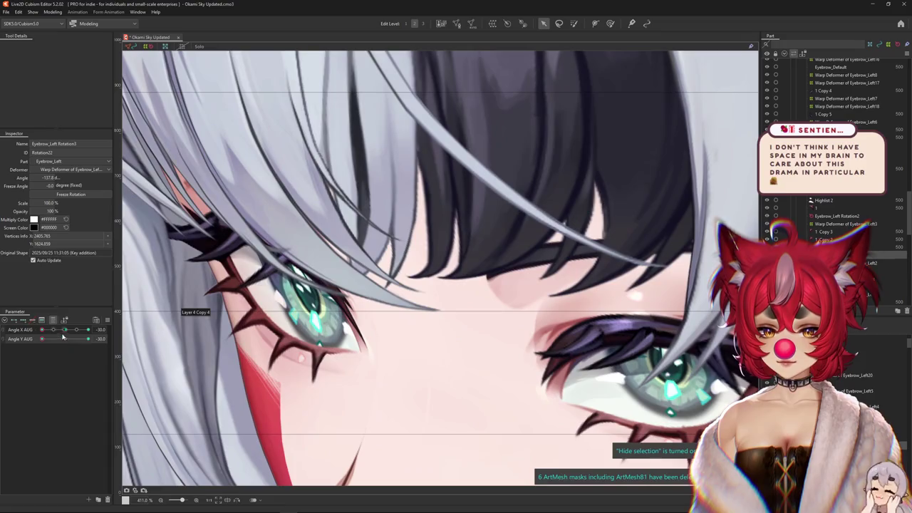
left_click_drag(63, 338, 65, 330)
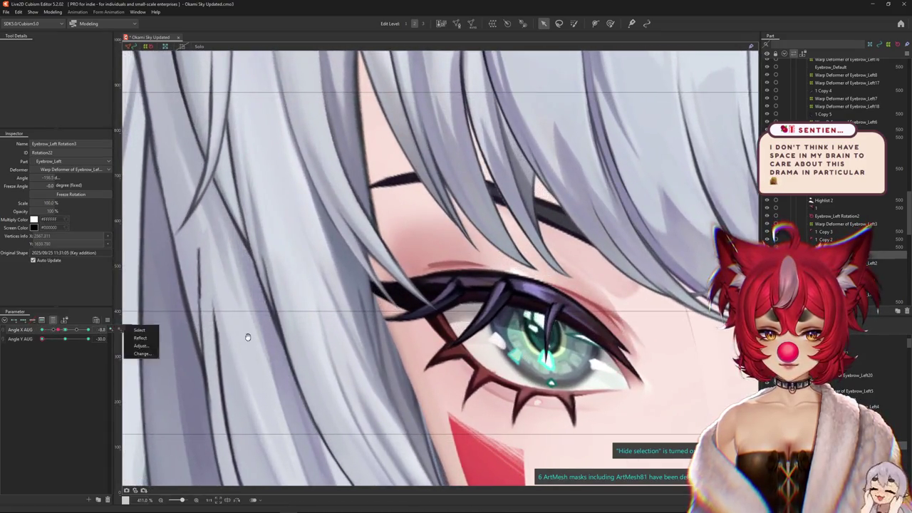
left_click_drag(248, 337, 423, 367)
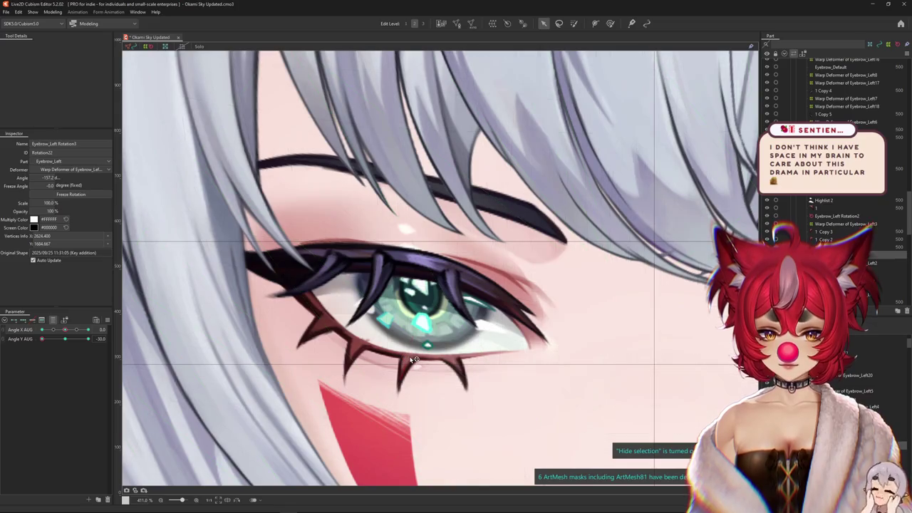
Pick the overlapping 1 Copy 2 spike mesh and enter Mesh Edit mode on it
scroll(359, 349, "up", 2)
right_click(359, 349)
left_click(397, 269)
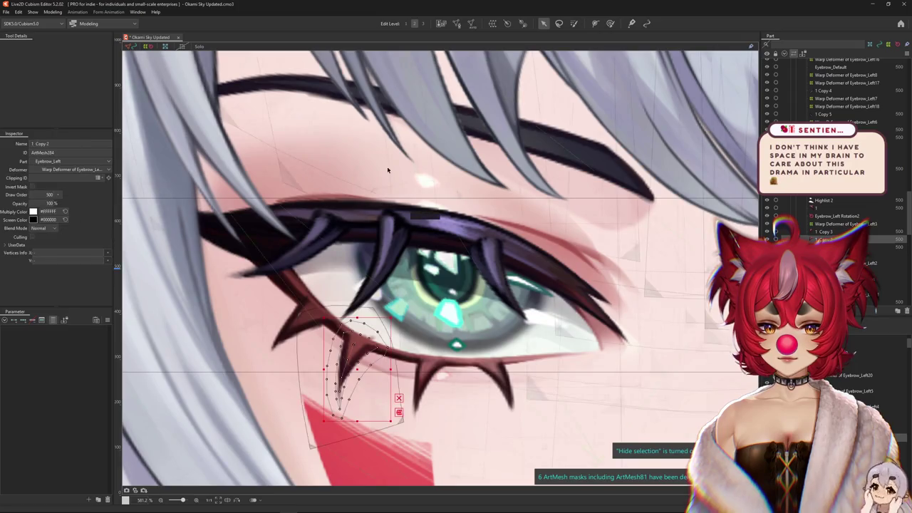
double_click(356, 363)
scroll(388, 362, "up", 2)
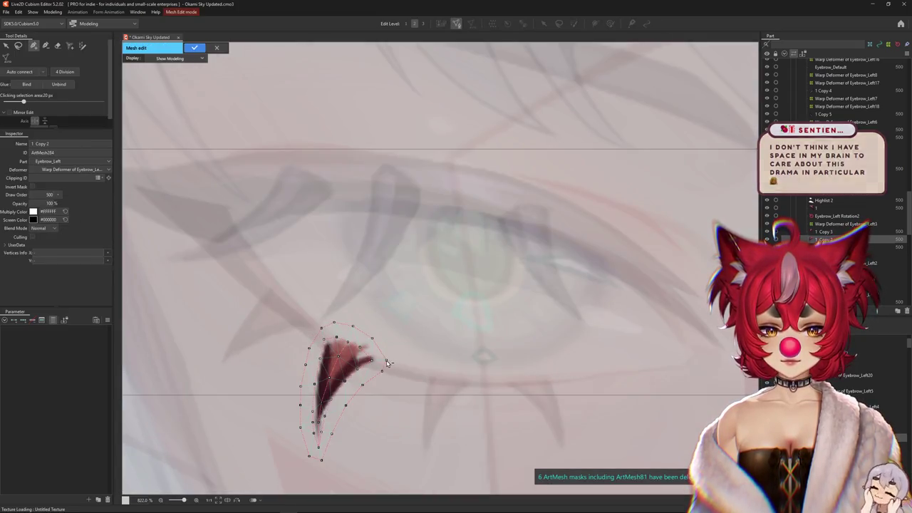
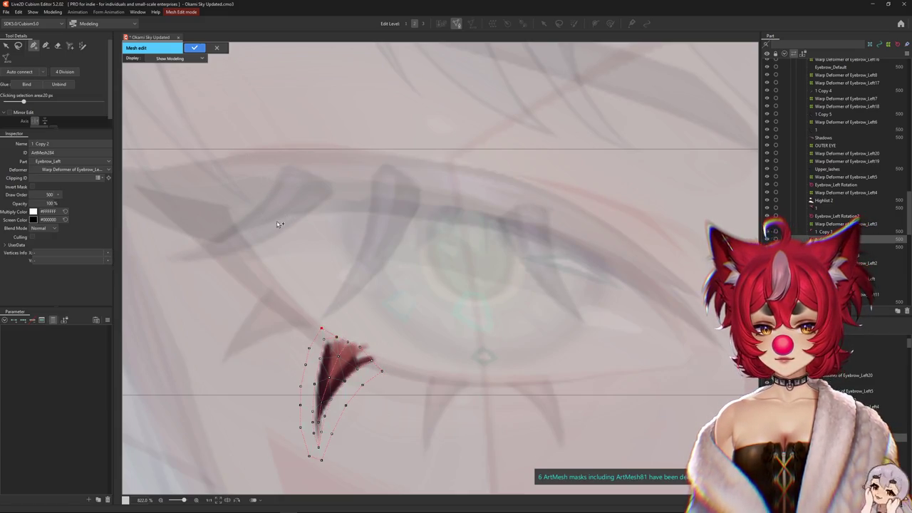
Confirm the reshaped lower lash mesh and switch to the weight brush
left_click(195, 48)
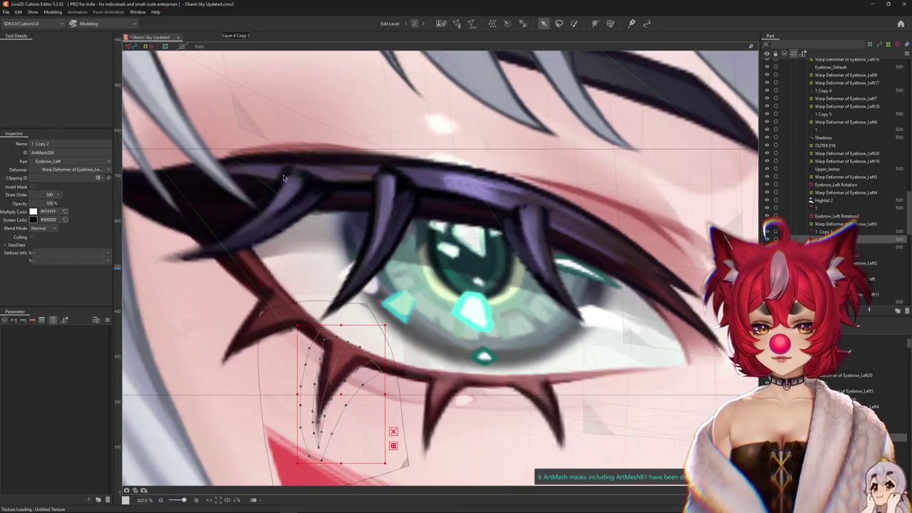
left_click(595, 26)
scroll(385, 310, "down", 3)
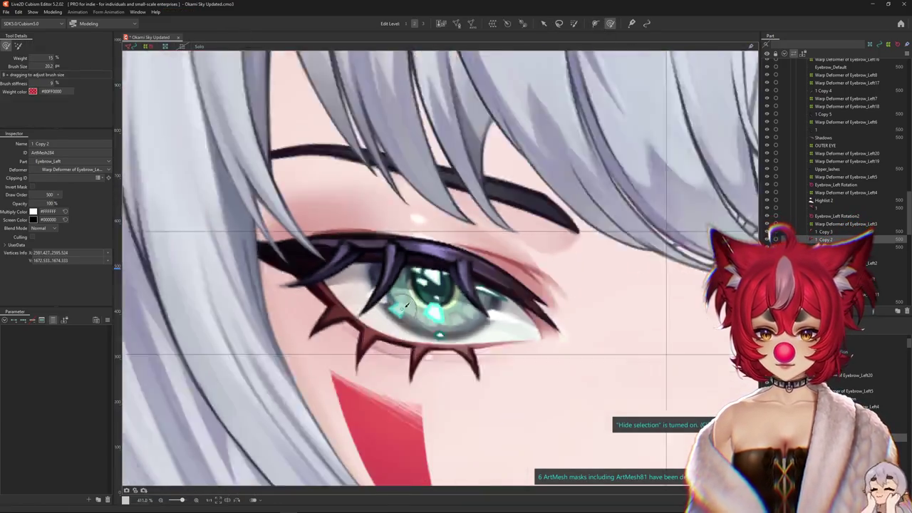
scroll(385, 310, "down", 2)
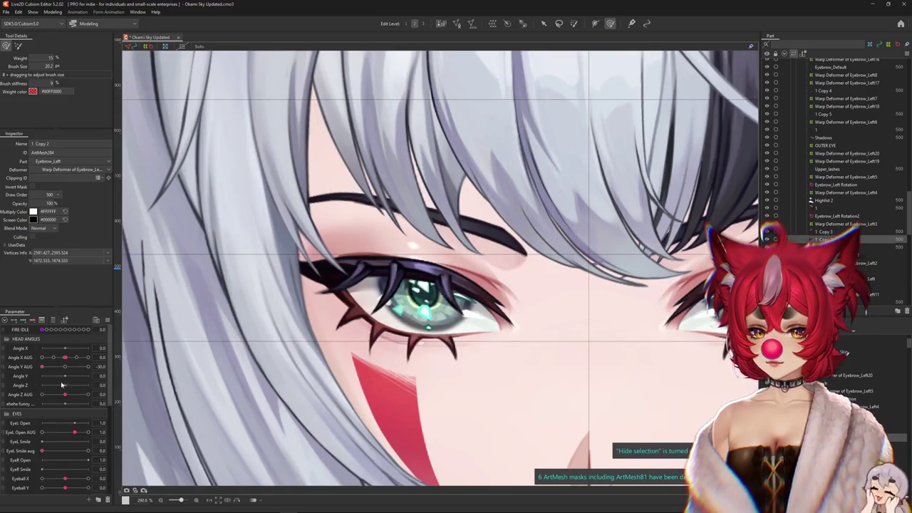
scroll(292, 211, "down", 5)
Turn the head sideways with Angle X AUG at 30 to see how the lashes follow
scroll(292, 211, "up", 3)
scroll(292, 211, "up", 2)
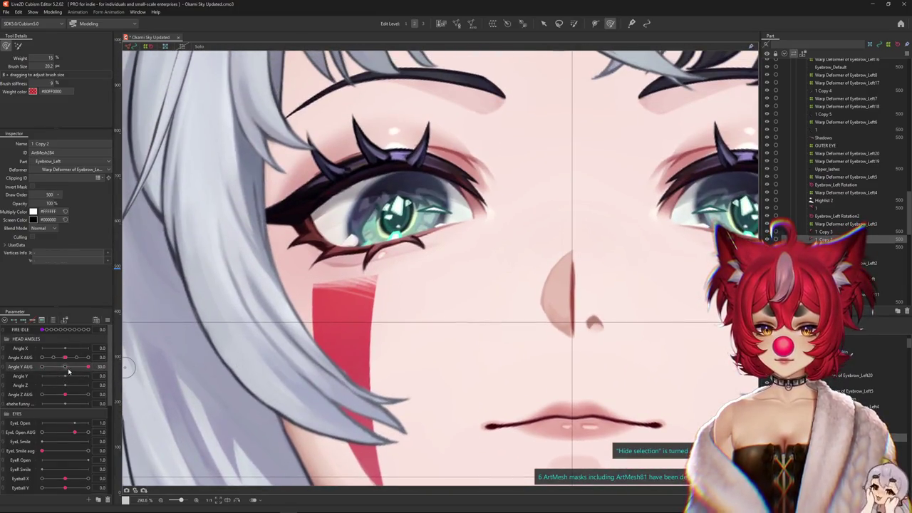
left_click_drag(65, 357, 88, 357)
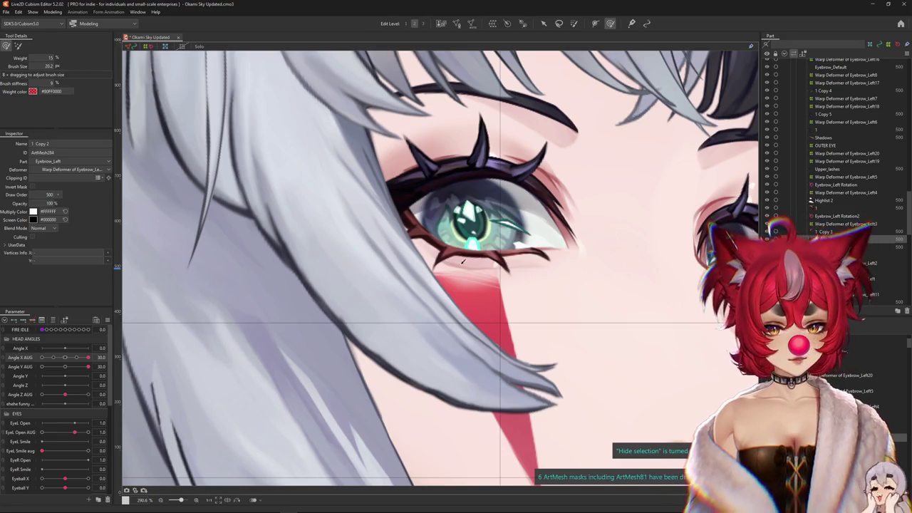
scroll(433, 164, "up", 5)
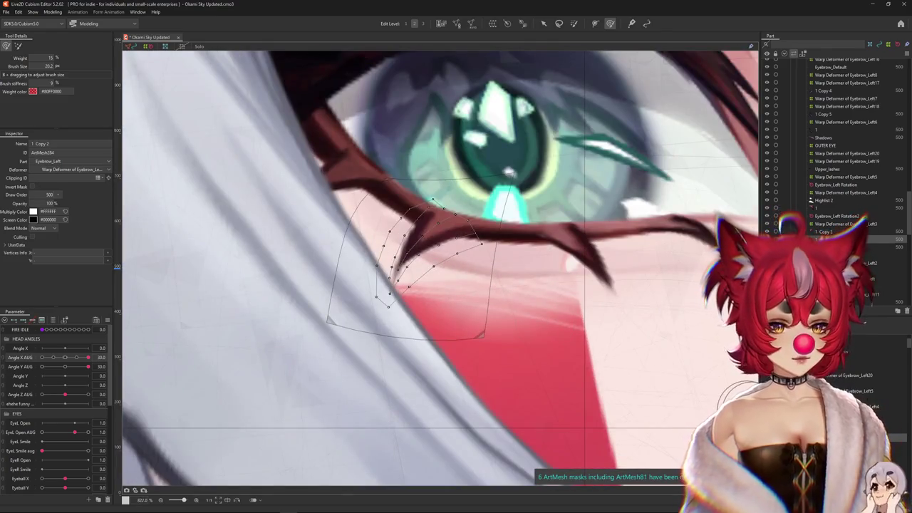
Select the lower lash's Eyebrow_Left Rotation2 deformer with the Arrow tool active
left_click(509, 171)
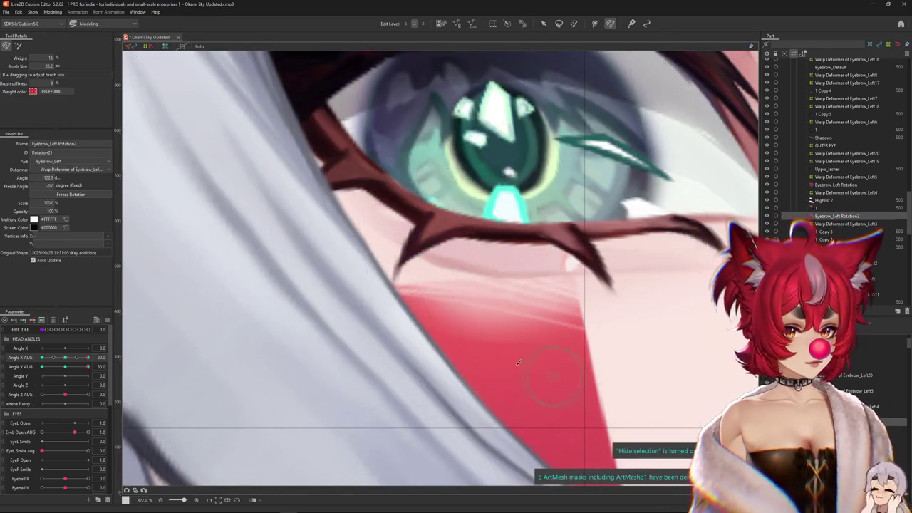
left_click(65, 363)
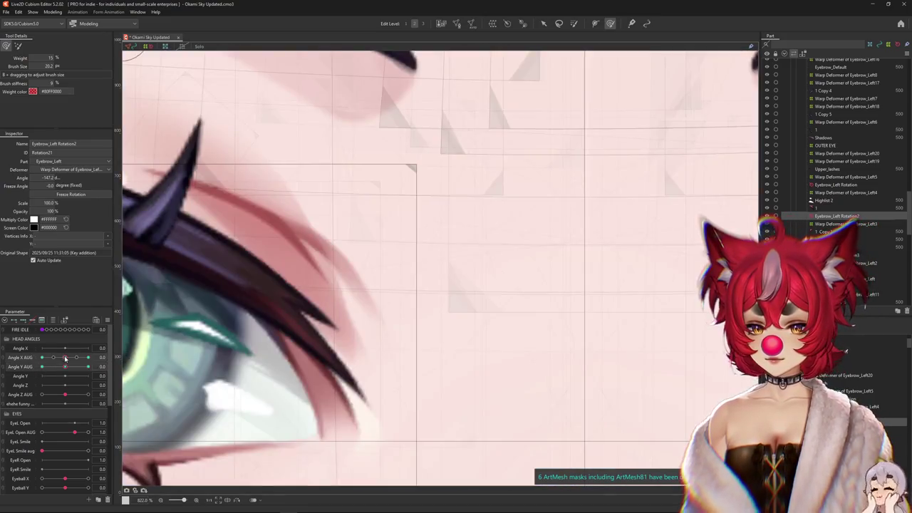
scroll(427, 249, "down", 5)
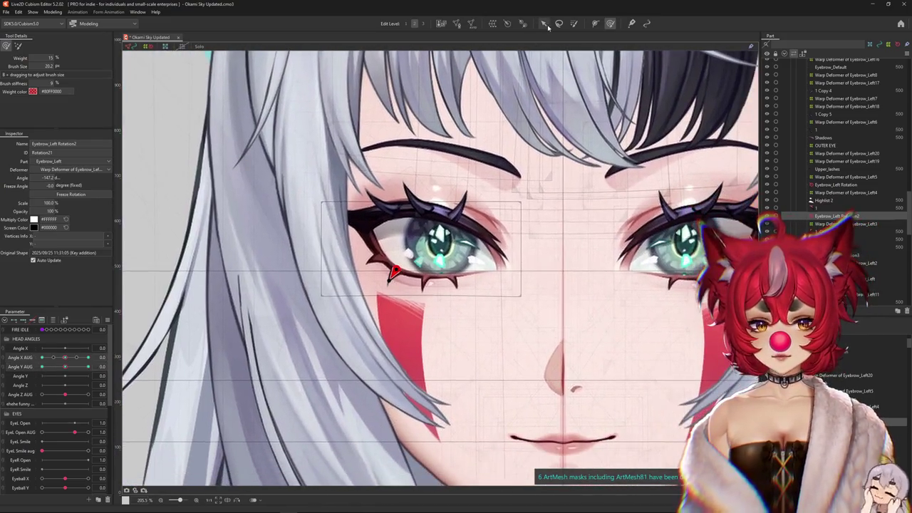
left_click(543, 24)
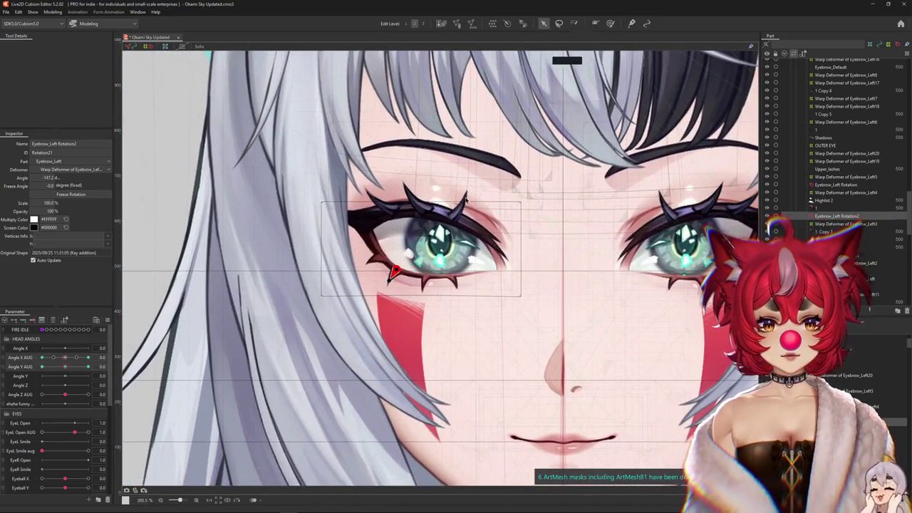
scroll(435, 256, "up", 5)
scroll(289, 248, "up", 2)
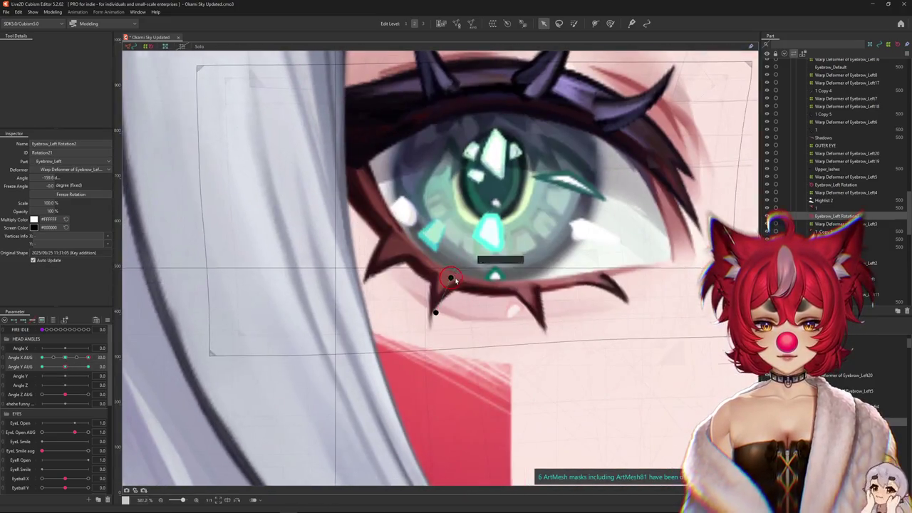
Rotate the lower outer-corner lash spike to about -166° to fit the lid
left_click_drag(432, 312, 451, 278)
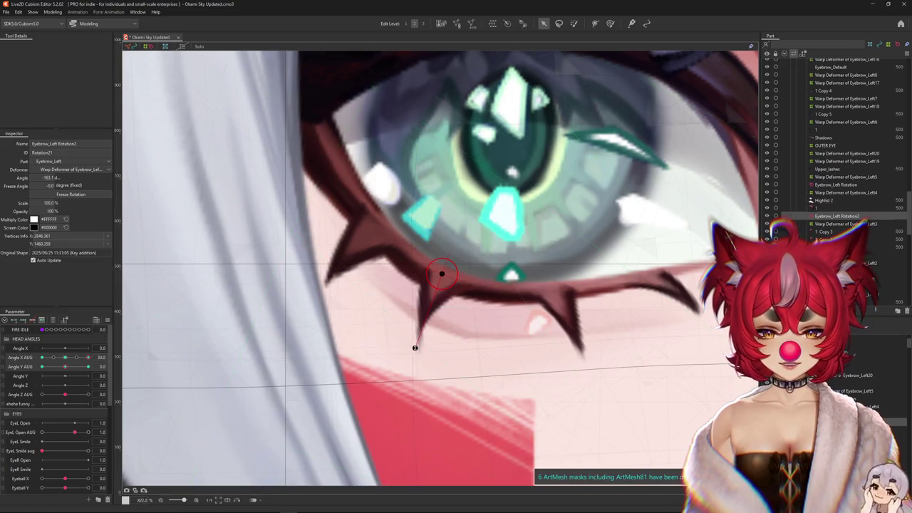
left_click_drag(442, 274, 441, 277)
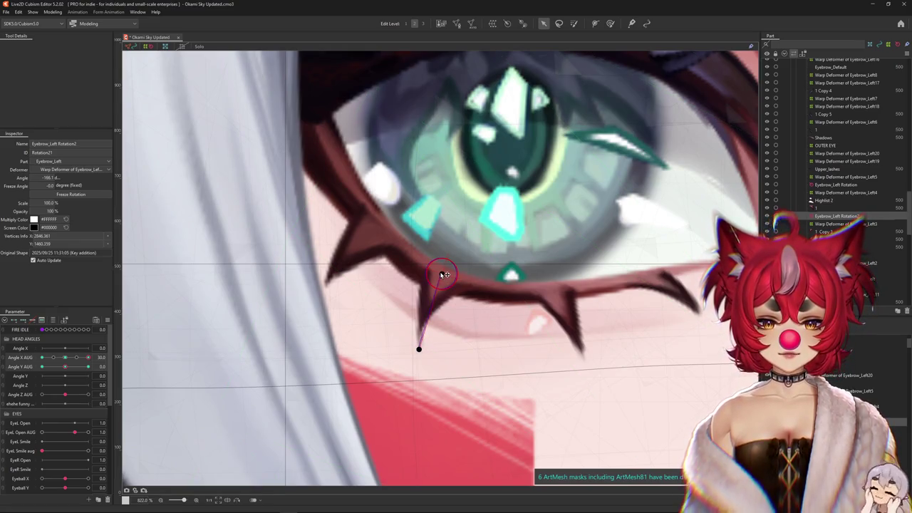
key("ctrl+h")
scroll(208, 335, "down", 3)
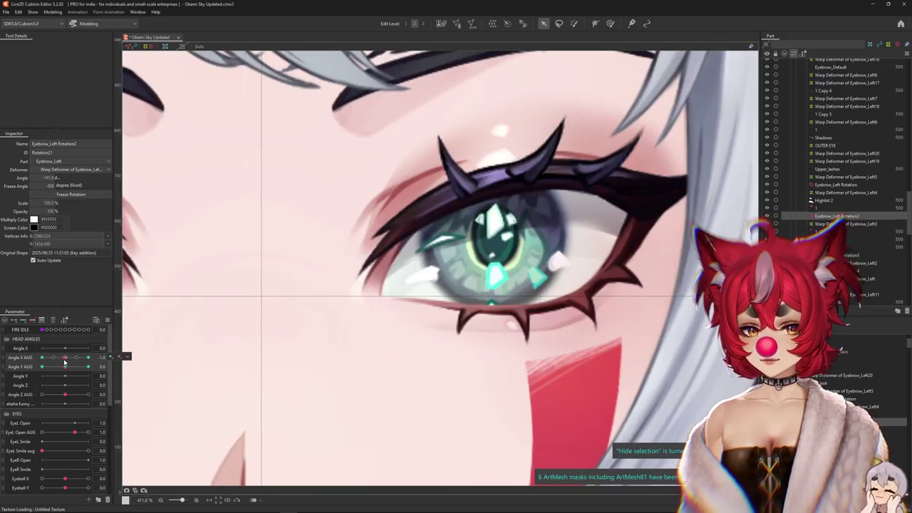
scroll(186, 324, "up", 1)
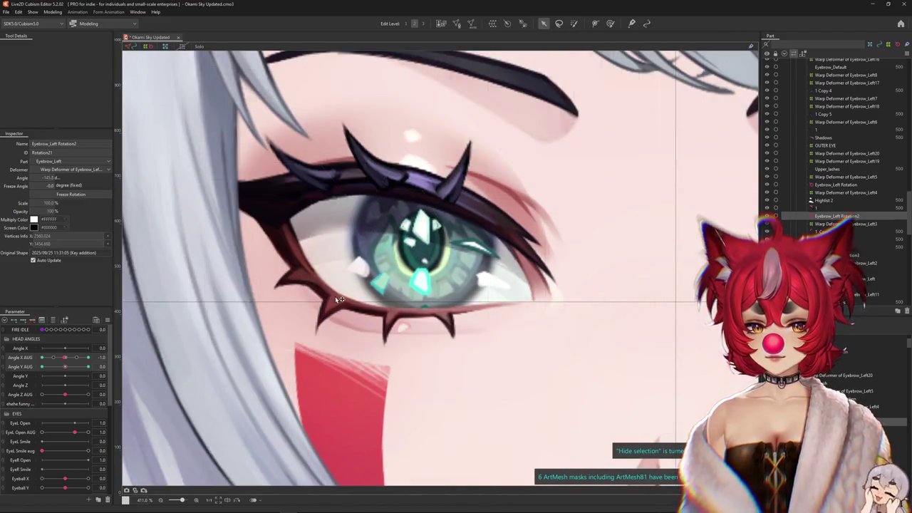
scroll(342, 293, "up", 1)
scroll(337, 294, "up", 1)
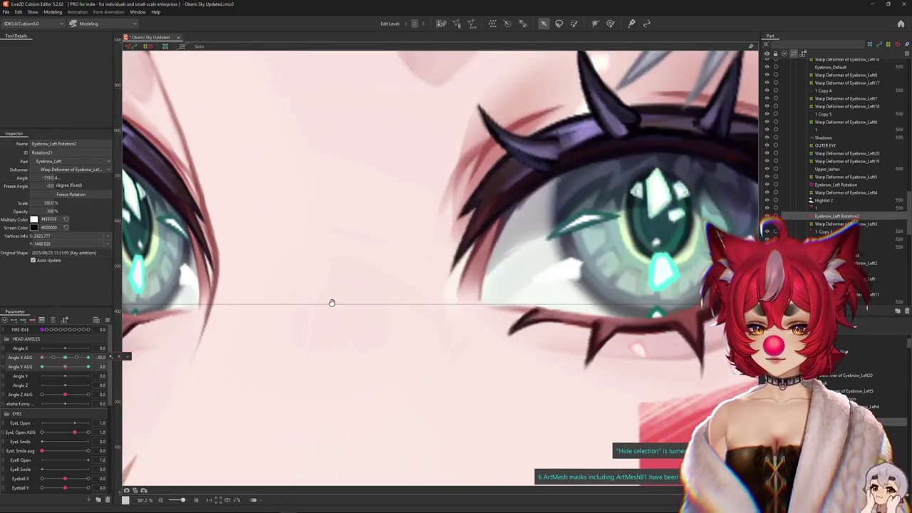
Re-angle the lash for the opposite head turn, then return the head to facing forward
mouse_move(327, 314)
left_mouse_down()
mouse_move(300, 305)
mouse_move(558, 303)
mouse_move(326, 302)
left_mouse_up()
scroll(300, 305, "down", 2)
scroll(300, 305, "up", 1)
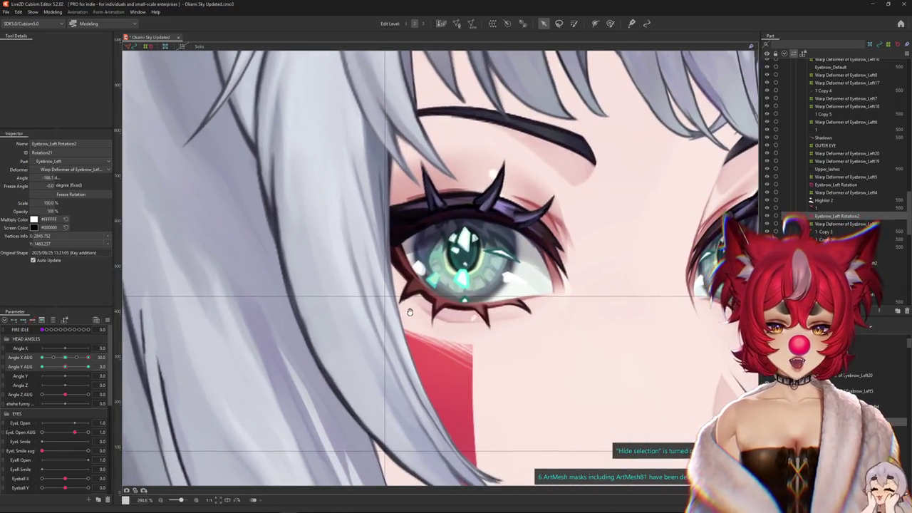
scroll(228, 337, "down", 2)
left_click_drag(64, 366, 102, 357)
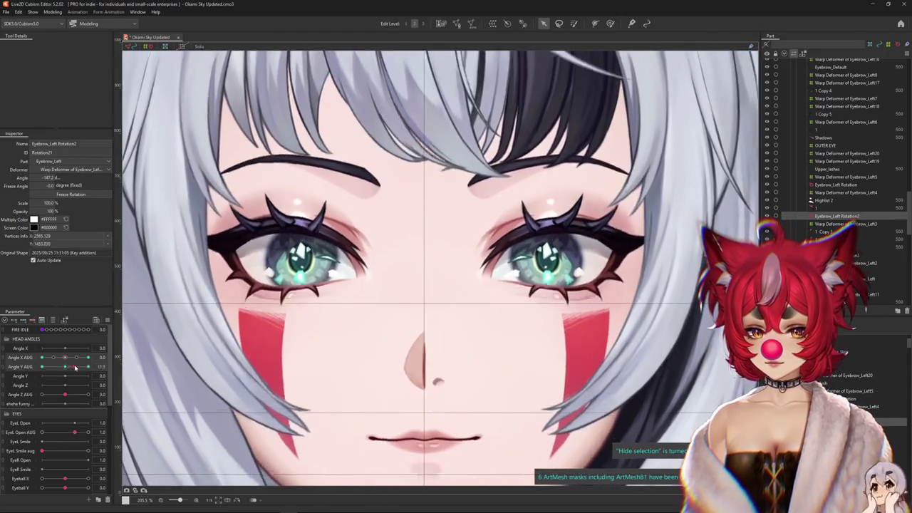
scroll(230, 267, "up", 2)
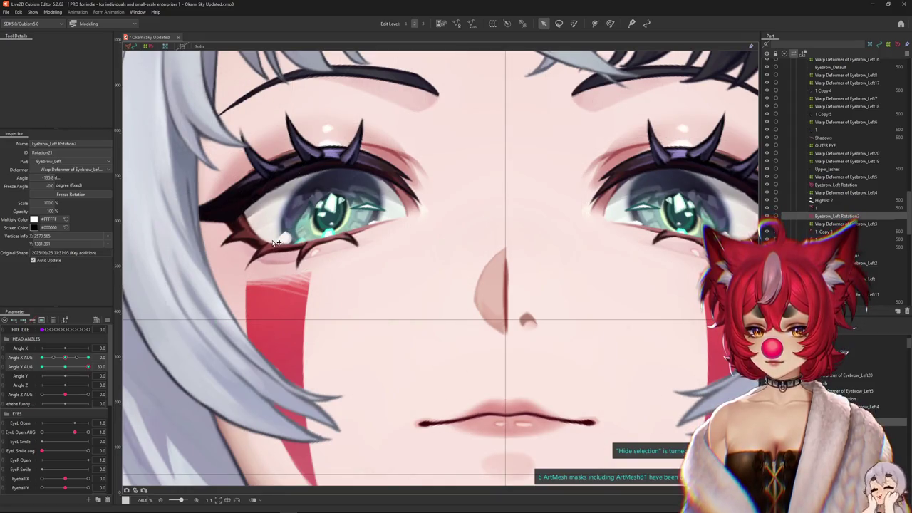
scroll(277, 243, "down", 2)
Turn the head sideways again and center the eye's outer corner to check the lash
mouse_move(89, 356)
left_mouse_down()
mouse_move(102, 357)
mouse_move(43, 356)
left_mouse_up()
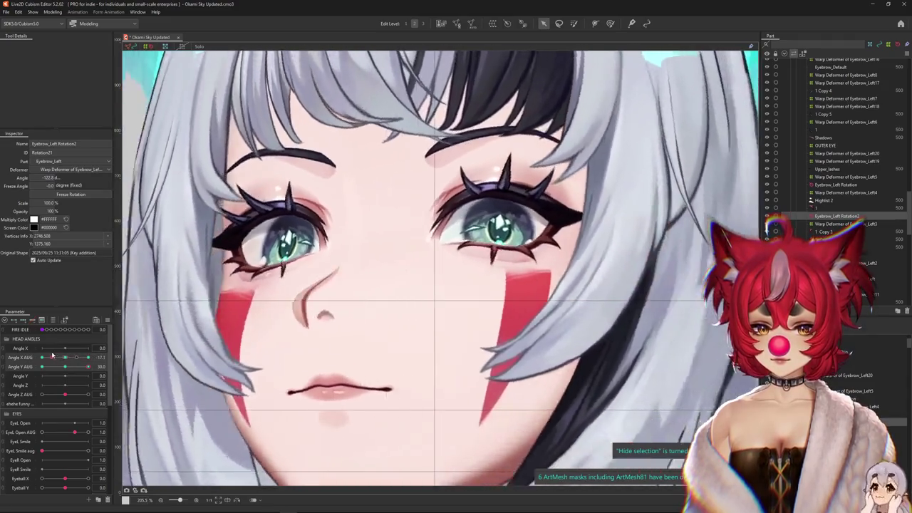
scroll(220, 294, "up", 4)
scroll(220, 294, "up", 2)
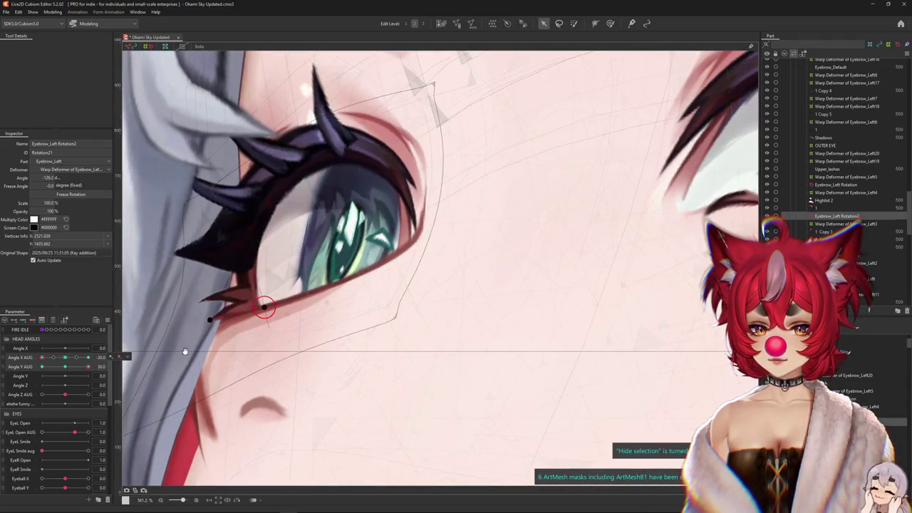
left_click_drag(184, 350, 320, 311)
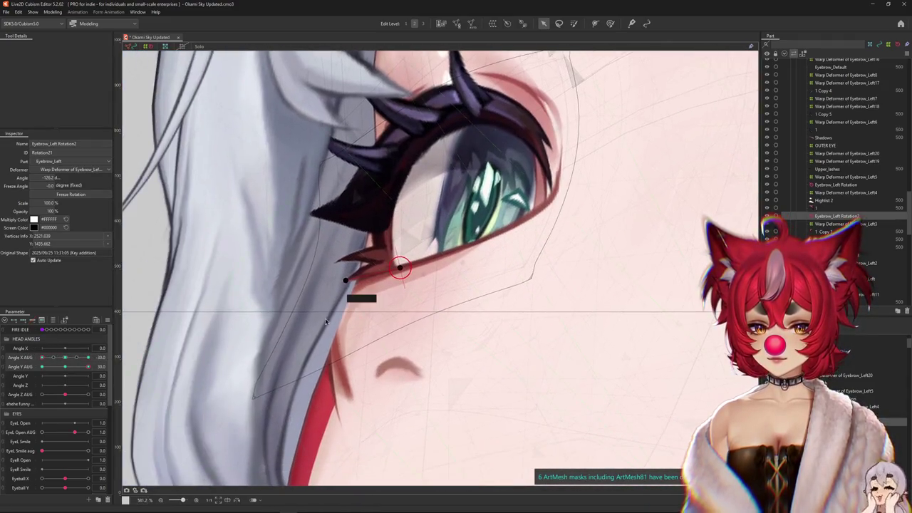
Paste the copied mask IDs into hair mesh Layer 2's clipping ID list
right_click(388, 317)
left_click(418, 310)
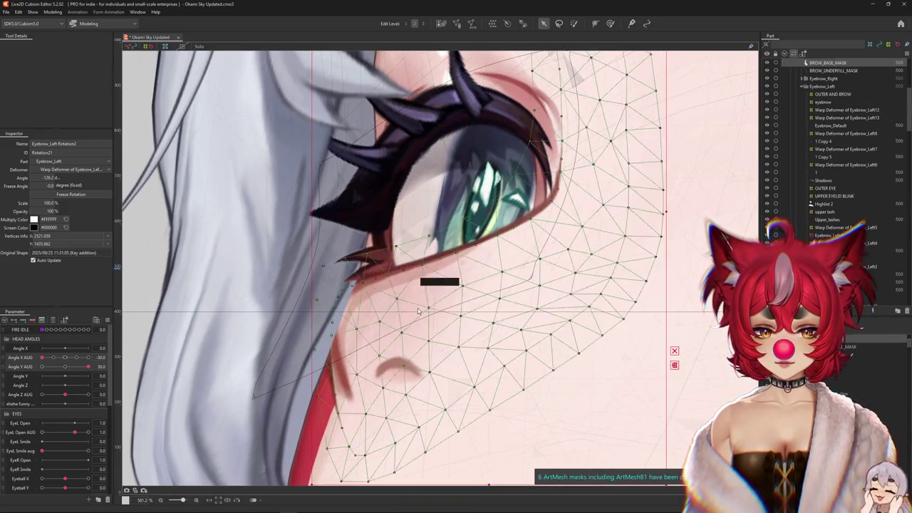
key("ctrl+h")
key("ctrl+h")
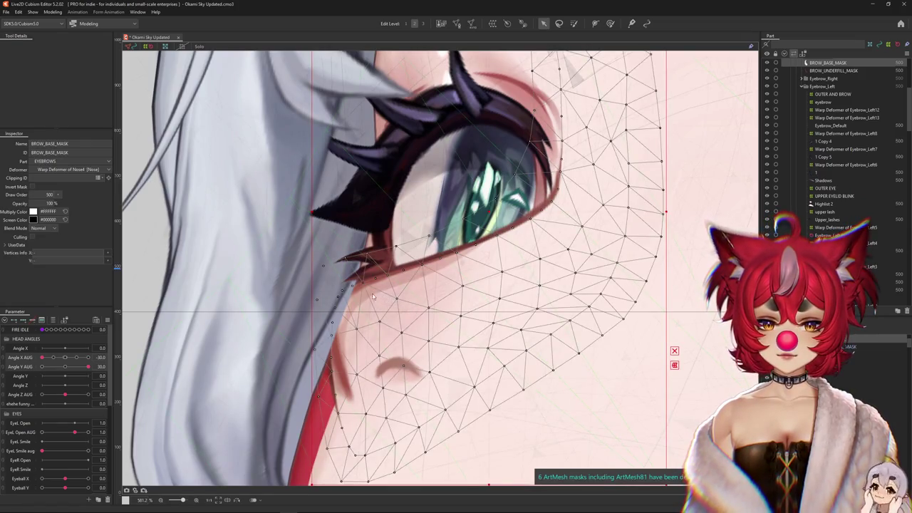
right_click(333, 299)
left_click(363, 362)
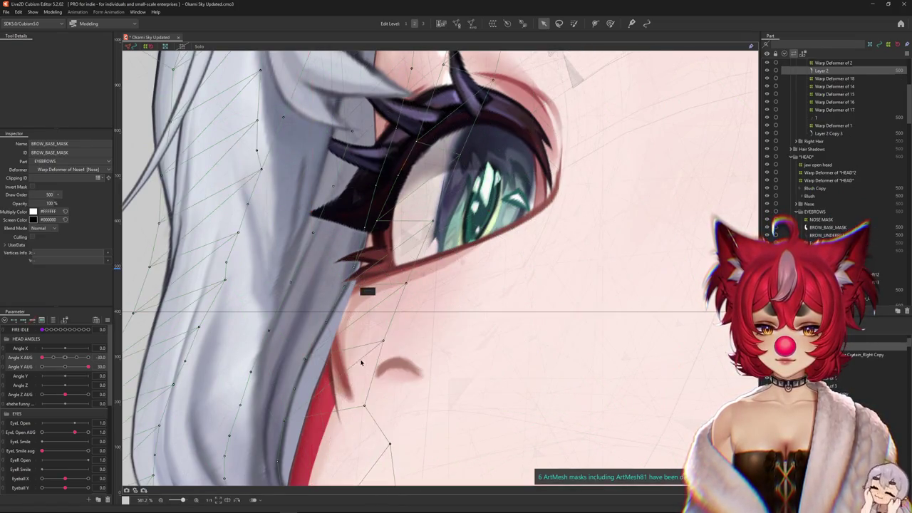
left_click(64, 177)
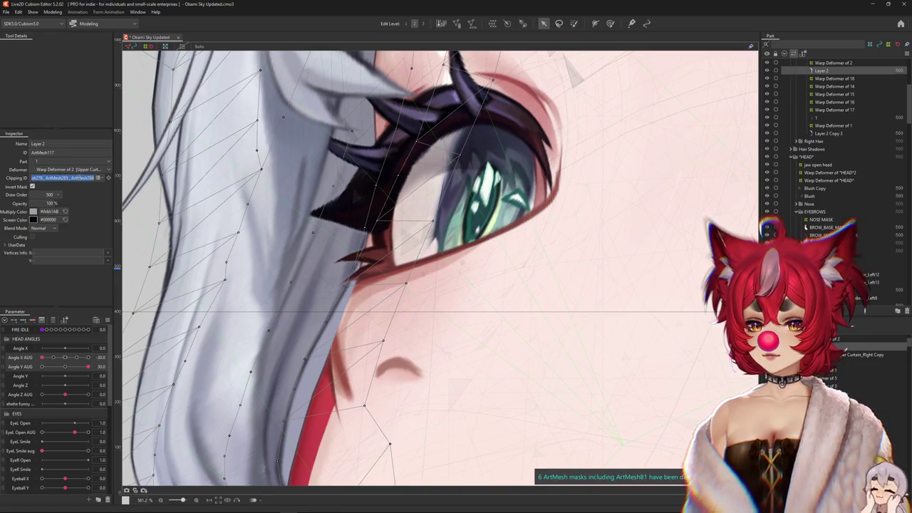
key("ctrl+v")
key("Return")
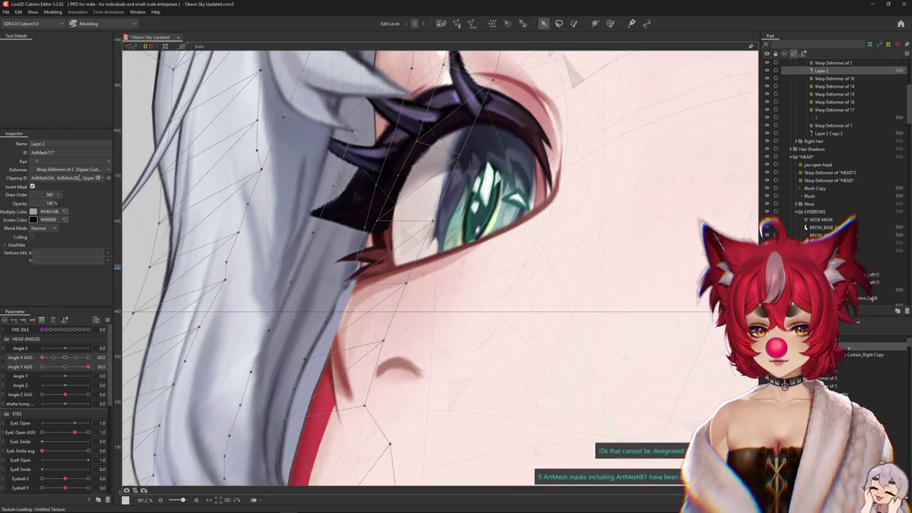
Select Layer 2 Copy 2, zoom out to both eyes, and reset Angle Y AUG to 0
right_click(328, 343)
left_click(360, 307)
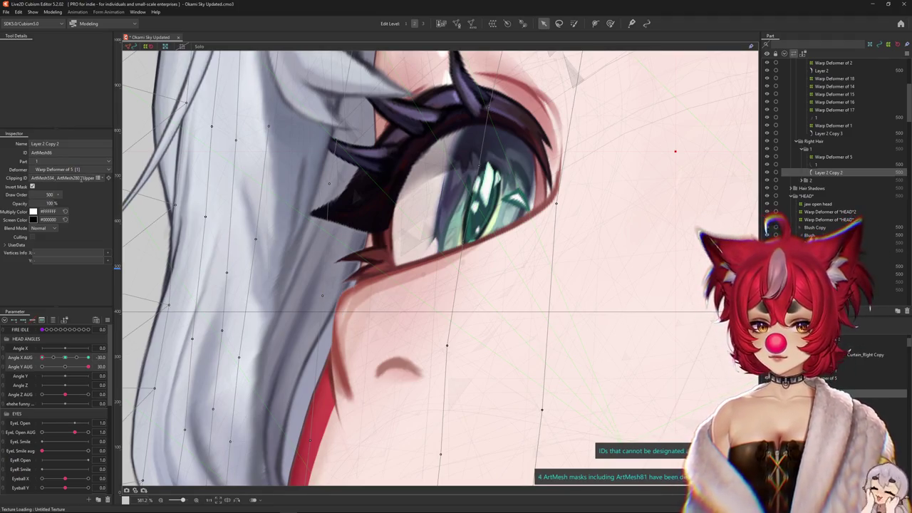
scroll(345, 268, "down", 3)
scroll(357, 265, "down", 1)
scroll(362, 264, "down", 1)
scroll(364, 264, "up", 5)
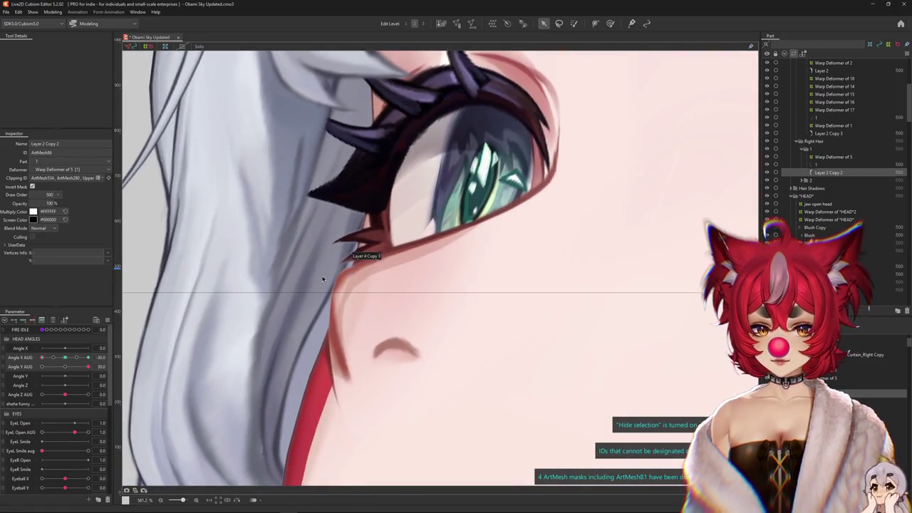
scroll(334, 301, "up", 3)
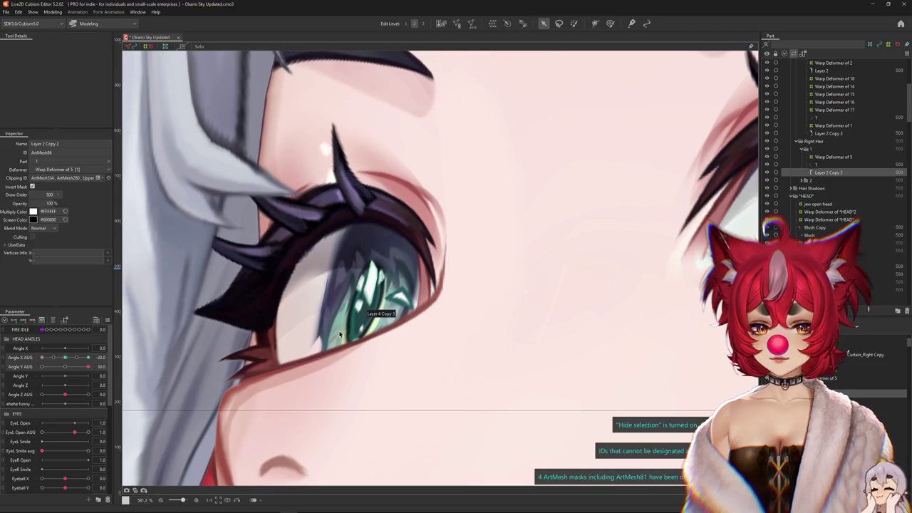
scroll(339, 335, "down", 1)
left_click(65, 365)
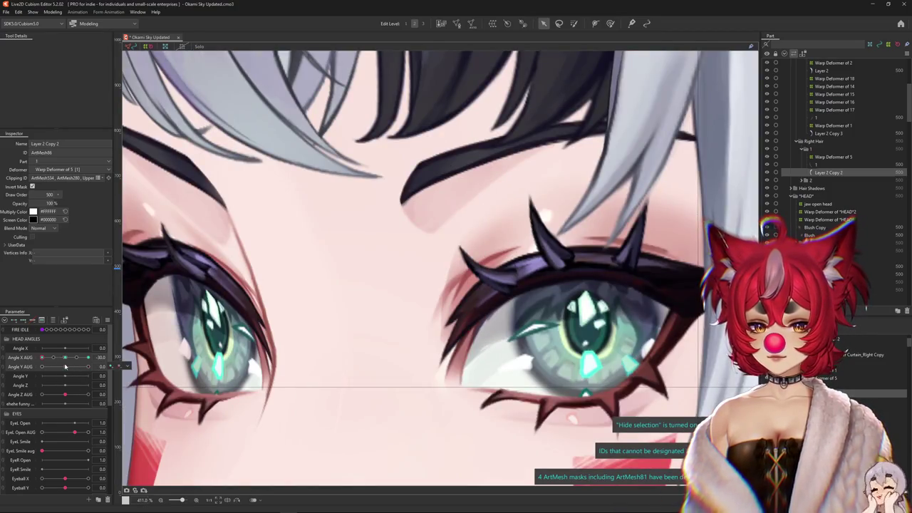
Tilt the head, close the left eye into a full smile, and pick the Side_Mid_lashes mesh
left_click_drag(65, 366, 92, 364)
mouse_move(74, 432)
left_mouse_down()
mouse_move(28, 432)
mouse_move(75, 451)
left_mouse_up()
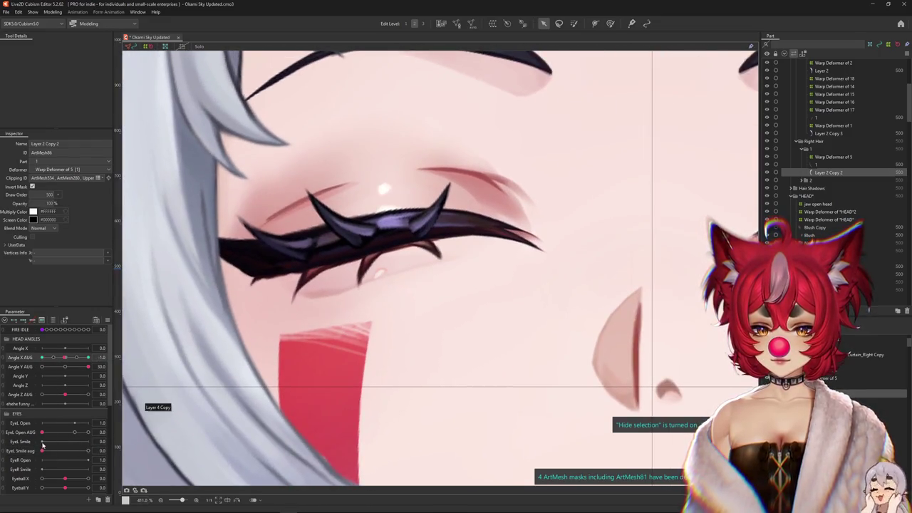
left_click_drag(43, 449, 114, 435)
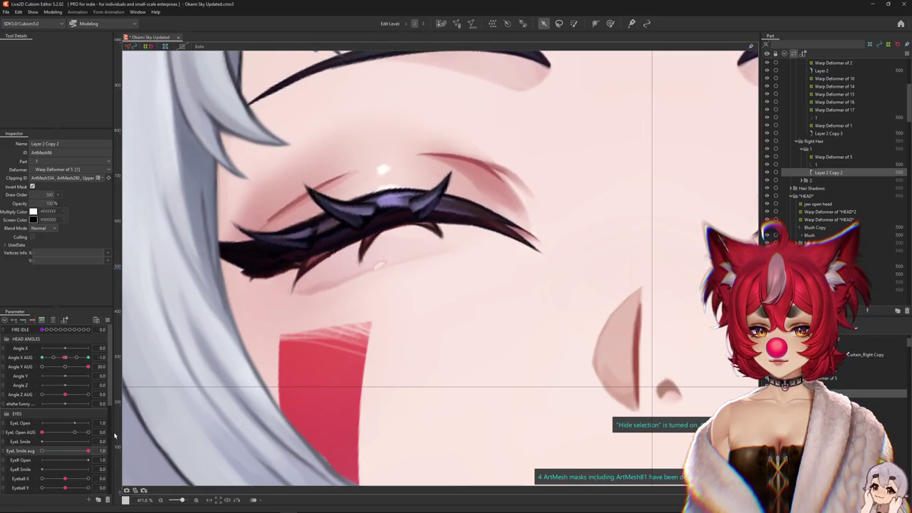
right_click(244, 273)
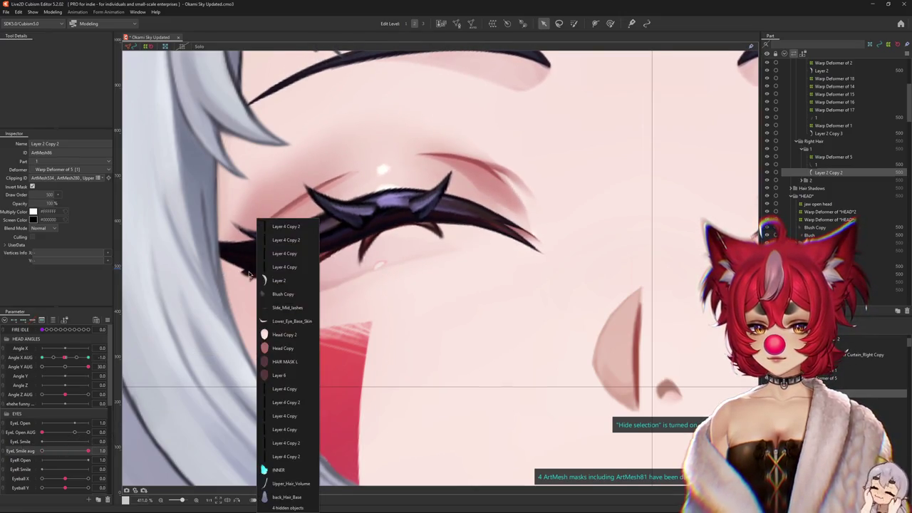
left_click(278, 307)
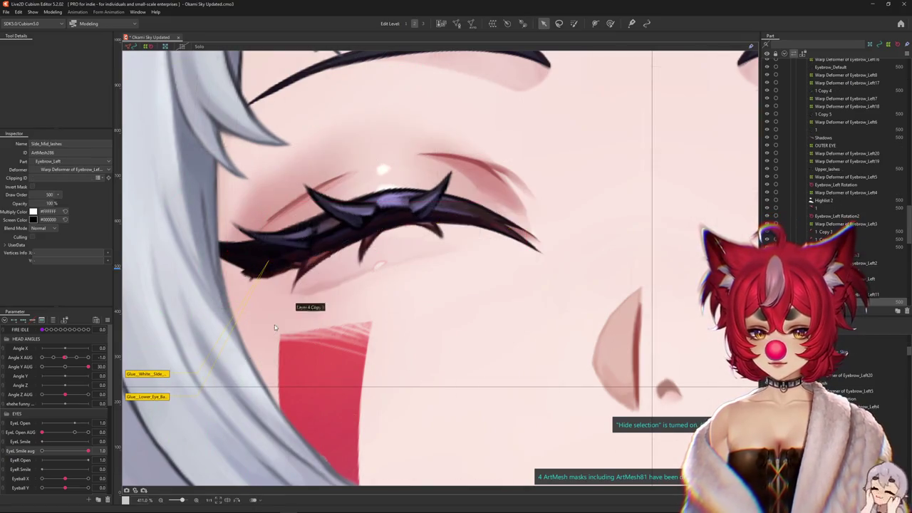
Select the eye's warp deformer with the weight brush, head tilt and smile back at 0
left_click(841, 293)
left_click_drag(410, 328, 439, 343)
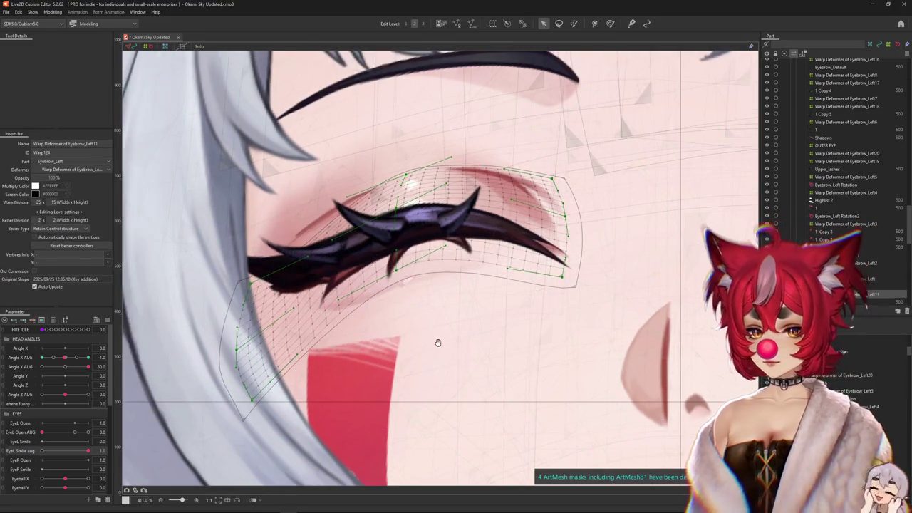
left_click(67, 366)
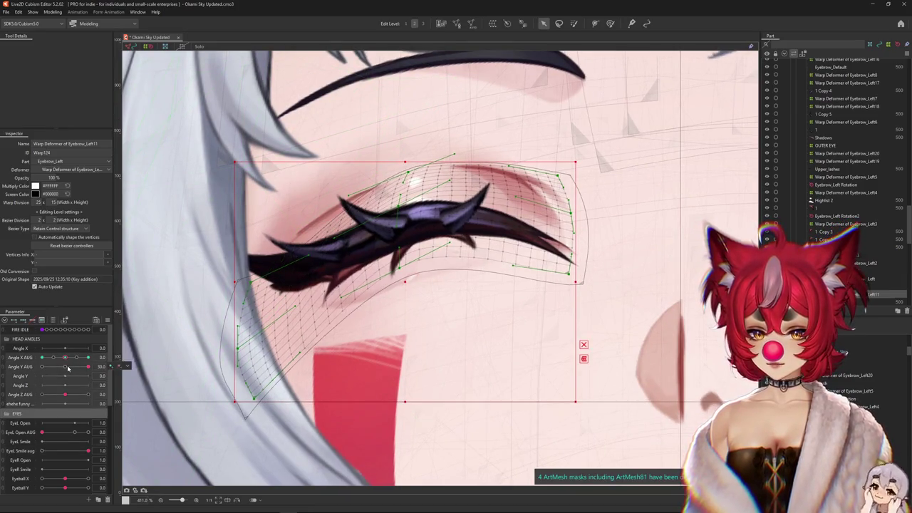
key("b")
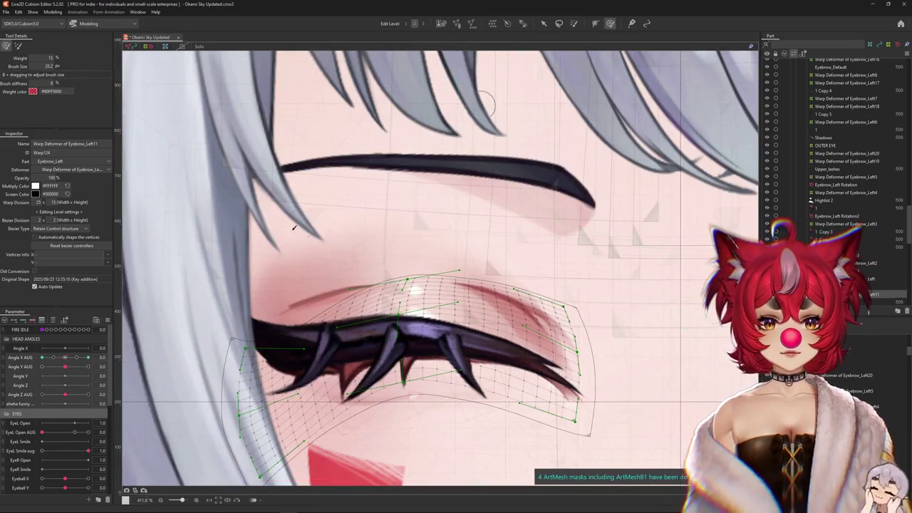
scroll(228, 203, "down", 2)
left_click_drag(79, 449, 42, 451)
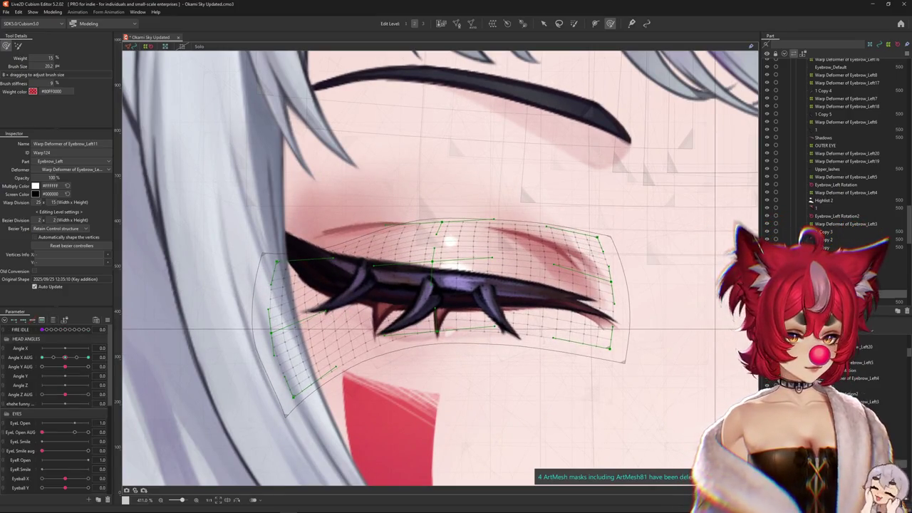
Select the lower lash deformer and filter the parameters to those tied to it
left_click(495, 324)
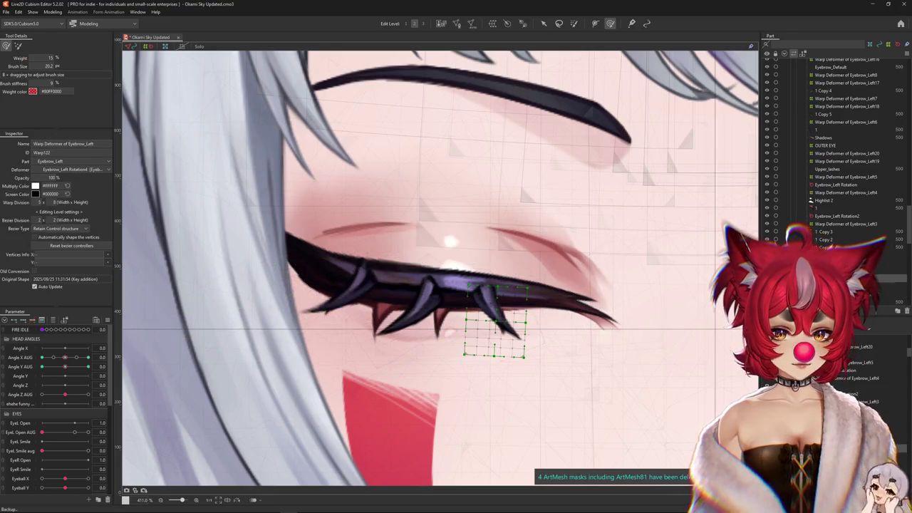
left_click(495, 324)
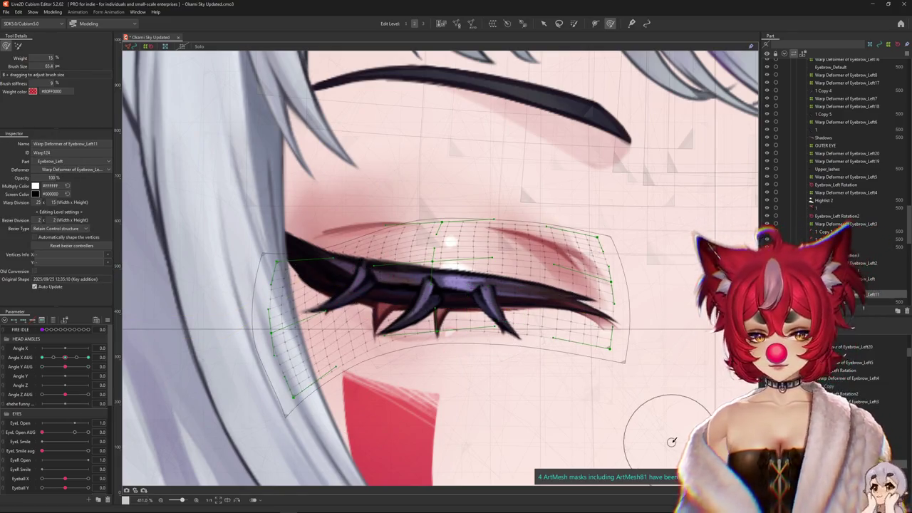
left_click(436, 334)
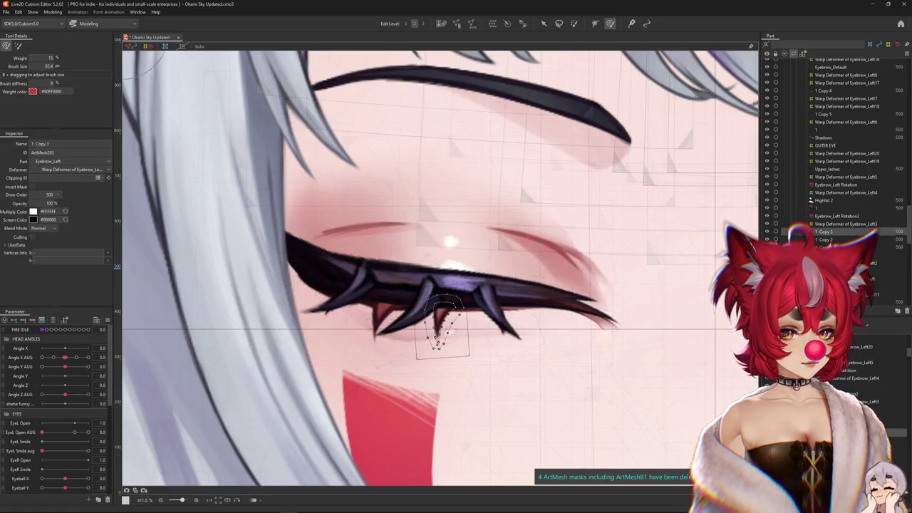
left_click(437, 335)
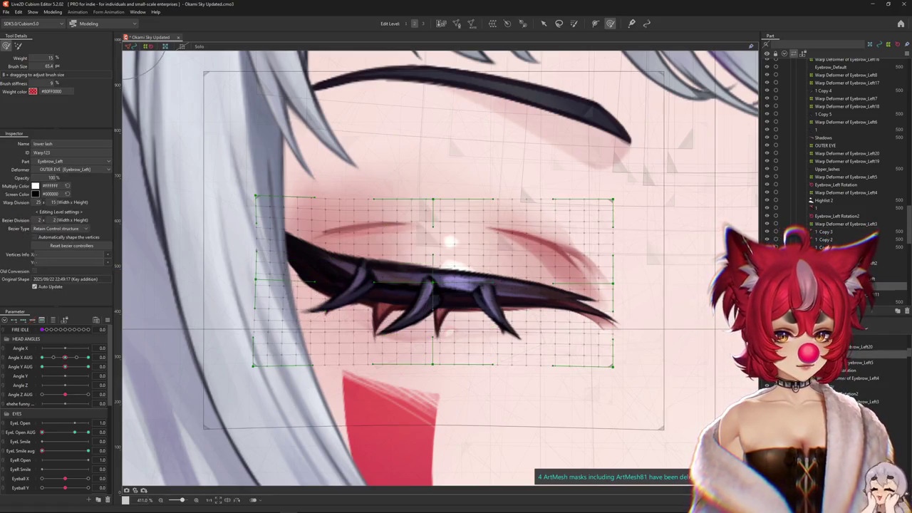
left_click(53, 320)
Size the brush around the lower lash, then open the eye wider than normal
mouse_move(44, 360)
left_mouse_down()
mouse_move(72, 358)
mouse_move(43, 357)
left_mouse_up()
left_click_drag(245, 254, 271, 240)
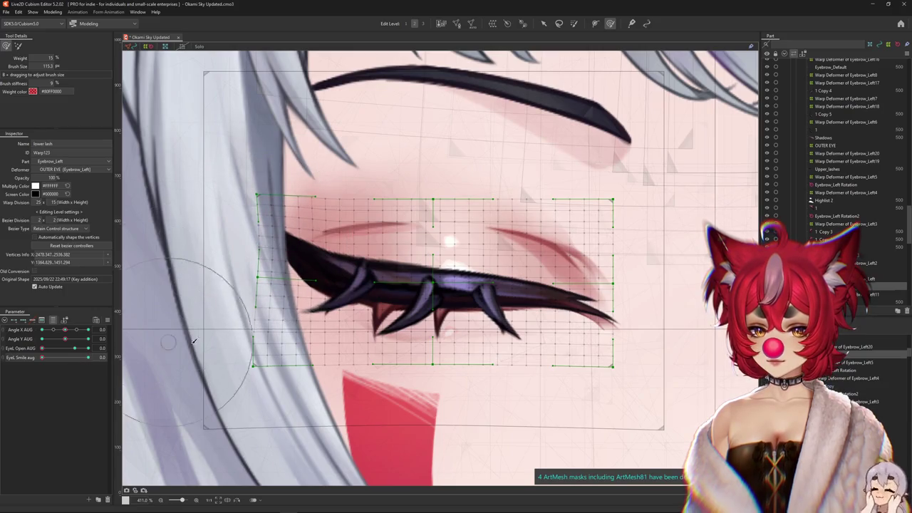
key("ctrl+h")
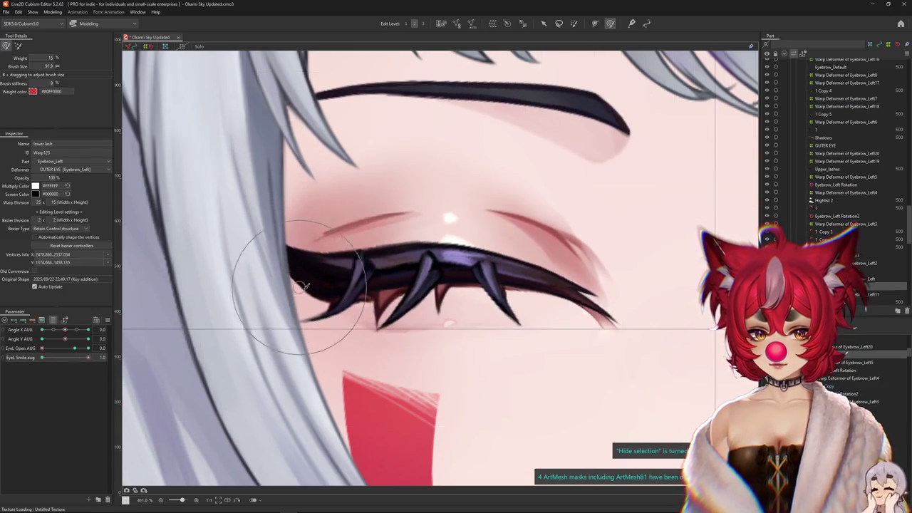
left_click_drag(295, 275, 482, 311)
left_click_drag(542, 315, 341, 313)
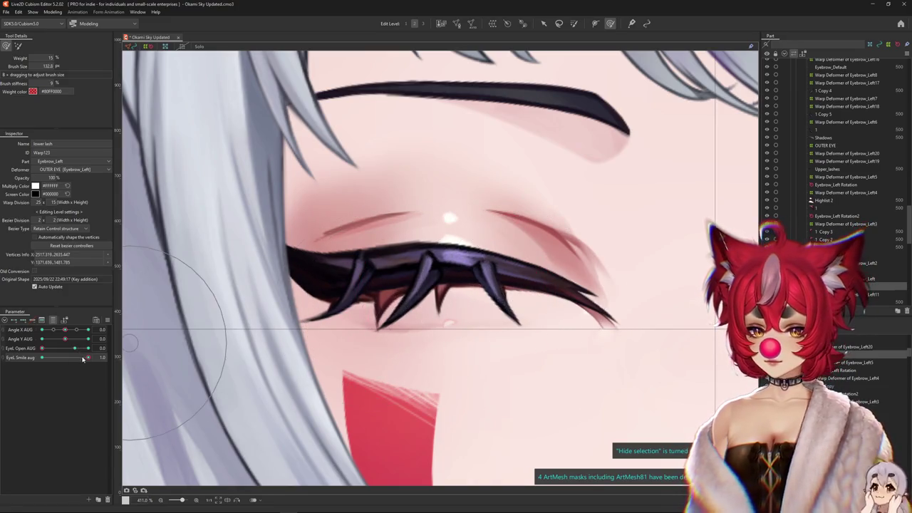
left_click_drag(338, 312, 380, 288)
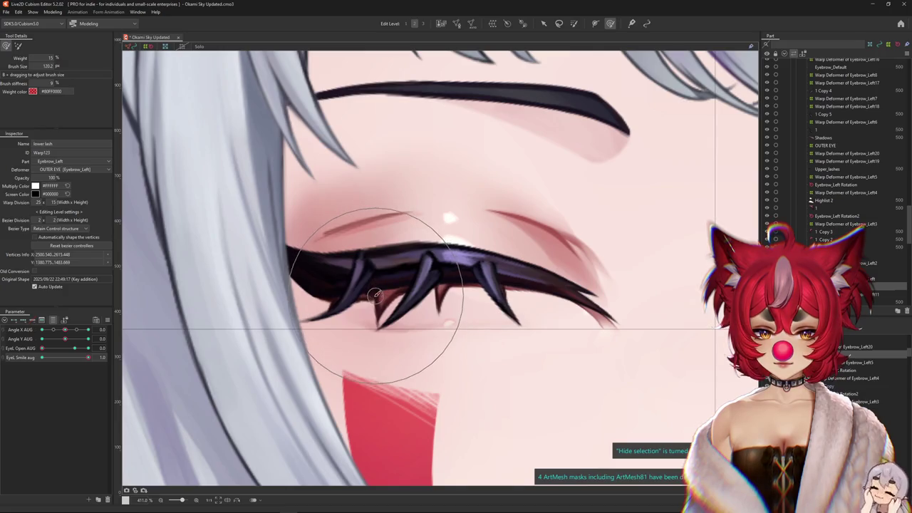
left_click_drag(88, 357, 51, 359)
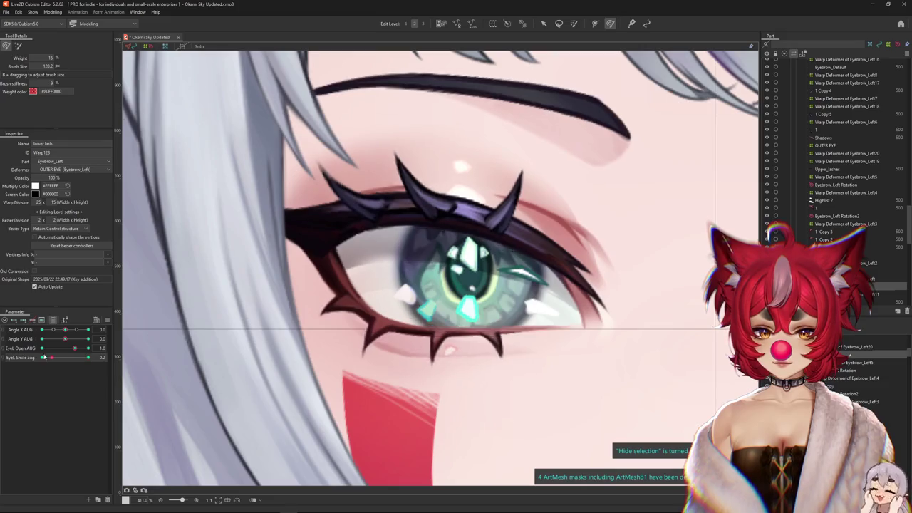
left_click_drag(75, 347, 74, 349)
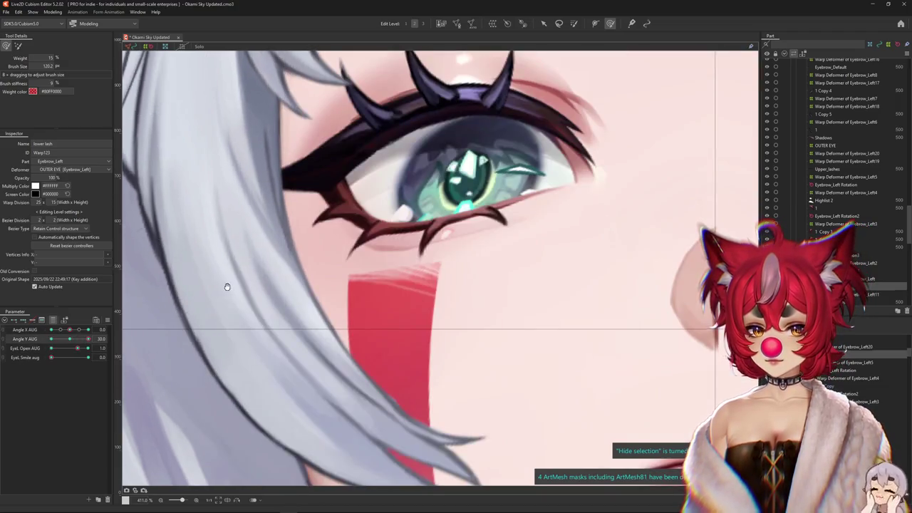
With the head tilted up, nudge the lower lash and set the eye to its closed smile
left_click_drag(224, 285, 162, 387)
left_click(54, 357)
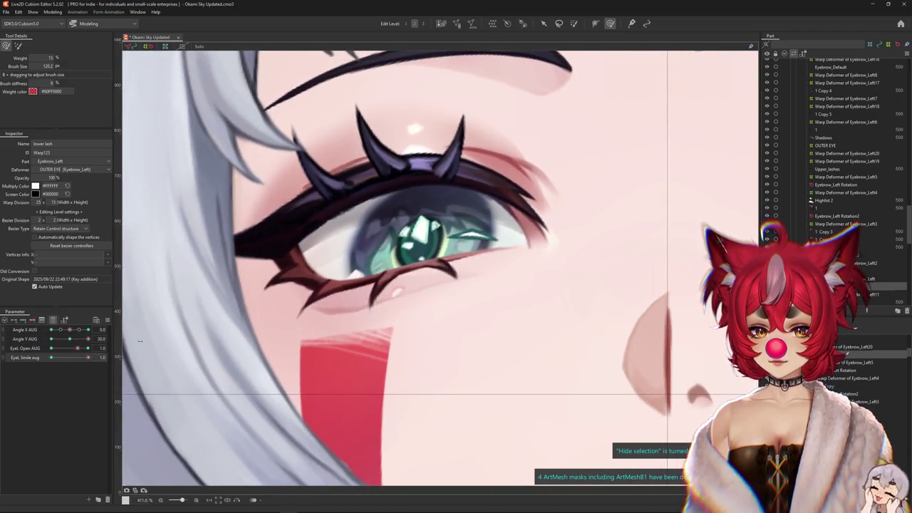
left_click_drag(249, 234, 145, 308)
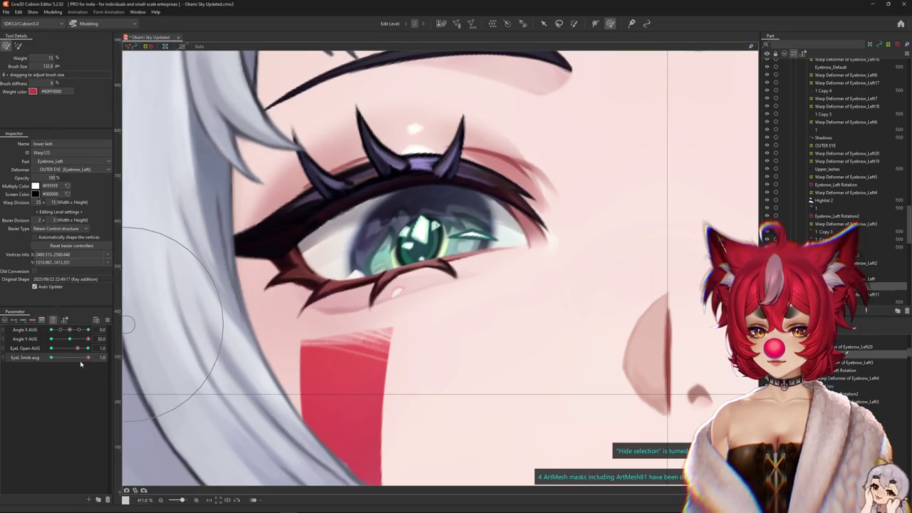
left_click_drag(548, 275, 516, 279)
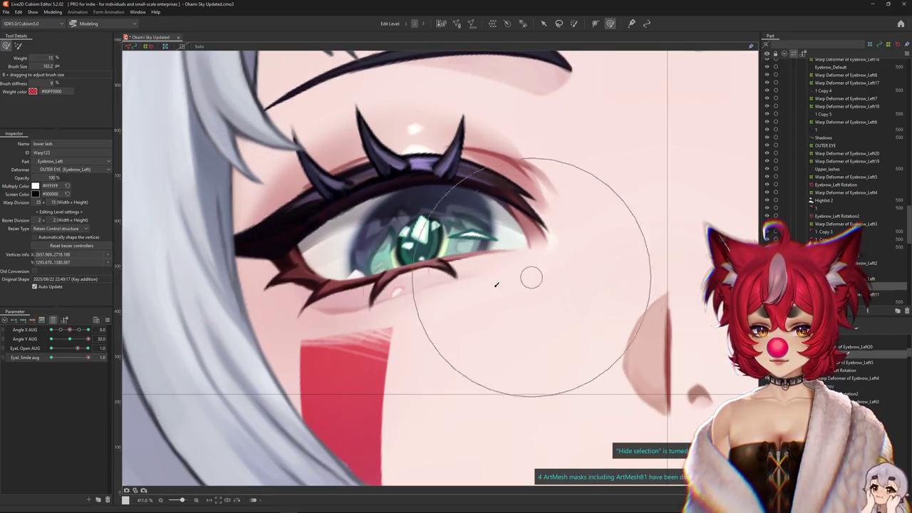
mouse_move(87, 357)
left_mouse_down()
mouse_move(22, 359)
mouse_move(88, 357)
mouse_move(30, 349)
left_mouse_up()
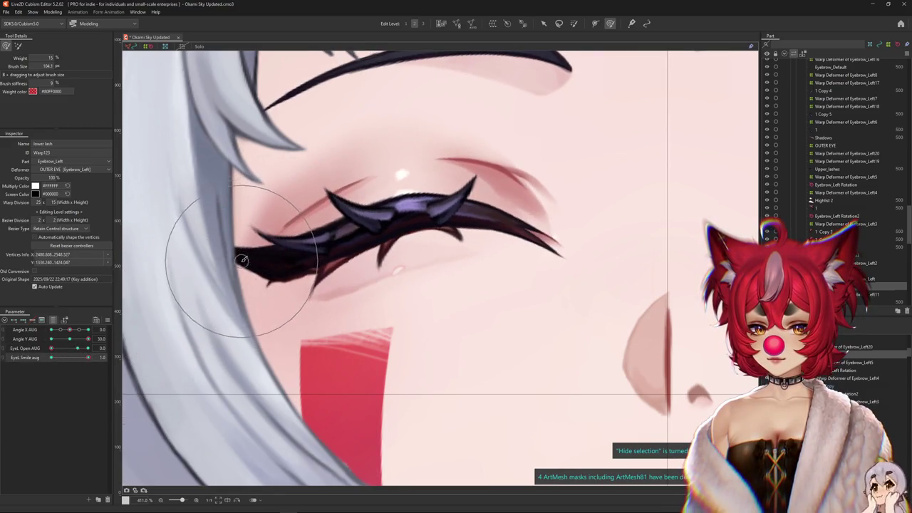
Enlarge the brush over the eye and pull the outer lower lash spikes into place
left_click_drag(250, 262, 442, 212)
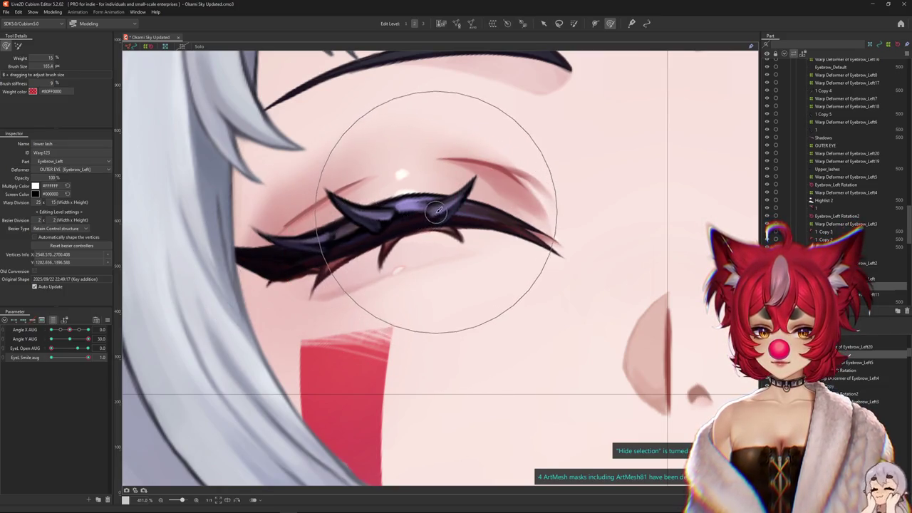
mouse_move(442, 212)
left_mouse_down()
mouse_move(343, 282)
mouse_move(273, 242)
left_mouse_up()
key("h")
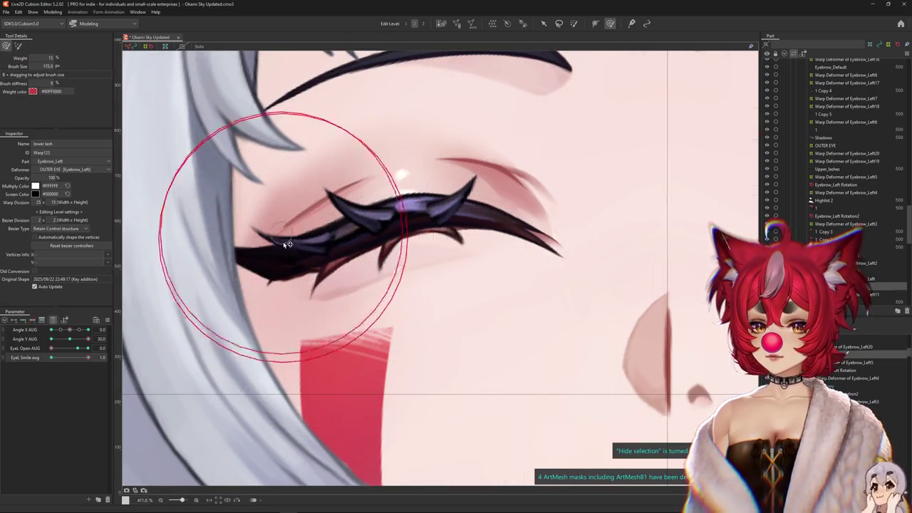
left_click_drag(88, 357, 23, 359)
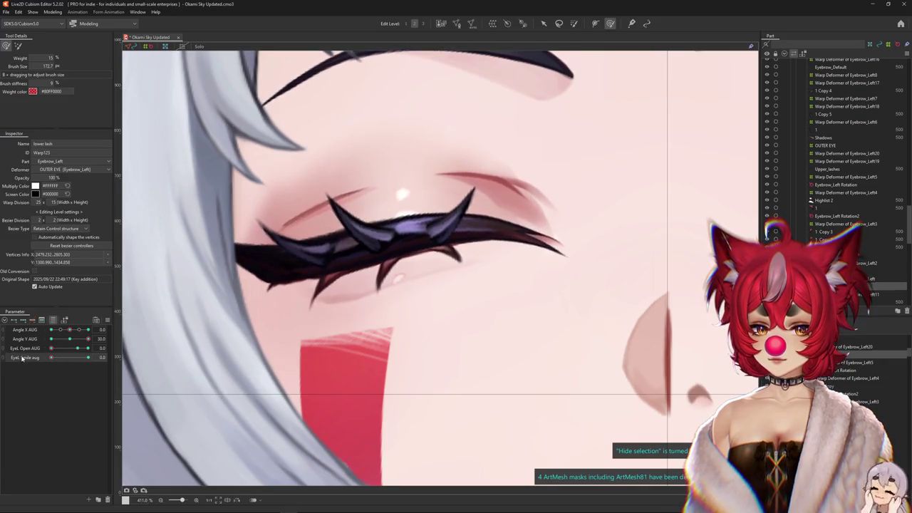
key("h")
left_click_drag(286, 269, 297, 259)
left_click(298, 286)
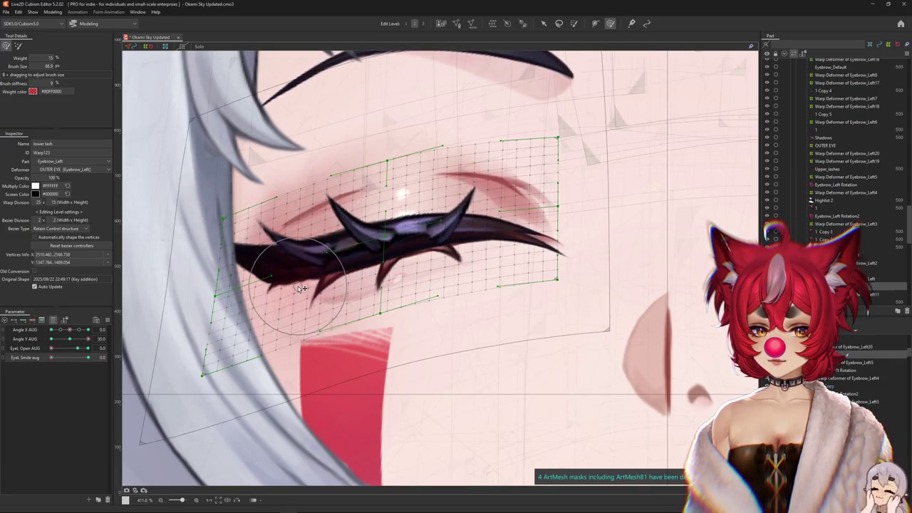
Select the Side_Mid_lashes mesh and reset the eye parameters to default
left_click(308, 287)
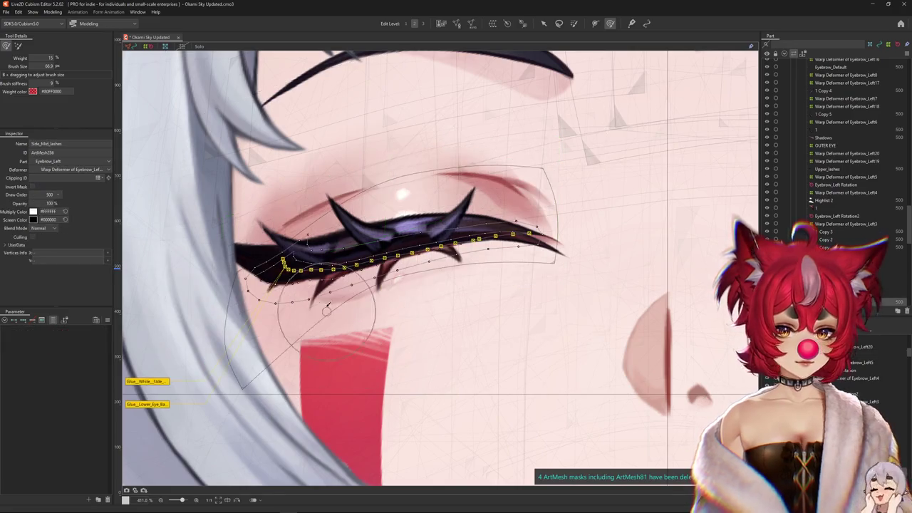
left_click(423, 317)
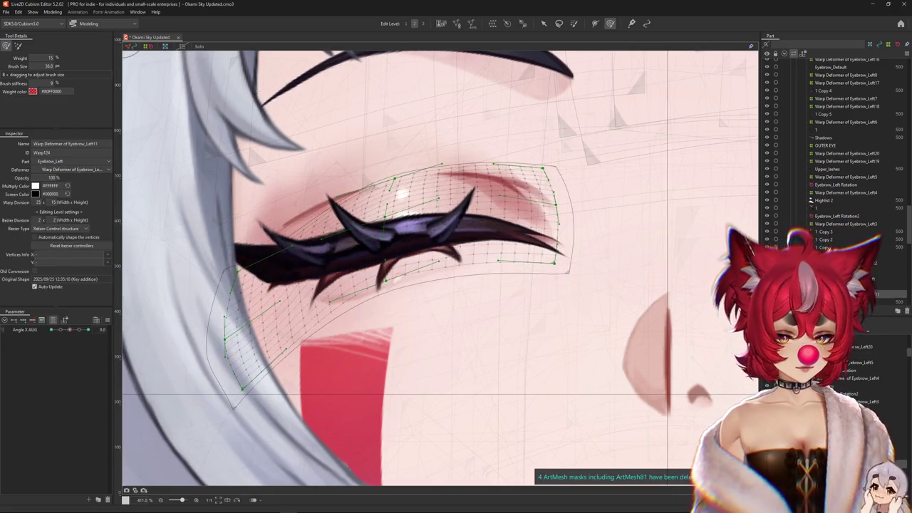
left_click(400, 265)
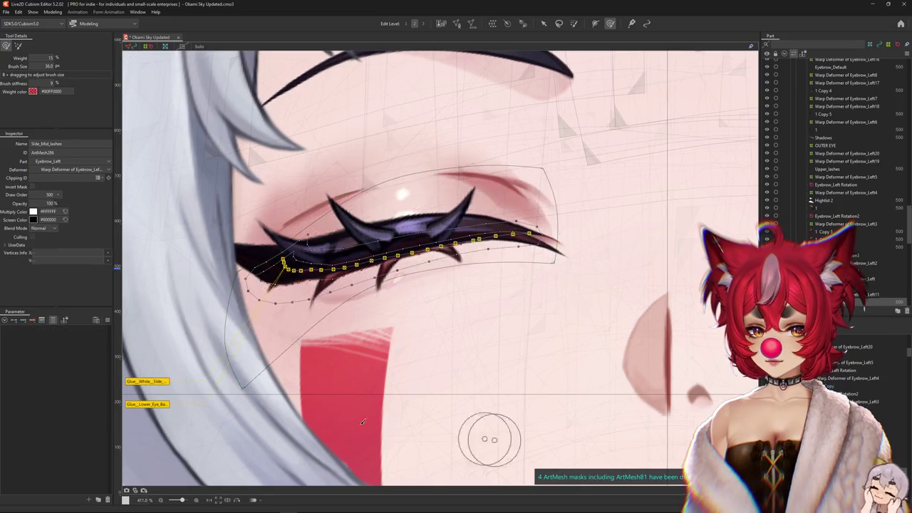
right_click(112, 314)
left_click(142, 320)
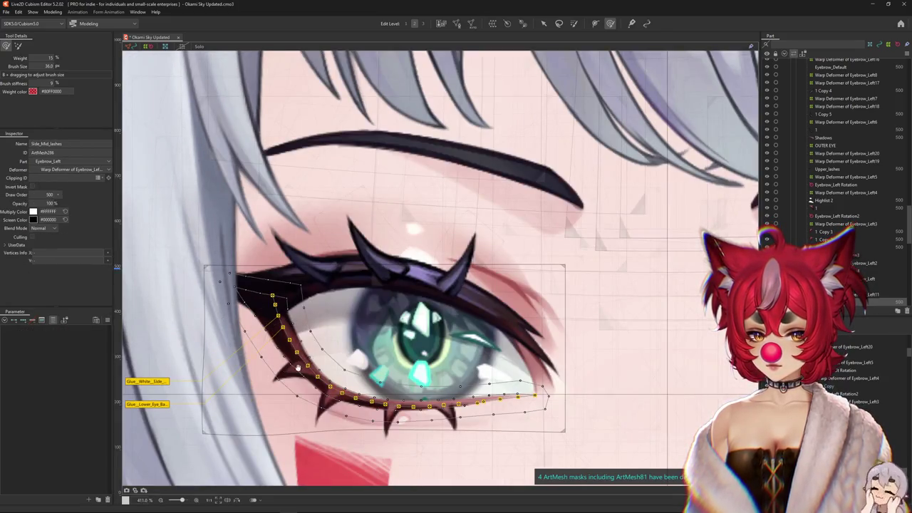
Set EyeL Open AUG to 0 after comparing the open eye, and zoom into the lash
left_click(52, 322)
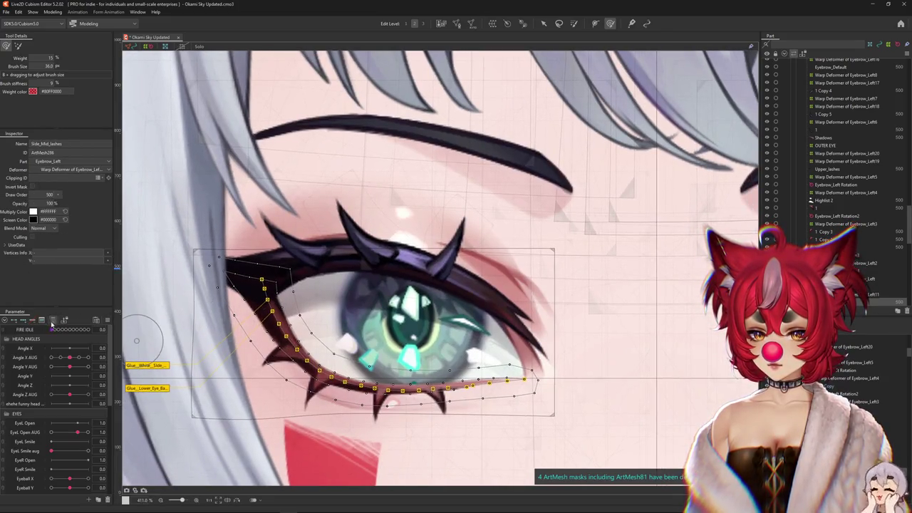
left_click(34, 434)
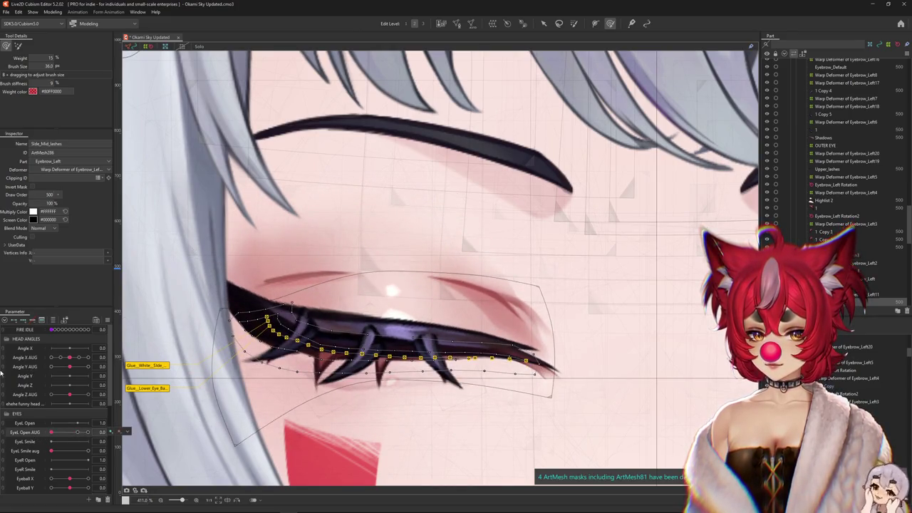
left_click_drag(88, 432, 112, 432)
left_click(67, 434)
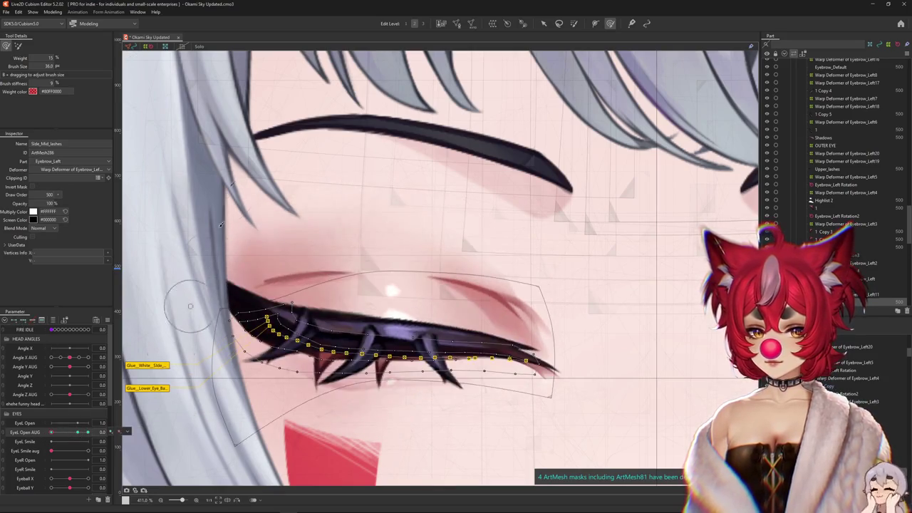
scroll(282, 404, "up", 5)
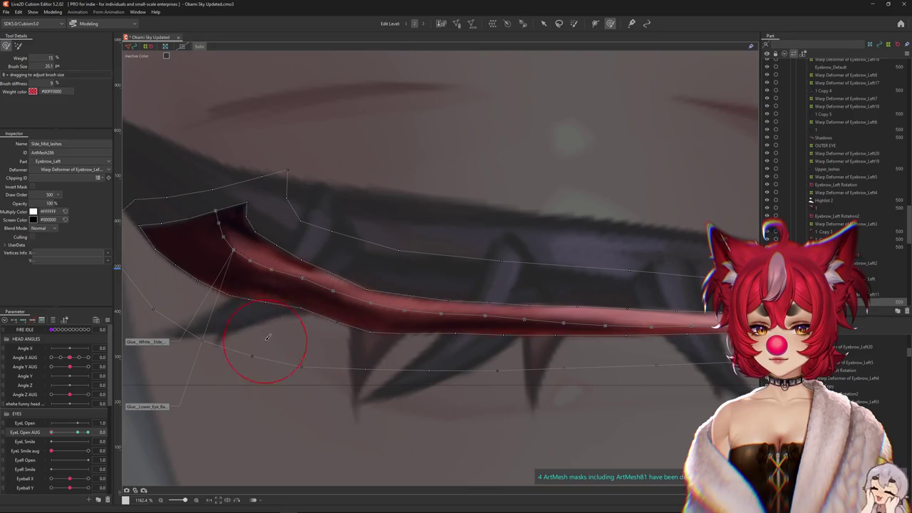
Paint weights along the Side_Mid_lashes mesh so it straightens along the lid
left_click_drag(294, 313, 311, 313)
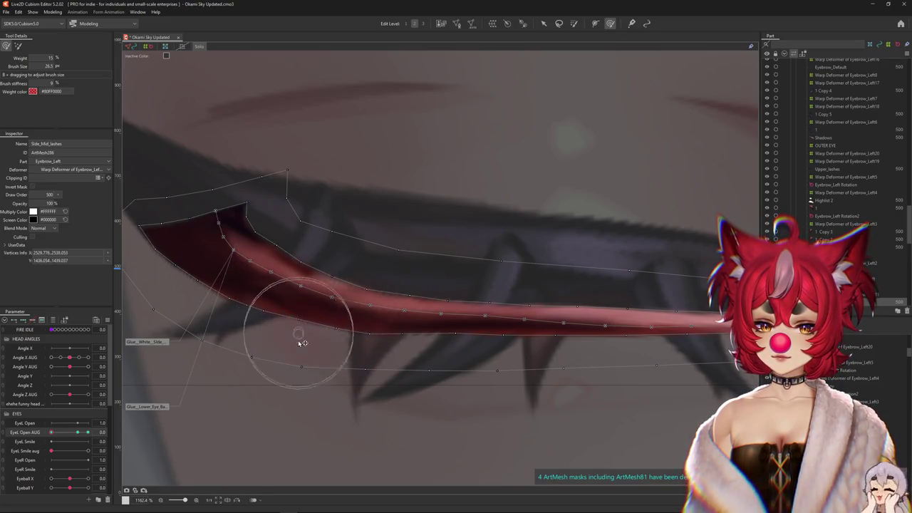
mouse_move(458, 367)
left_mouse_down()
mouse_move(433, 356)
mouse_move(485, 313)
left_mouse_up()
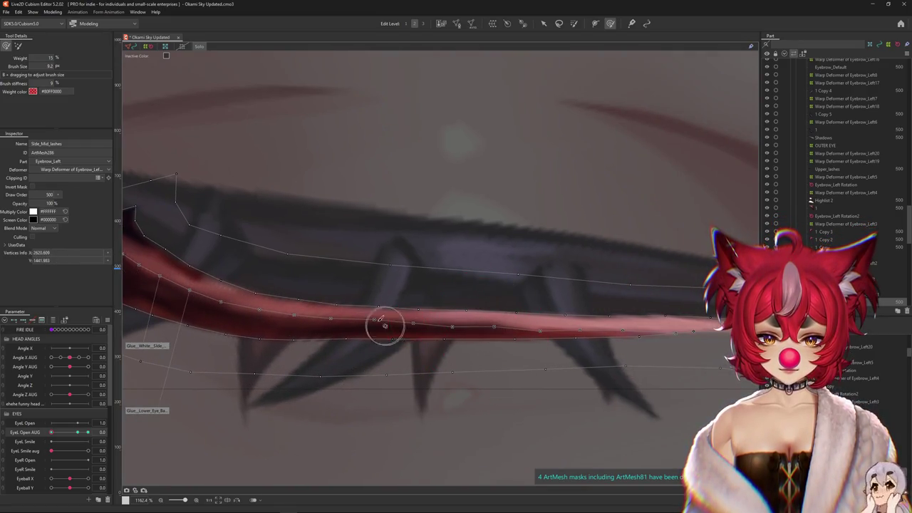
scroll(329, 319, "right", 3)
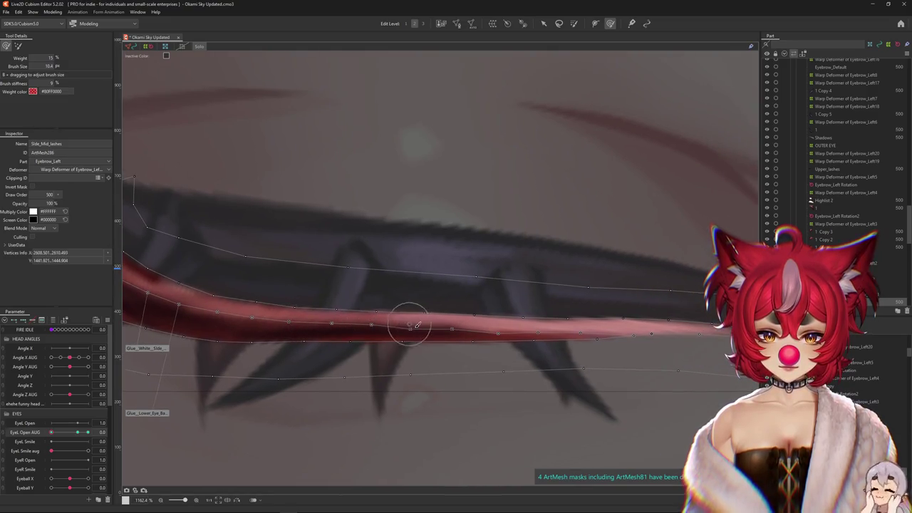
left_click_drag(439, 329, 392, 333)
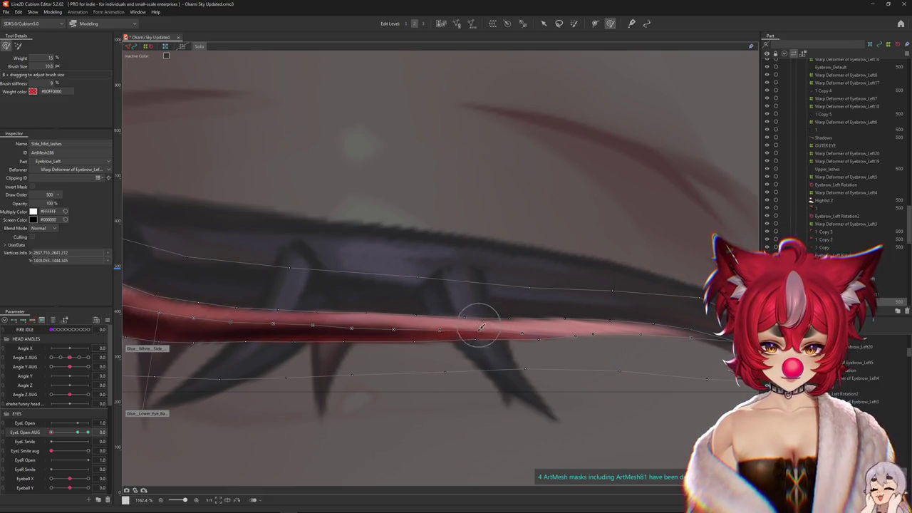
left_click_drag(481, 327, 523, 327)
Discard the solid weight fill, zoom out, and scrub EyeL Open AUG to test the lash
left_click(610, 25)
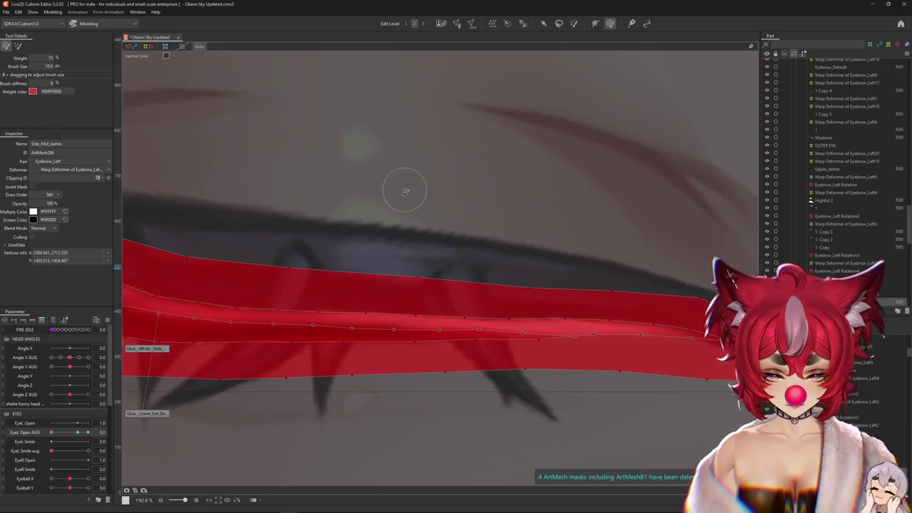
key("ctrl+h")
left_click(417, 297)
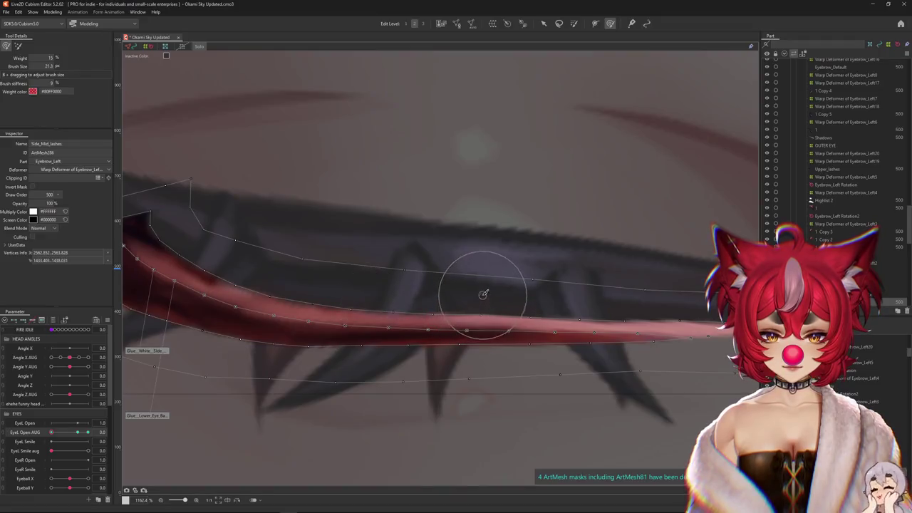
key("ctrl+h")
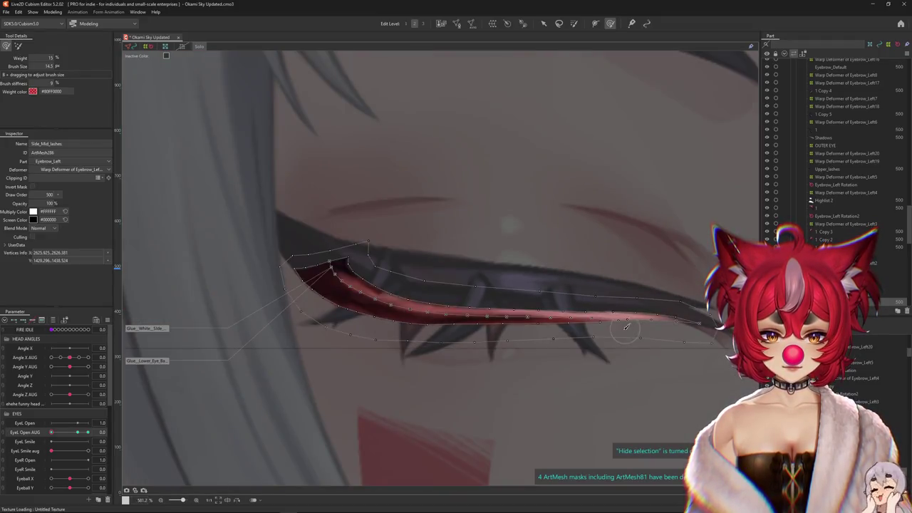
scroll(485, 325, "down", 5)
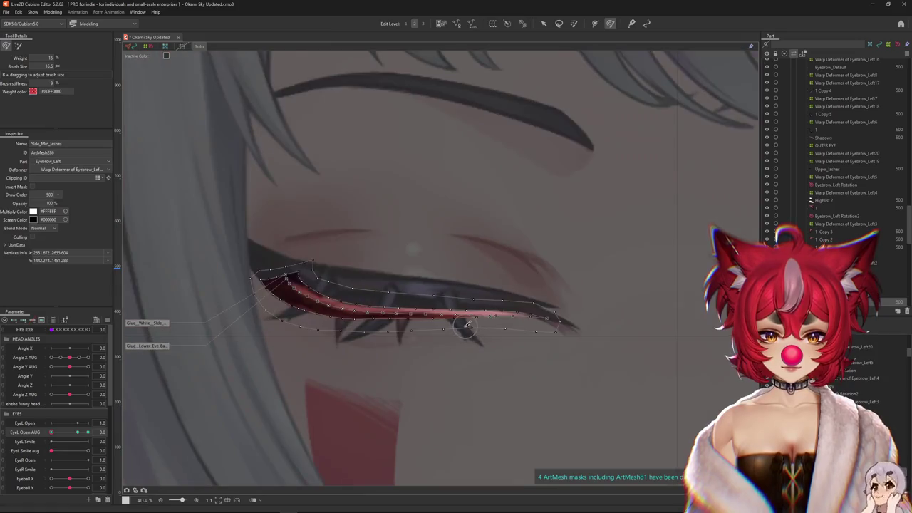
key("ctrl+h")
left_click_drag(79, 432, 42, 432)
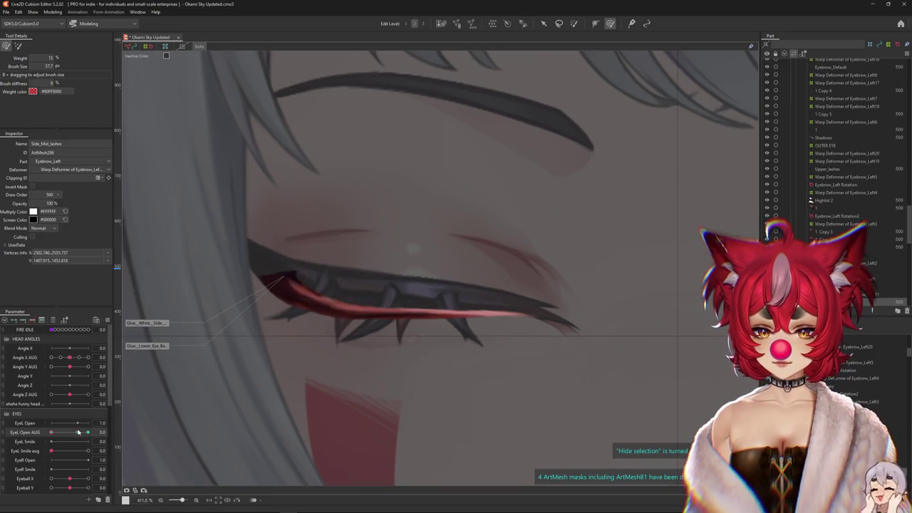
left_click_drag(77, 433, 80, 432)
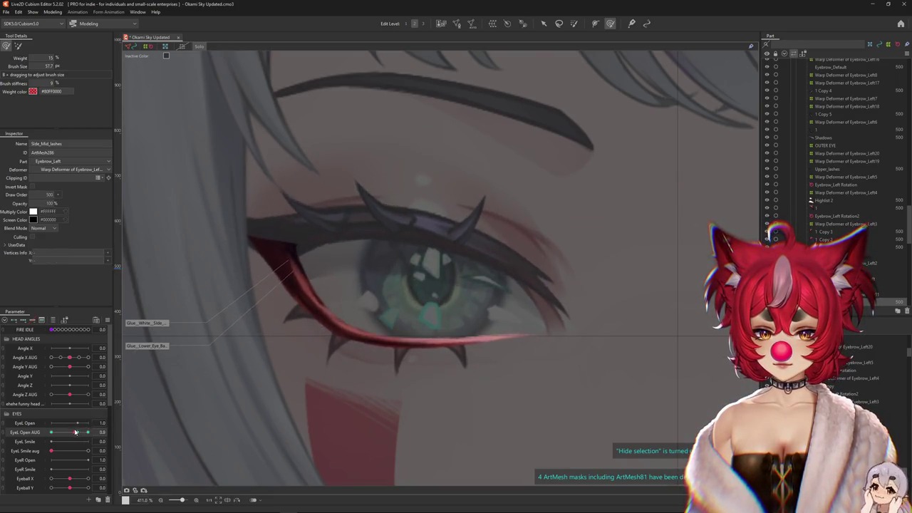
Close the eye to check the lash, exit weight painting, and select Warp Deformer of Eyebrow_Left11
left_click_drag(162, 352, 167, 346)
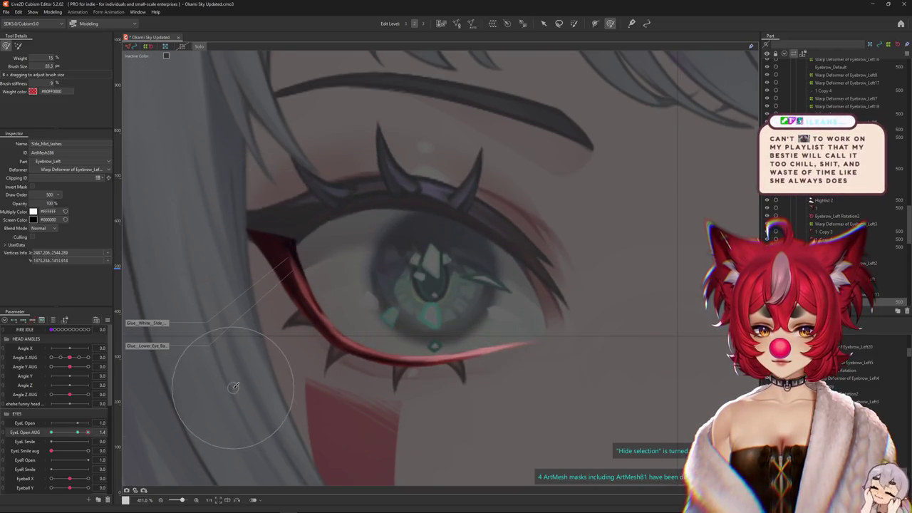
left_click_drag(91, 435, 43, 433)
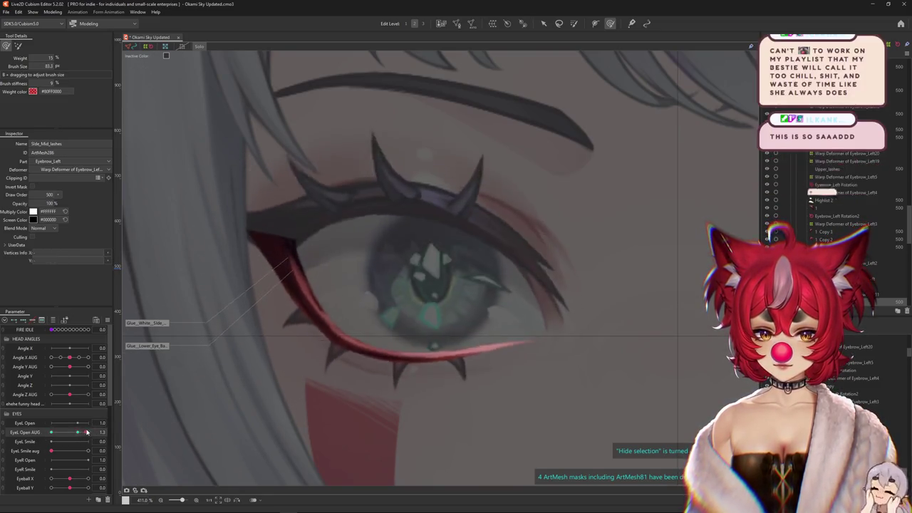
left_click(199, 47)
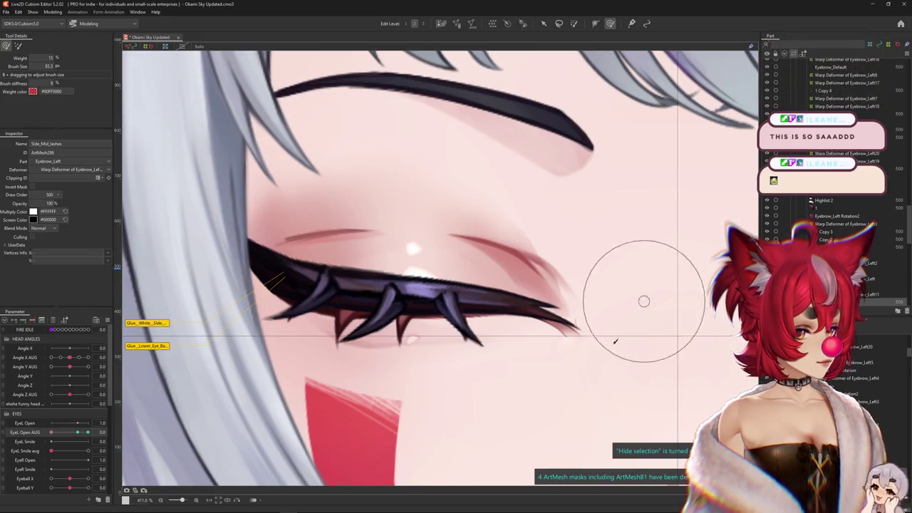
left_click_drag(87, 433, 87, 432)
left_click(363, 433)
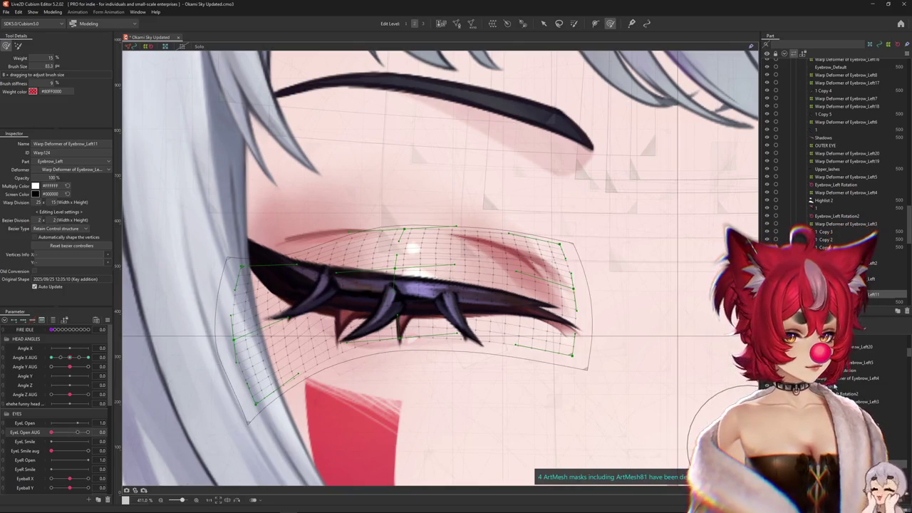
Select the lower lash warp deformer and test it against the eye-smile parameter
left_click(428, 328)
mouse_move(97, 444)
left_mouse_down()
mouse_move(120, 448)
mouse_move(52, 451)
mouse_move(77, 436)
mouse_move(151, 446)
left_mouse_up()
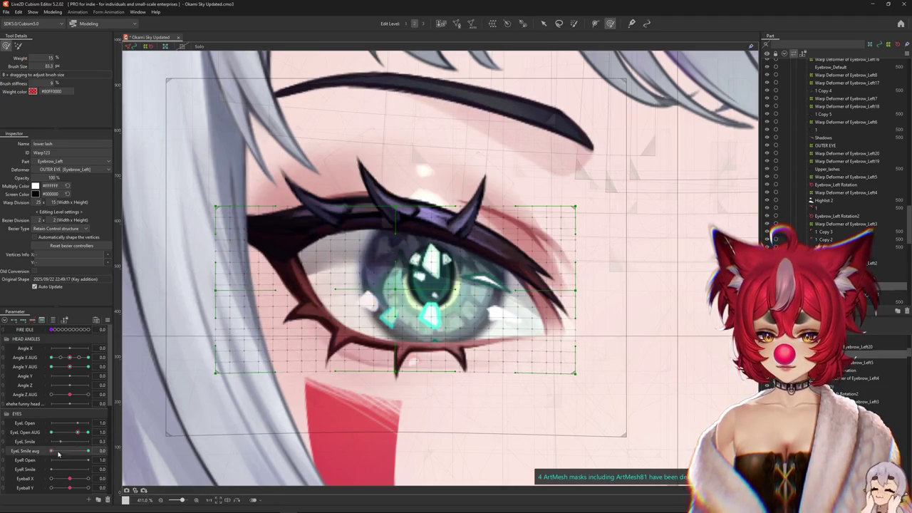
mouse_move(460, 407)
left_mouse_down()
mouse_move(408, 368)
mouse_move(398, 379)
left_mouse_up()
key("ctrl+h")
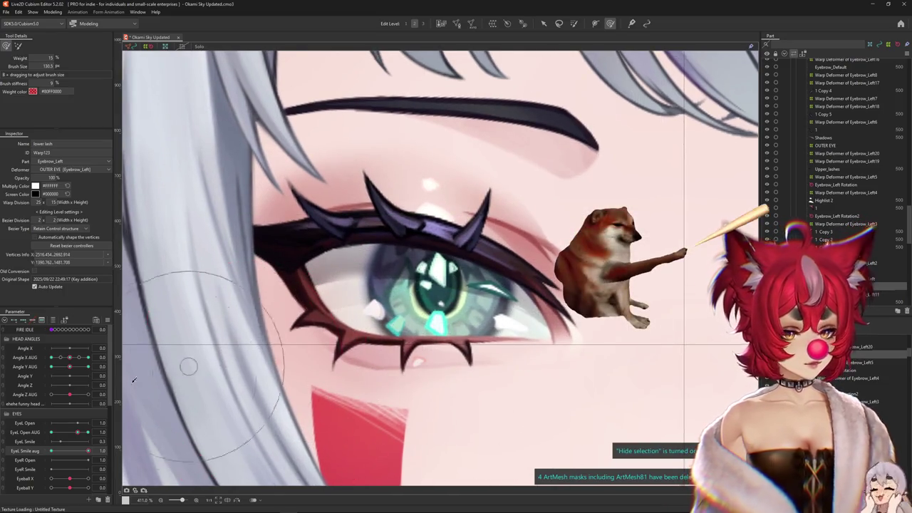
mouse_move(71, 451)
left_mouse_down()
mouse_move(34, 454)
mouse_move(88, 442)
left_mouse_up()
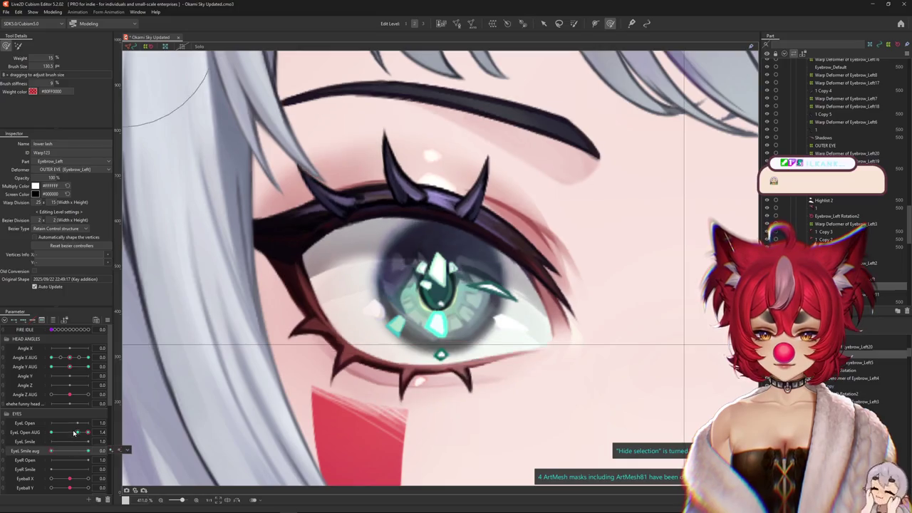
With Angle Y AUG at 30, reshape the lower lash and test the smile
left_click_drag(70, 366, 88, 366)
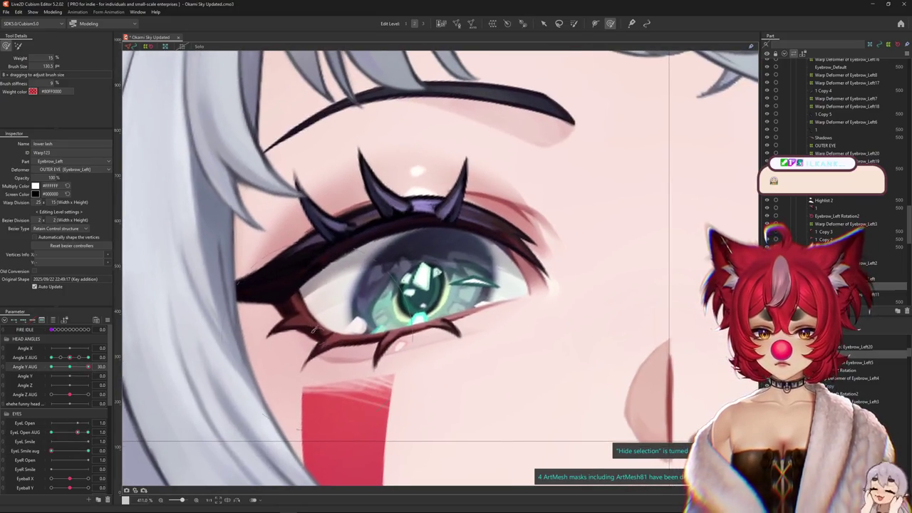
left_click_drag(387, 285, 356, 305)
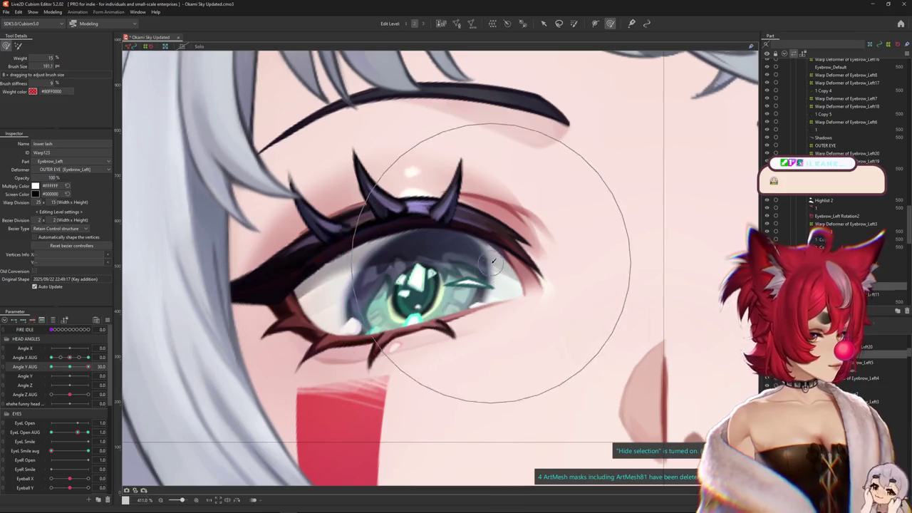
left_click_drag(500, 271, 466, 288)
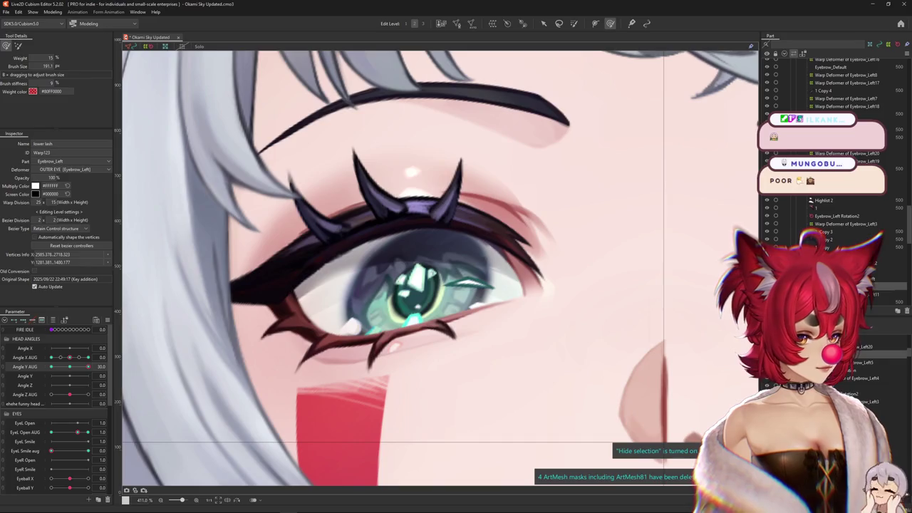
mouse_move(52, 451)
left_mouse_down()
mouse_move(118, 453)
mouse_move(53, 437)
mouse_move(92, 433)
left_mouse_up()
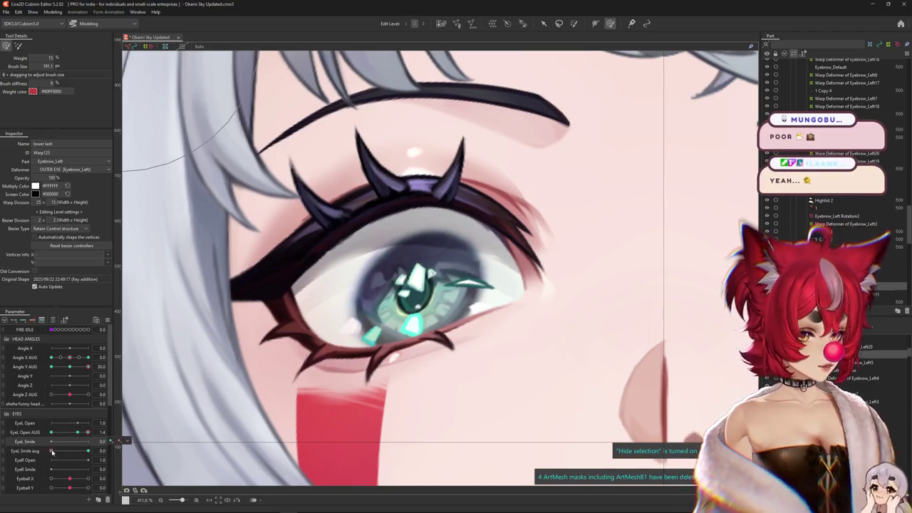
left_click_drag(53, 451, 88, 451)
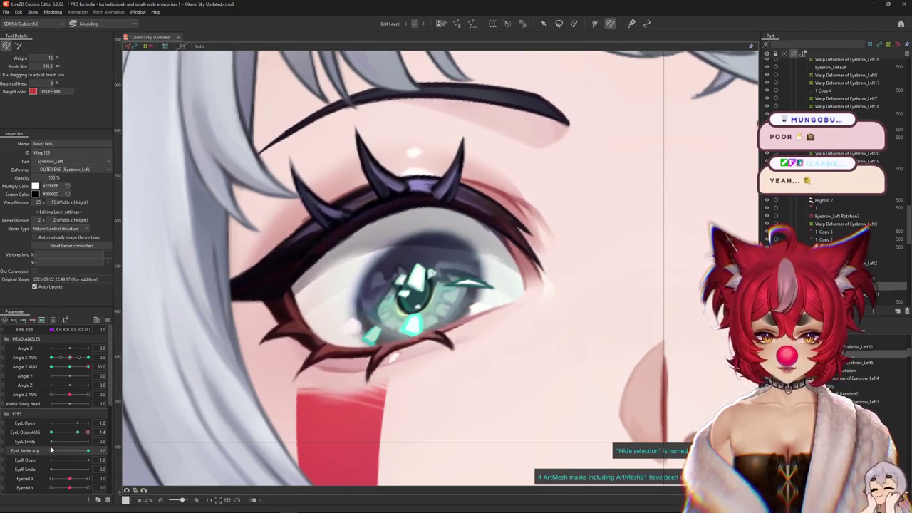
Reshape the lower lash near the eye corner at full smile, then close the eye
left_click_drag(184, 407, 275, 357)
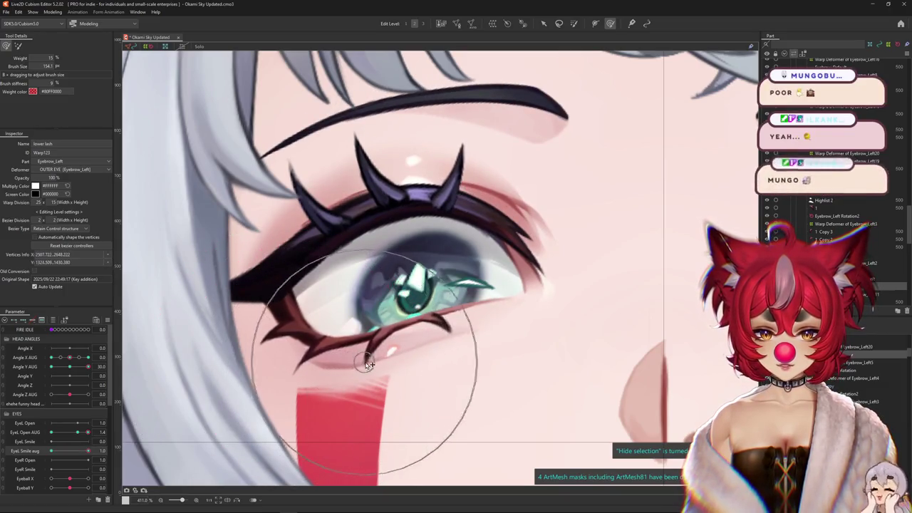
left_click_drag(513, 361, 248, 282)
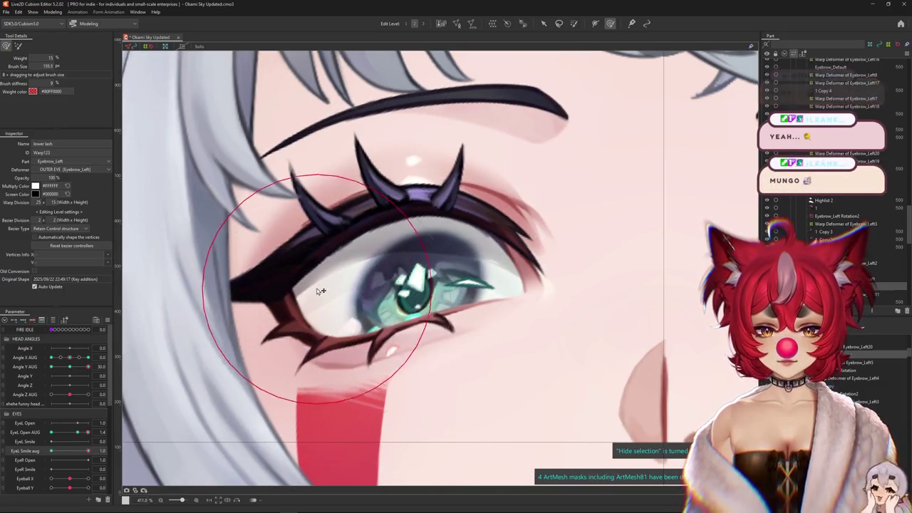
key("Escape")
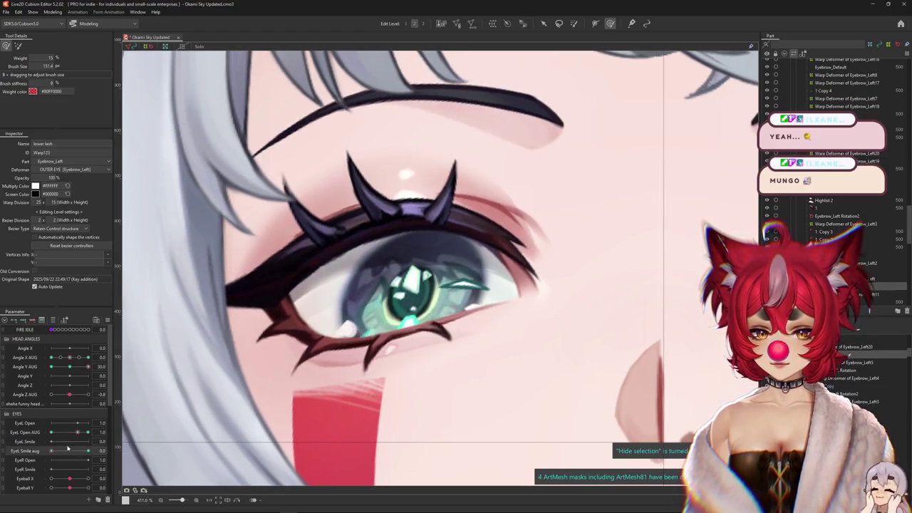
left_click_drag(89, 433, 42, 432)
left_click(84, 451)
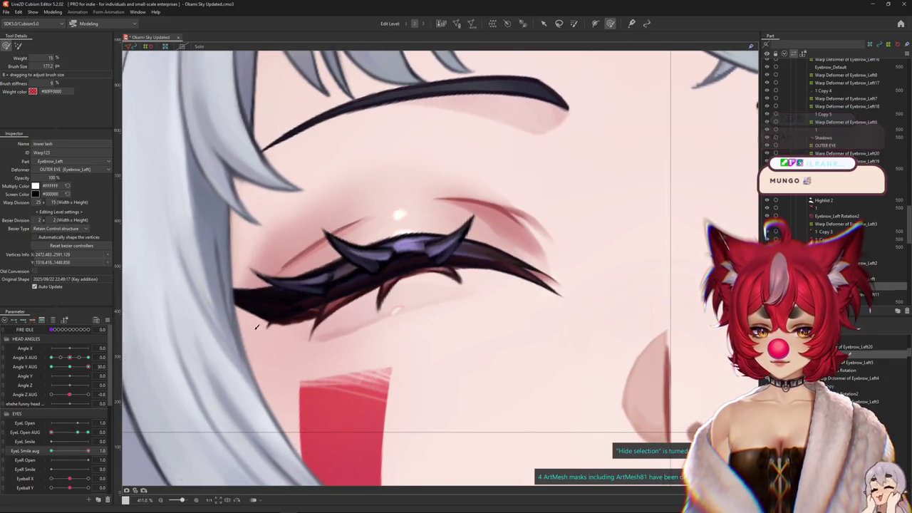
Bend the lash spikes down onto the lid, check the head angle, and reopen the eye
mouse_move(381, 336)
left_mouse_down()
mouse_move(502, 300)
mouse_move(356, 301)
left_mouse_up()
mouse_move(153, 377)
left_mouse_down()
mouse_move(377, 308)
mouse_move(399, 288)
left_mouse_up()
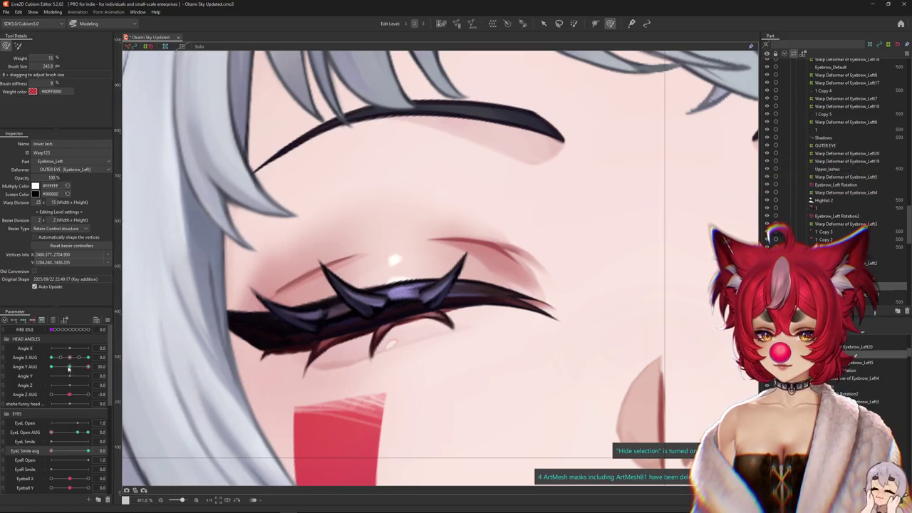
left_click(70, 357)
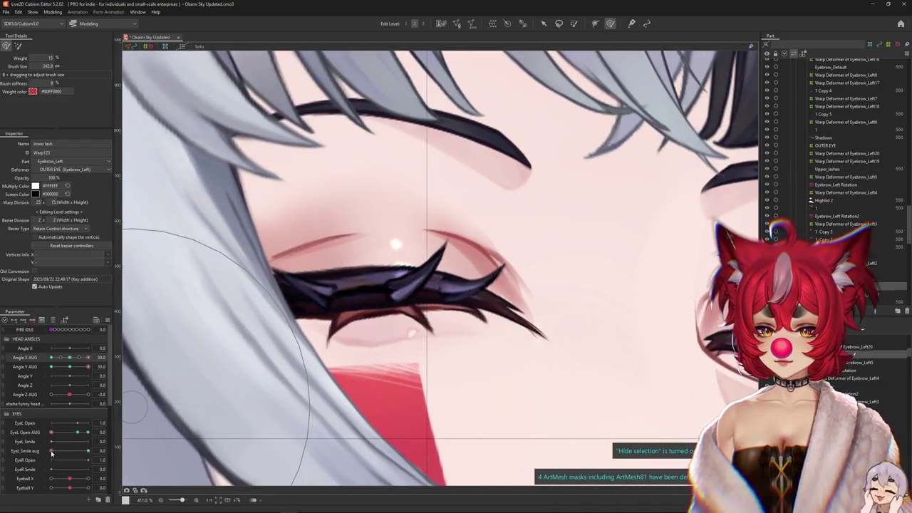
mouse_move(52, 453)
left_mouse_down()
mouse_move(35, 447)
mouse_move(51, 433)
left_mouse_up()
left_click(80, 433)
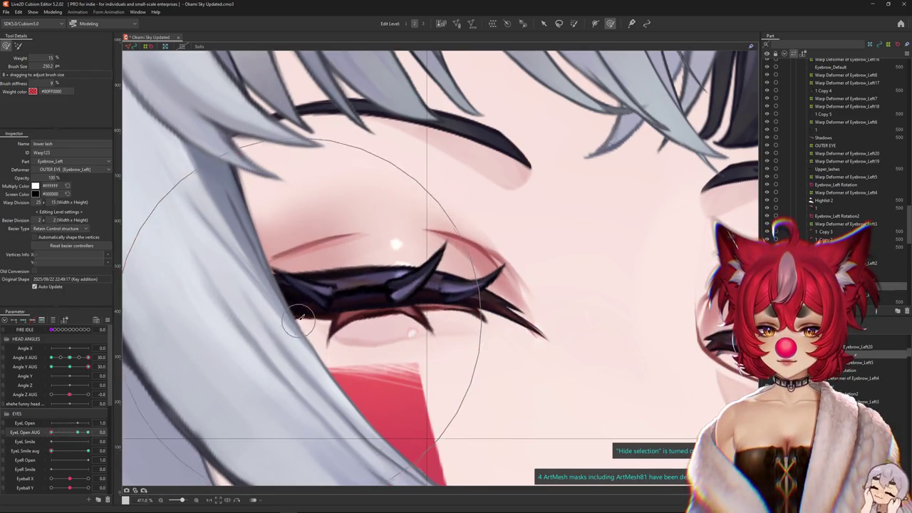
scroll(289, 331, "down", 4)
Zoom in on the closed eye and brush the lower lash upward along the lid
scroll(831, 202, "up", 3)
scroll(829, 196, "up", 5)
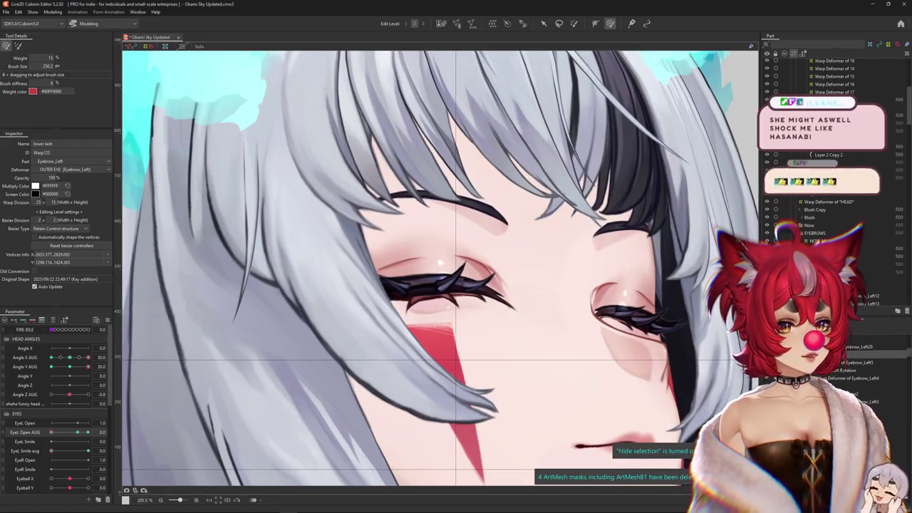
scroll(827, 178, "up", 3)
scroll(826, 178, "up", 3)
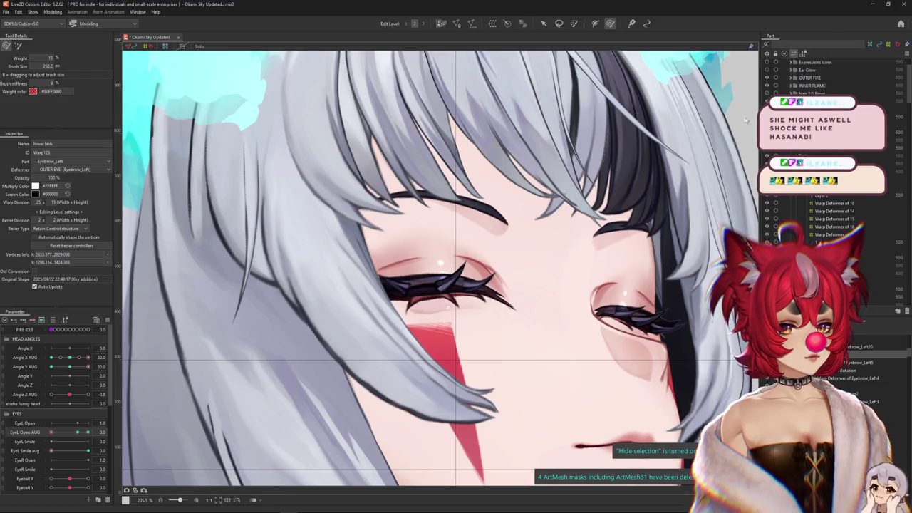
scroll(387, 336, "up", 2)
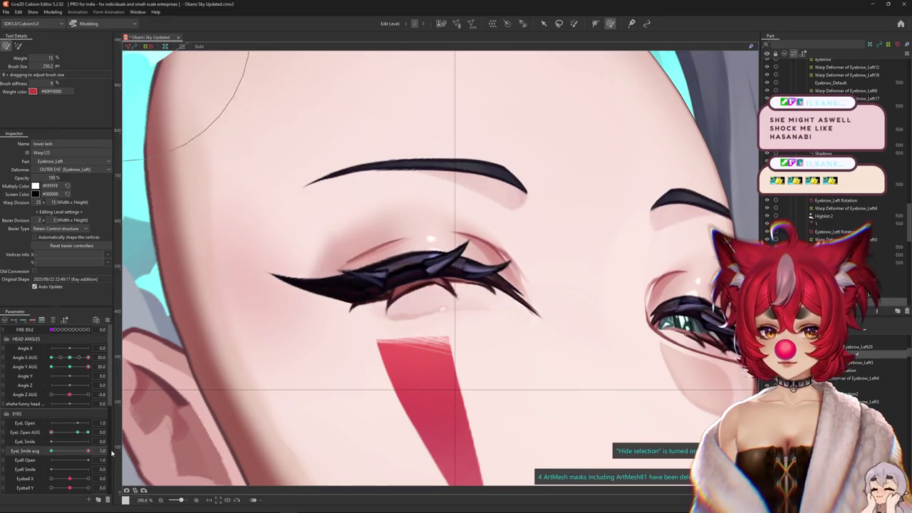
mouse_move(387, 326)
left_mouse_down()
mouse_move(402, 285)
mouse_move(422, 292)
left_mouse_up()
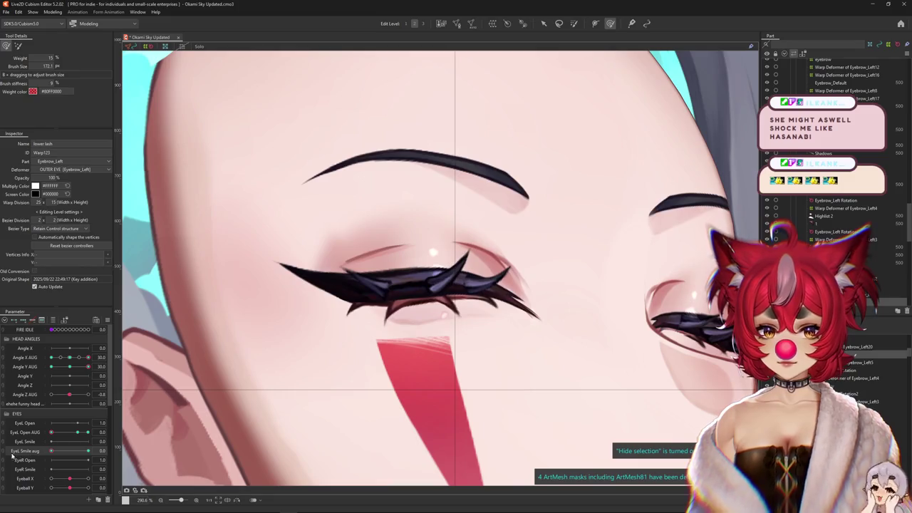
Open the eye to compare lash shapes and show the Eyebrow_Left20 warp deformer lattice
mouse_move(86, 452)
left_mouse_down()
mouse_move(62, 431)
mouse_move(85, 432)
left_mouse_up()
scroll(525, 291, "up", 3)
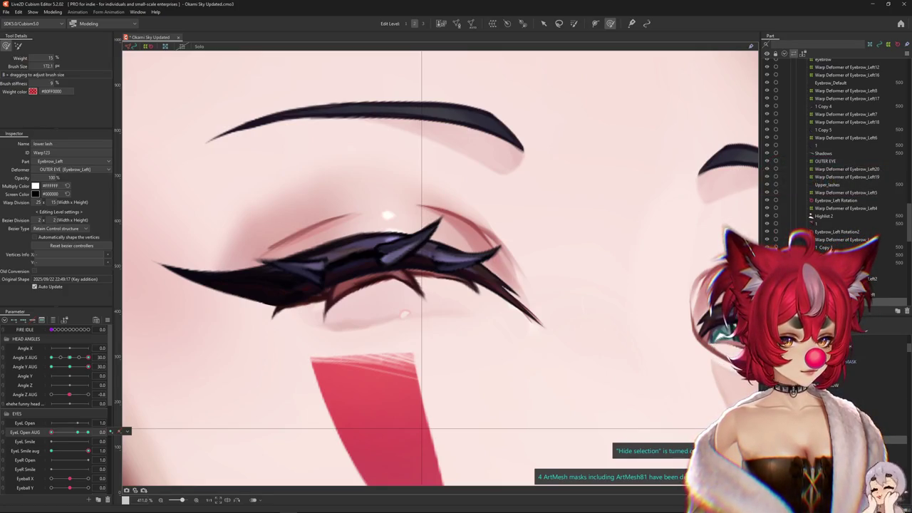
left_click(847, 169)
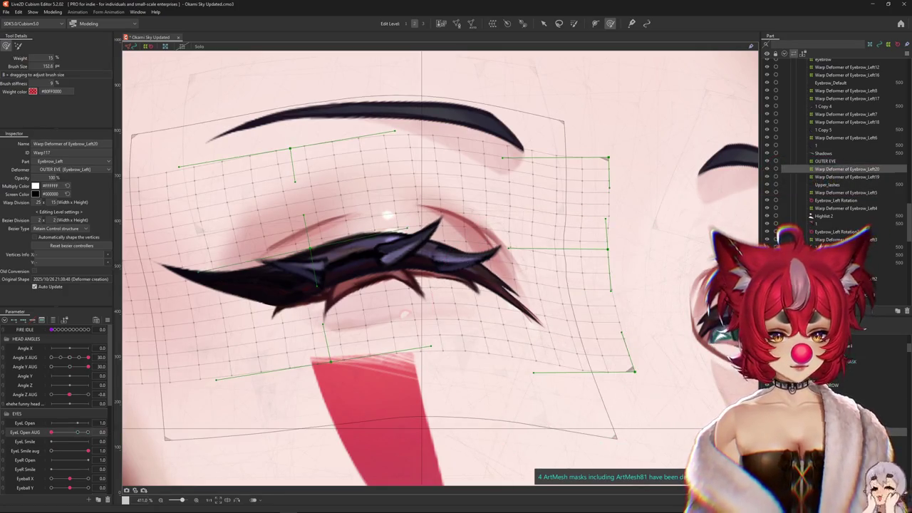
Cycle through the lower lash deformer and lash meshes 1 and 2 stacked under the lash
left_click(380, 253)
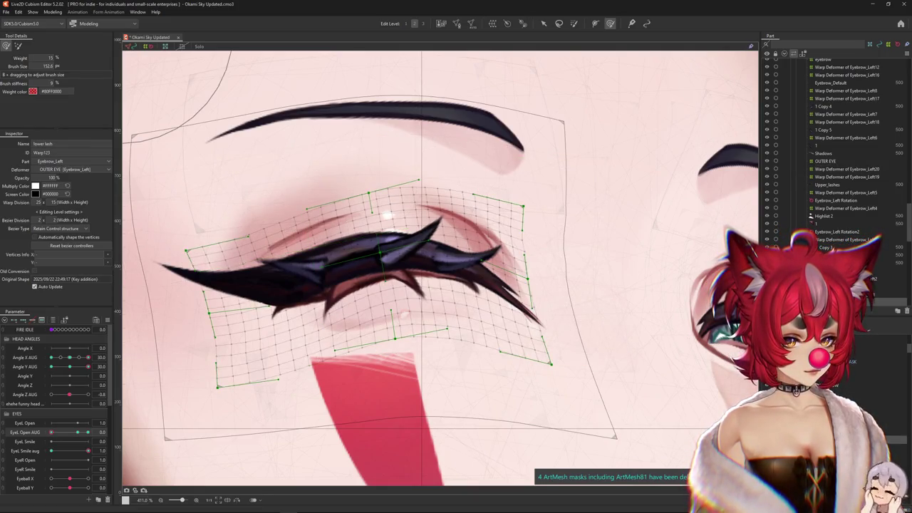
right_click(503, 288)
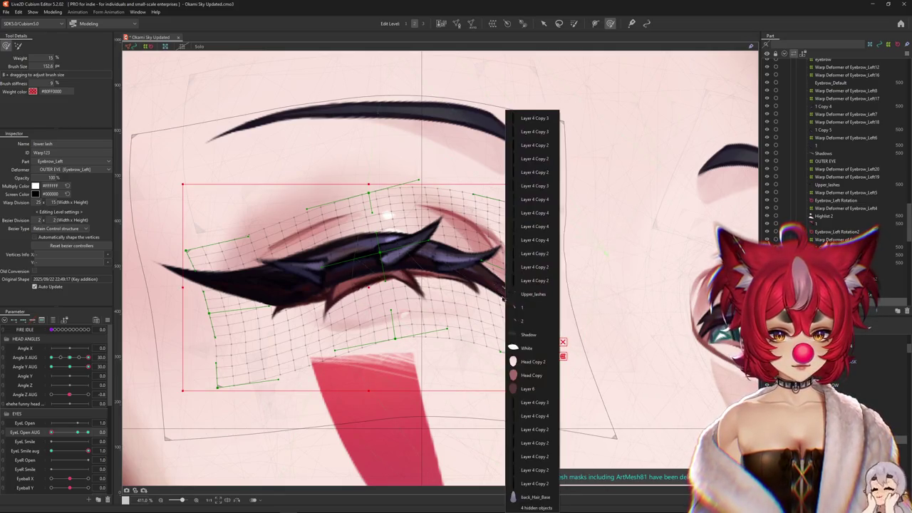
left_click(533, 309)
right_click(495, 284)
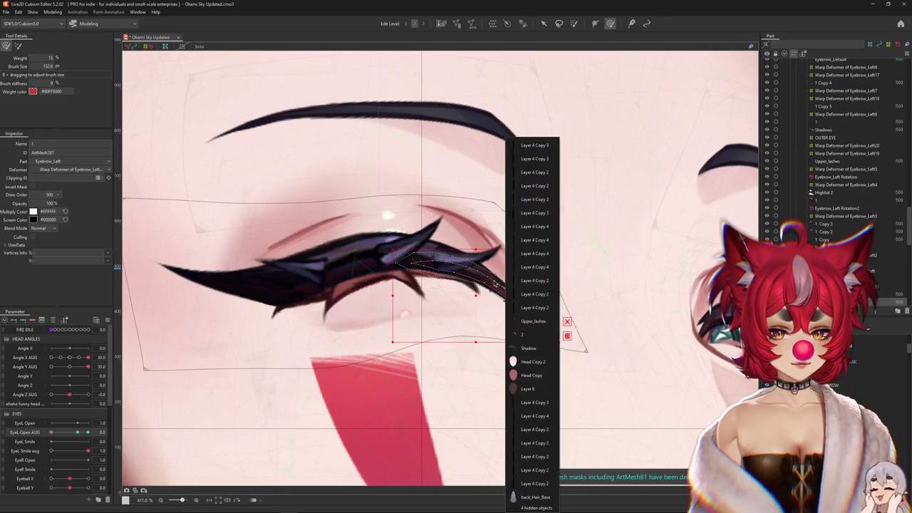
left_click(527, 334)
Select the Upper_lashes mesh, then the Eyebrow_Left20 and Eyebrow_Left19 warp deformers
right_click(481, 281)
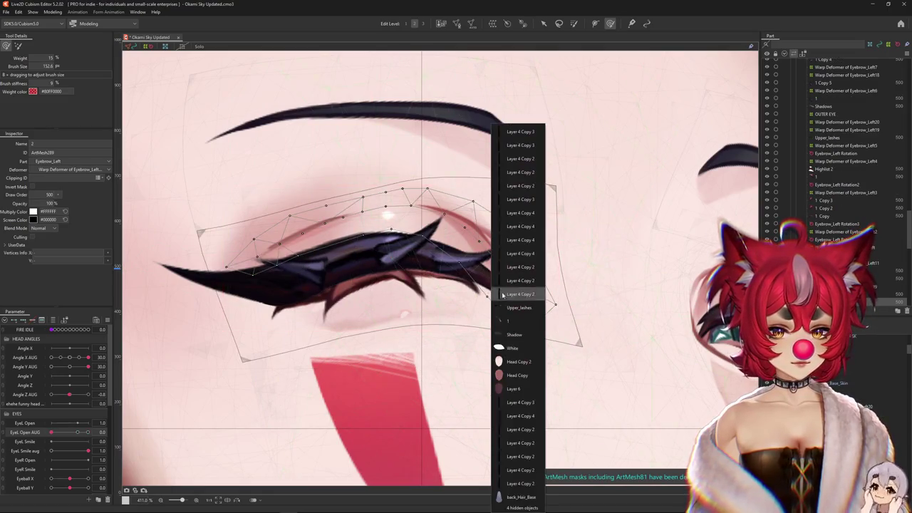
left_click(552, 330)
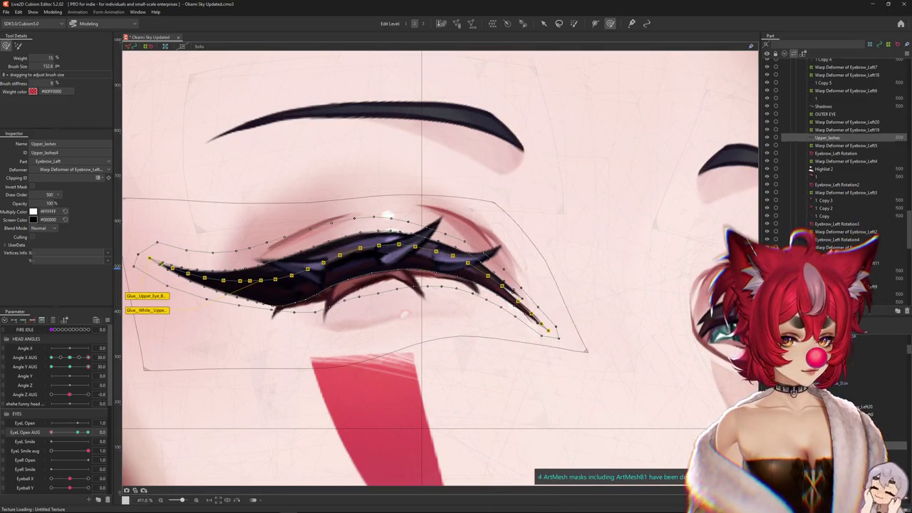
left_click(553, 331)
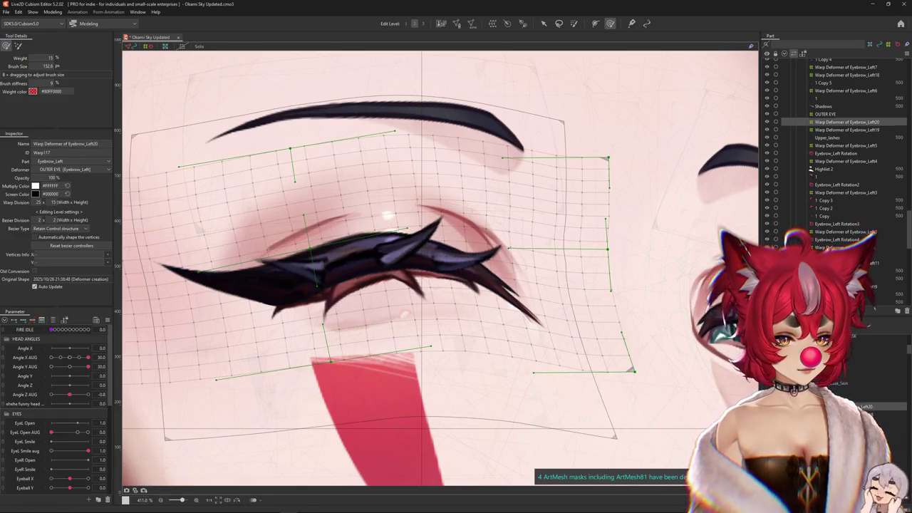
key("Down")
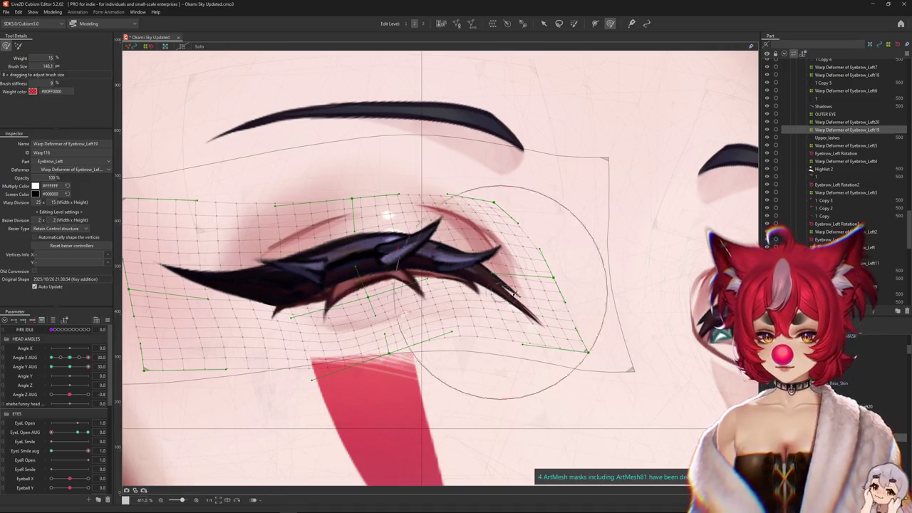
Warp-brush the upper lash tip on mesh 1, checking with smile at 0 and eye open varied
left_click_drag(509, 265, 516, 272)
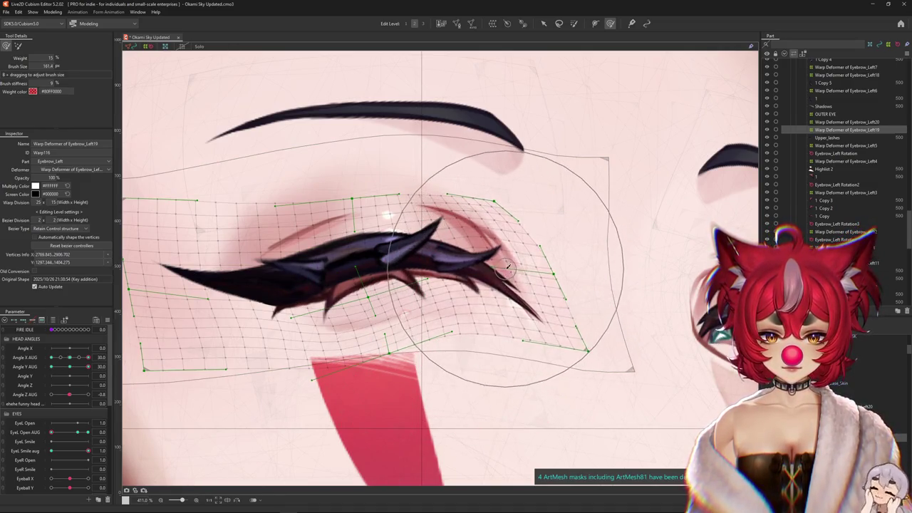
mouse_move(88, 451)
left_mouse_down()
mouse_move(25, 451)
mouse_move(52, 433)
left_mouse_up()
left_click_drag(507, 326, 519, 328)
left_click(542, 313)
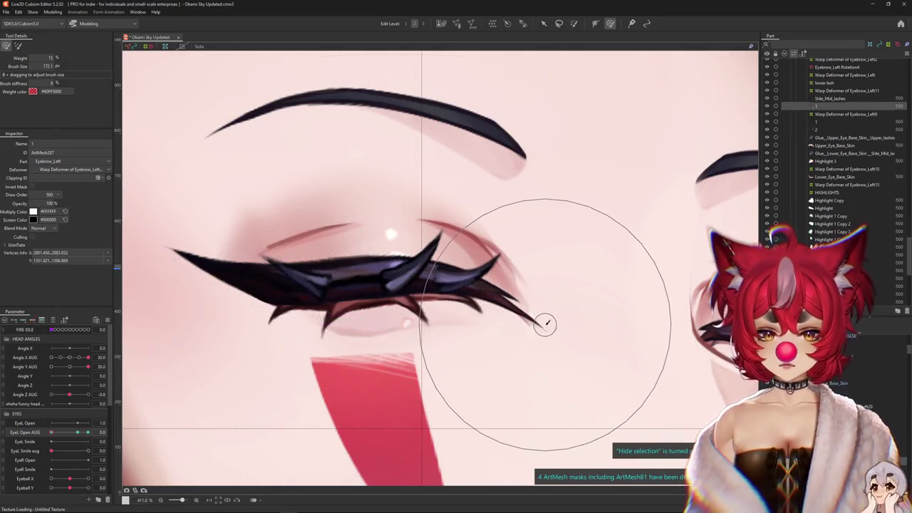
left_click(76, 434)
mouse_move(76, 436)
left_mouse_down()
mouse_move(51, 433)
mouse_move(82, 430)
mouse_move(51, 431)
left_mouse_up()
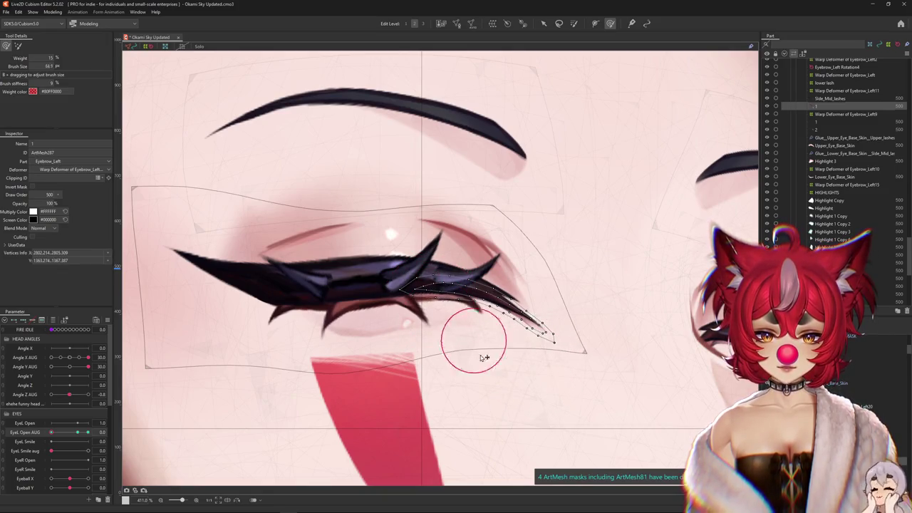
mouse_move(51, 433)
left_mouse_down()
mouse_move(66, 433)
mouse_move(32, 429)
mouse_move(134, 440)
mouse_move(51, 447)
left_mouse_up()
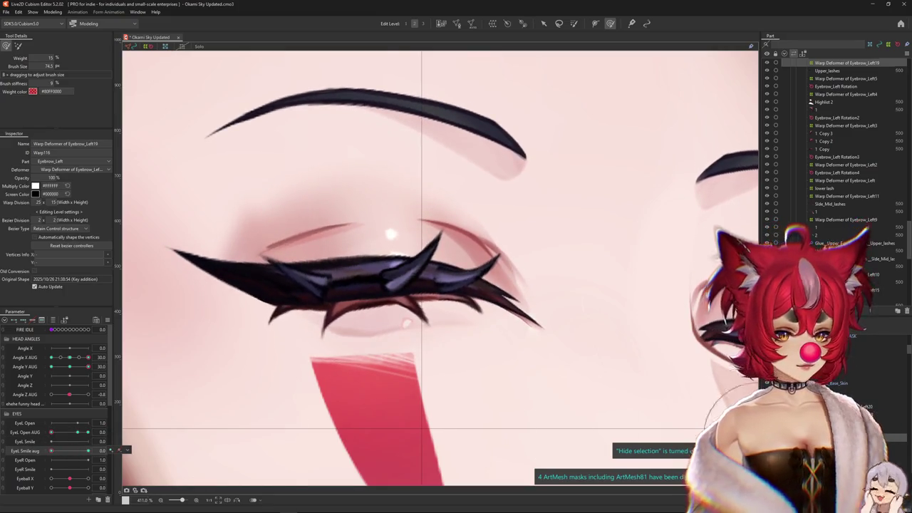
Brush the lash into shape at the eye centre in full smile, scrubbing EyeL Smile aug to preview
left_click(88, 451)
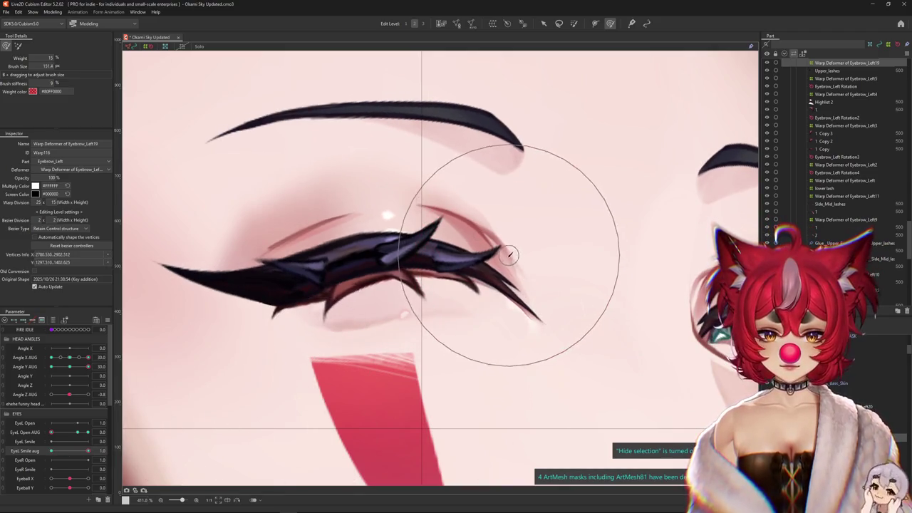
left_click_drag(371, 250, 352, 243)
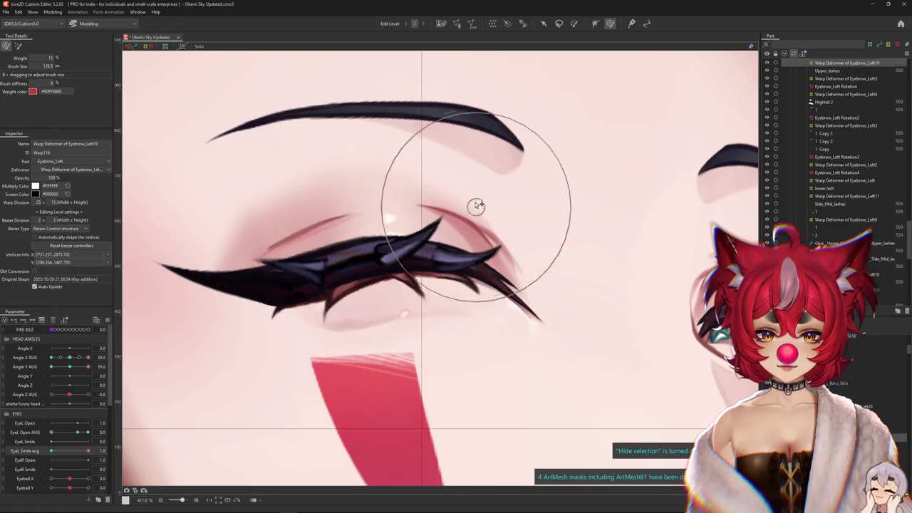
left_click_drag(88, 450, 14, 456)
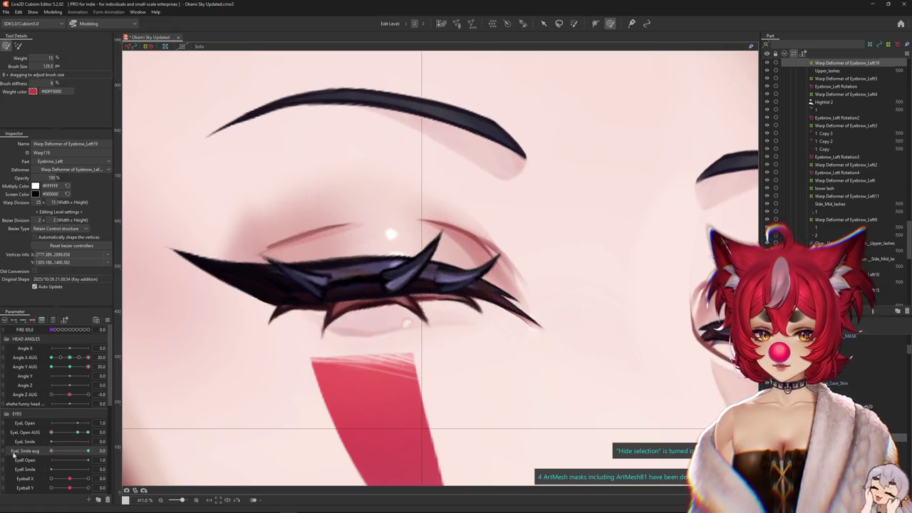
left_click_drag(472, 226, 480, 230)
left_click_drag(51, 451, 88, 450)
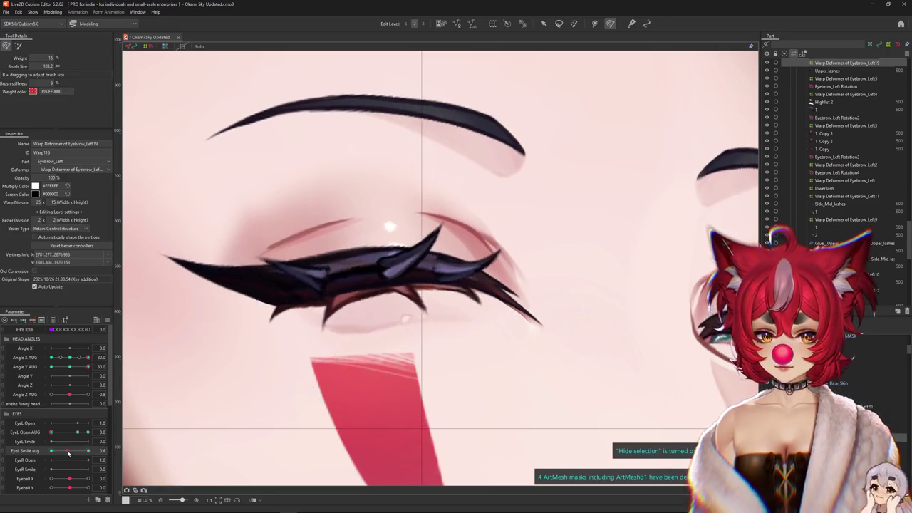
Bend the lash's inner end along the closed lid, then open the eye and clear the smile
left_click_drag(426, 204, 497, 184)
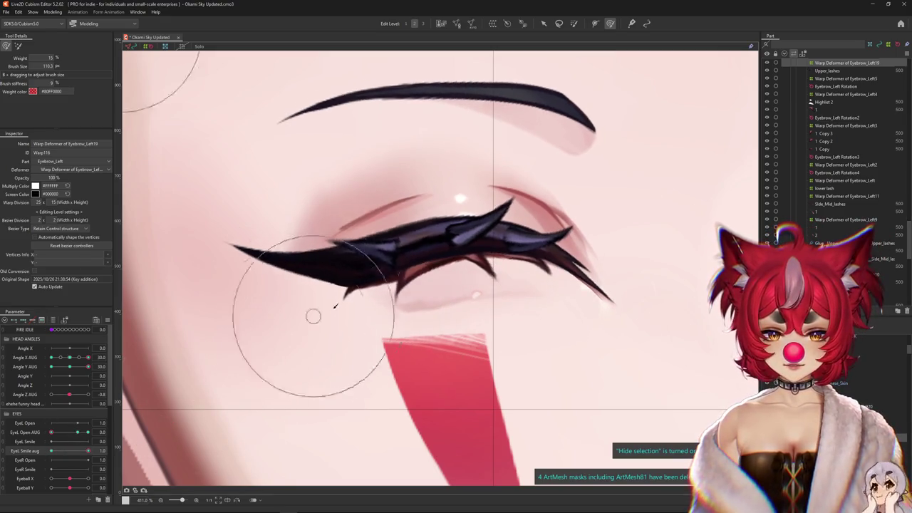
mouse_move(342, 345)
left_mouse_down()
mouse_move(326, 326)
mouse_move(320, 265)
mouse_move(350, 252)
left_mouse_up()
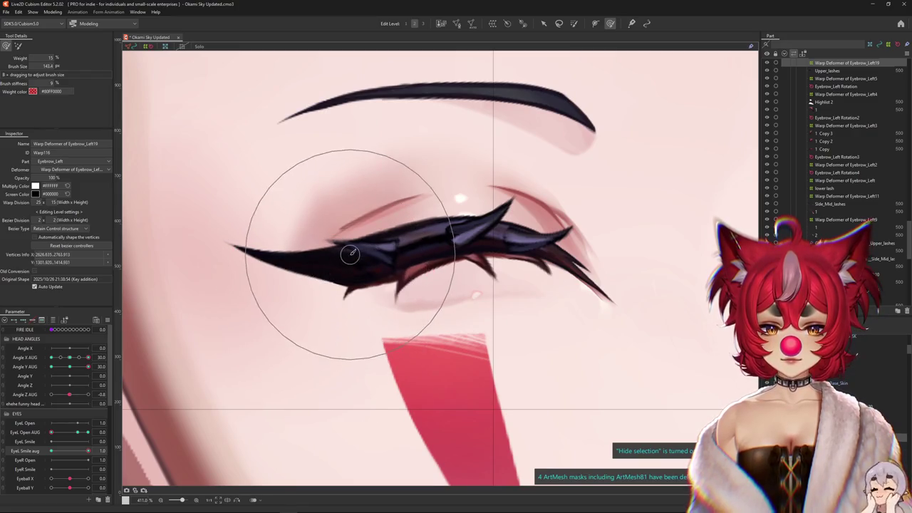
mouse_move(335, 310)
left_mouse_down()
mouse_move(455, 243)
mouse_move(413, 332)
left_mouse_up()
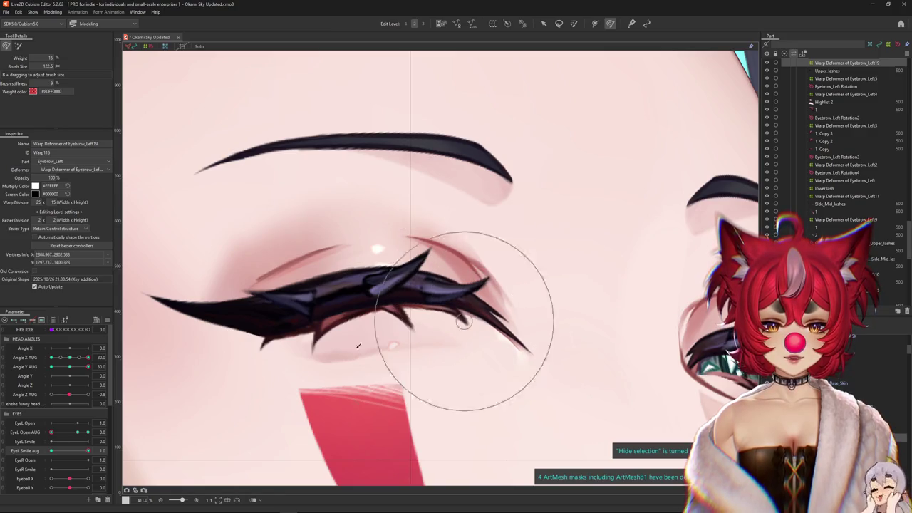
left_click_drag(91, 452, 50, 432)
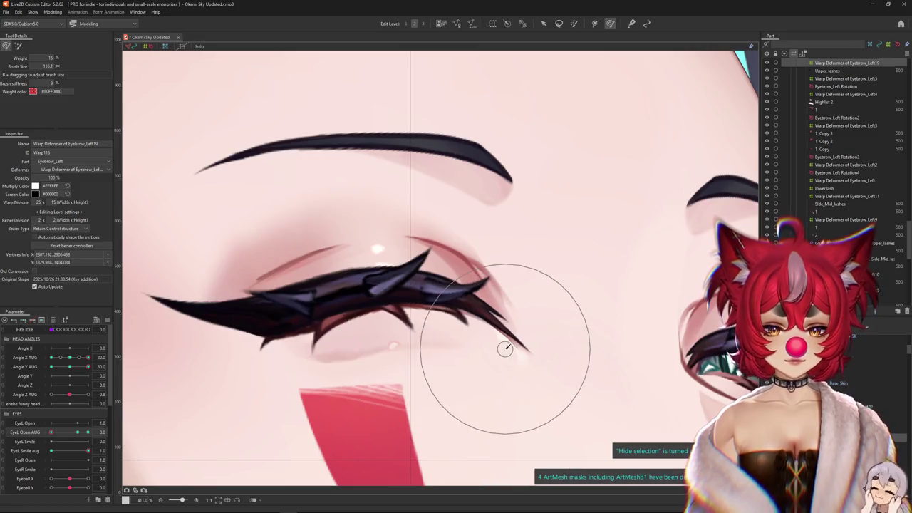
left_click_drag(499, 354, 491, 342)
mouse_move(56, 452)
left_mouse_down()
mouse_move(77, 436)
mouse_move(150, 447)
left_mouse_up()
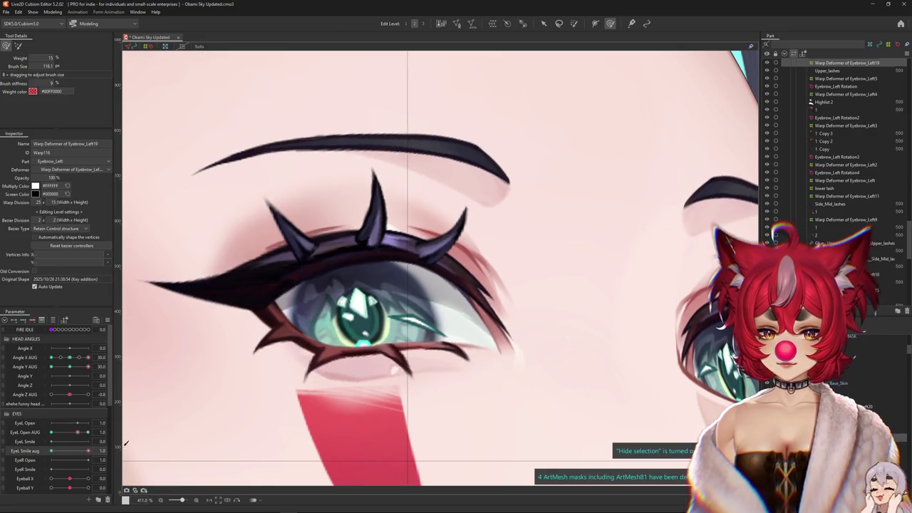
On the wide-open eye, push the lashes into place and push out the eye white's outer corner
left_click_drag(493, 266, 433, 302)
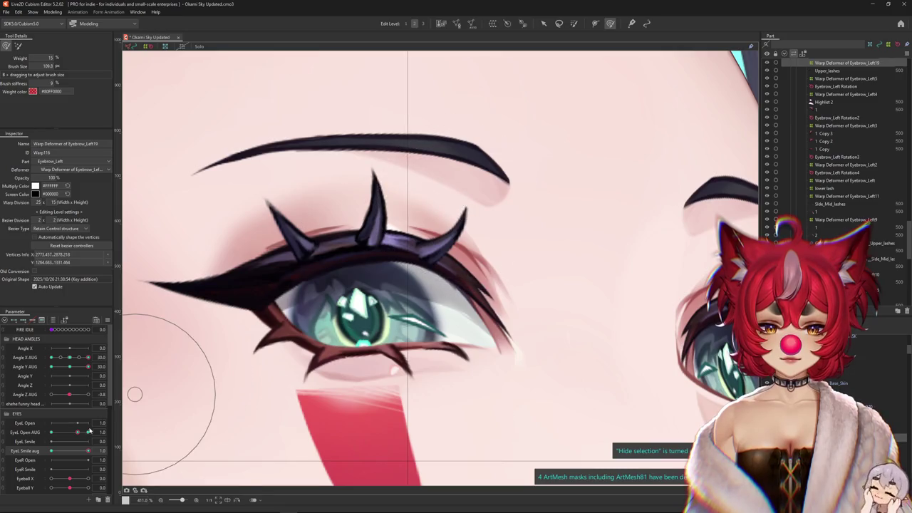
mouse_move(63, 454)
left_mouse_down()
mouse_move(45, 452)
mouse_move(160, 442)
left_mouse_up()
left_click_drag(489, 204, 310, 182)
left_click_drag(337, 235, 393, 228)
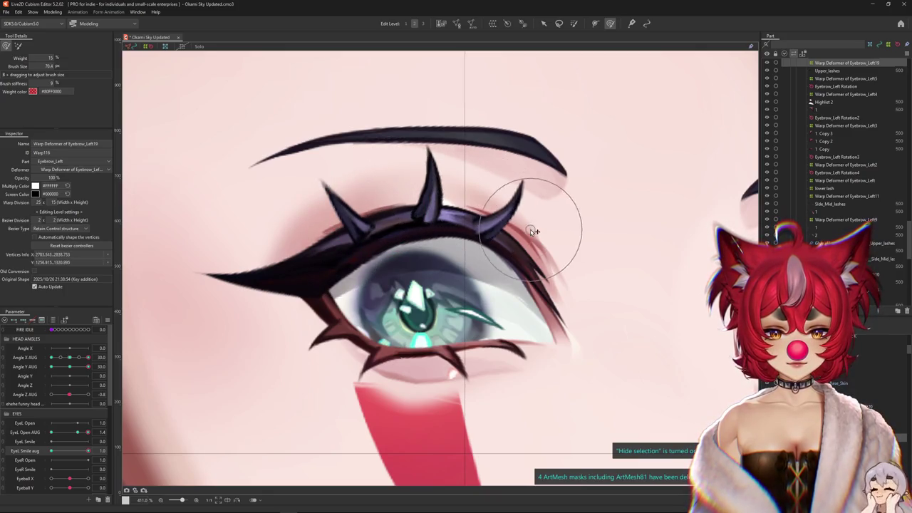
left_click_drag(533, 231, 479, 224)
left_click_drag(264, 367, 153, 447)
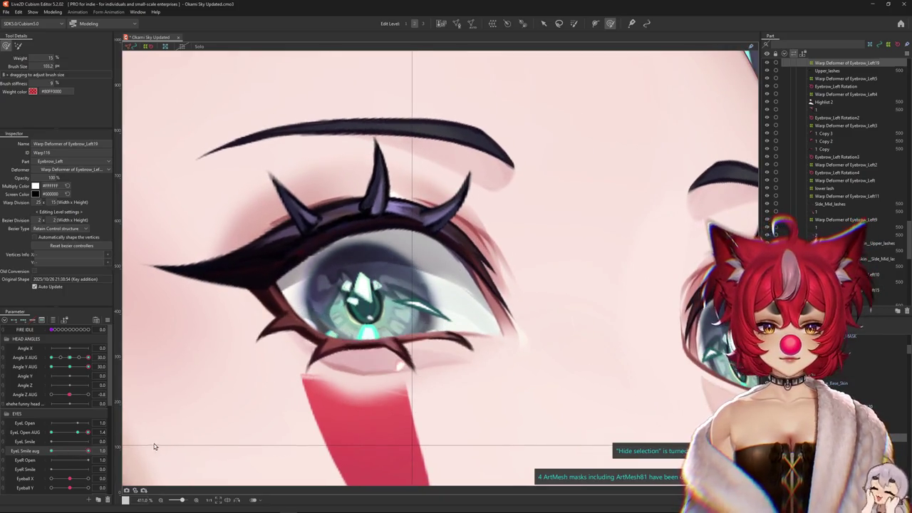
mouse_move(536, 268)
left_mouse_down()
mouse_move(525, 245)
mouse_move(523, 367)
mouse_move(513, 297)
left_mouse_up()
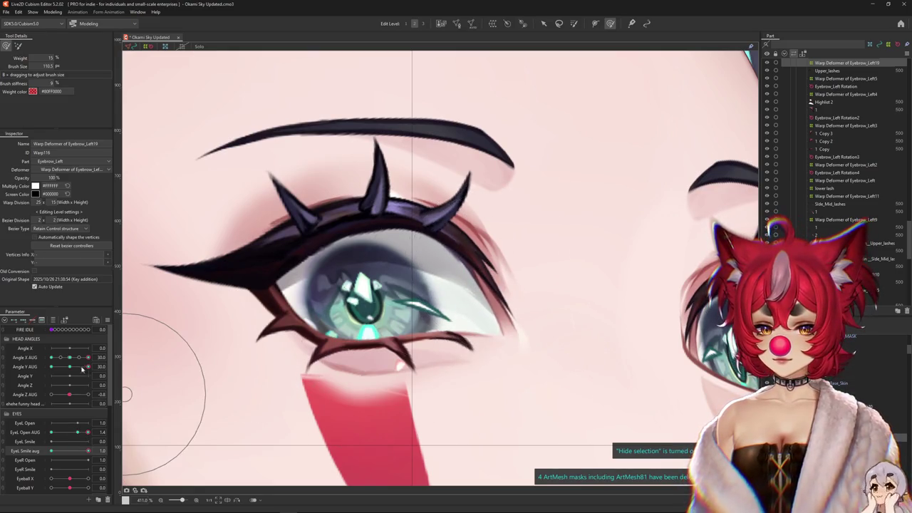
Reshape the lash on the smiling eye with head straight, then return smile and openness to normal
left_click_drag(78, 357, 69, 357)
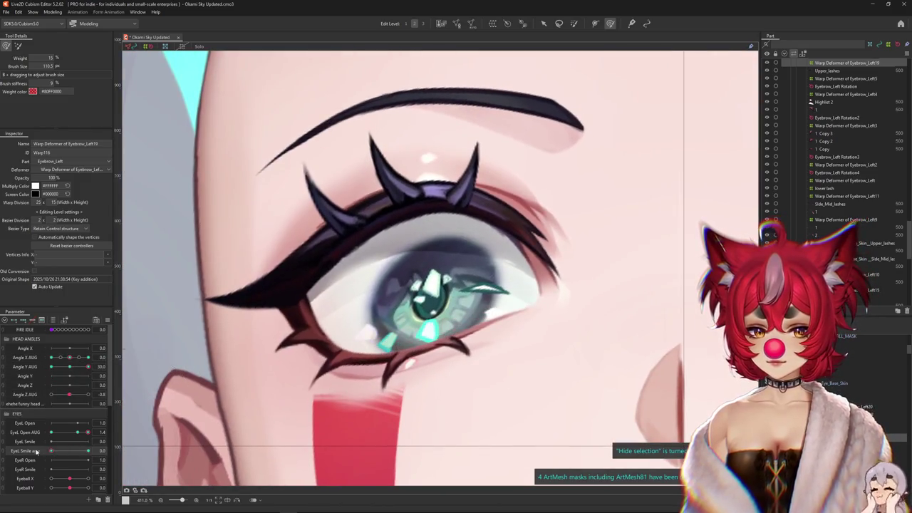
left_click_drag(51, 451, 421, 306)
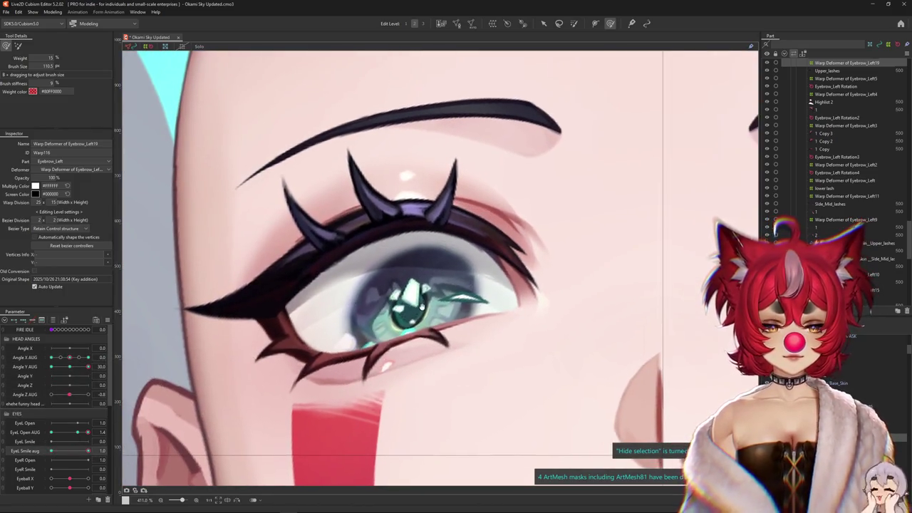
left_click_drag(479, 271, 525, 245)
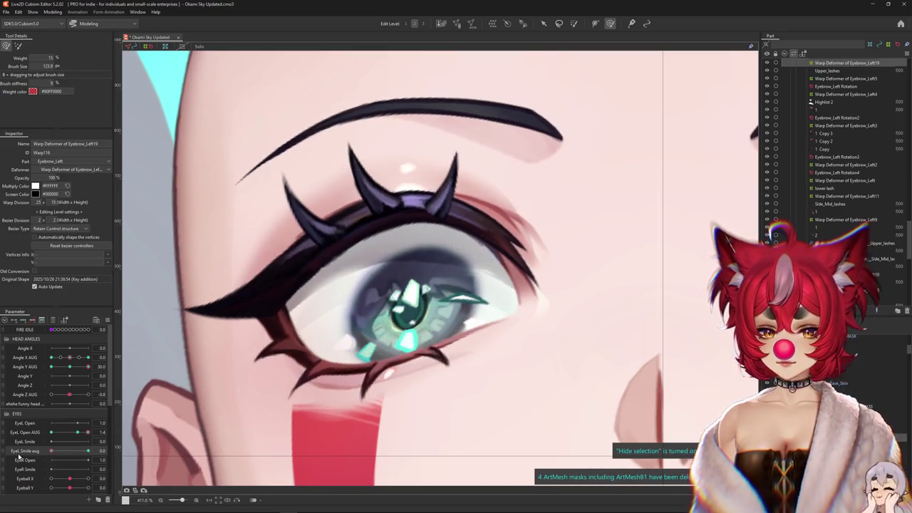
left_click_drag(458, 373, 552, 319)
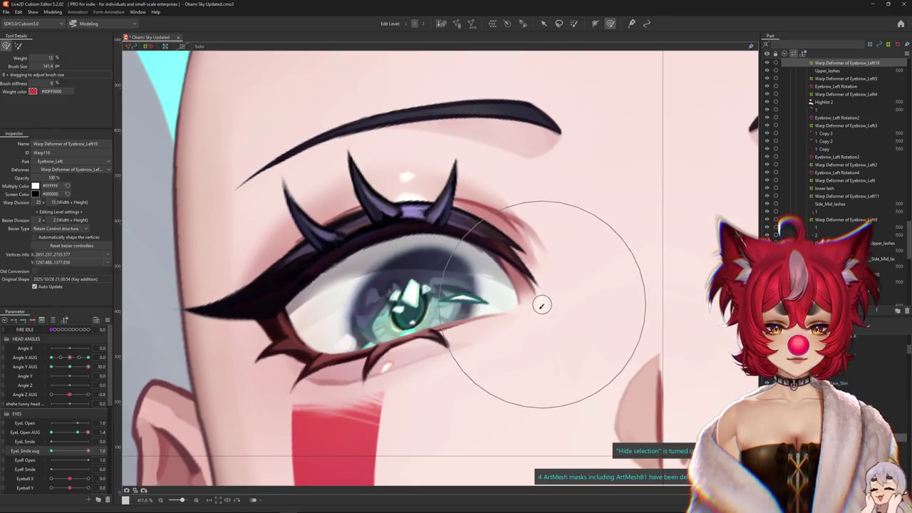
left_click_drag(88, 452, 4, 451)
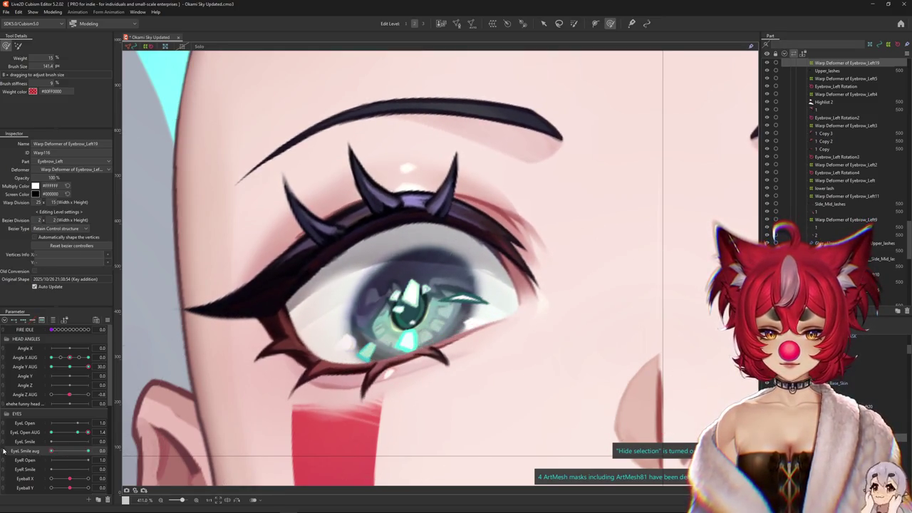
left_click_drag(76, 437, 65, 446)
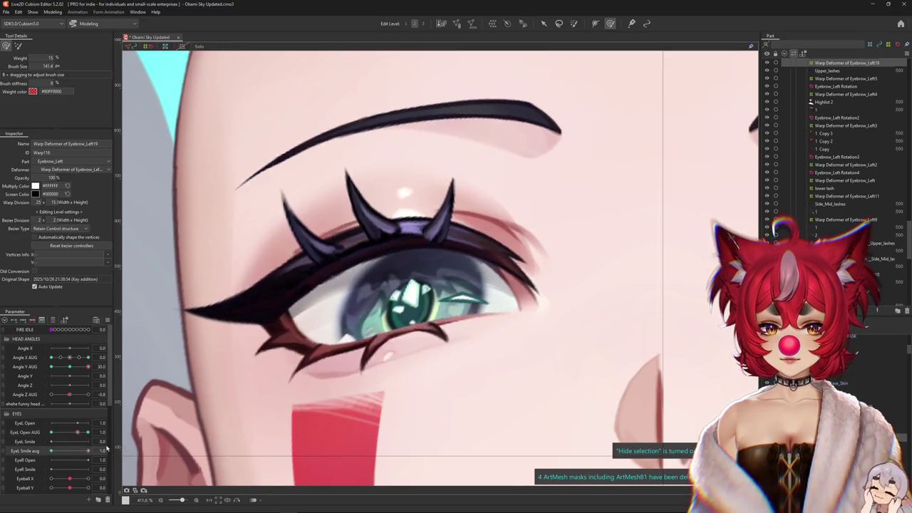
Set EyeL Open AUG to 0 and EyeL Smile aug to 1, shrinking the deform brush
left_click_drag(65, 446, 51, 448)
left_click(32, 450)
left_click_drag(223, 251, 162, 271)
mouse_move(68, 453)
left_mouse_down()
mouse_move(39, 451)
mouse_move(88, 450)
left_mouse_up()
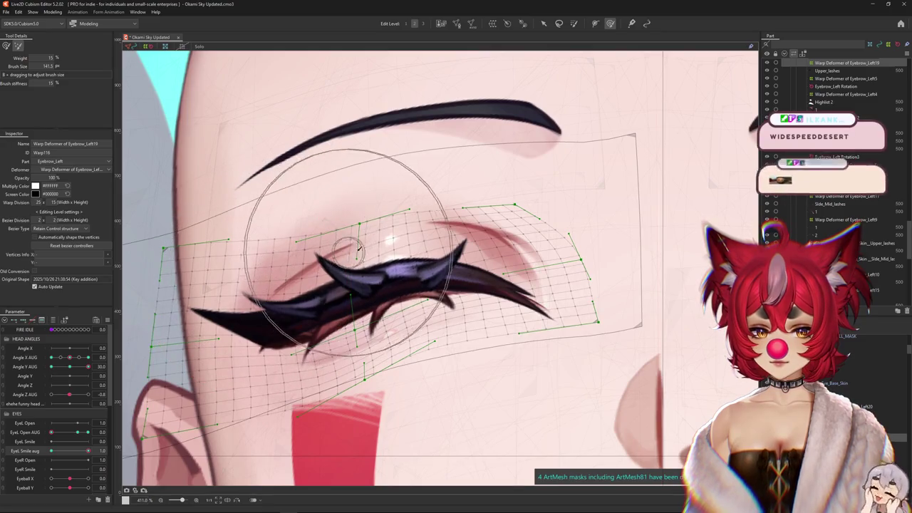
Use the deform brush with the selection hidden, then select the Upper_lashes ArtMesh
left_click(5, 47)
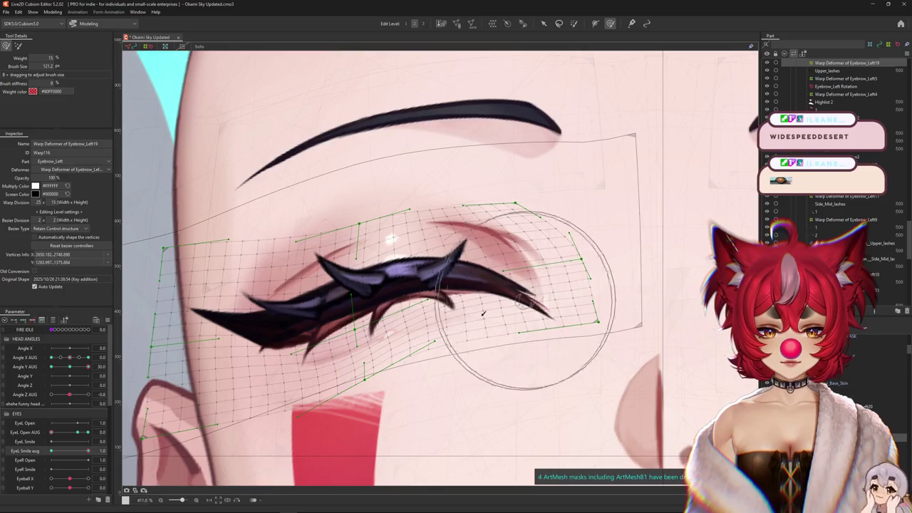
key("ctrl+h")
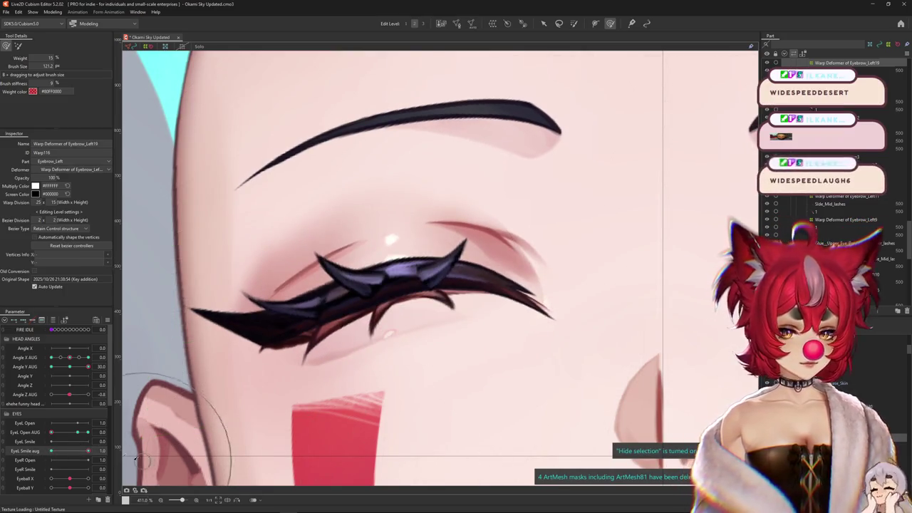
left_click_drag(88, 433, 51, 433)
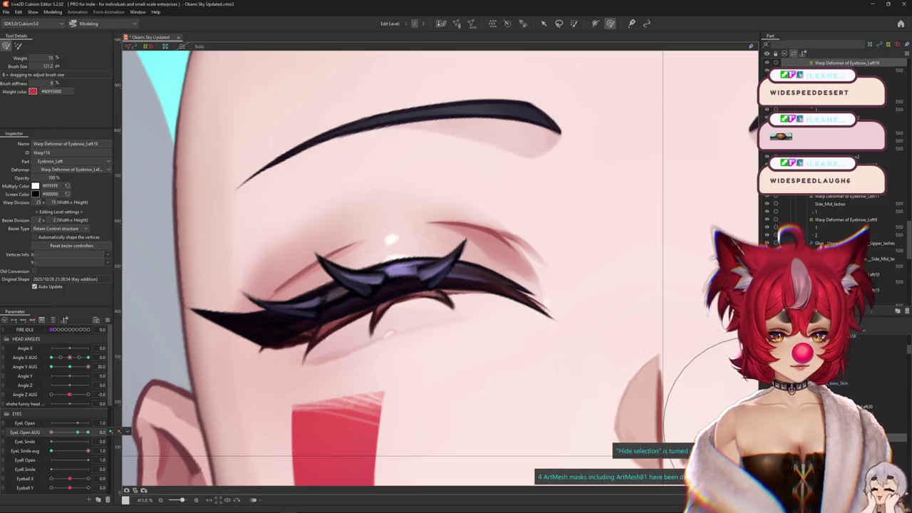
left_click(210, 139)
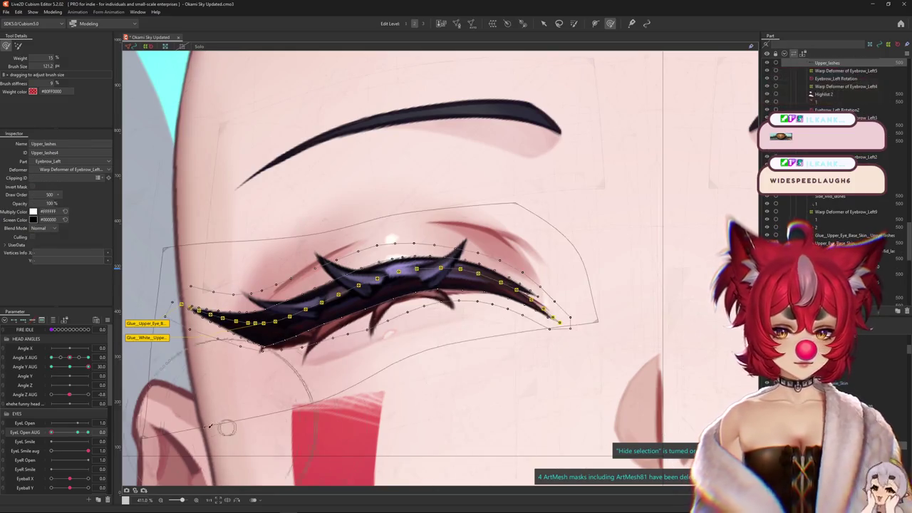
Clear the smile and start reshaping the closed-eye Upper_lashes mesh near the inner corner
left_click(106, 451)
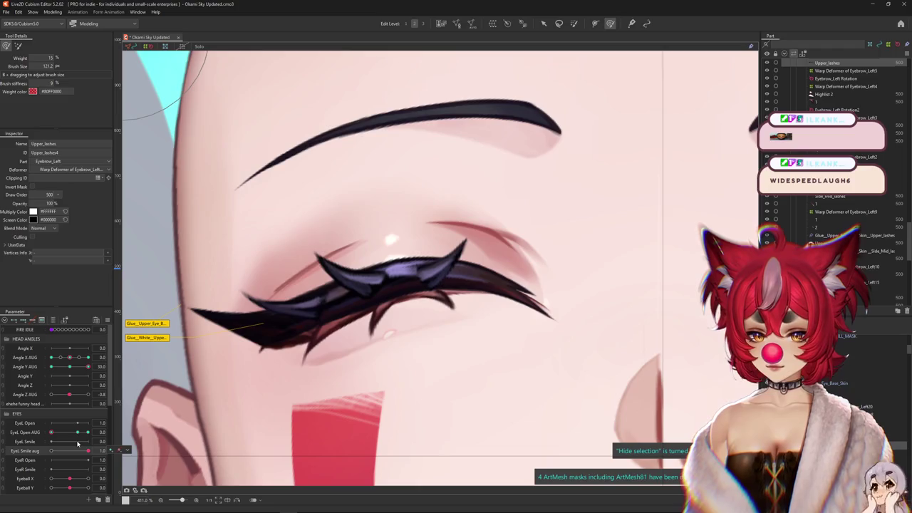
left_click_drag(87, 451, 51, 451)
left_click(78, 432)
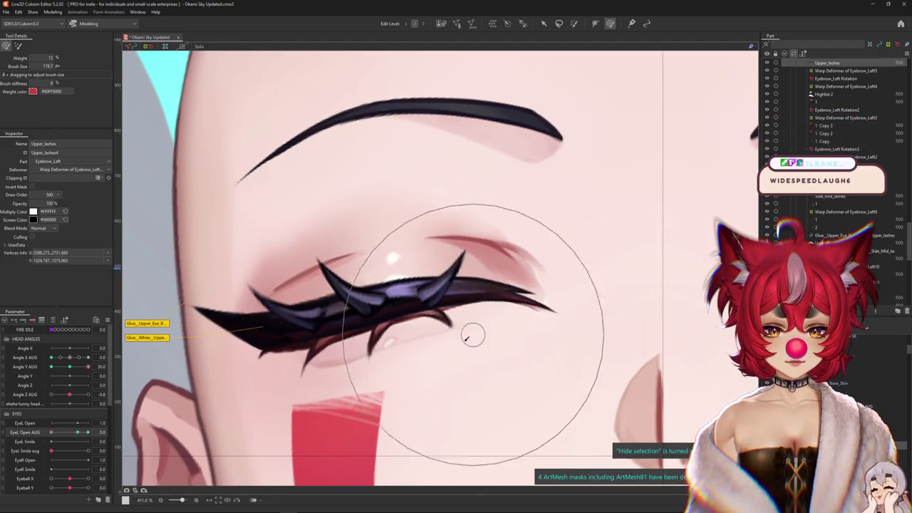
left_click_drag(536, 299, 504, 279)
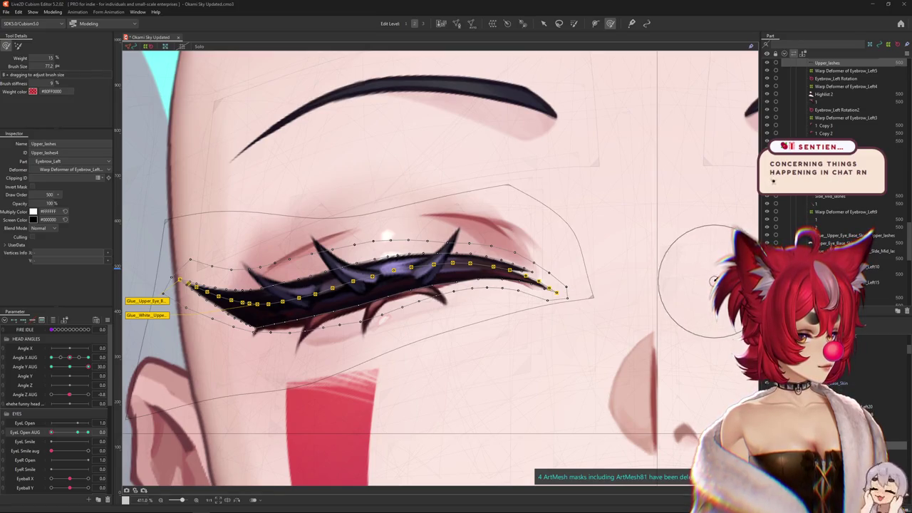
left_click_drag(128, 369, 181, 367)
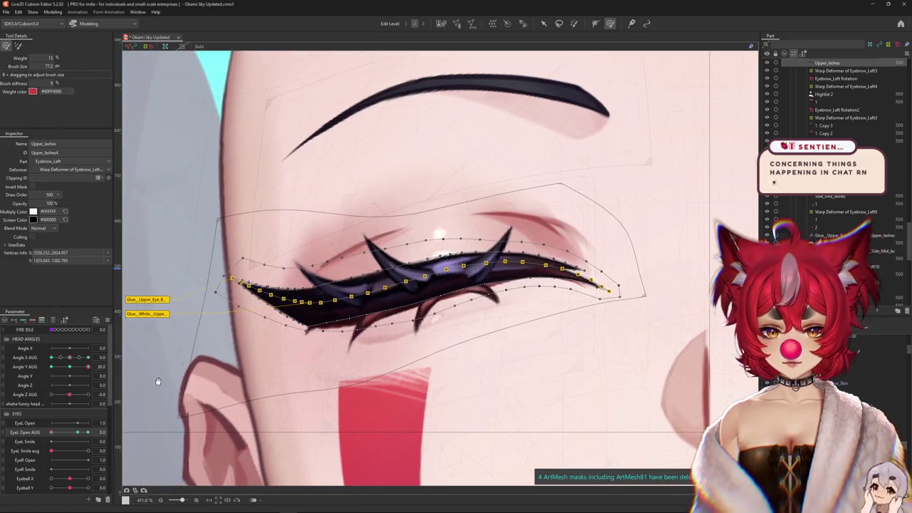
key("ctrl+h")
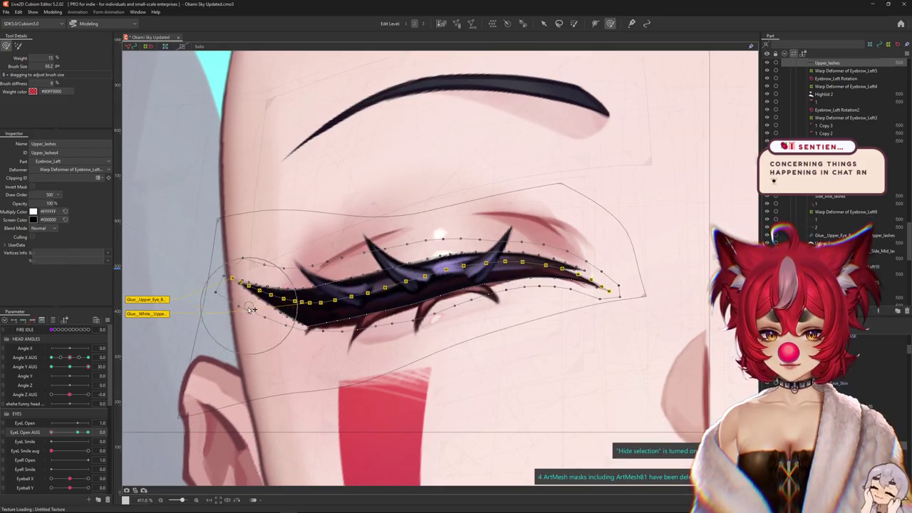
left_click_drag(251, 304, 271, 308)
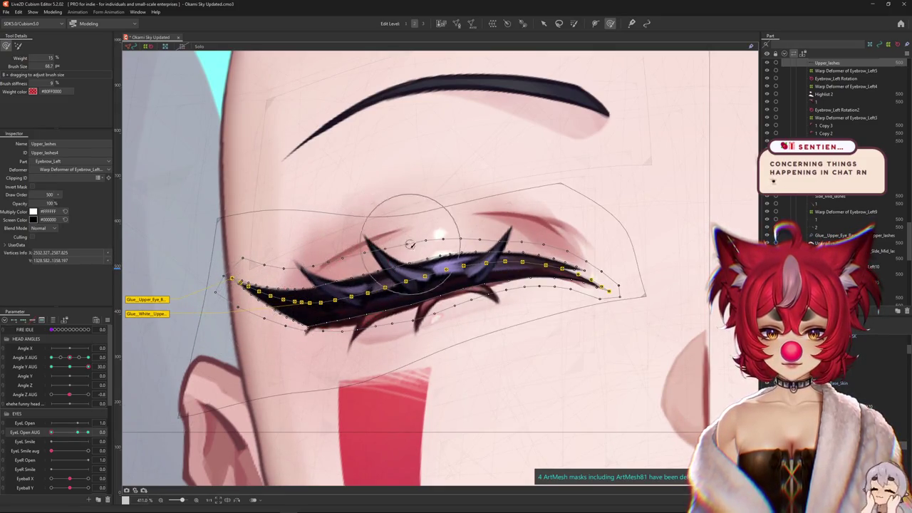
Refine the Upper_lashes mesh with finer strokes out to the lashes' outer end
left_click_drag(412, 246, 489, 227)
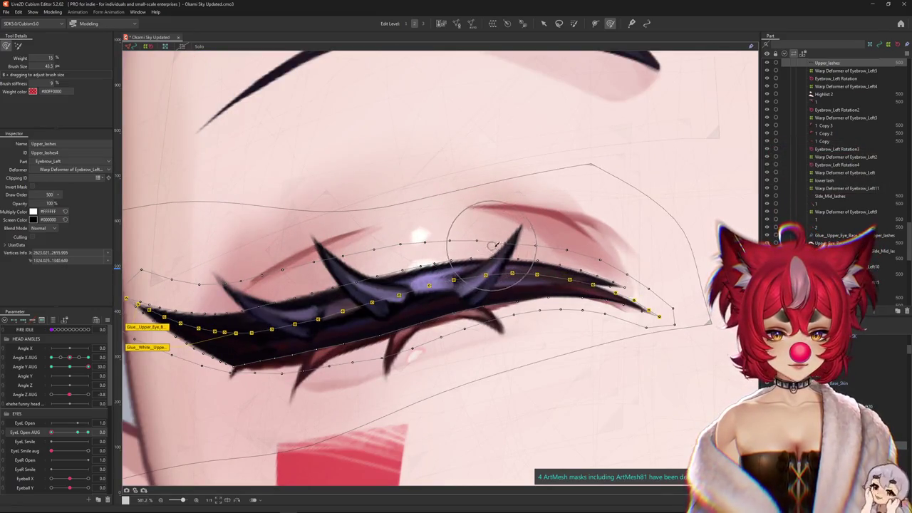
scroll(442, 261, "up", 2)
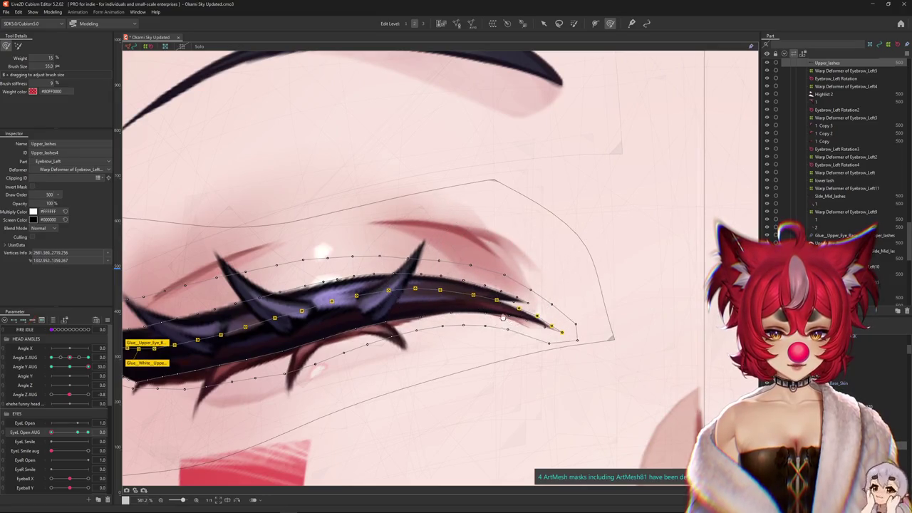
left_click_drag(541, 321, 571, 278)
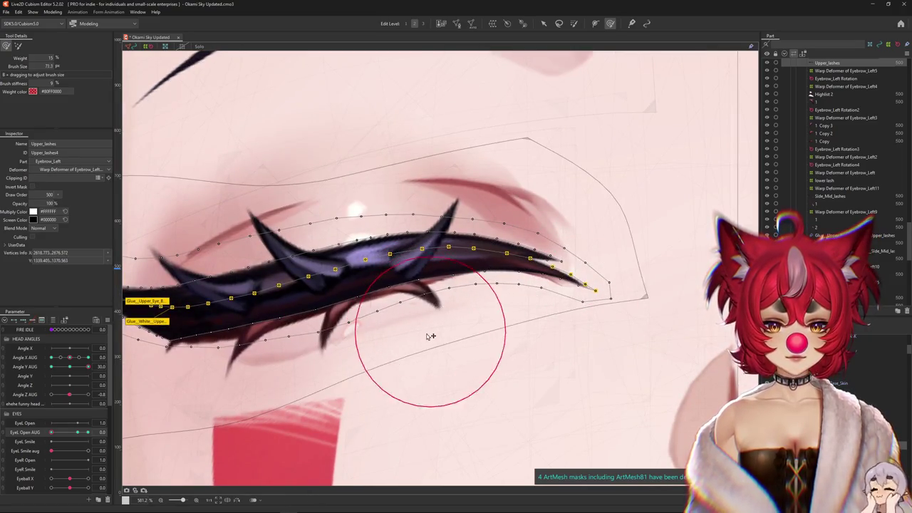
scroll(428, 330, "down", 2)
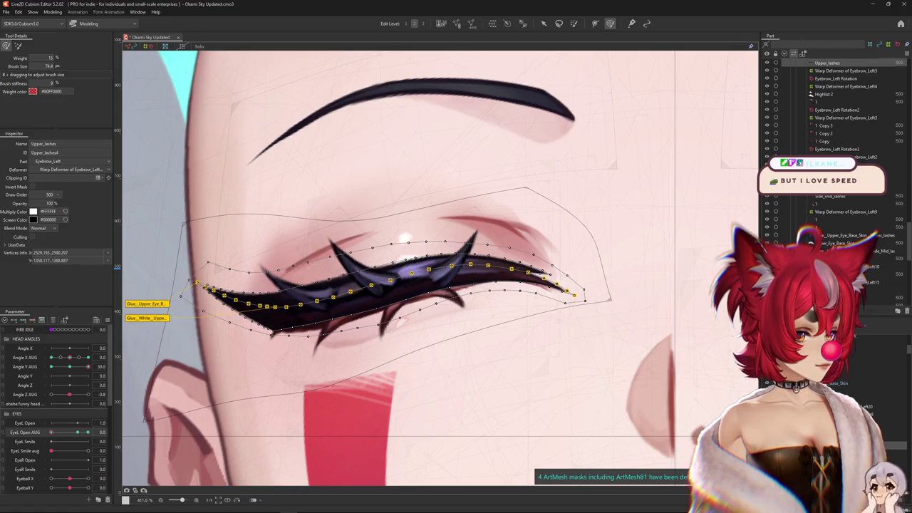
left_click(88, 366)
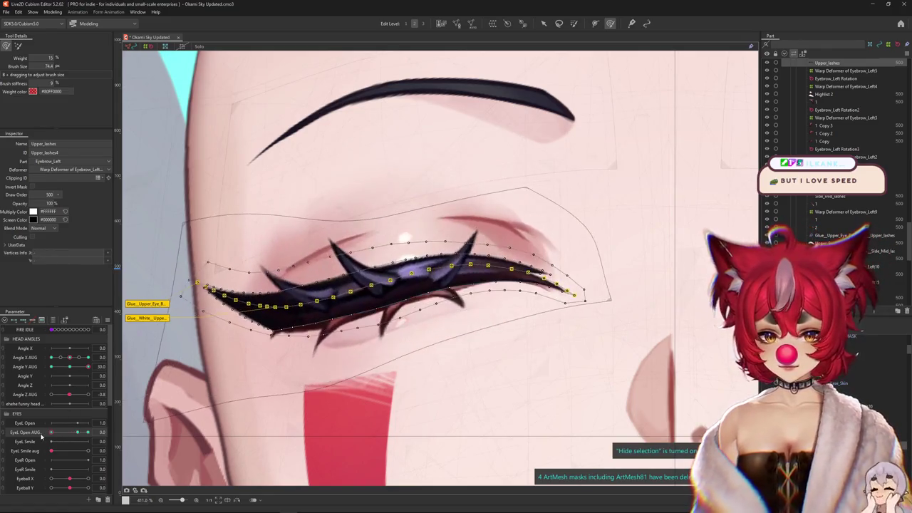
Open the eye and hide the overlay to preview the reshaped upper lashes
left_click_drag(51, 432, 89, 432)
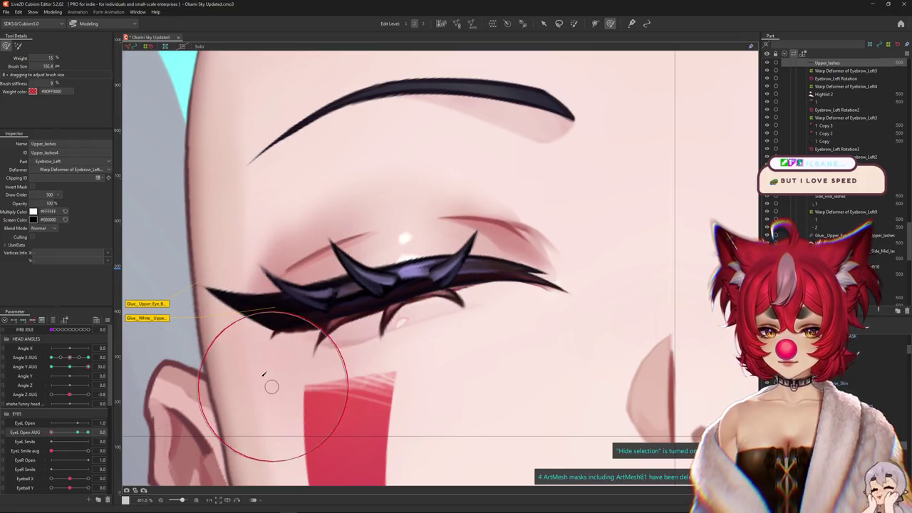
scroll(230, 361, "up", 5)
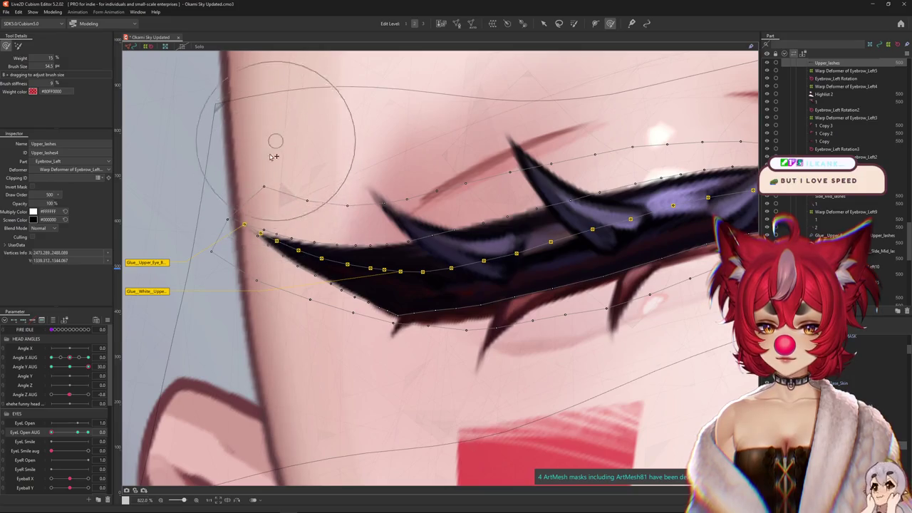
key("h")
scroll(282, 315, "down", 2)
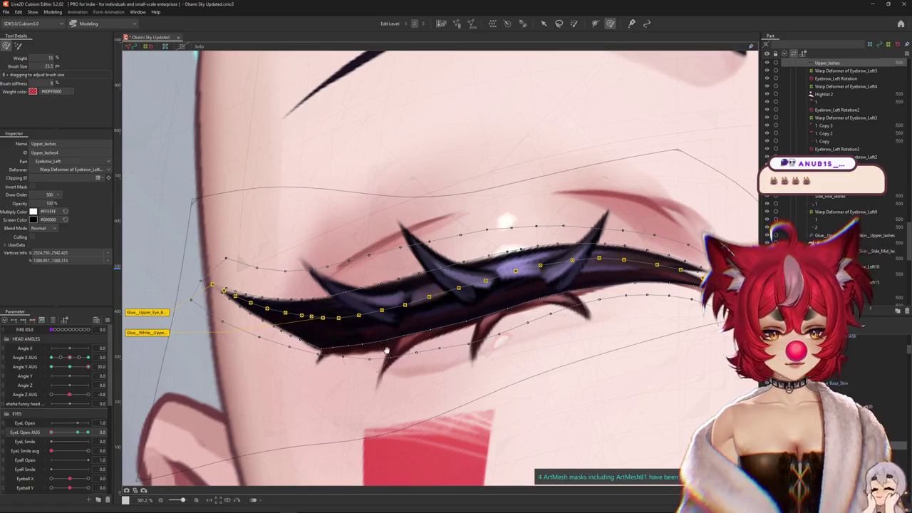
scroll(385, 350, "right", 1)
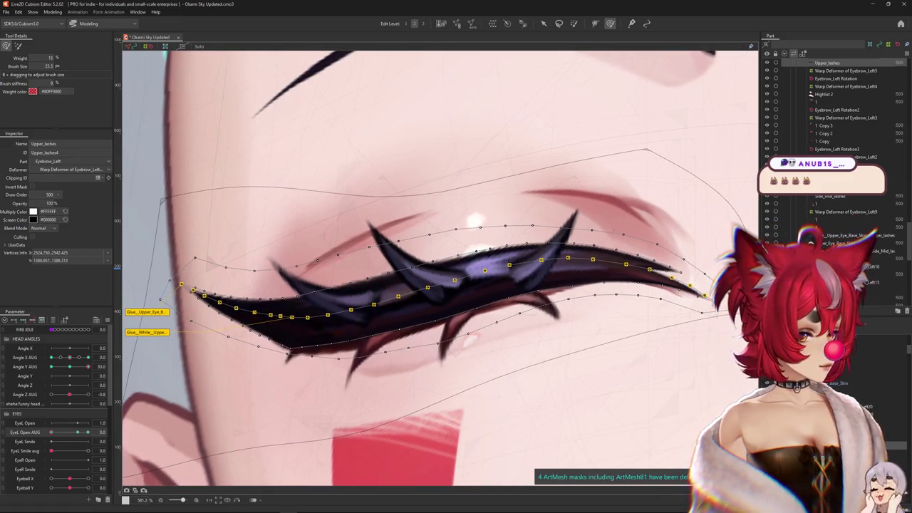
Check the lashes with the head turned sideways and widen EyeL Open AUG to 1.4
key("h")
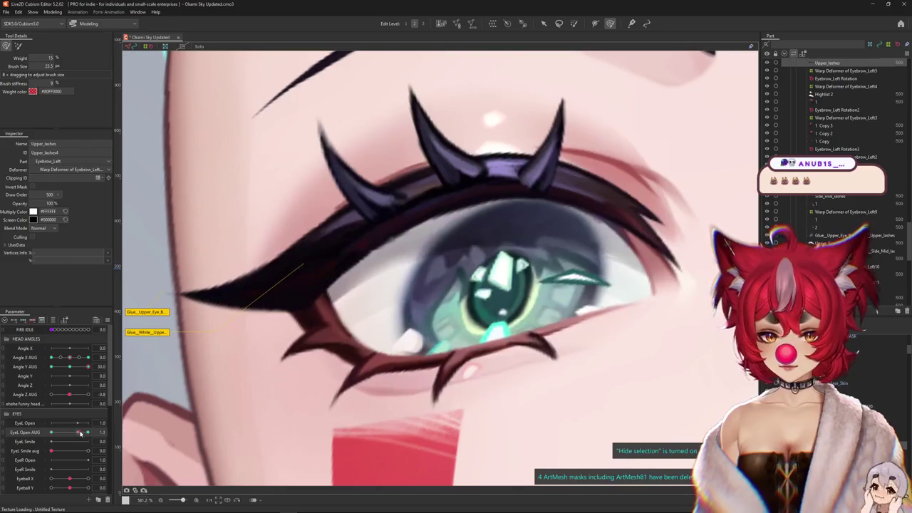
scroll(307, 130, "up", 2)
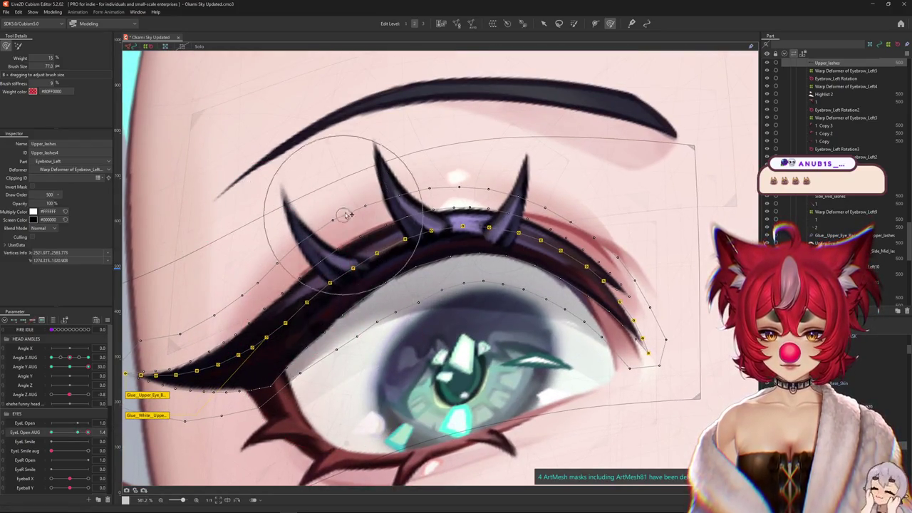
key("h")
scroll(570, 235, "down", 2)
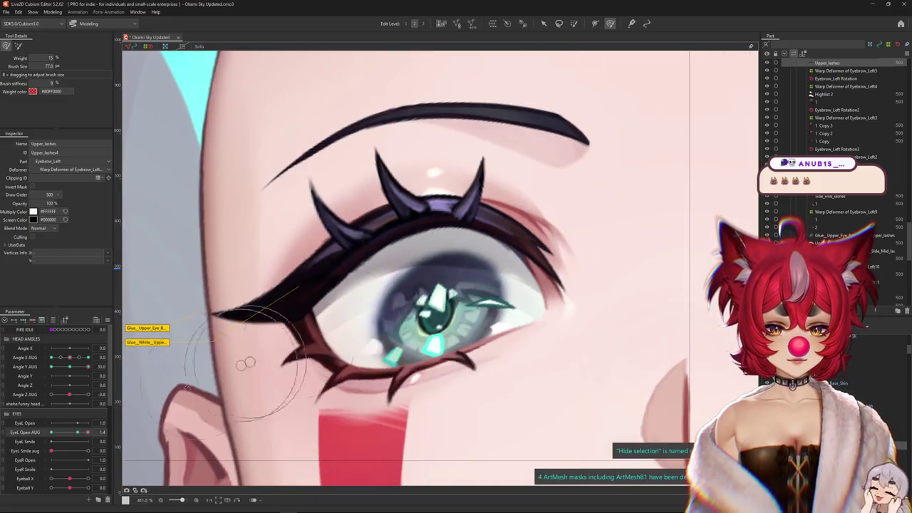
scroll(210, 316, "down", 3)
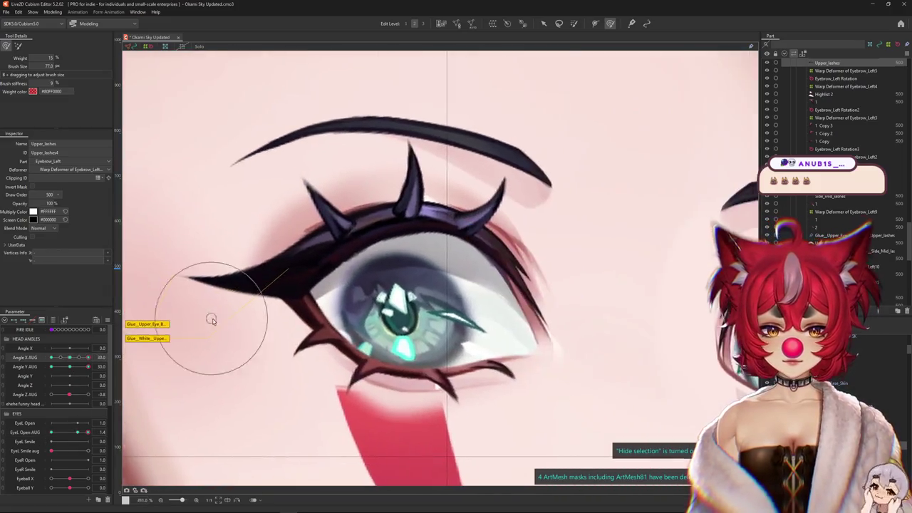
left_click(76, 436)
left_click_drag(76, 435, 87, 432)
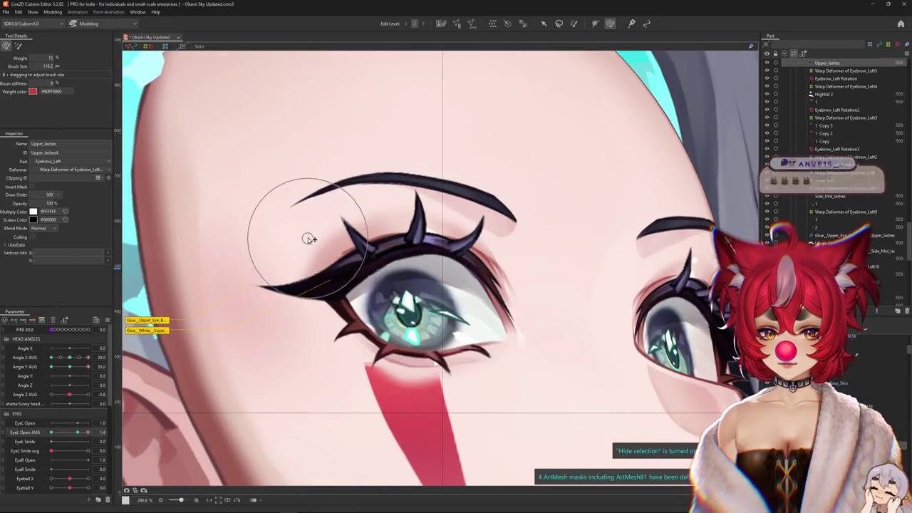
Reshape the Upper_lashes mesh on the widened eye, then close EyeL Open AUG to 0
left_click(408, 213)
scroll(420, 242, "up", 2)
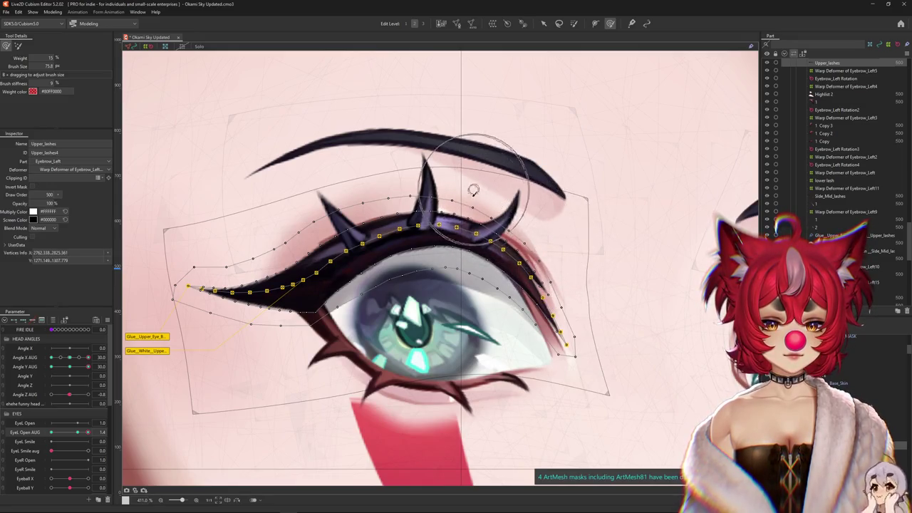
key("ctrl+h")
scroll(362, 340, "down", 3)
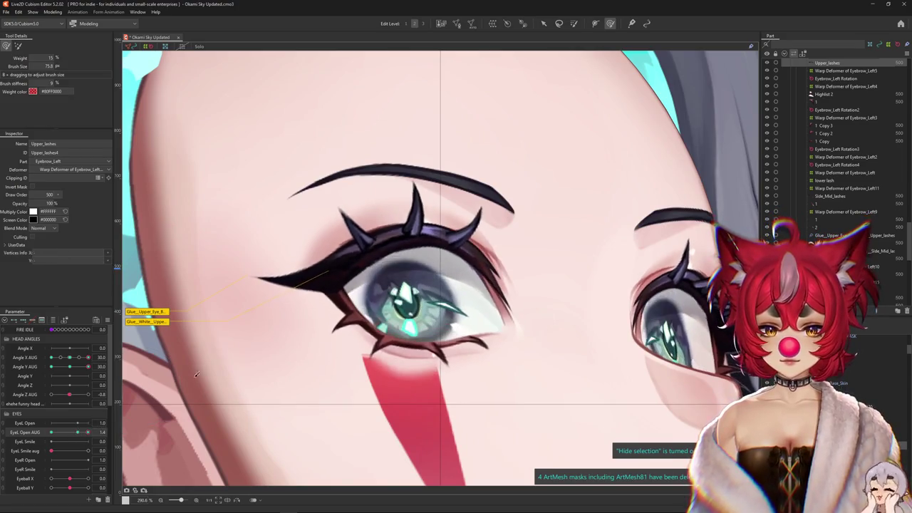
left_click_drag(312, 223, 330, 235)
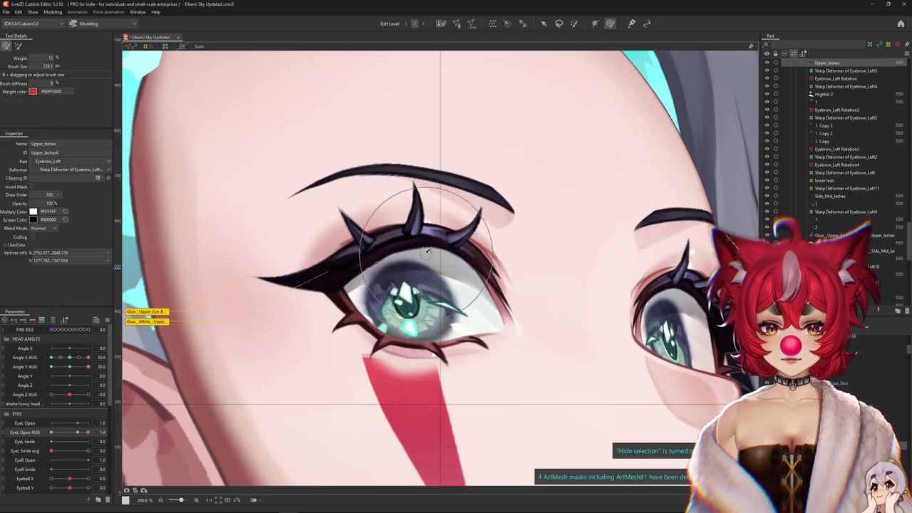
left_click_drag(419, 282, 429, 265)
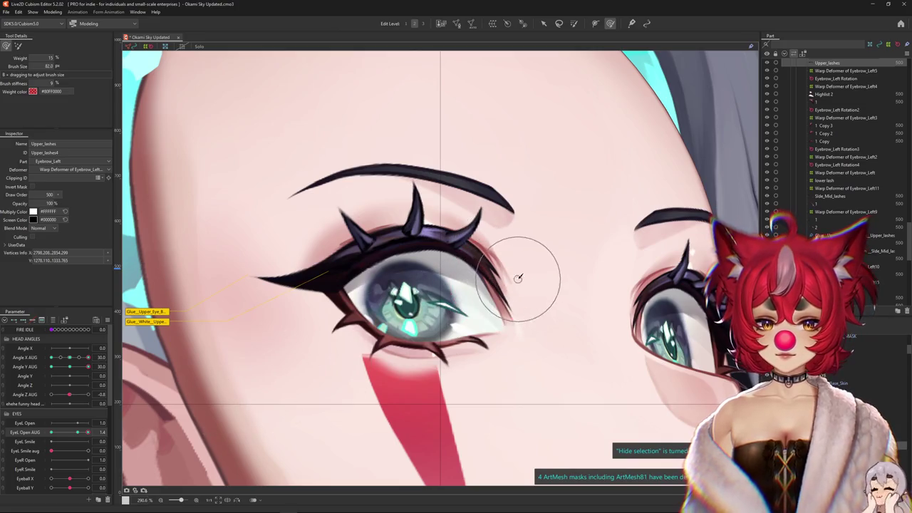
left_click(522, 305)
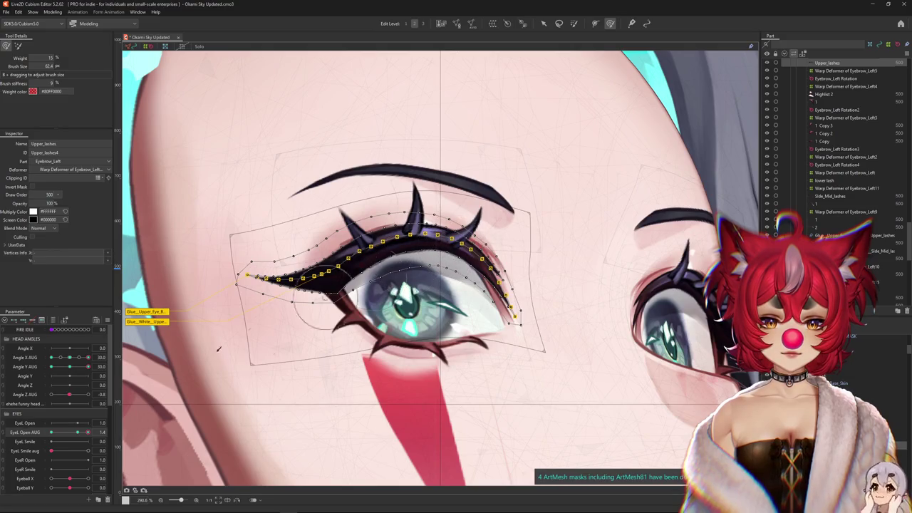
left_click_drag(87, 432, 37, 447)
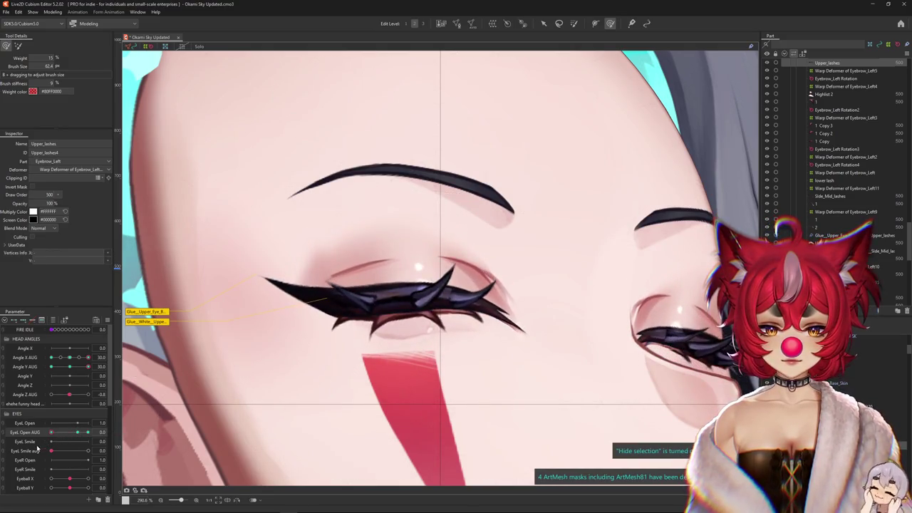
Reset the head to face forward and brush the upper lash corner on the open eye
scroll(422, 340, "up", 2)
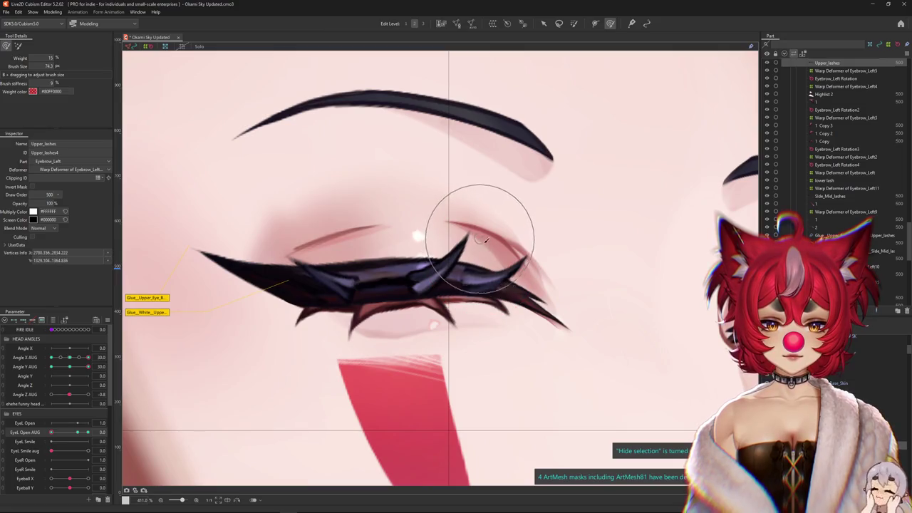
scroll(198, 385, "down", 2)
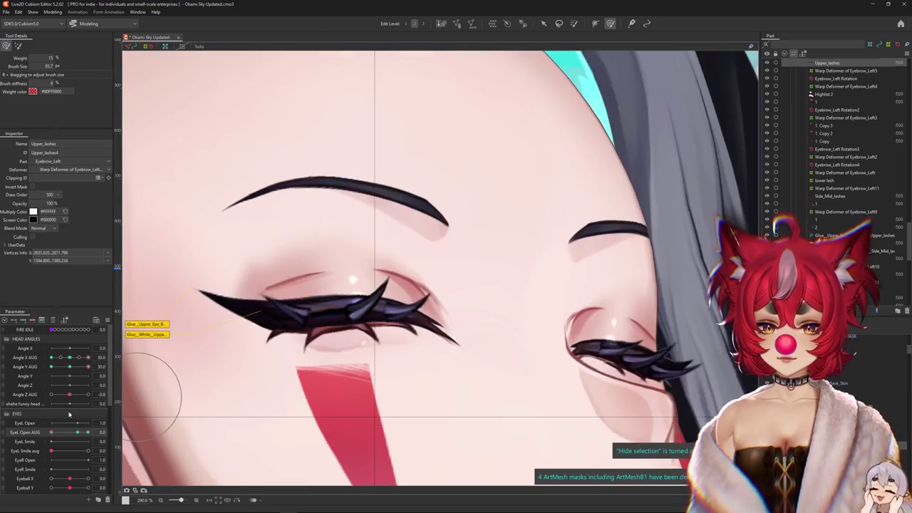
left_click(73, 362)
scroll(356, 326, "up", 2)
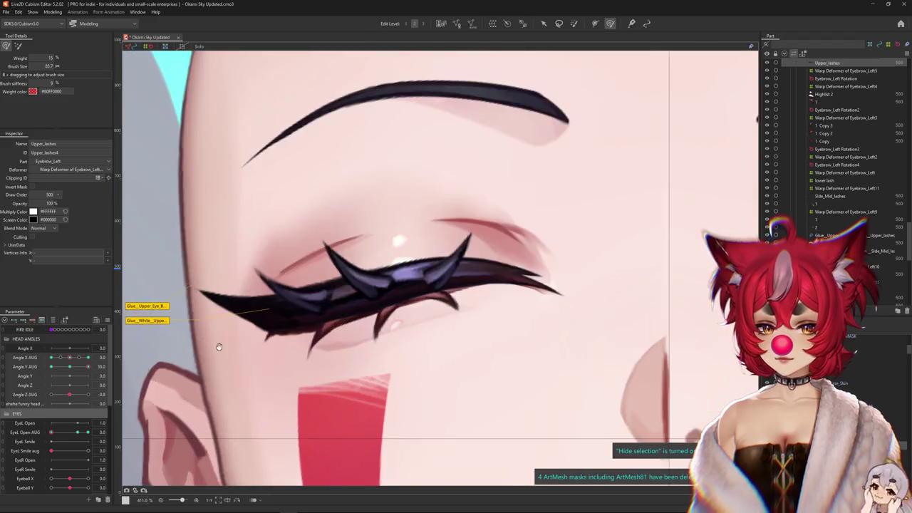
left_click_drag(75, 433, 88, 433)
left_click(241, 305)
scroll(240, 305, "down", 2)
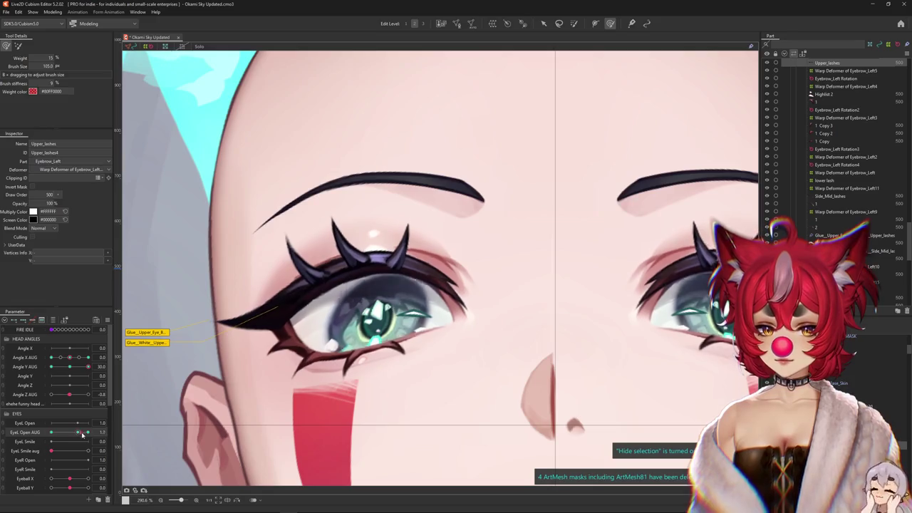
left_click_drag(208, 329, 280, 353)
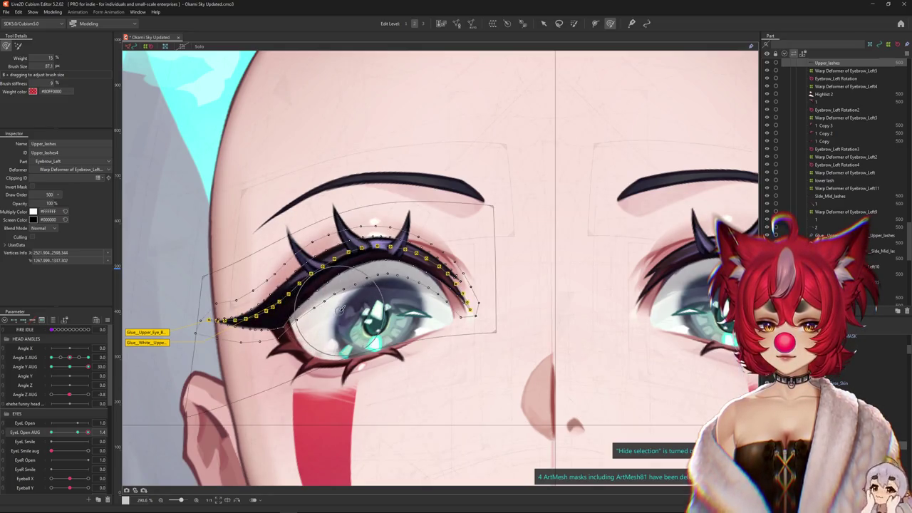
With the eye closed, brush the fine outer tip of the upper lash, then preview
left_click_drag(76, 433, 51, 433)
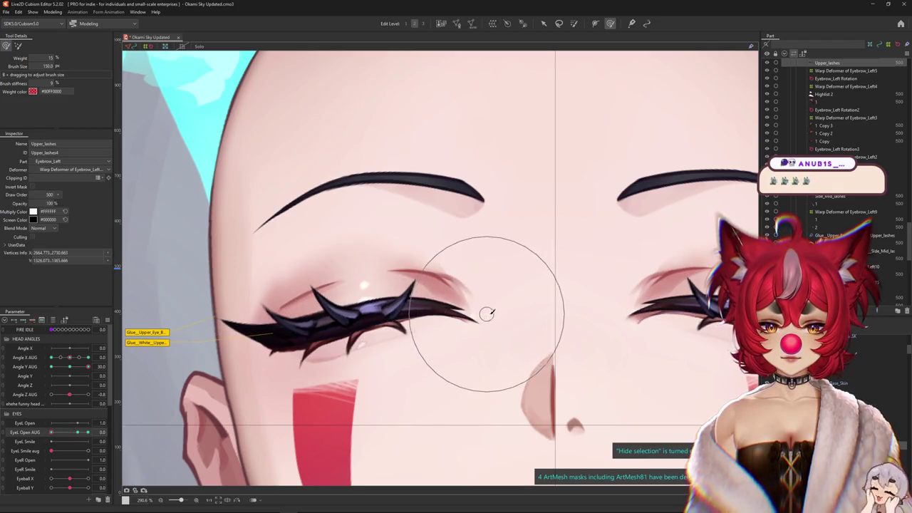
scroll(492, 367, "up", 2)
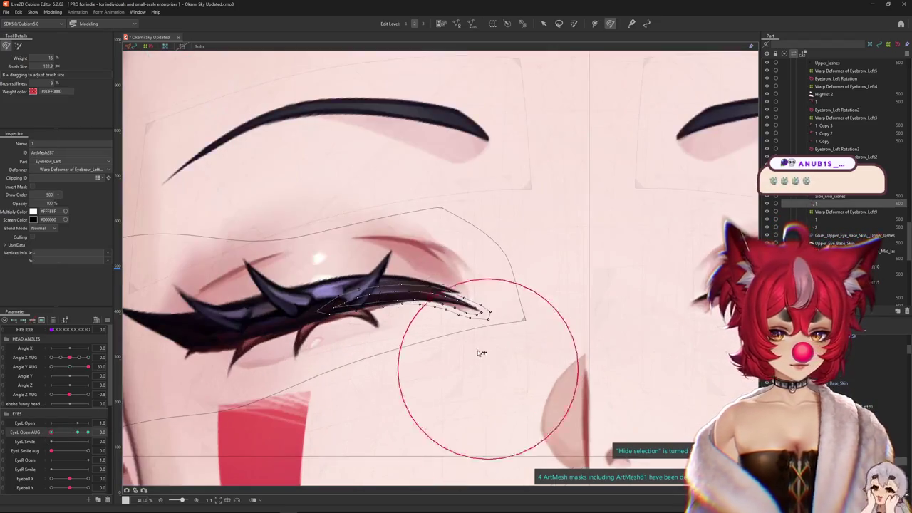
scroll(449, 310, "up", 2)
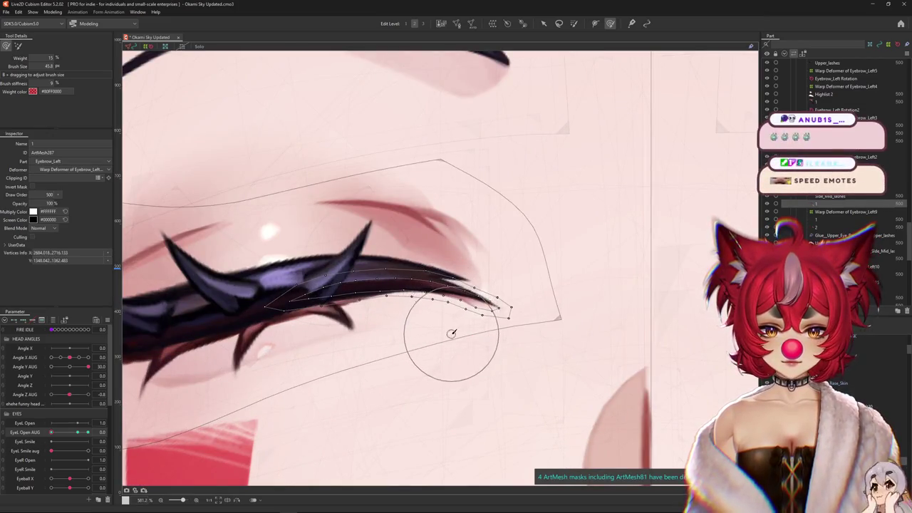
left_click_drag(458, 351, 499, 332)
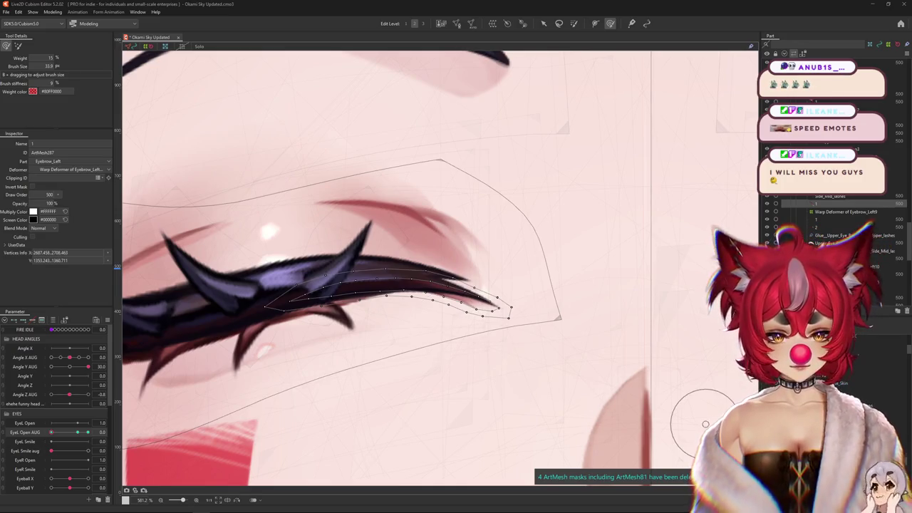
scroll(474, 299, "down", 5)
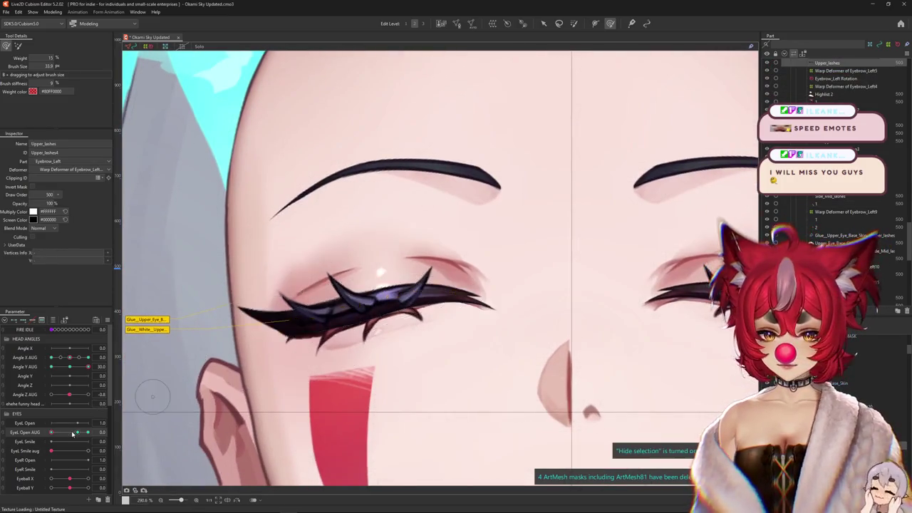
left_click_drag(72, 434, 89, 433)
scroll(267, 362, "up", 3)
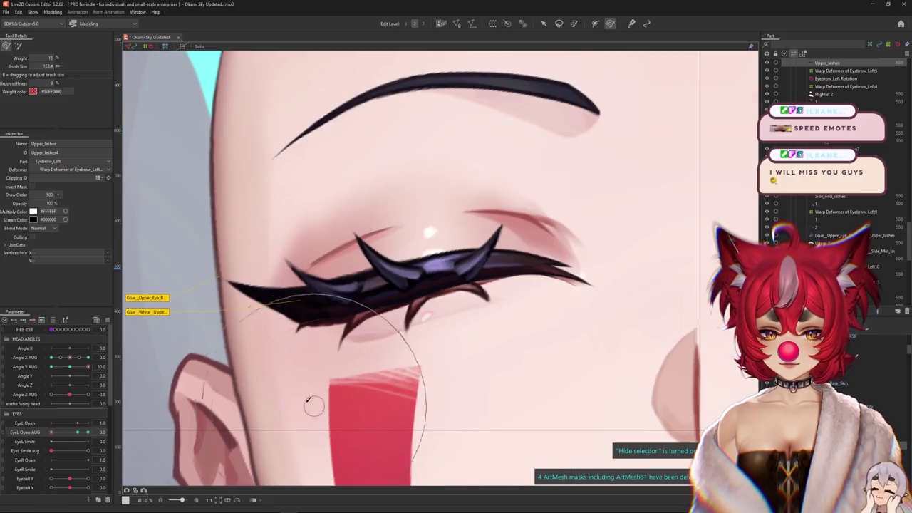
Reselect Upper_lashes, then select the lower lash deformer and set EyeL Smile aug to 1
left_click(311, 385)
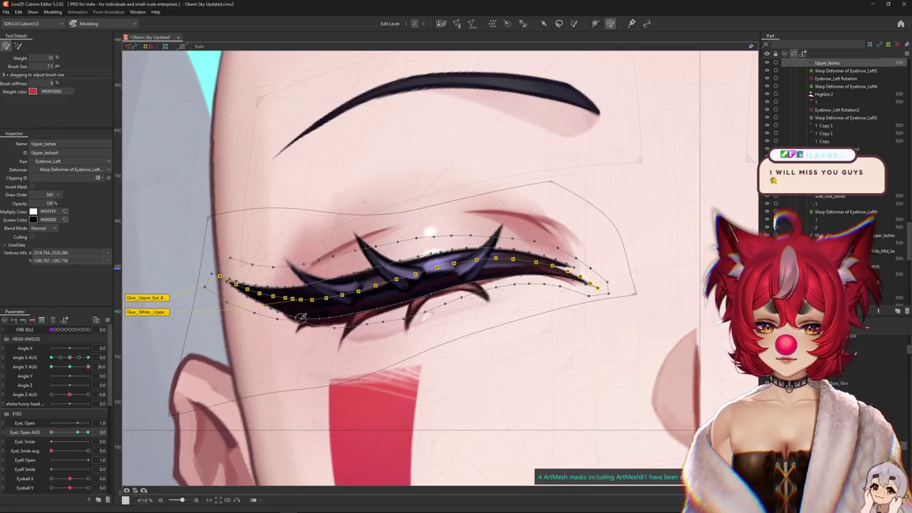
left_click_drag(311, 347, 347, 350)
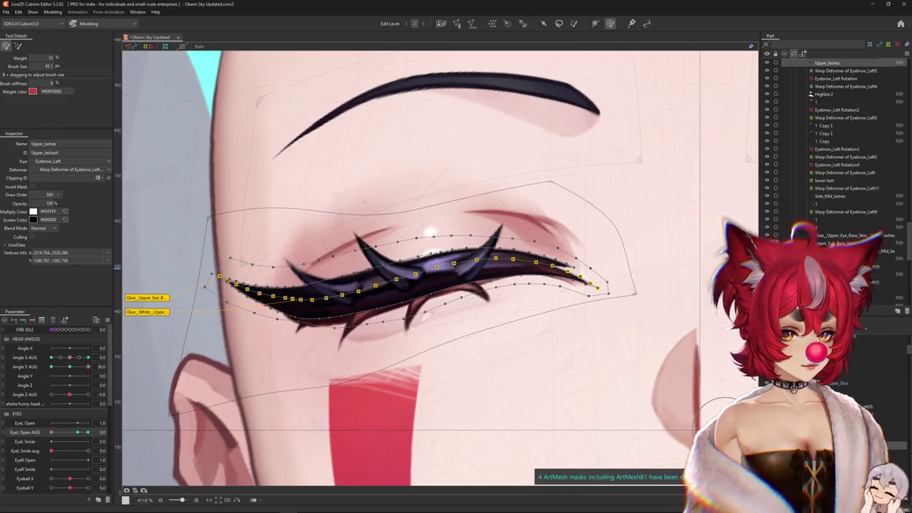
left_click(178, 299)
mouse_move(51, 451)
left_mouse_down()
mouse_move(88, 453)
mouse_move(44, 456)
left_mouse_up()
left_click(51, 432)
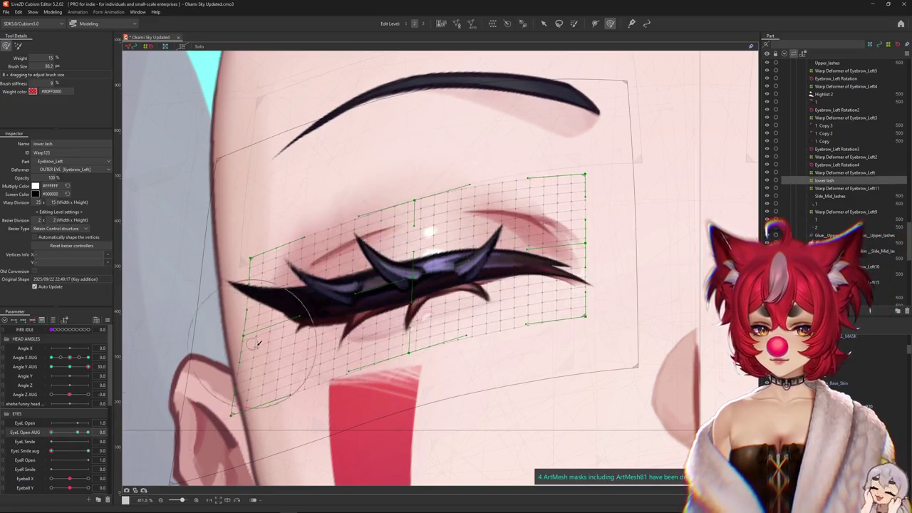
Bend the lower lash warp near the outer corner in both neutral and full-smile poses
left_click_drag(250, 364, 176, 411)
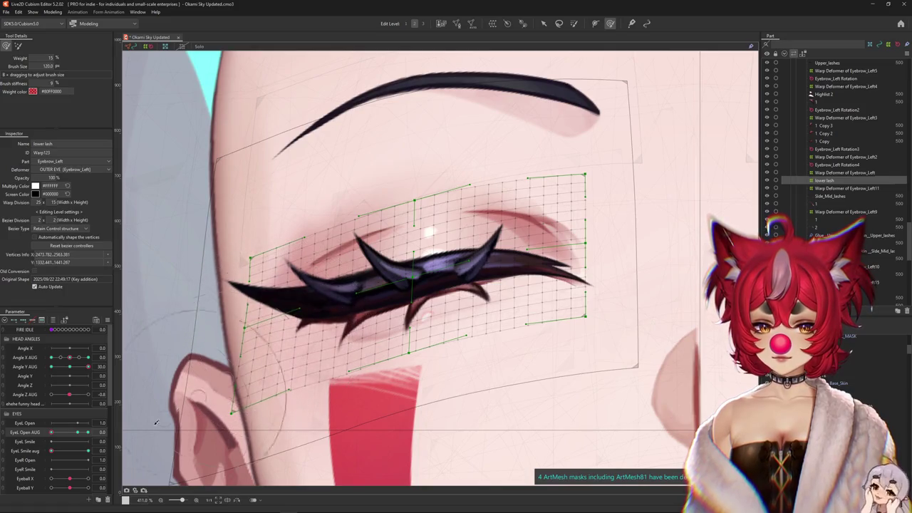
left_click_drag(60, 454, 105, 450)
left_click_drag(280, 352, 263, 345)
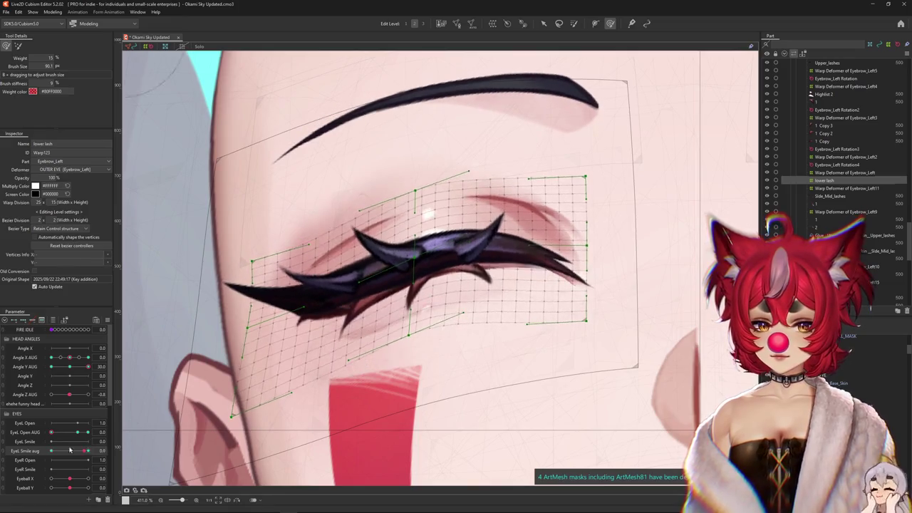
mouse_move(84, 453)
left_mouse_down()
mouse_move(50, 456)
mouse_move(102, 450)
left_mouse_up()
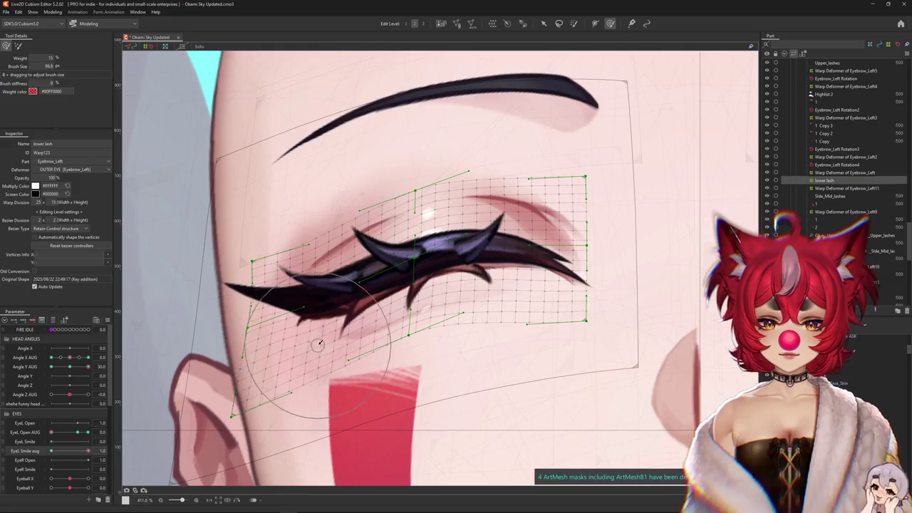
scroll(299, 328, "down", 5)
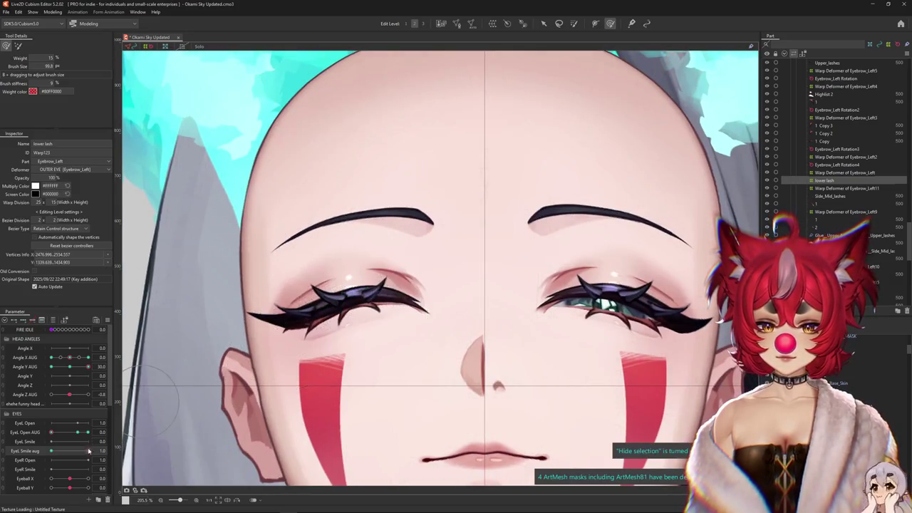
scroll(395, 306, "up", 2)
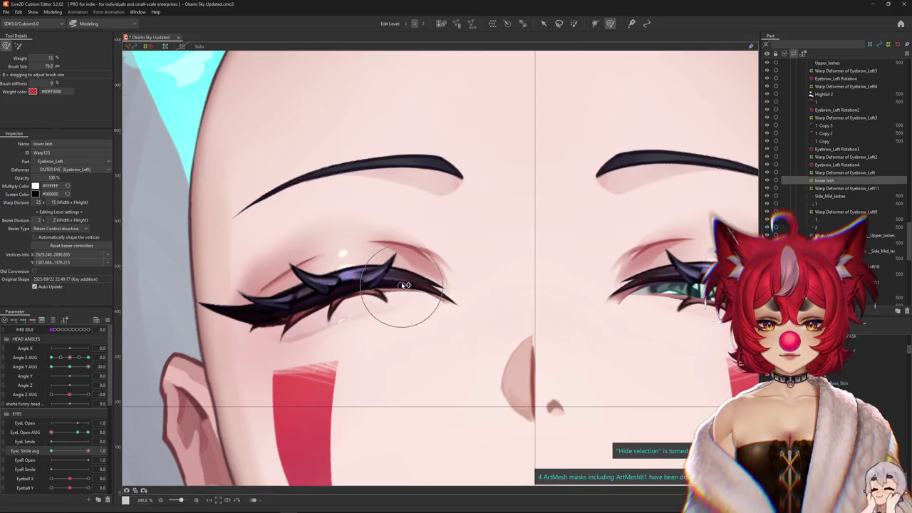
Reset the smile, open the eye to check the lashes, and select Warp Deformer of Eyebrow_Left19
left_click_drag(88, 452, 51, 452)
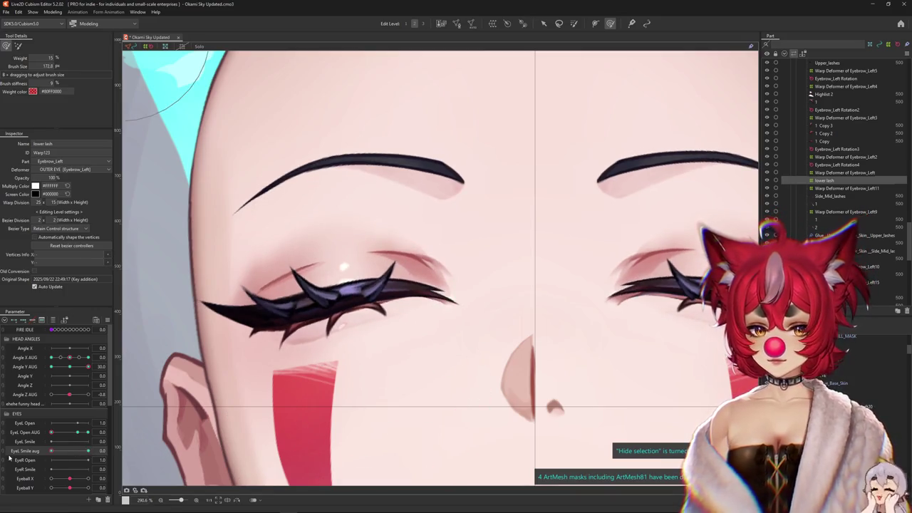
mouse_move(419, 336)
left_mouse_down()
mouse_move(375, 305)
mouse_move(420, 314)
left_mouse_up()
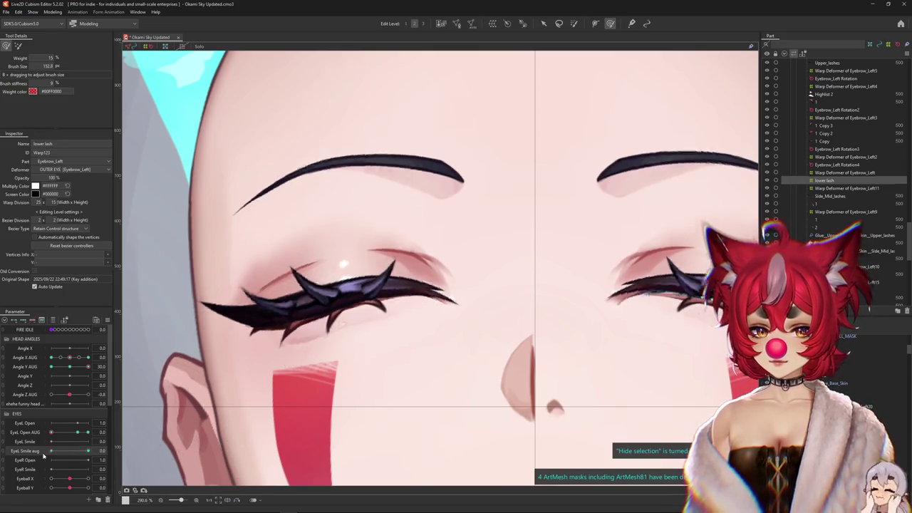
mouse_move(77, 432)
left_mouse_down()
mouse_move(67, 446)
mouse_move(18, 436)
mouse_move(122, 447)
left_mouse_up()
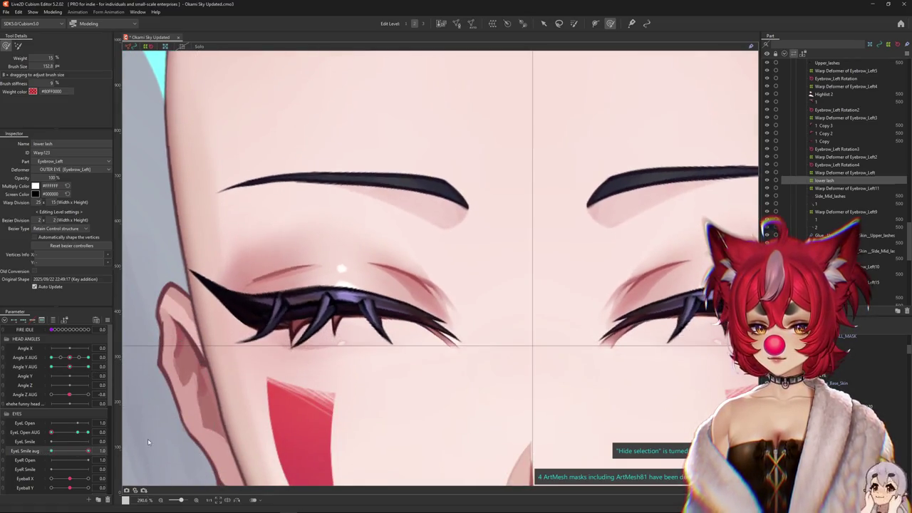
left_click_drag(214, 335, 231, 338)
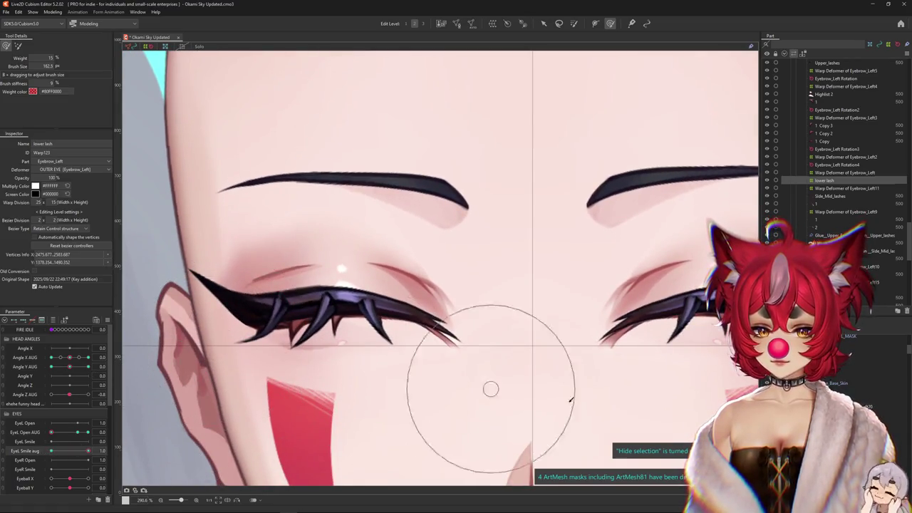
left_click(294, 346)
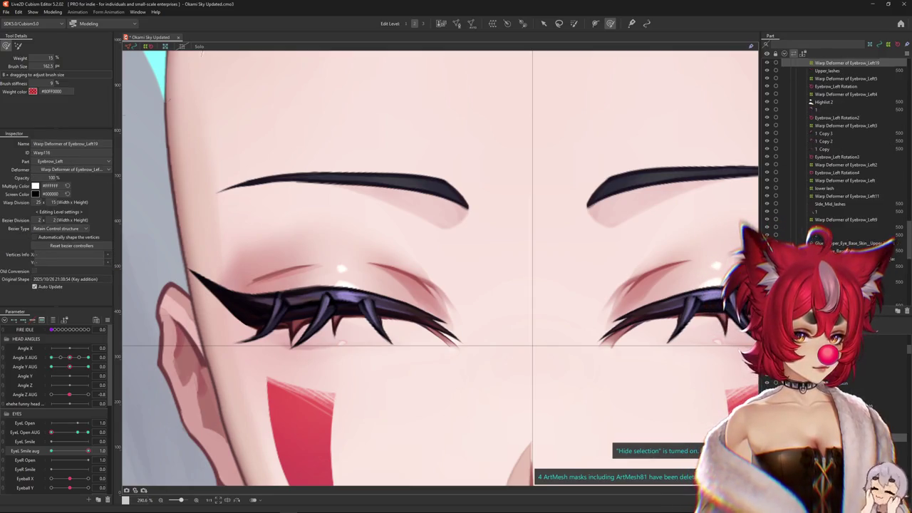
Brush-deform the Eyebrow_Left19 lash warp at the outer corner in the EyeL Smile aug 1 pose
scroll(294, 346, "up", 3)
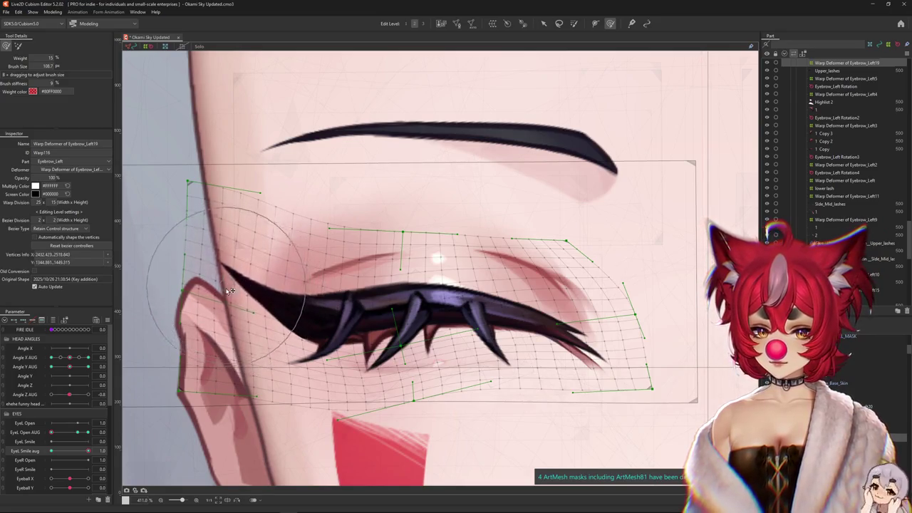
left_click_drag(253, 299, 292, 316)
left_click_drag(328, 280, 371, 299)
left_click_drag(198, 273, 164, 221)
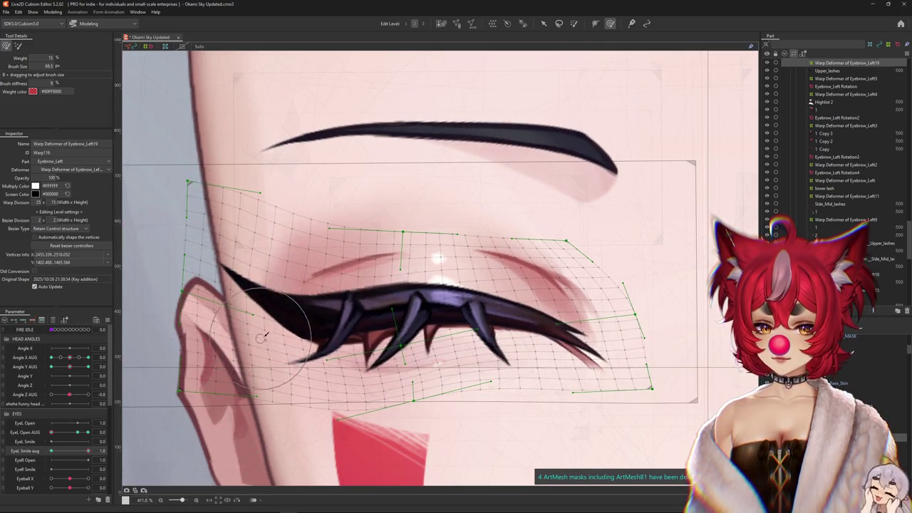
left_click_drag(305, 296, 271, 287)
scroll(178, 284, "down", 2)
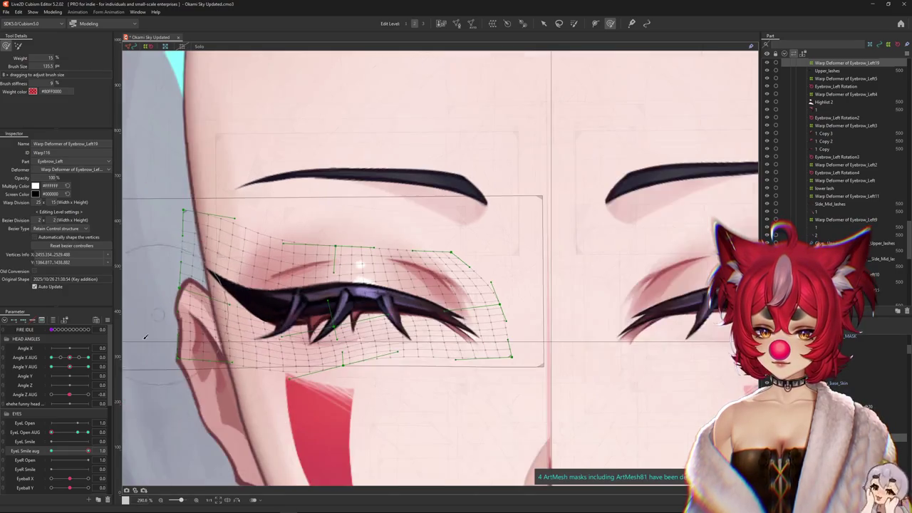
left_click_drag(84, 454, 144, 433)
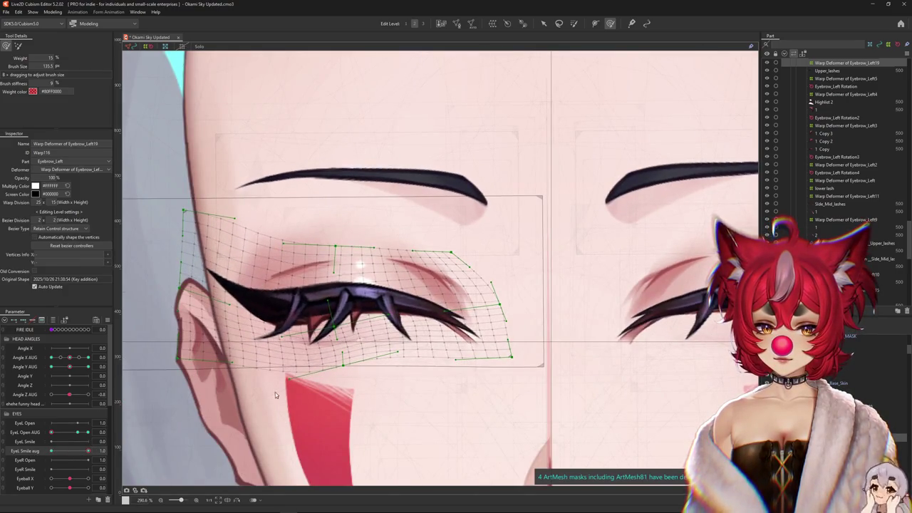
left_click_drag(435, 285, 308, 306)
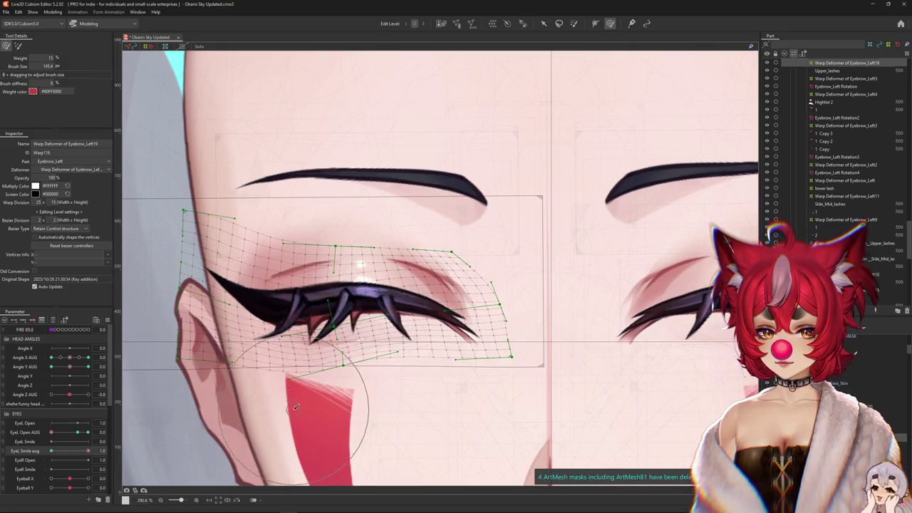
Hide the selection and test the lashes with EyeL Open AUG, Angle Y AUG and Angle X AUG
key("ctrl+h")
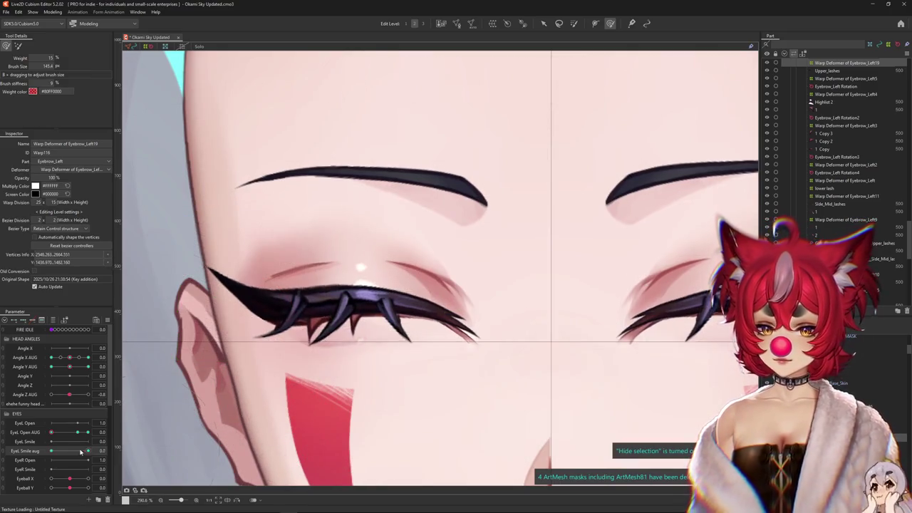
scroll(270, 368, "down", 1)
scroll(172, 401, "down", 1)
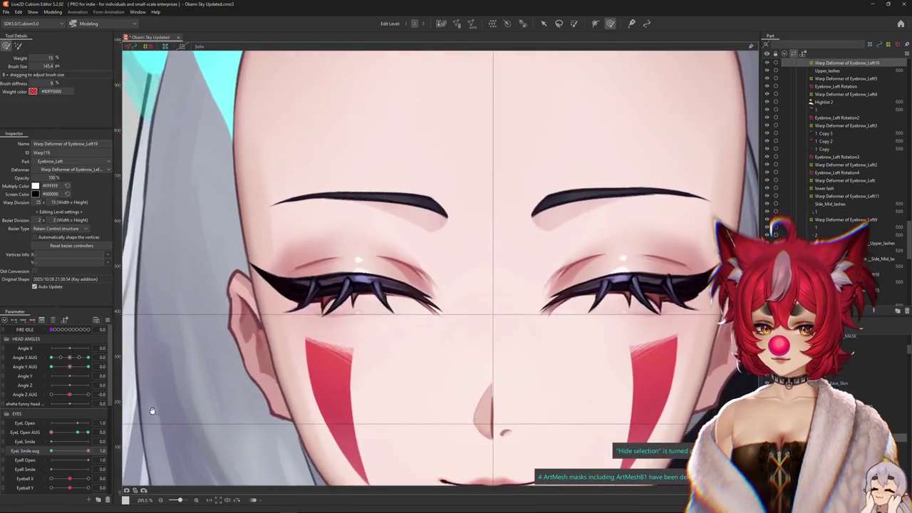
left_click_drag(51, 432, 88, 432)
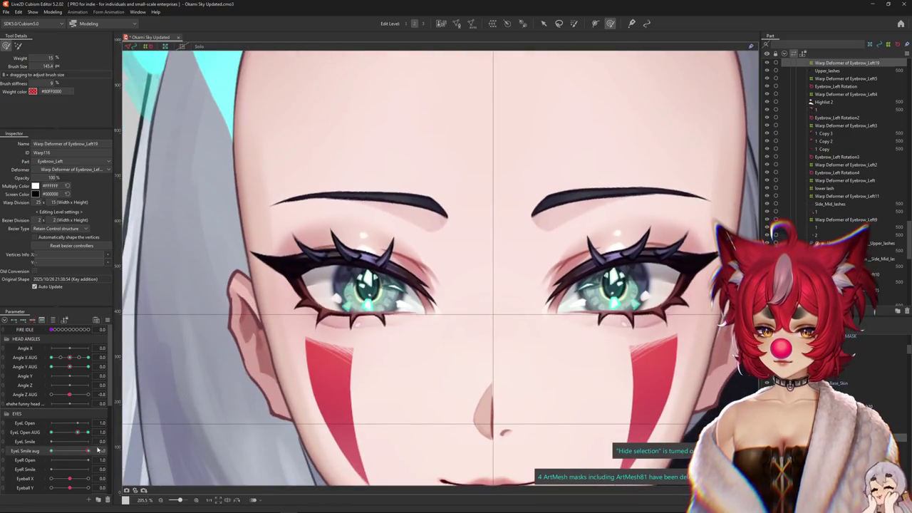
left_click_drag(69, 366, 88, 366)
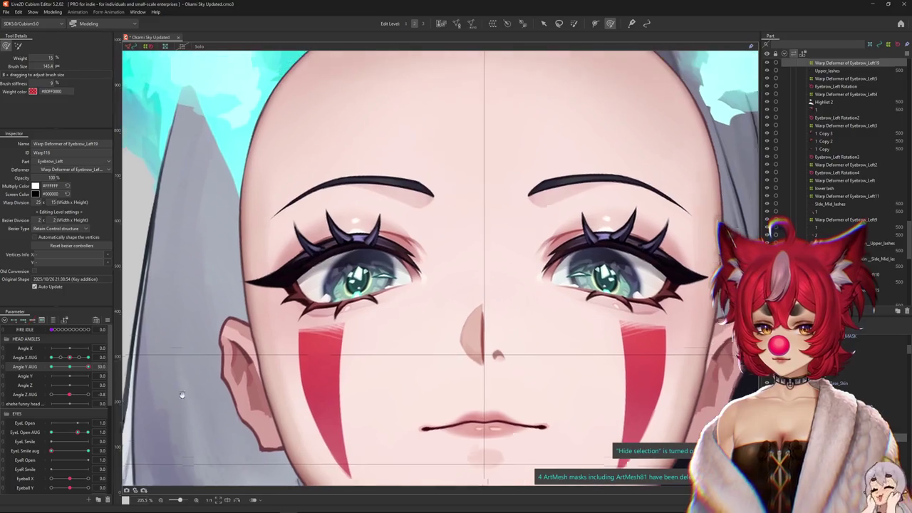
mouse_move(88, 432)
left_mouse_down()
mouse_move(51, 432)
mouse_move(88, 450)
left_mouse_up()
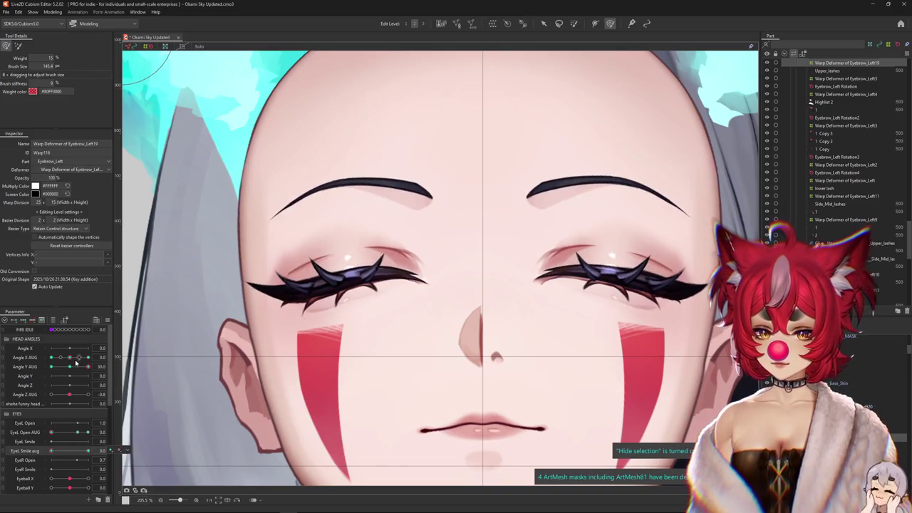
left_click_drag(77, 364, 28, 364)
mouse_move(52, 452)
left_mouse_down()
mouse_move(90, 450)
mouse_move(53, 446)
left_mouse_up()
scroll(302, 371, "up", 5)
scroll(301, 371, "up", 3)
Push the lower lash up along the eyelid, checking it with the eye partly open
right_click(342, 165)
left_click(357, 320)
left_click_drag(52, 360, 61, 358)
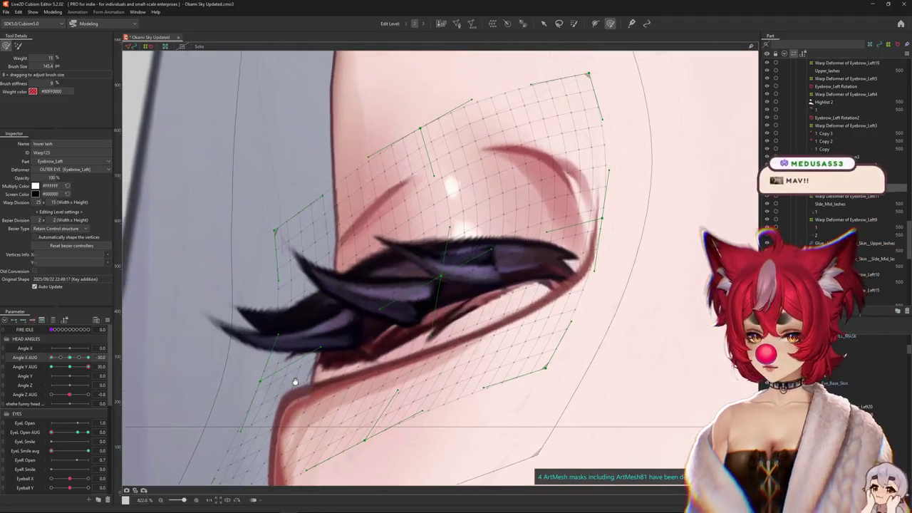
key("ctrl+h")
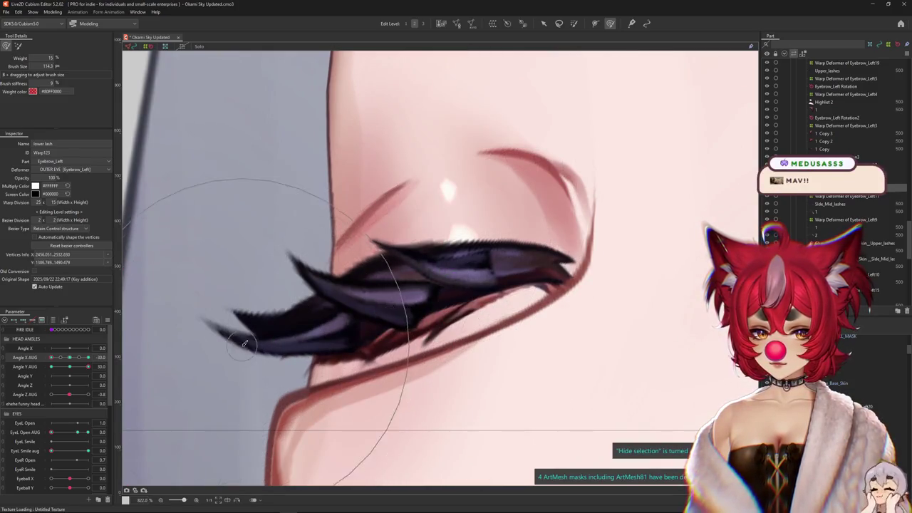
left_click_drag(255, 370, 261, 326)
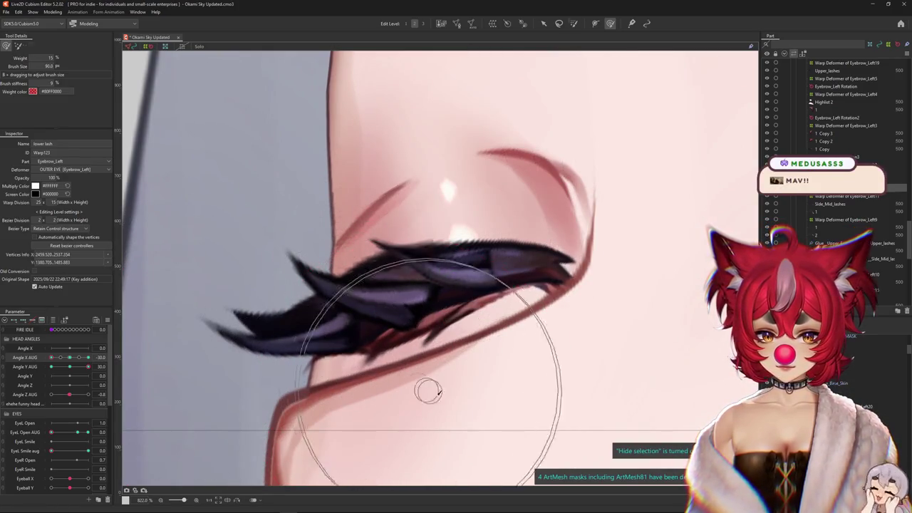
mouse_move(51, 433)
left_mouse_down()
mouse_move(67, 434)
mouse_move(62, 408)
left_mouse_up()
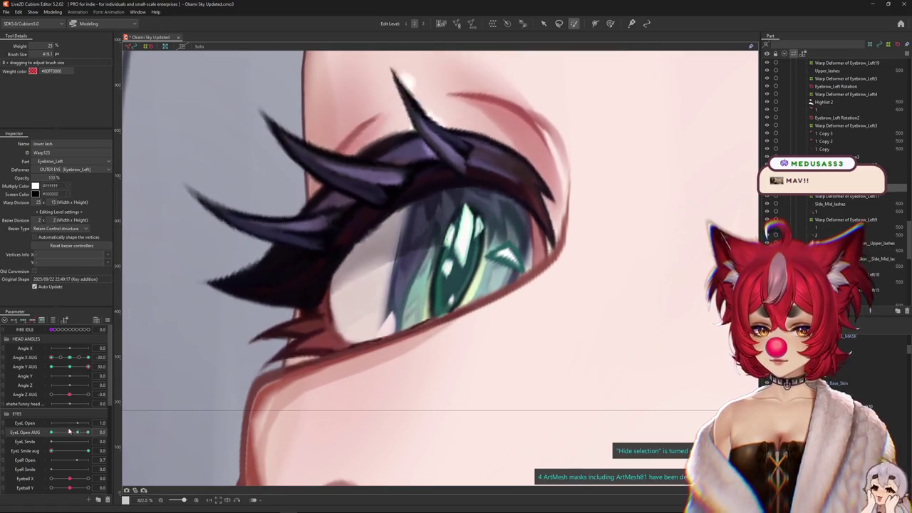
Bend the lower lash tips to curl along the smiling lid's outer corner
left_click(610, 23)
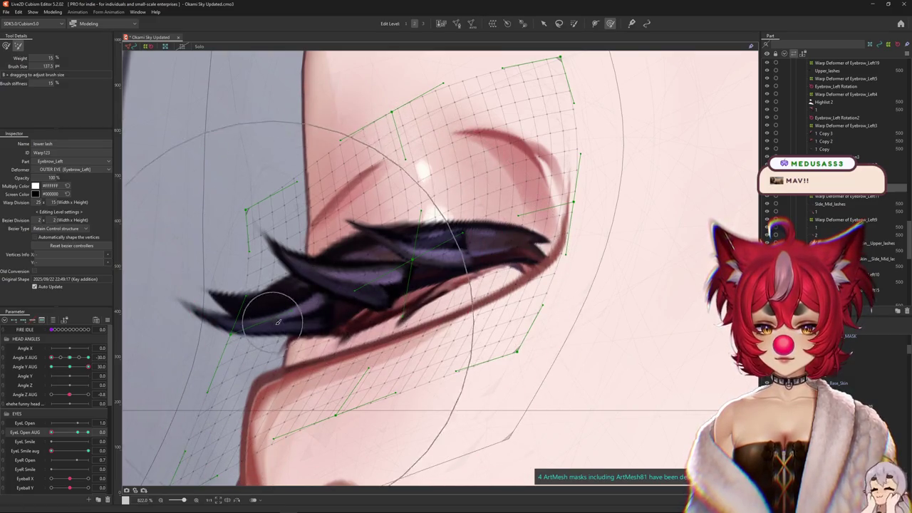
key("ctrl+h")
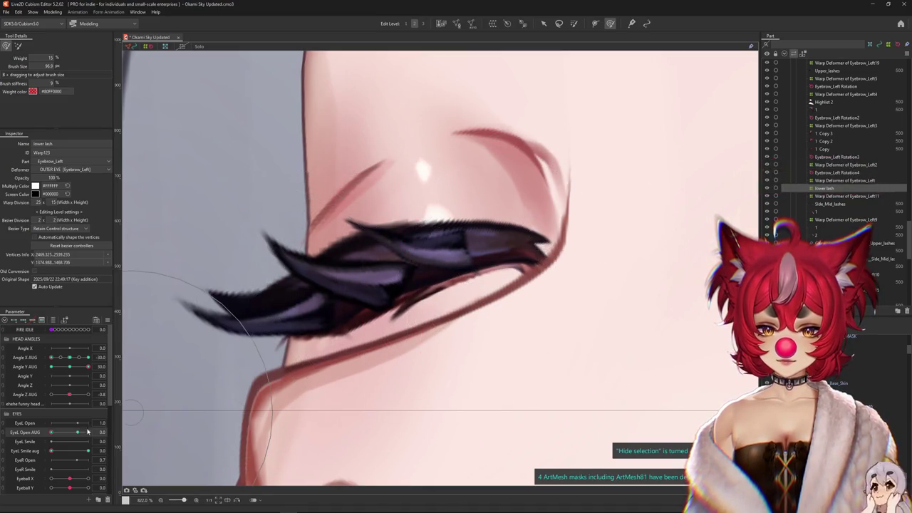
left_click_drag(52, 450, 88, 450)
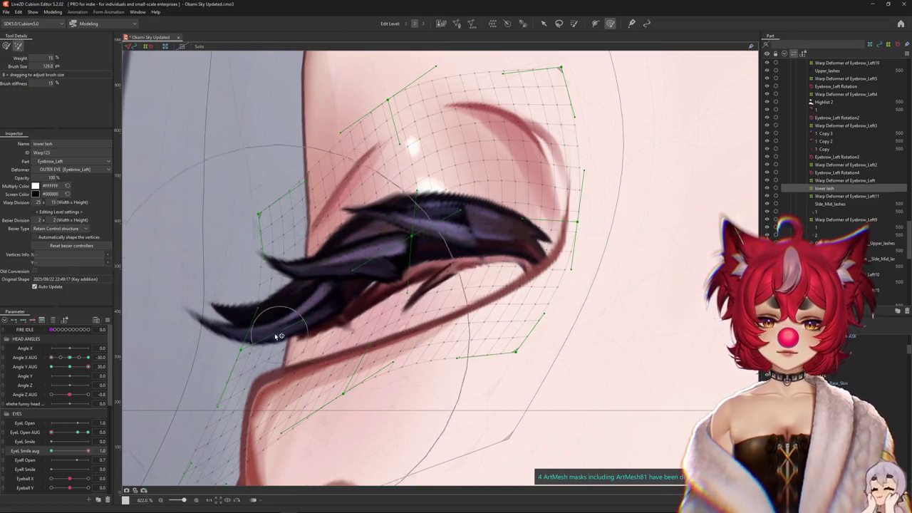
left_click_drag(224, 343, 306, 342)
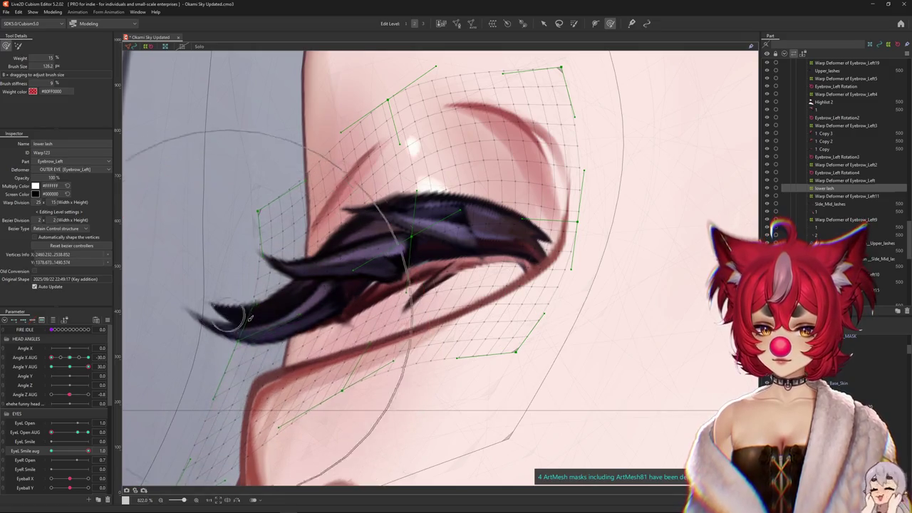
left_click_drag(434, 228, 447, 242)
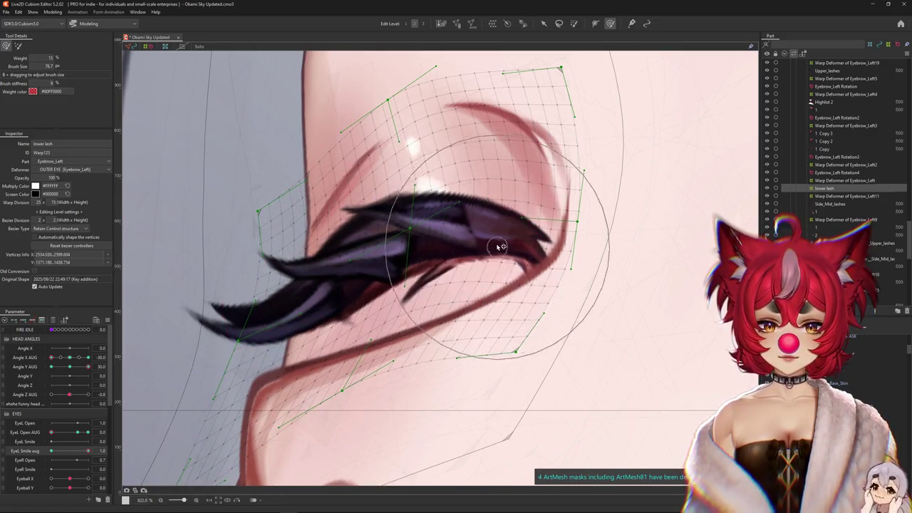
scroll(456, 285, "down", 1)
scroll(285, 356, "down", 1)
Centre the view on the lower lash and pick strand 1 (ArtMesh282) from the overlap list
key("ctrl+shift+h")
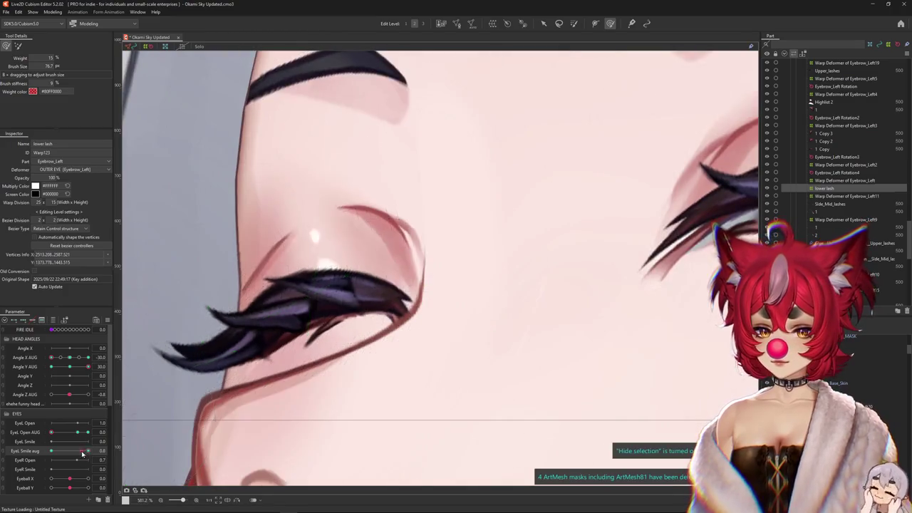
scroll(462, 321, "up", 1)
left_click_drag(462, 321, 511, 312)
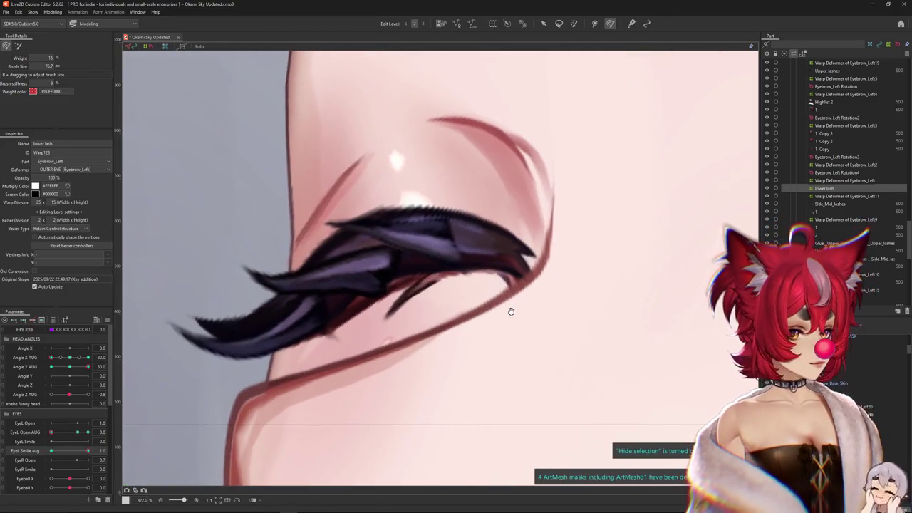
key("ctrl+shift+h")
scroll(427, 288, "up", 1)
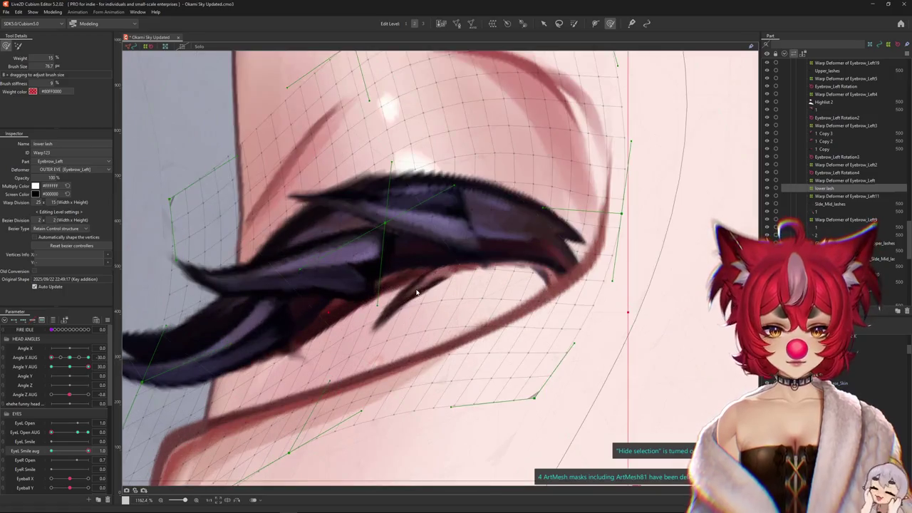
right_click(435, 280)
left_click(436, 239)
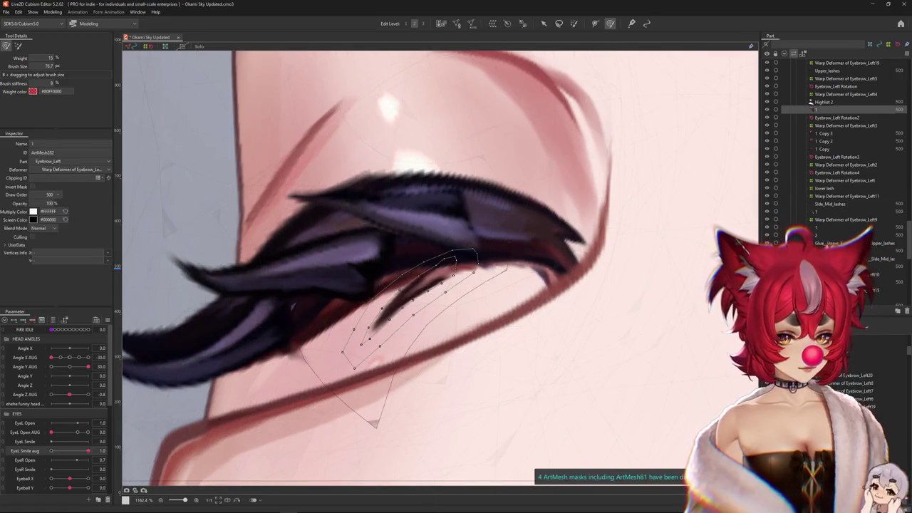
Select Eyebrow_Left Rotation4 with eye-smile at 0 and the left eye fully open
left_click(462, 271)
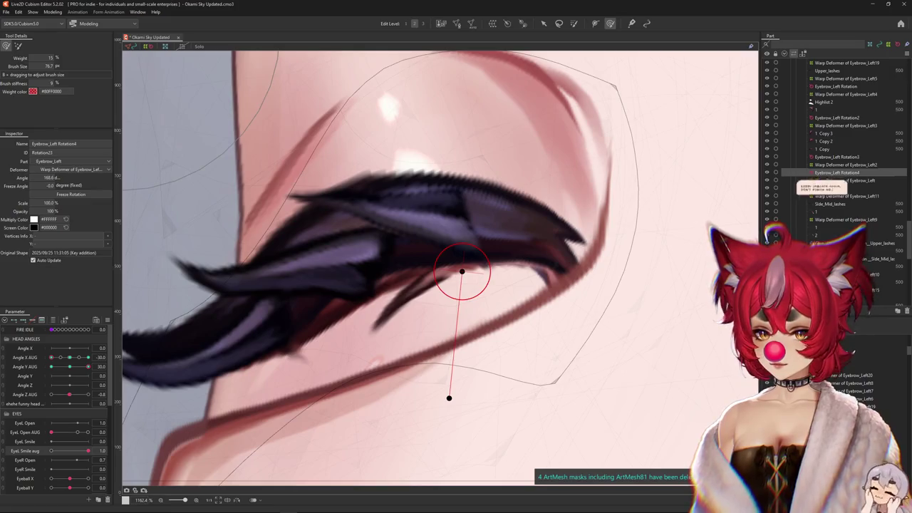
key("ctrl+shift+h")
left_click_drag(82, 449, 36, 436)
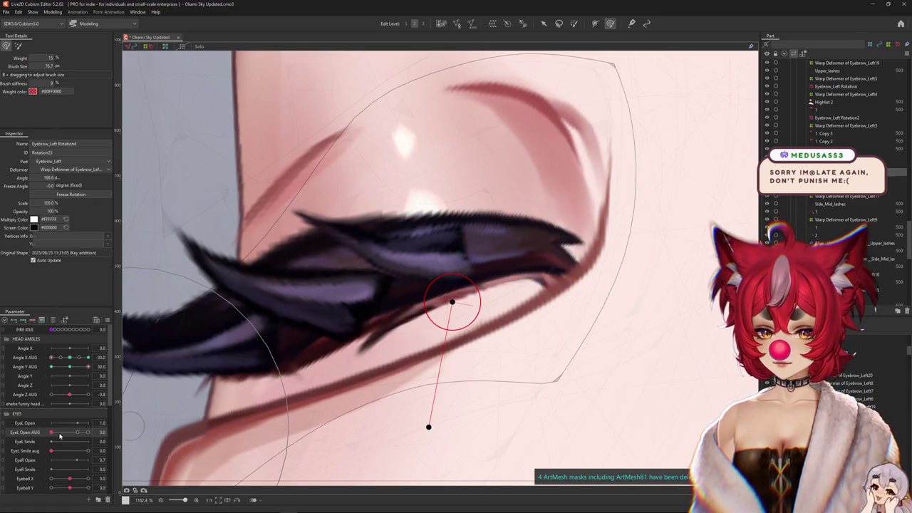
left_click_drag(58, 434, 88, 432)
left_click(394, 421)
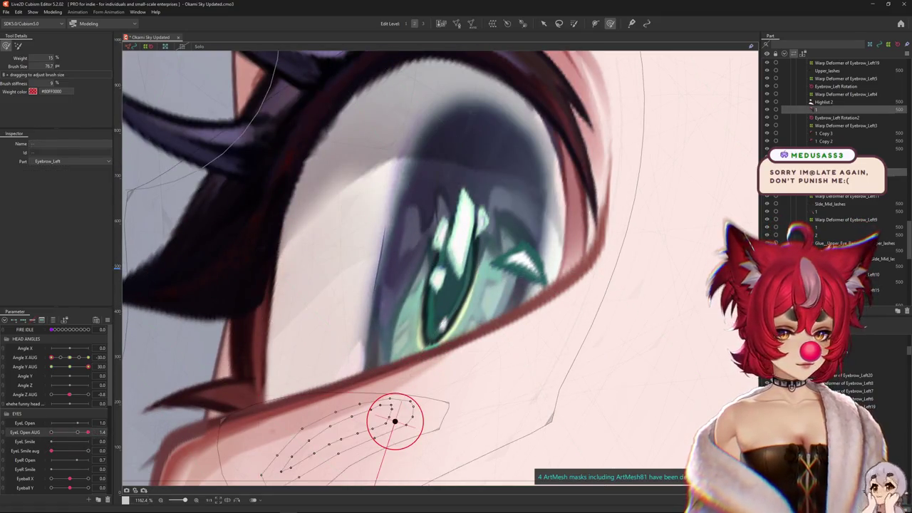
left_click_drag(395, 421, 444, 325)
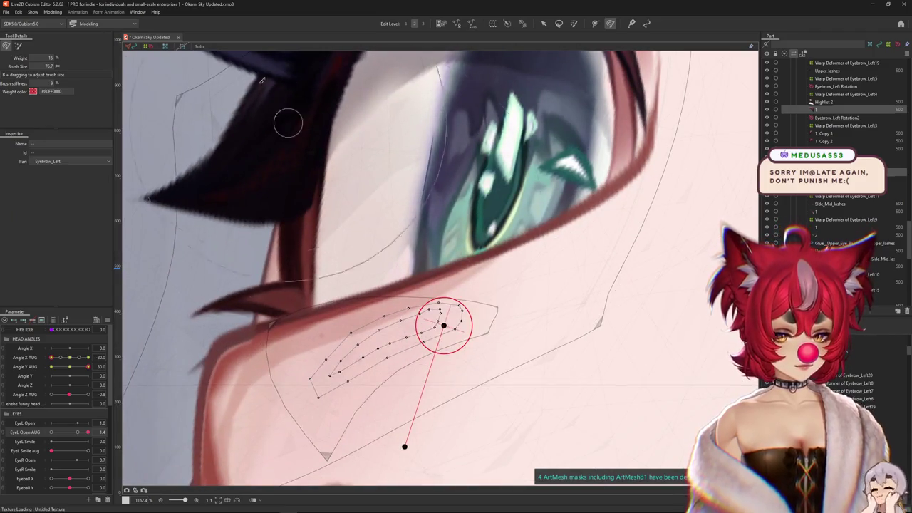
Solo the lash strand, rotate its deformer to about 217.8°, then turn Solo off
left_click(199, 47)
left_click(356, 425)
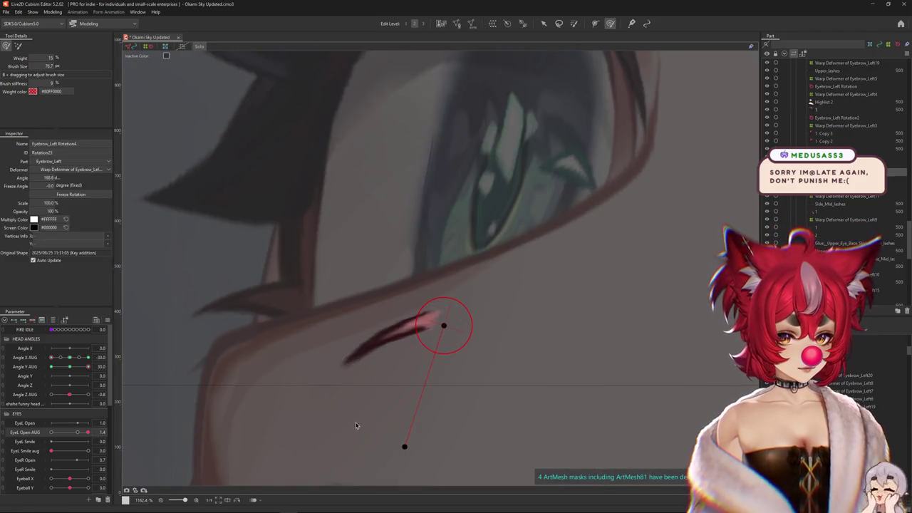
left_click(542, 23)
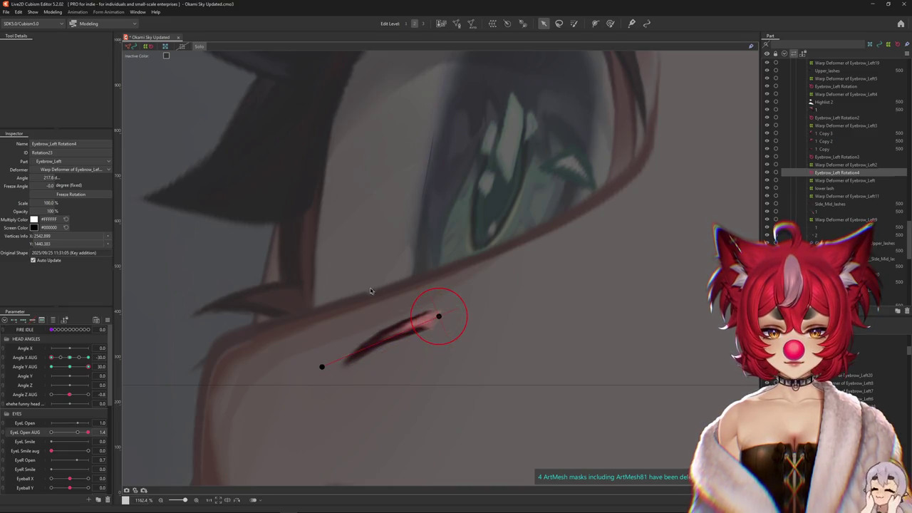
left_click(193, 48)
left_click_drag(79, 433, 39, 419)
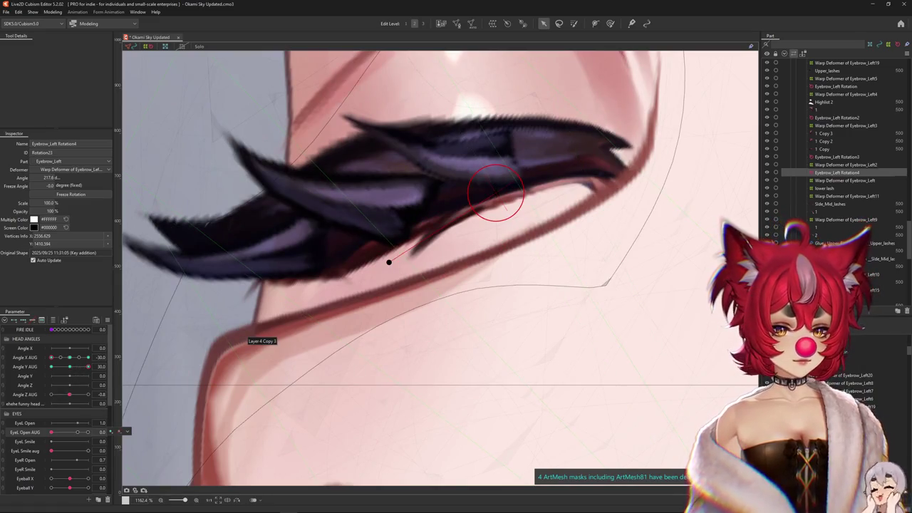
Select the lower lash warp with the weight brush and eye-smile set to 1
left_click(825, 189)
scroll(427, 271, "down", 2)
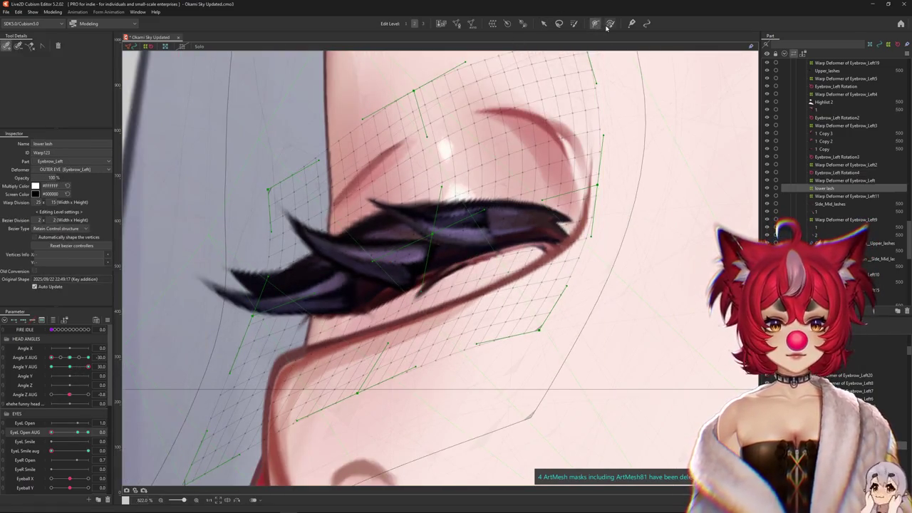
left_click(610, 24)
left_click_drag(52, 451, 112, 450)
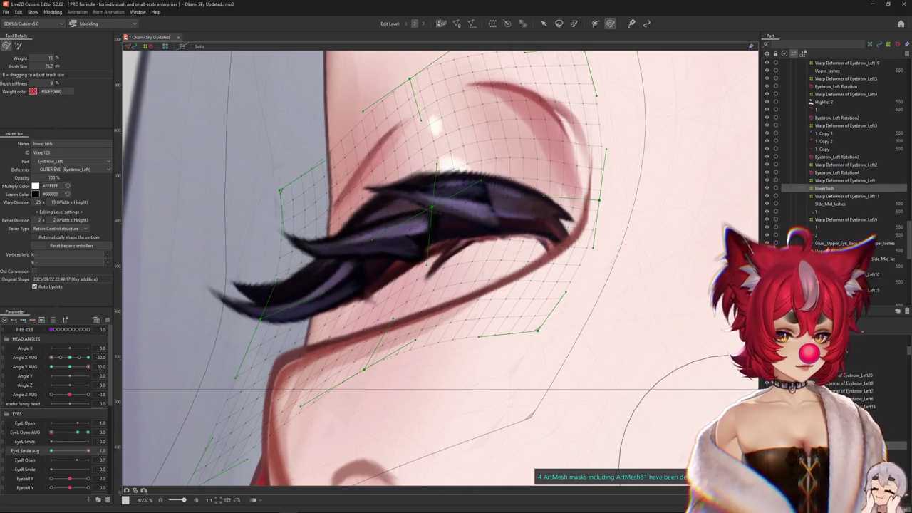
left_click(816, 109)
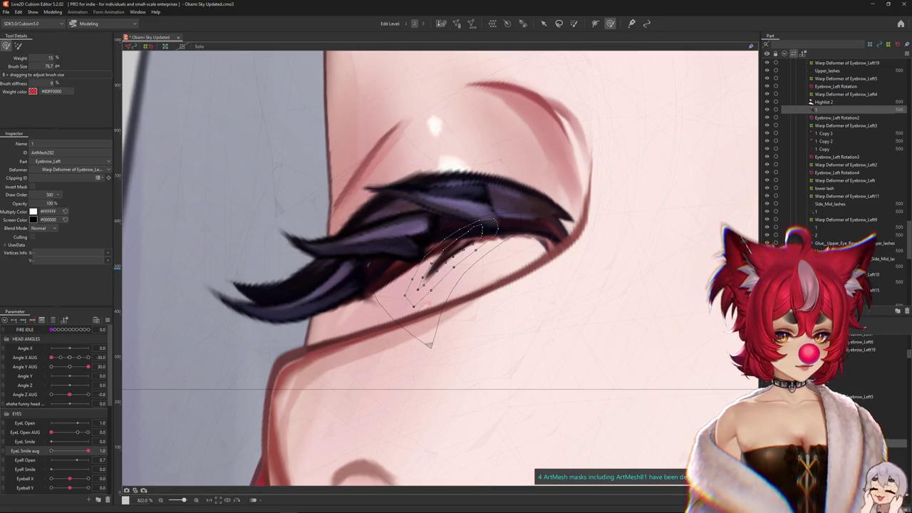
Pick strand 1 Copy 3, reset eye-smile to 0 and select Eyebrow_Left Rotation3
left_click(403, 258)
right_click(403, 258)
left_click(426, 254)
mouse_move(79, 461)
left_mouse_down()
mouse_move(42, 460)
mouse_move(48, 438)
left_mouse_up()
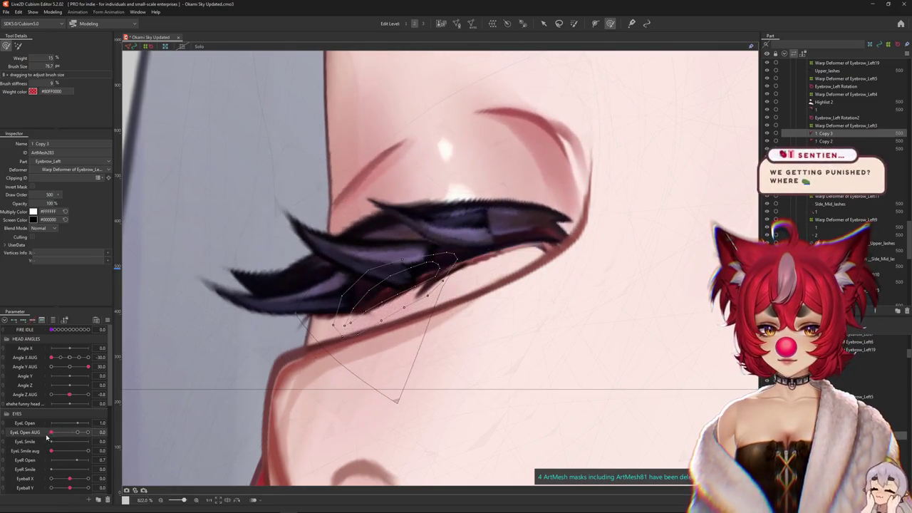
left_click(426, 269)
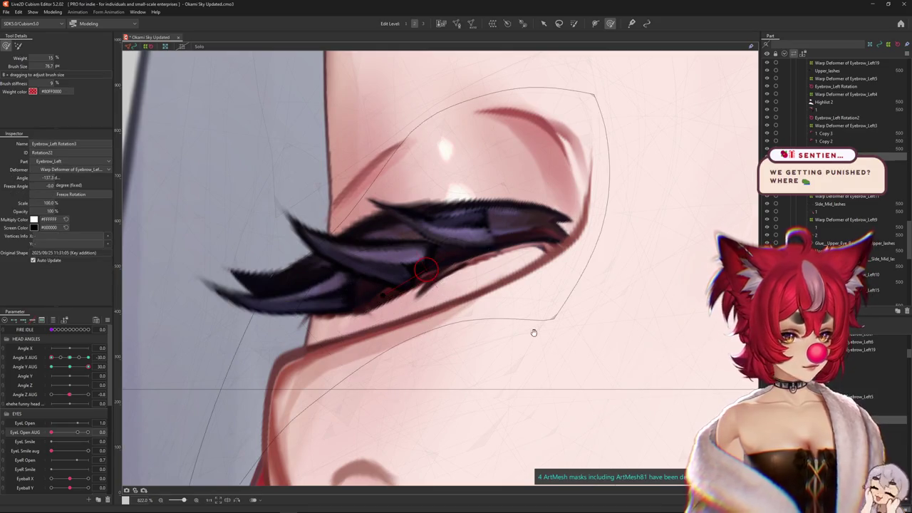
Tilt Eyebrow_Left Rotation3 to about -143.4°, previewing it with the eye closed and slightly open
scroll(548, 347, "up", 2)
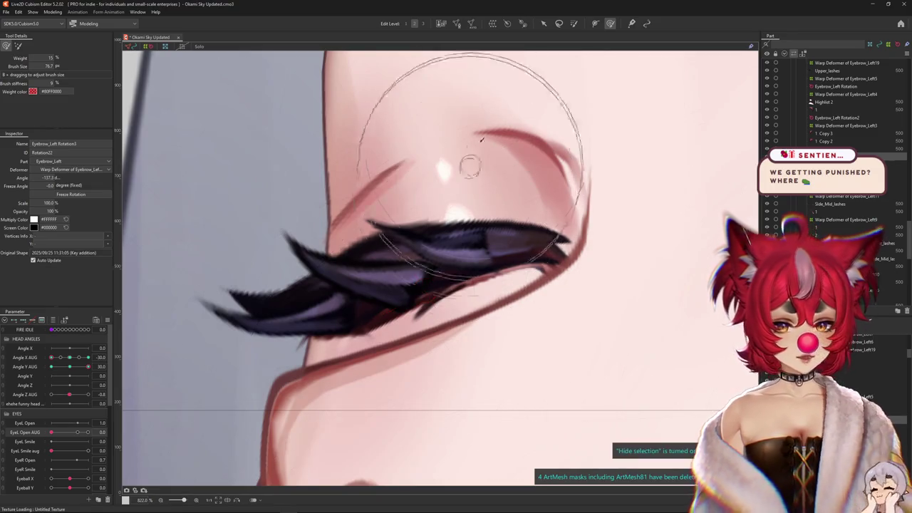
key("v")
mouse_move(61, 439)
left_mouse_down()
mouse_move(72, 432)
mouse_move(51, 432)
left_mouse_up()
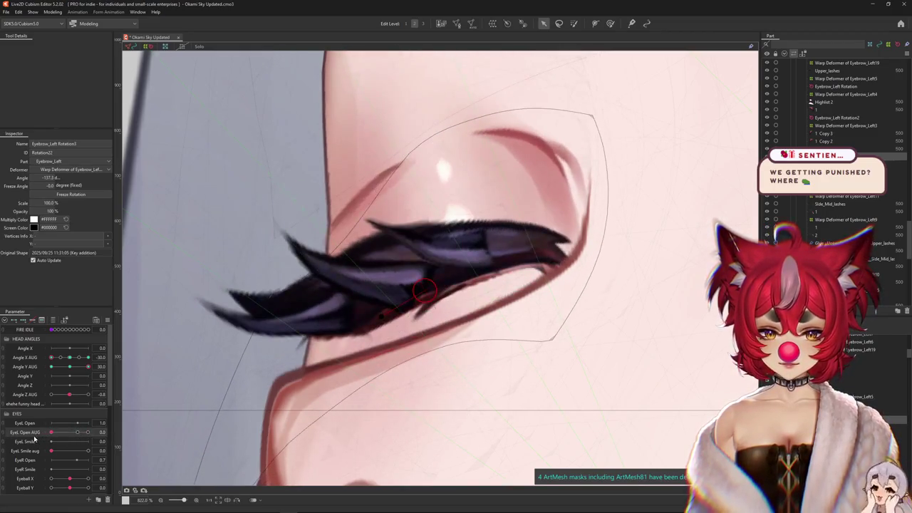
left_click_drag(313, 394, 299, 404)
scroll(382, 373, "up", 1)
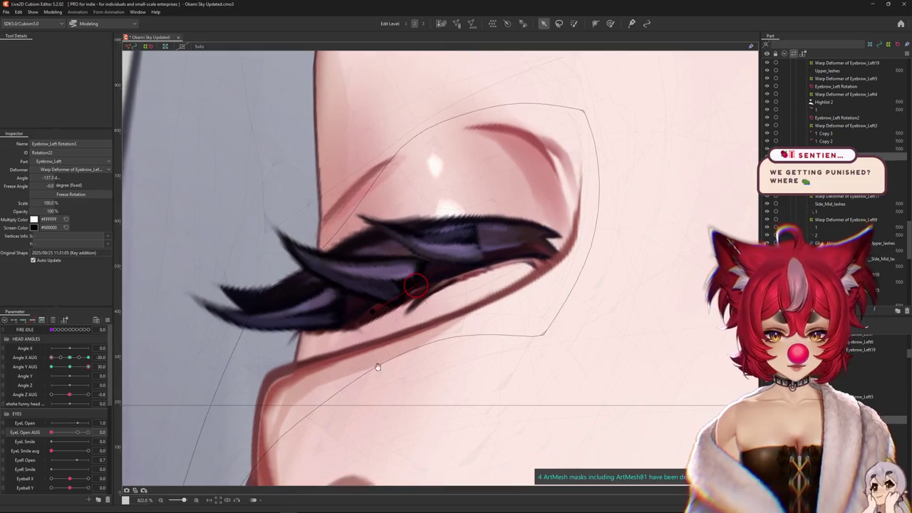
scroll(371, 315, "up", 1)
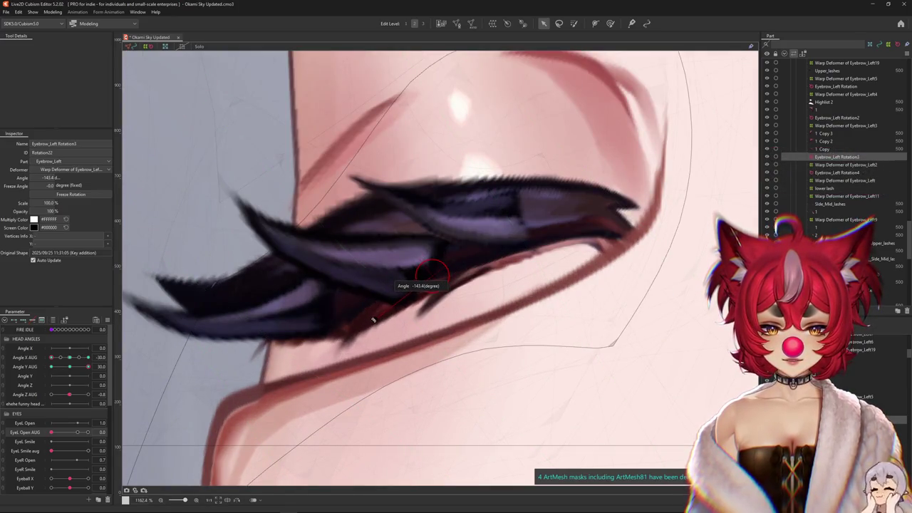
key("ctrl+h")
mouse_move(51, 432)
left_mouse_down()
mouse_move(43, 437)
mouse_move(72, 435)
left_mouse_up()
Select strand 1 Copy 2 and its Eyebrow_Left Rotation2 deformer
scroll(437, 281, "down", 2)
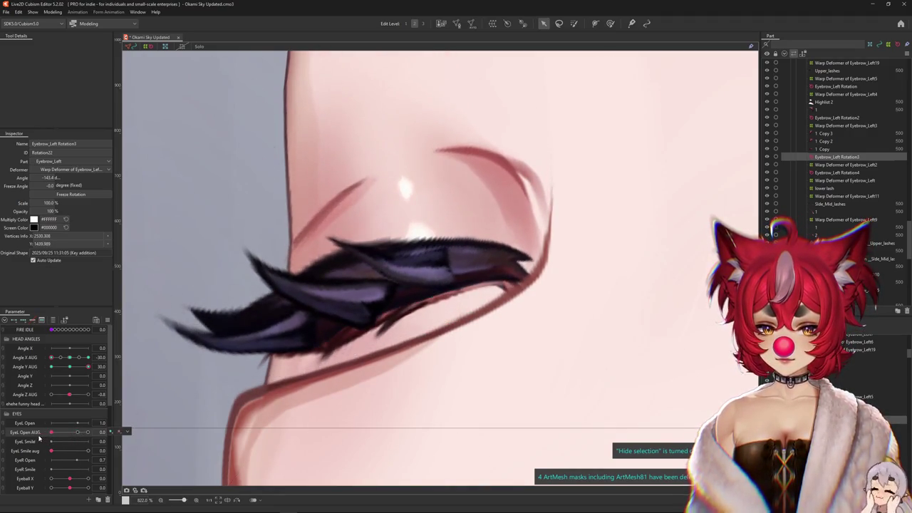
scroll(322, 332, "up", 2)
right_click(322, 332)
right_click(316, 325)
left_click(349, 267)
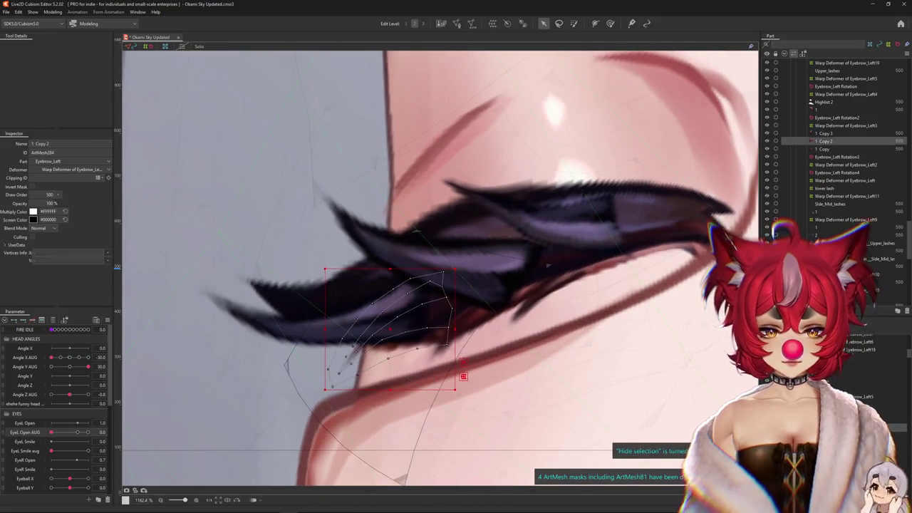
left_click(547, 266)
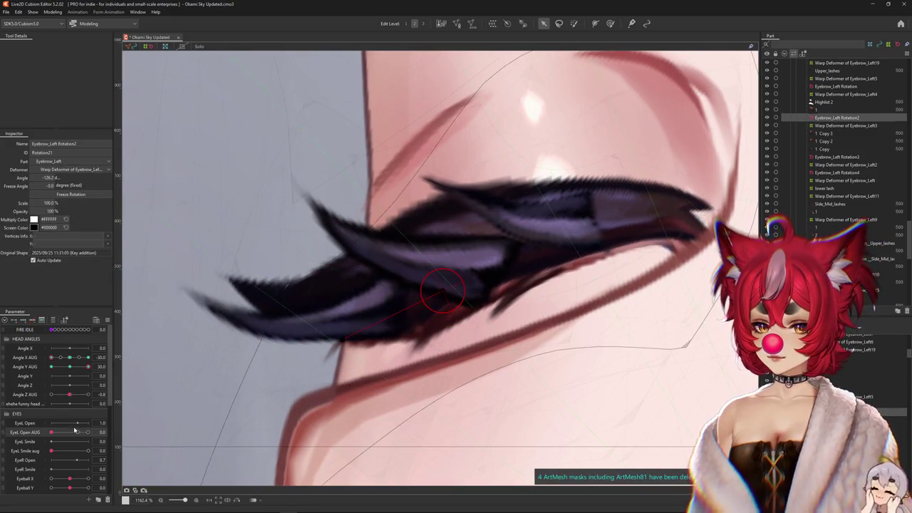
Rotate Eyebrow_Left Rotation2 to about -130° with the left eye closed
left_click_drag(74, 430, 79, 434)
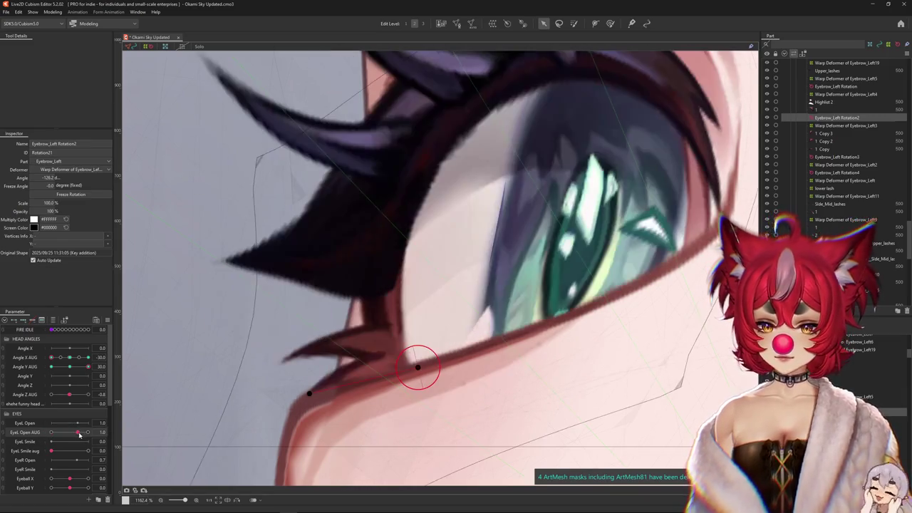
left_click_drag(383, 377, 299, 355)
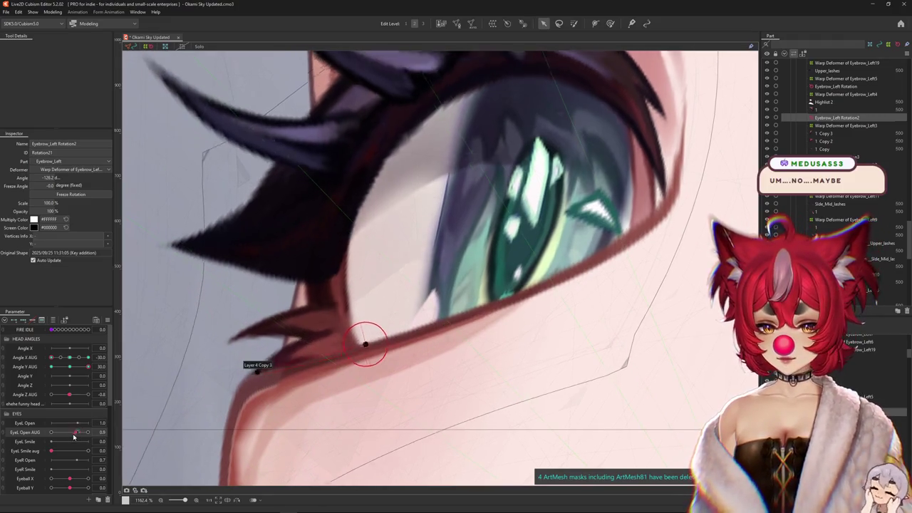
left_click_drag(77, 432, 51, 432)
left_click_drag(349, 305, 281, 348)
mouse_move(51, 432)
left_mouse_down()
mouse_move(67, 432)
mouse_move(88, 450)
left_mouse_up()
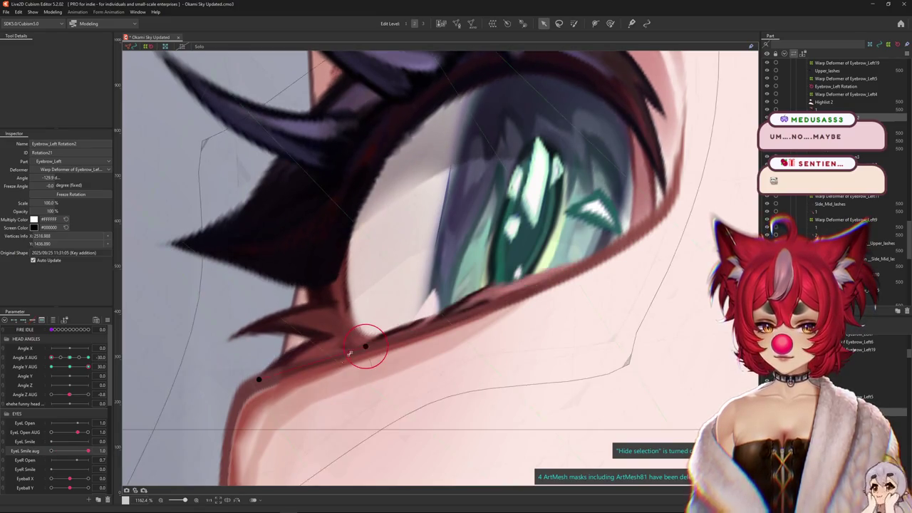
left_click(378, 339)
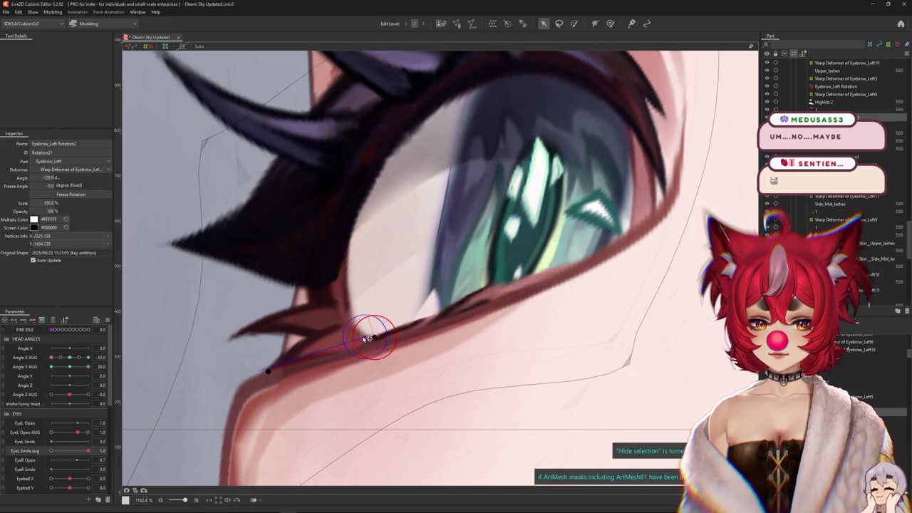
mouse_move(77, 433)
left_mouse_down()
mouse_move(39, 436)
mouse_move(77, 433)
left_mouse_up()
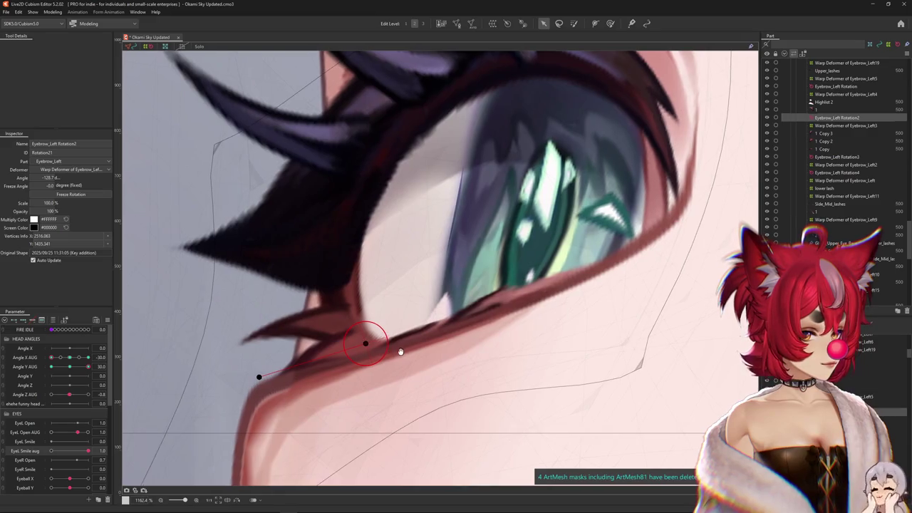
Reset eye-smile to 0, hide the overlay and preview EyeL Open AUG at 1.0
mouse_move(89, 451)
left_mouse_down()
mouse_move(22, 451)
mouse_move(80, 438)
mouse_move(48, 441)
left_mouse_up()
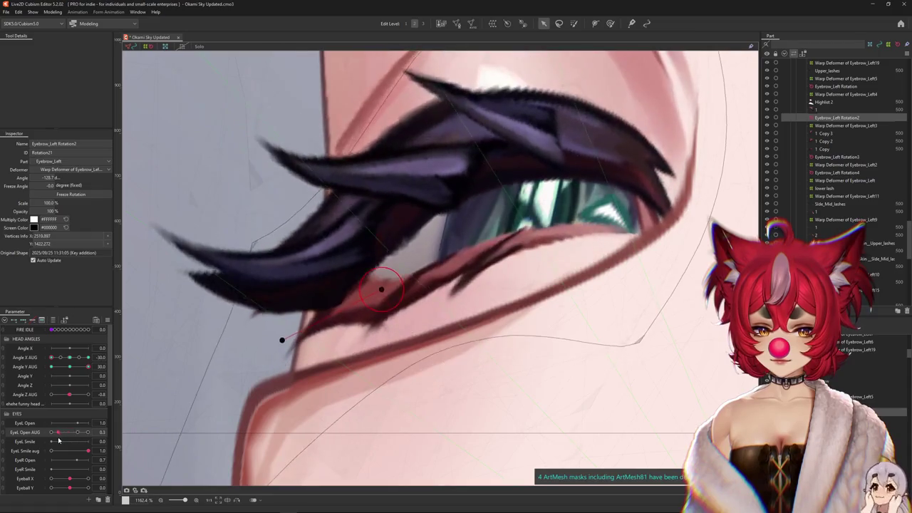
key("ctrl+h")
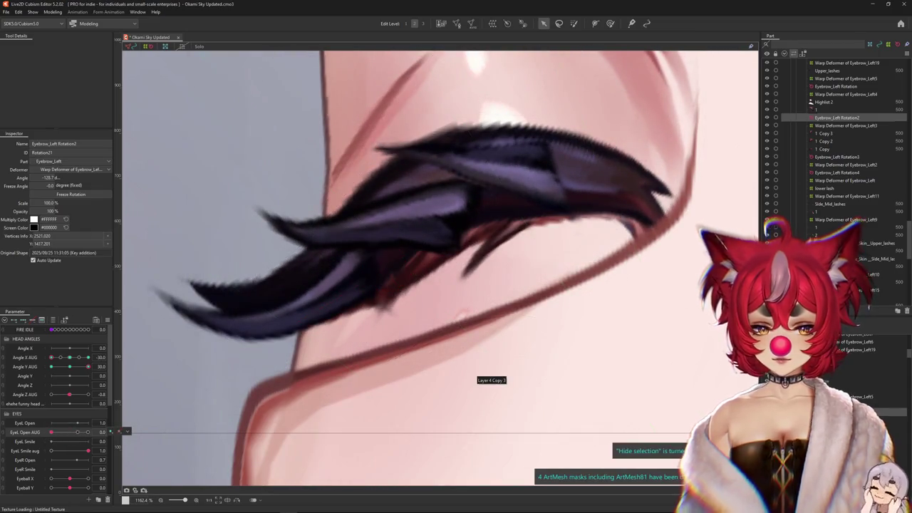
left_click_drag(78, 432, 88, 433)
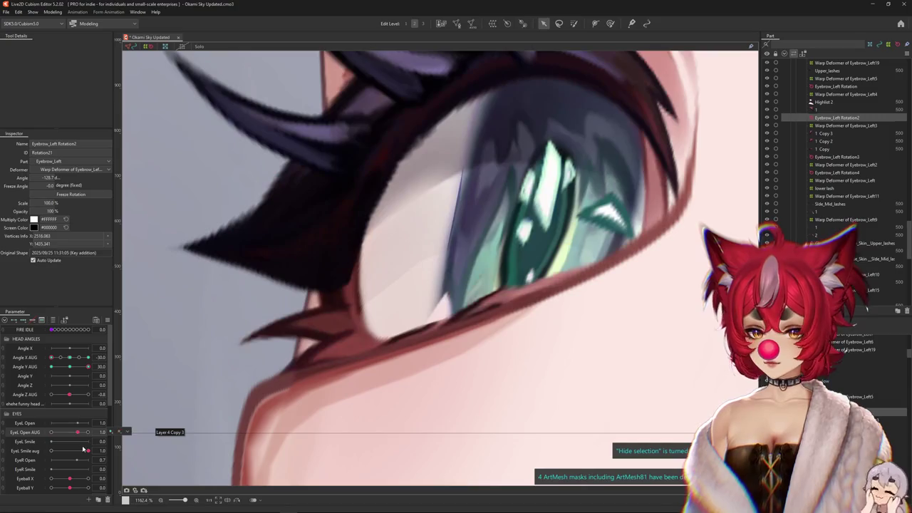
left_click(101, 450)
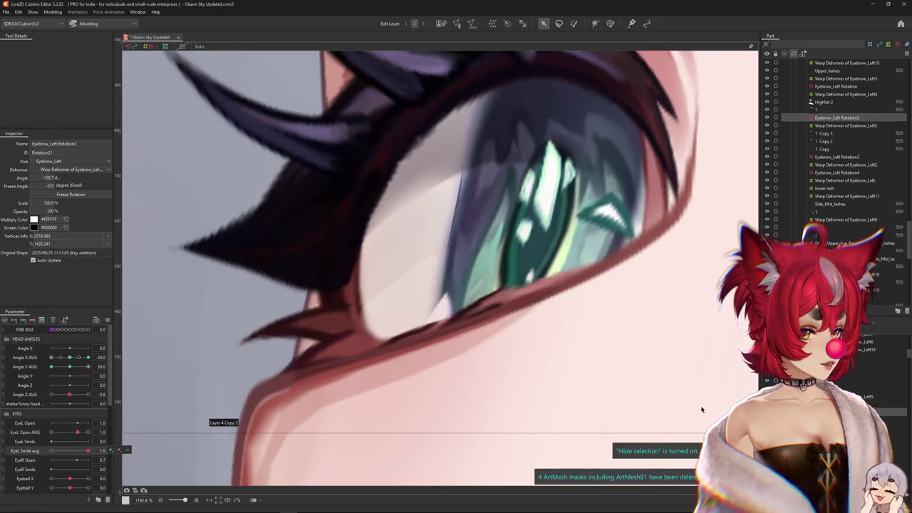
left_click(846, 78)
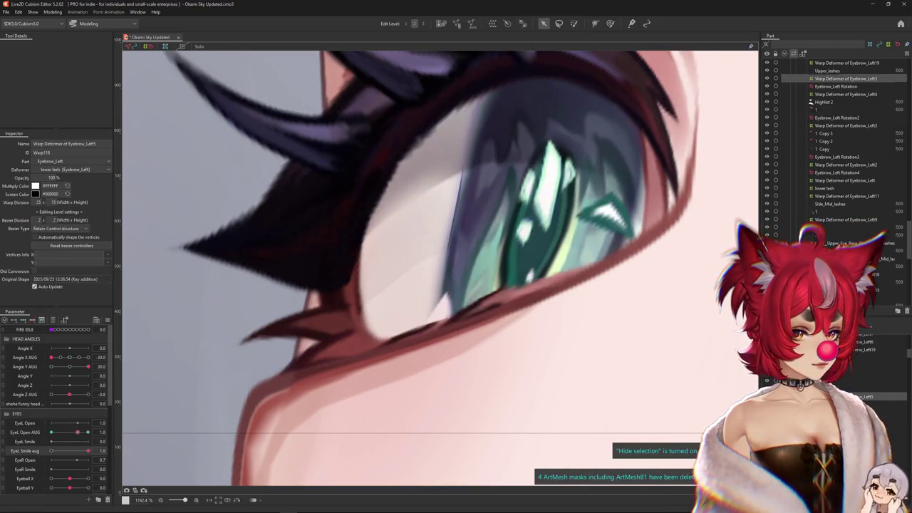
Close the left eye (EyeL Open AUG 0) and switch to the Deform Brush on the lower lash warp
left_click_drag(79, 433, 36, 438)
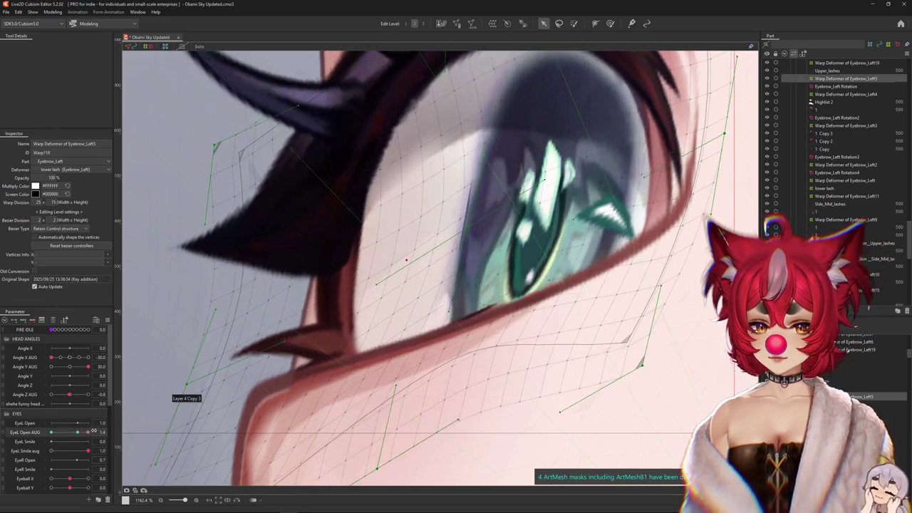
scroll(399, 256, "down", 3)
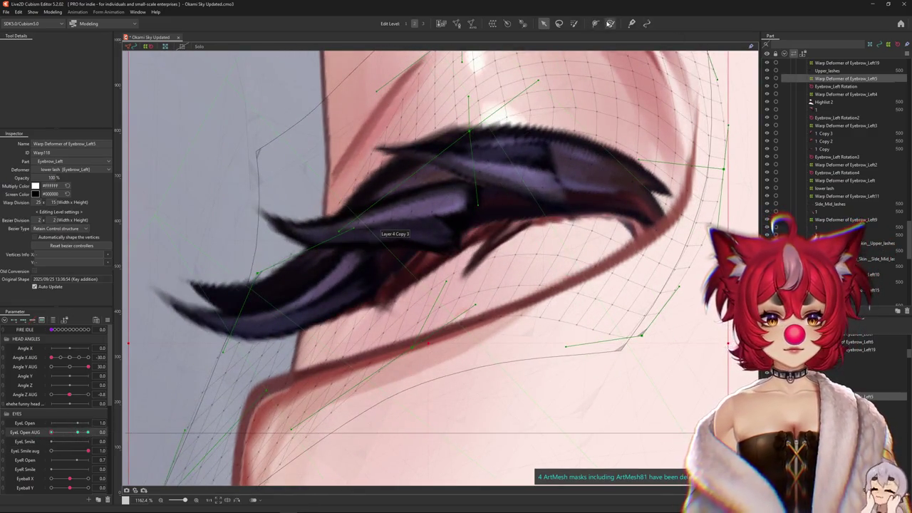
key("b")
scroll(380, 271, "down", 2)
scroll(388, 243, "up", 1)
right_click(377, 267)
mouse_move(51, 432)
left_mouse_down()
mouse_move(62, 437)
mouse_move(51, 432)
left_mouse_up()
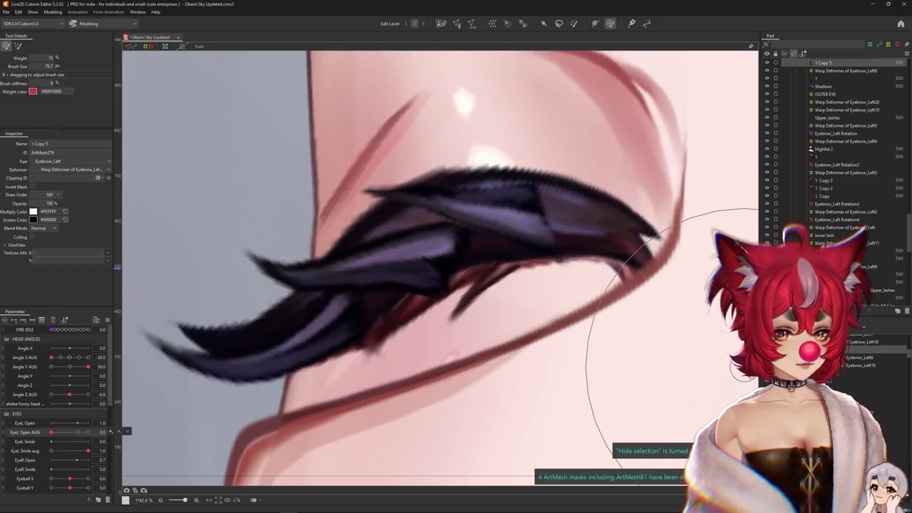
scroll(162, 401, "down", 1)
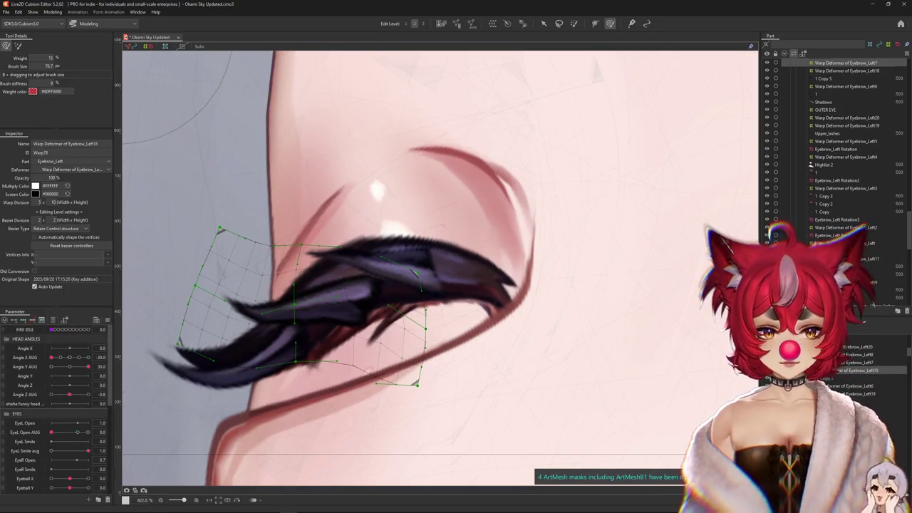
Brush-flatten the Eyebrow_Left7 lash warp, checking smiling, open and closed left-eye poses
key("Up")
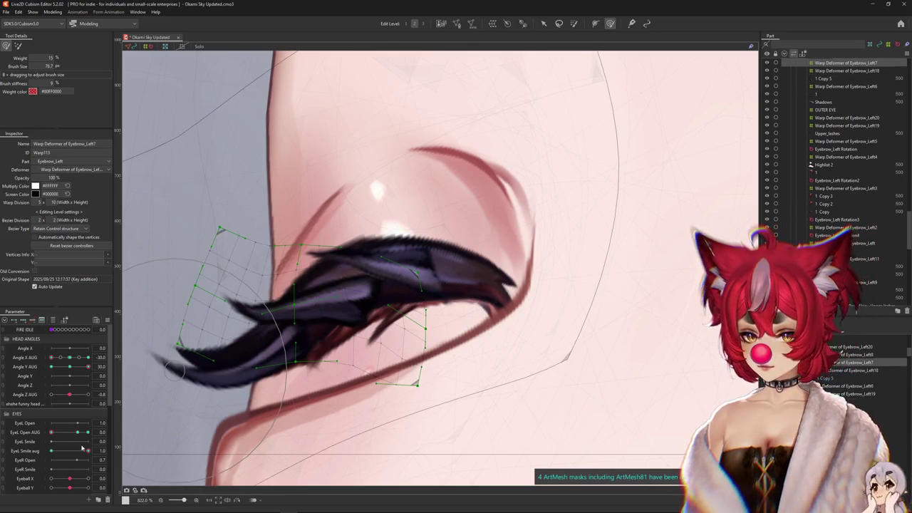
left_click_drag(80, 453, 27, 448)
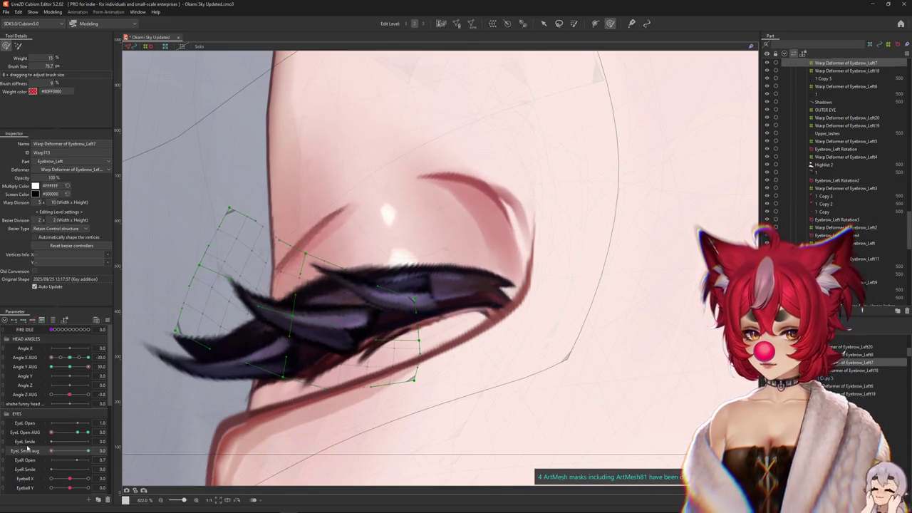
left_click_drag(305, 415, 264, 355)
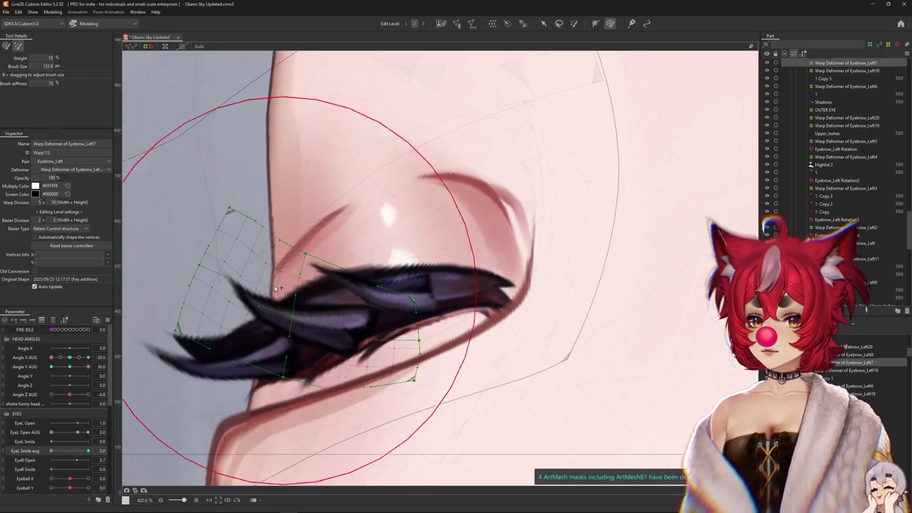
left_click_drag(284, 294, 143, 224)
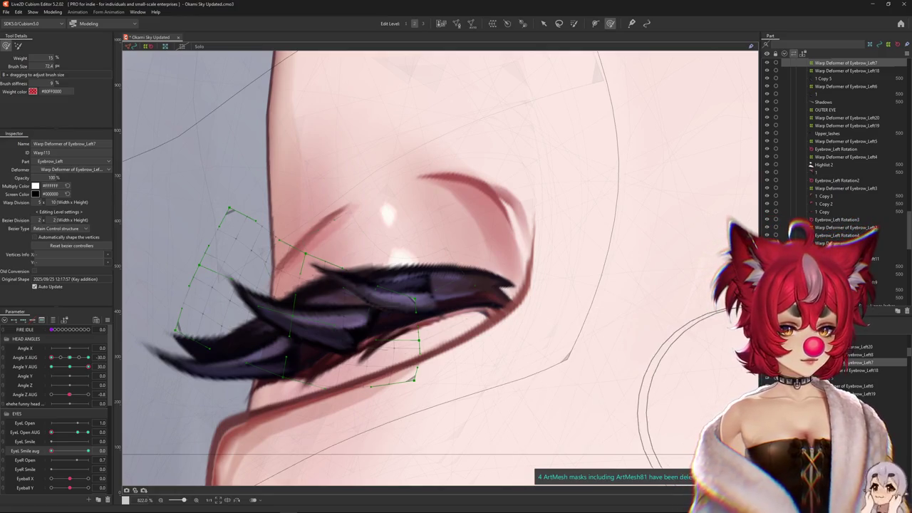
left_click(77, 433)
left_click_drag(325, 270, 362, 209)
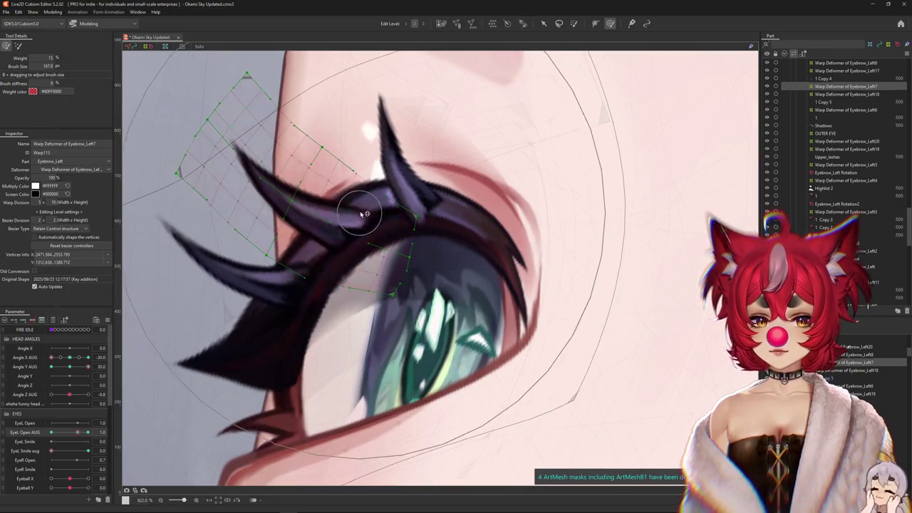
key("ctrl+h")
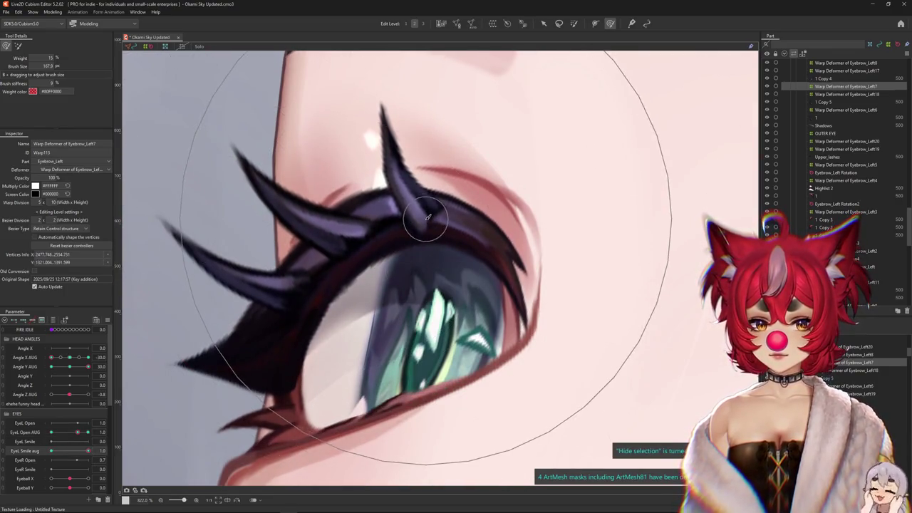
left_click_drag(88, 433, 51, 432)
mouse_move(407, 432)
left_mouse_down()
mouse_move(410, 337)
mouse_move(401, 342)
mouse_move(387, 320)
mouse_move(367, 365)
left_mouse_up()
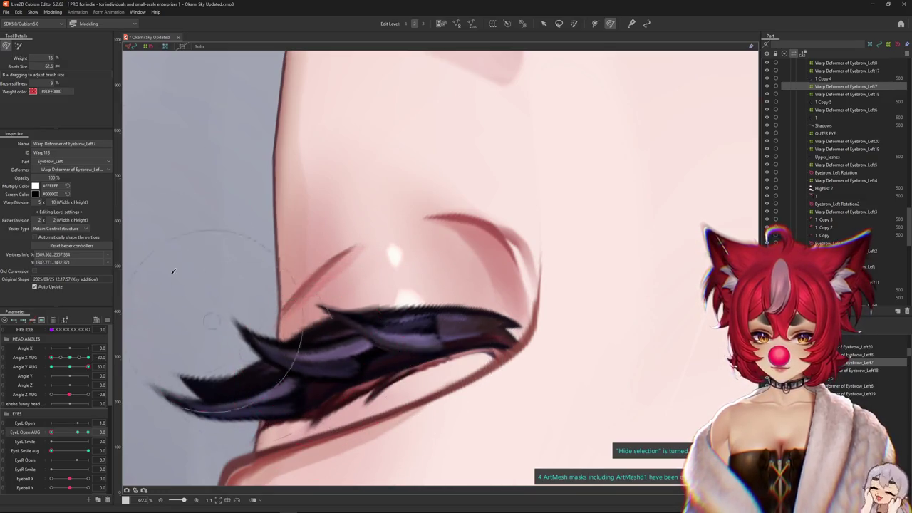
left_click(18, 46)
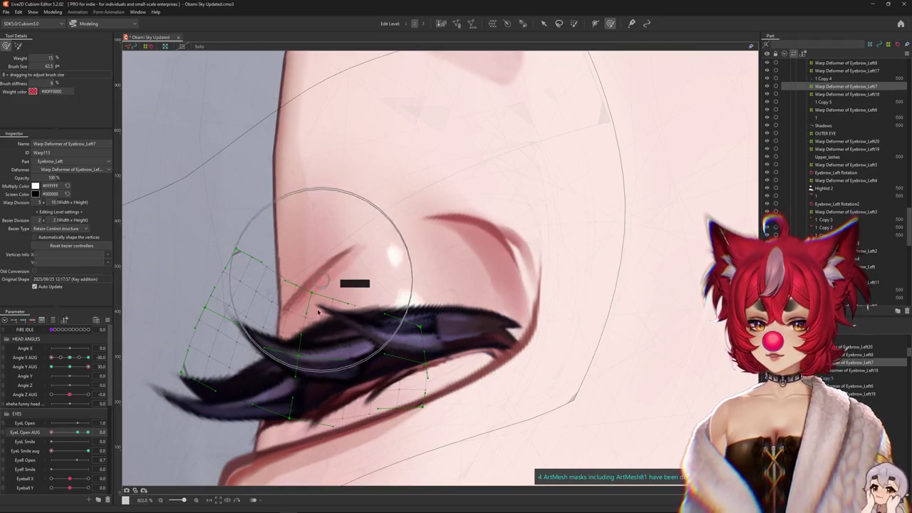
At EyeL Smile aug 1.0, raise the lower lash warp and rotate it about 15° counter-clockwise
key("v")
left_click_drag(302, 335, 300, 330)
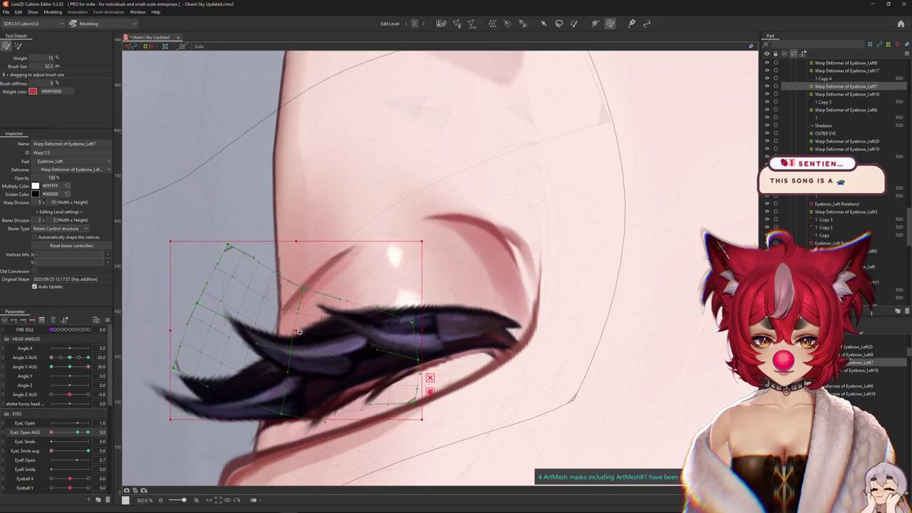
left_click_drag(74, 450, 132, 447)
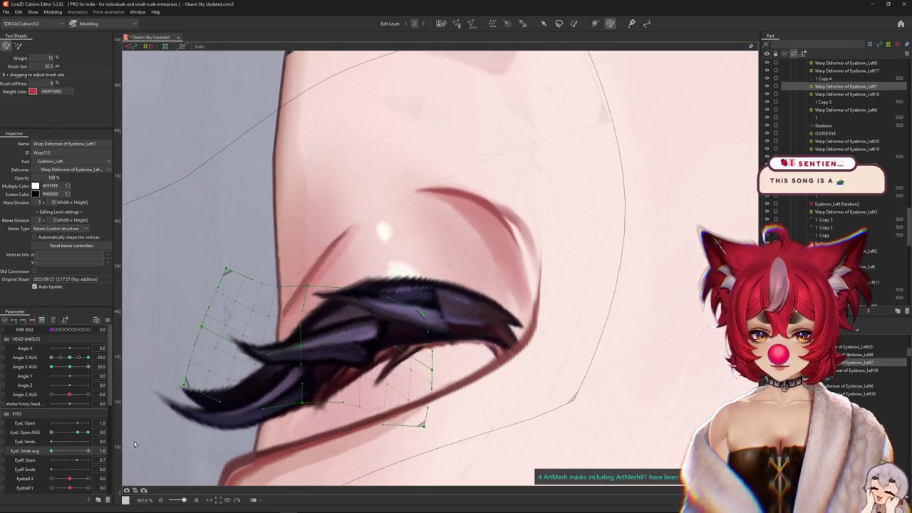
left_click_drag(433, 376, 438, 402)
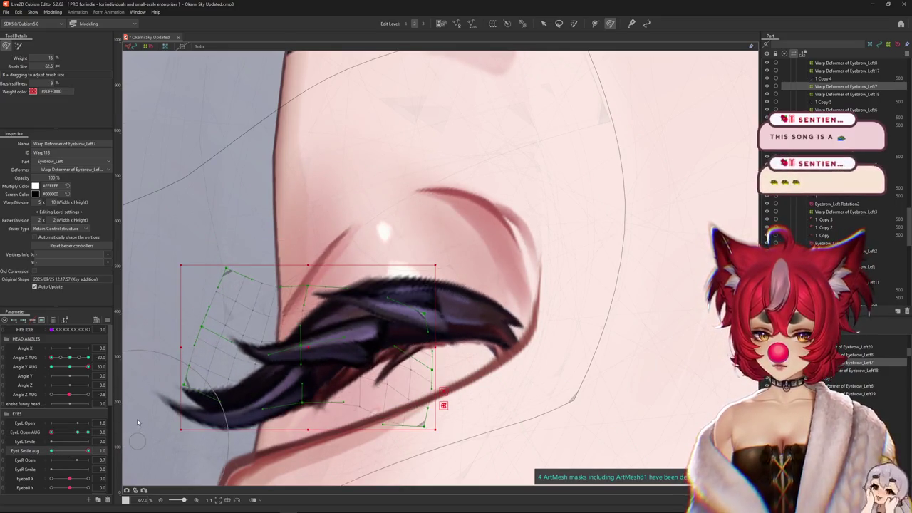
left_click_drag(431, 337, 414, 302)
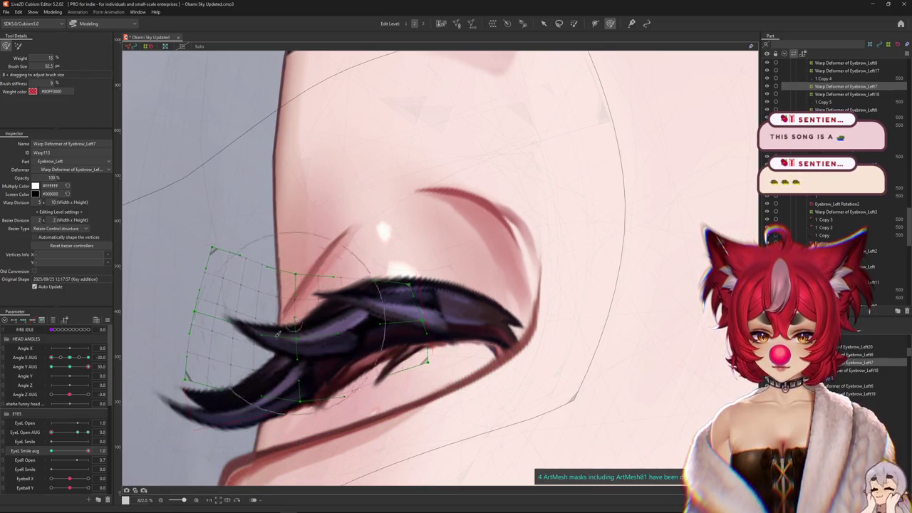
key("ctrl+h")
key("ctrl+h")
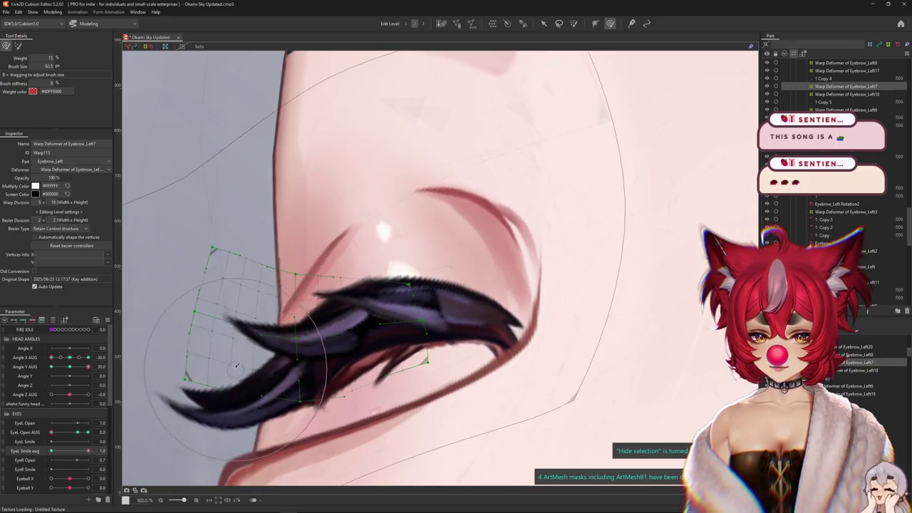
Sculpt the lower lash's curve with the Deform Brush to sweep toward the outer corner
left_click(19, 45)
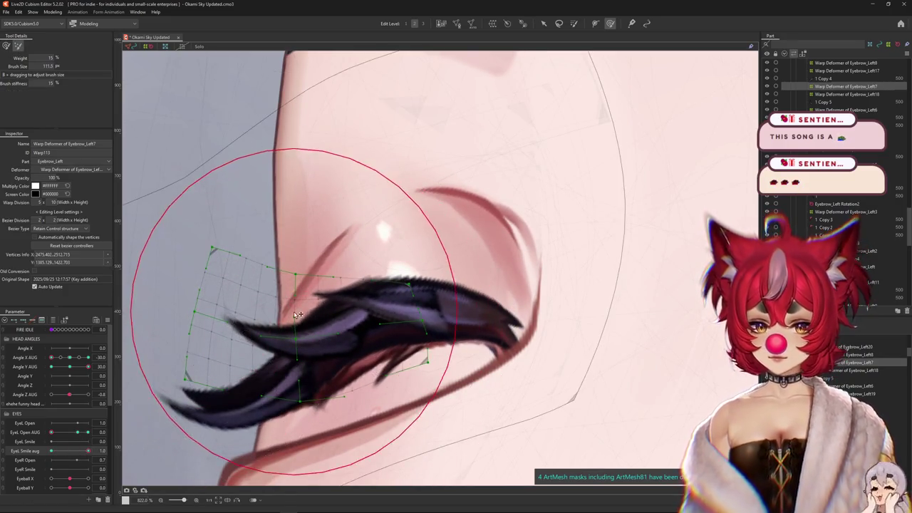
left_click(6, 44)
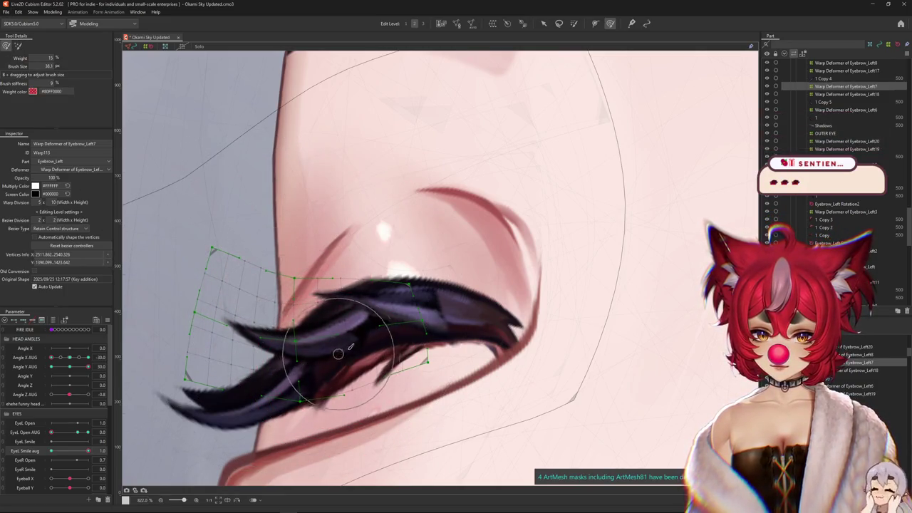
mouse_move(267, 301)
left_mouse_down()
mouse_move(289, 359)
mouse_move(302, 335)
left_mouse_up()
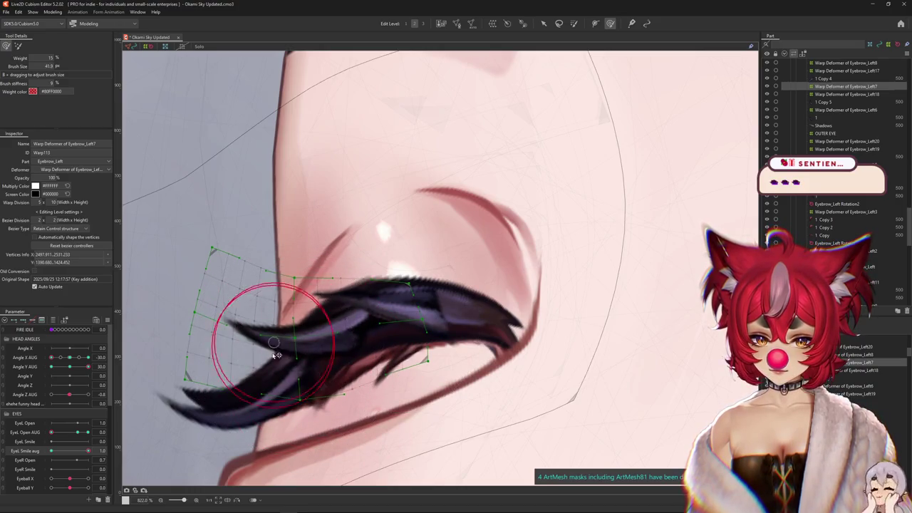
key("ctrl+h")
left_click_drag(253, 356, 373, 336)
key("ctrl+h")
left_click_drag(315, 358, 326, 374)
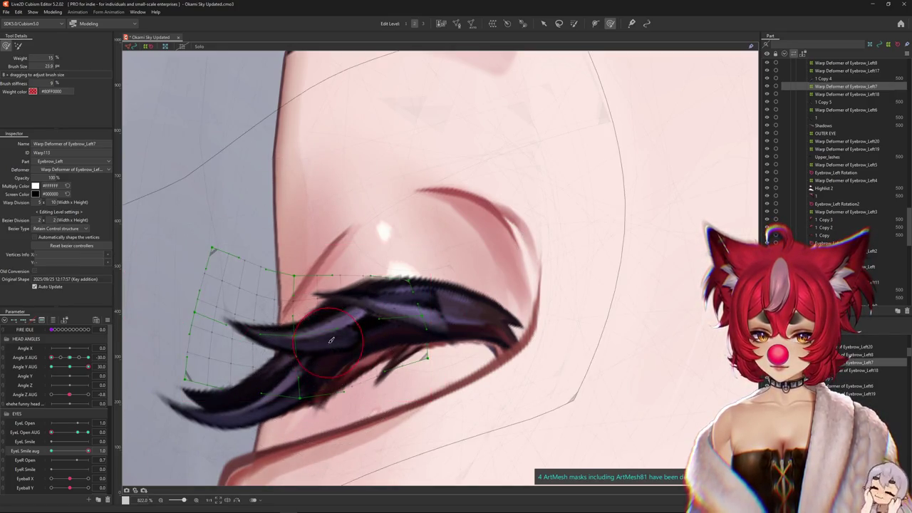
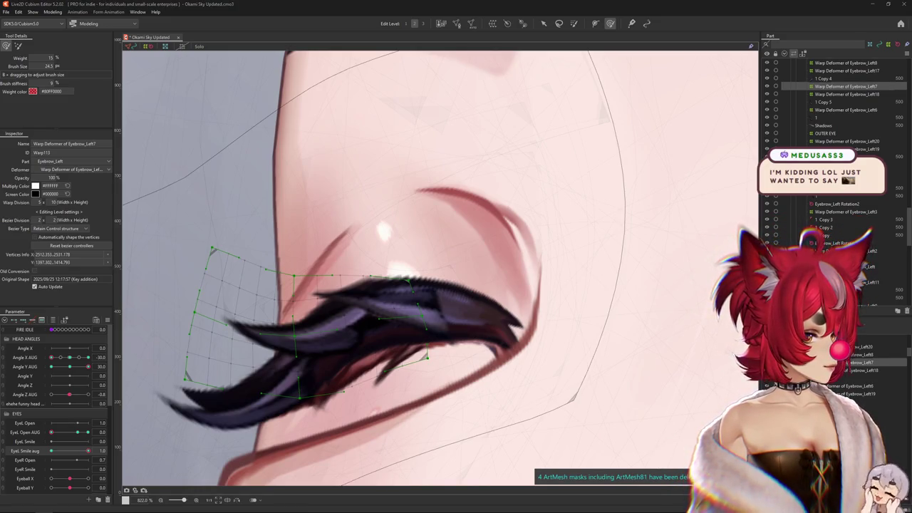
Bring up the music browser, scroll through it, then hide it to return to the model
key("alt+Tab")
left_click_drag(441, 72, 330, 62)
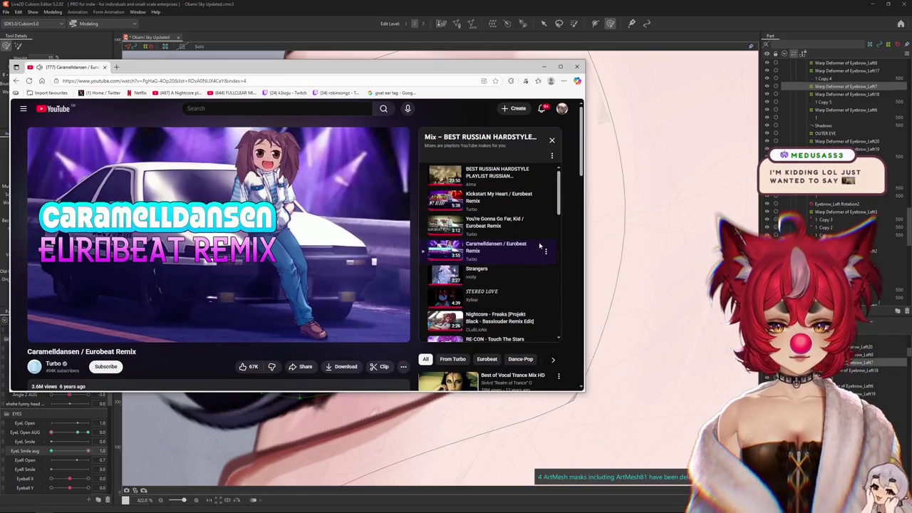
scroll(539, 246, "down", 1)
scroll(539, 245, "down", 2)
scroll(538, 244, "down", 1)
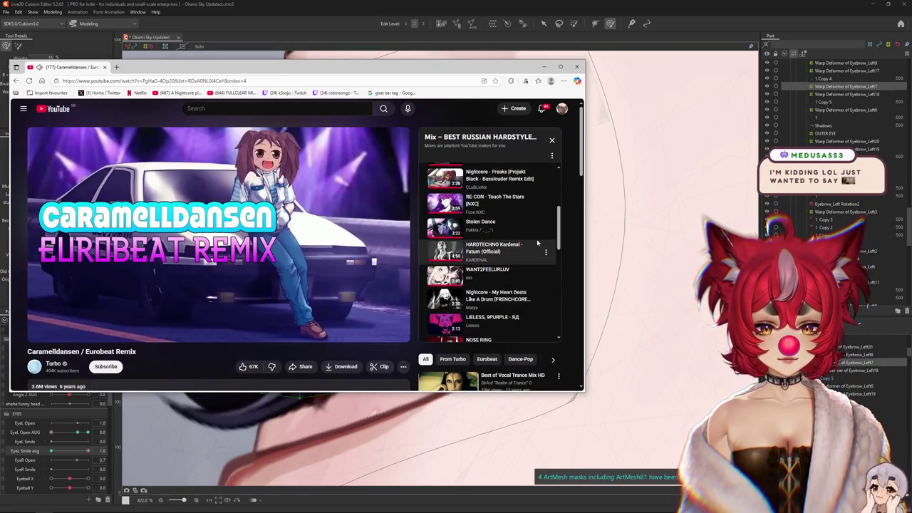
scroll(538, 245, "down", 1)
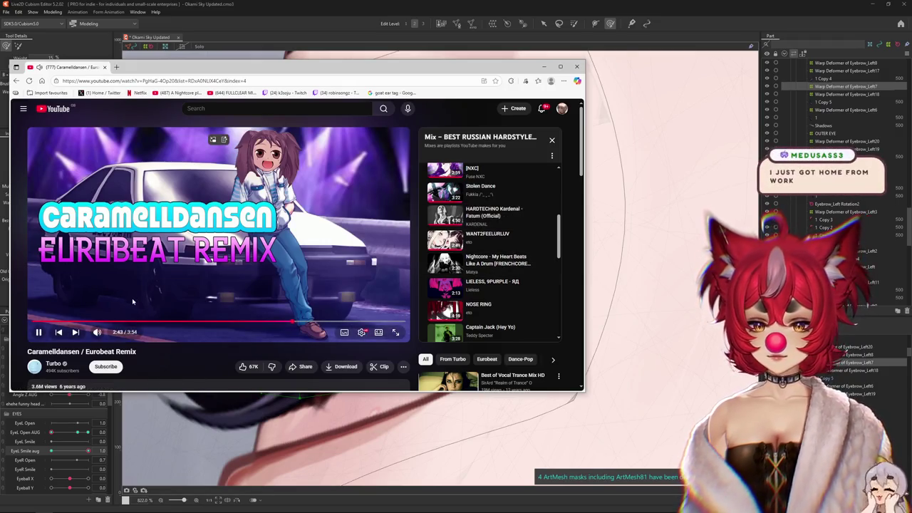
scroll(538, 289, "down", 1)
scroll(538, 289, "down", 1)
scroll(535, 289, "down", 2)
scroll(535, 289, "up", 2)
scroll(535, 288, "up", 2)
scroll(535, 289, "up", 1)
left_click(544, 66)
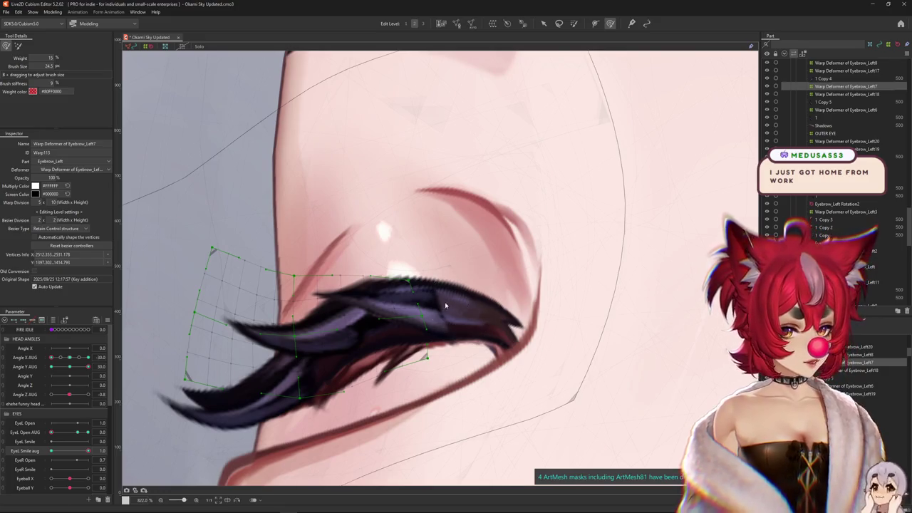
Set EyeL Smile aug to 1.0 and brush the lash warp lattice onto the closed lid
scroll(449, 305, "down", 3)
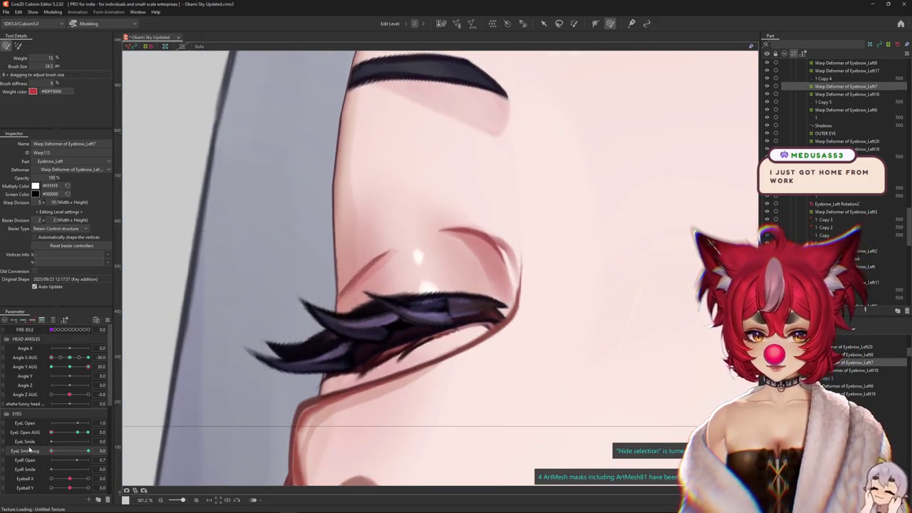
left_click(28, 450)
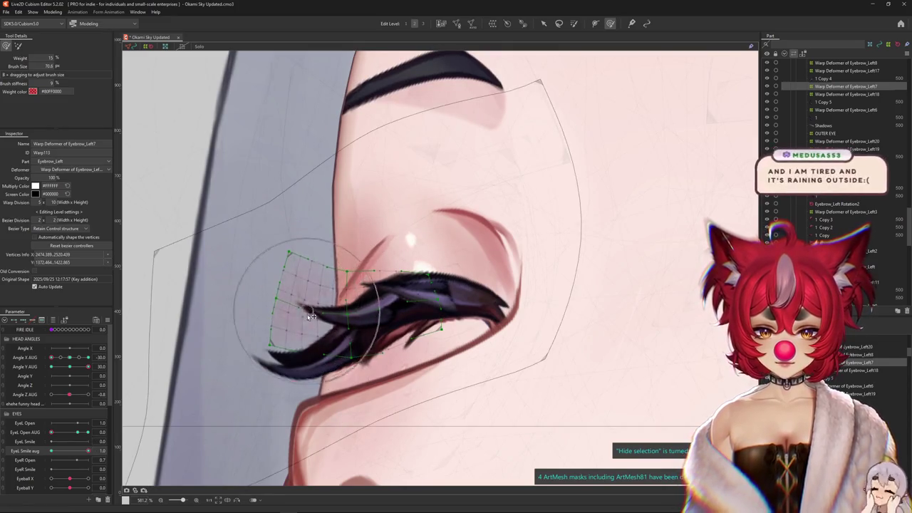
left_click_drag(326, 318, 368, 344)
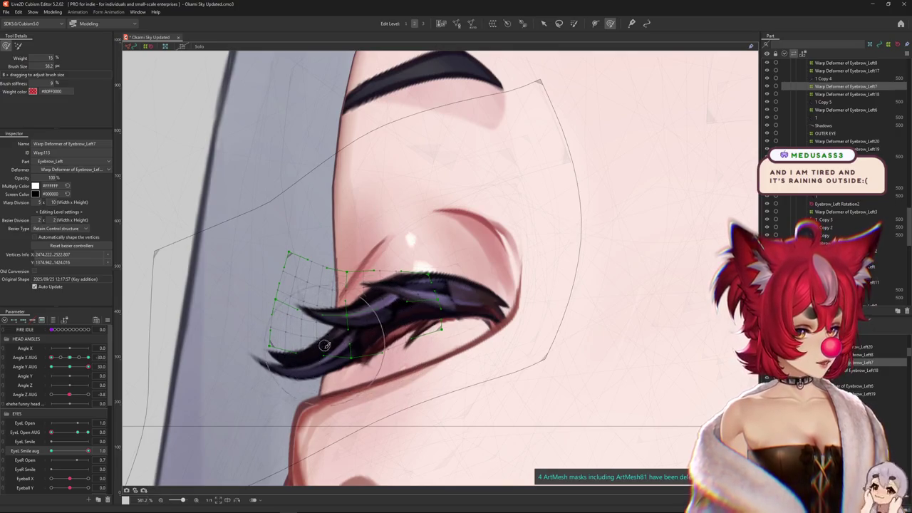
scroll(330, 306, "up", 3)
left_click_drag(227, 130, 271, 214)
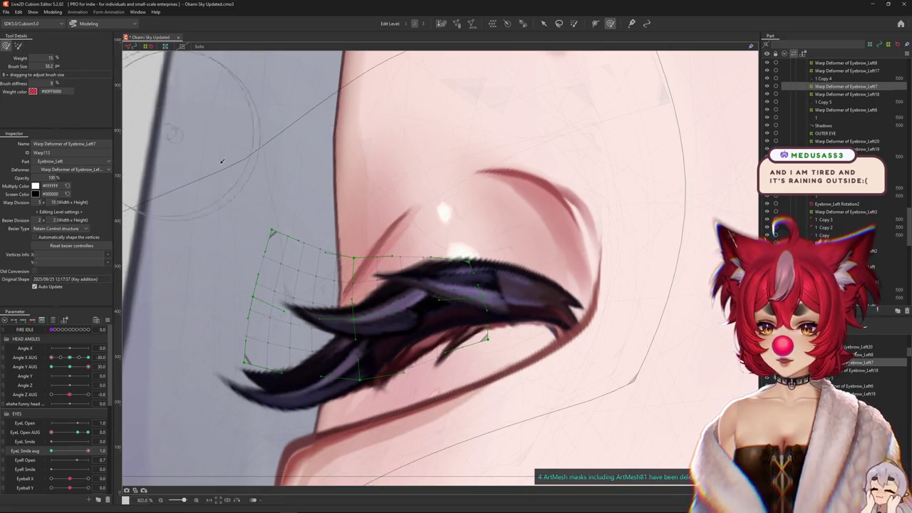
left_click_drag(295, 214, 292, 306)
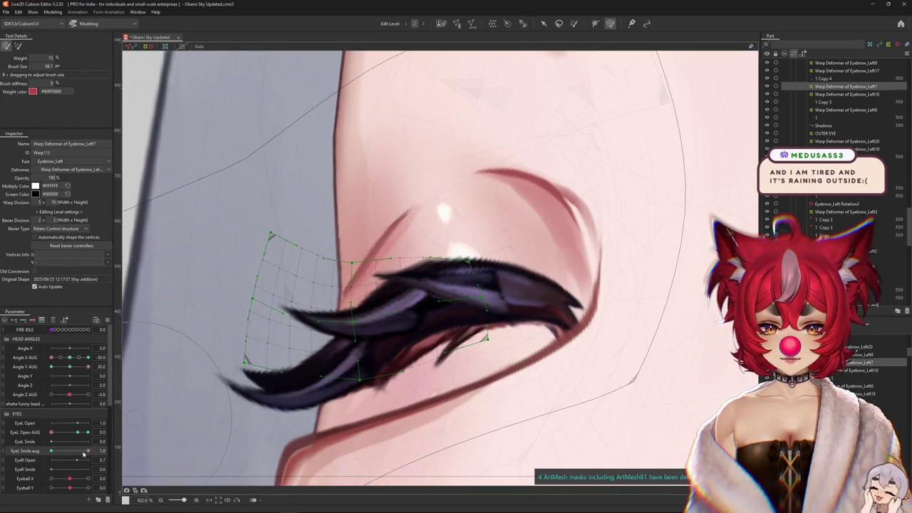
Refine the lash lattice, preview the smile blend, and open EyeL Open AUG to 1.0 to check
left_click_drag(333, 374, 359, 353)
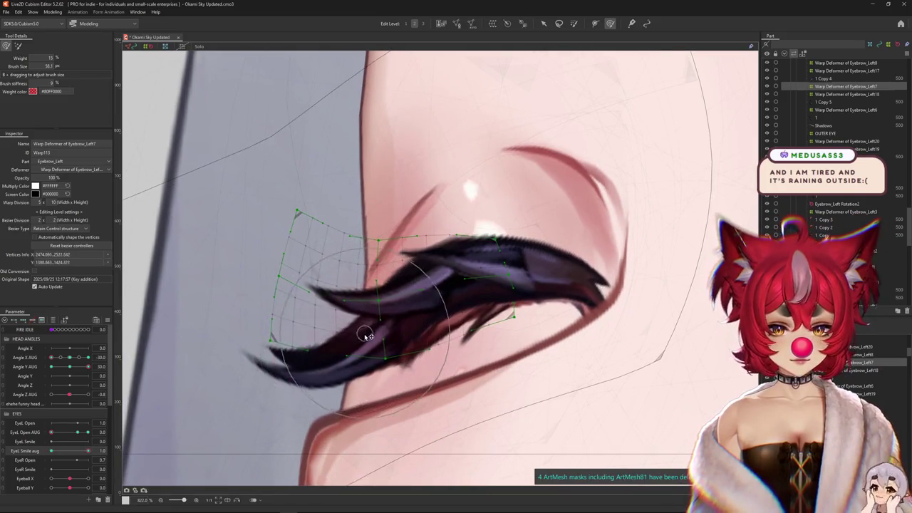
mouse_move(355, 332)
left_mouse_down()
mouse_move(414, 302)
mouse_move(457, 299)
mouse_move(413, 317)
left_mouse_up()
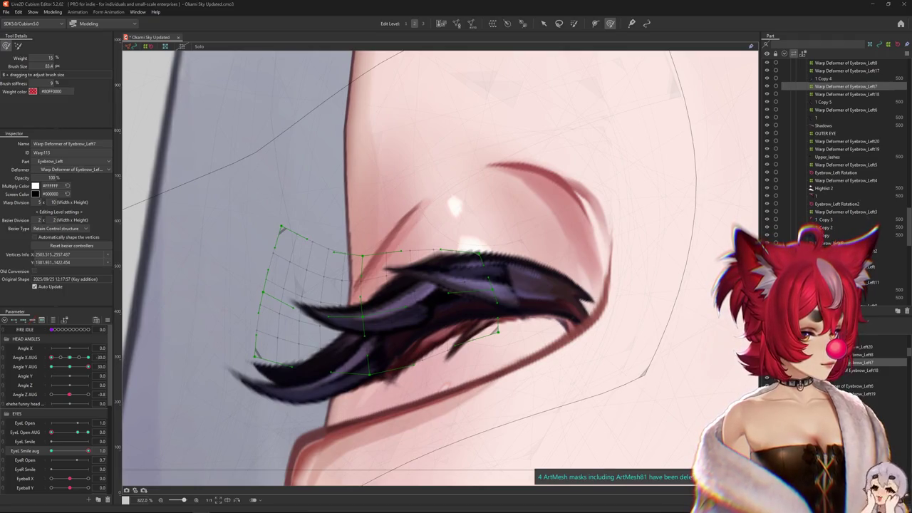
left_click_drag(87, 450, 118, 440)
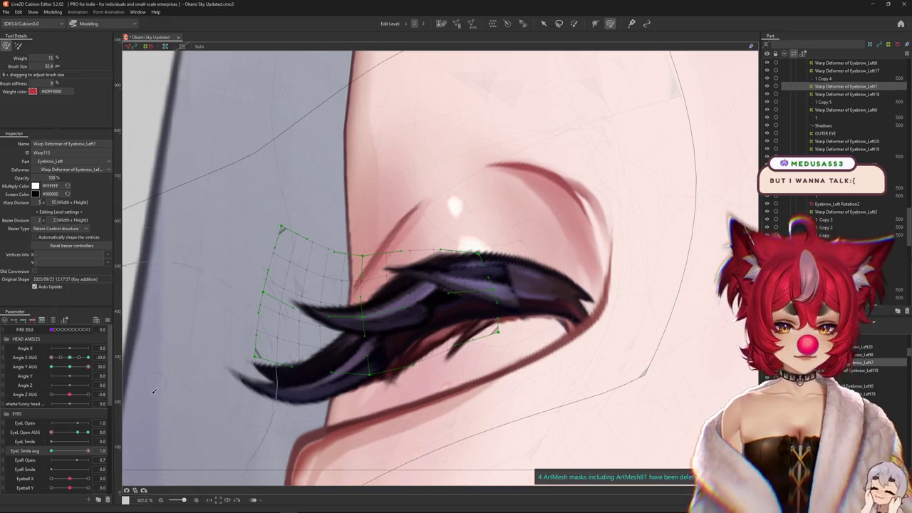
left_click_drag(78, 440, 149, 447)
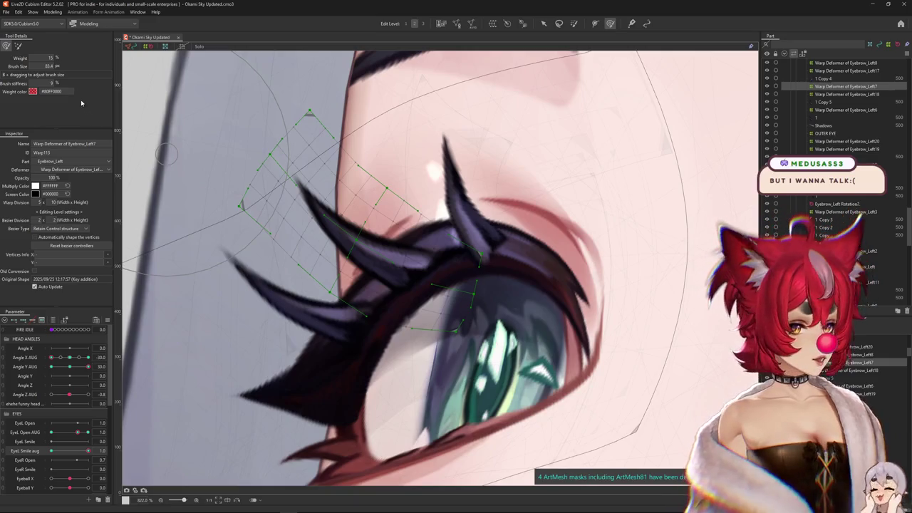
Open the left eye to 1.4 with EyeL Smile aug at 1.0, using the weighted deform brush
left_click_drag(304, 234, 527, 235)
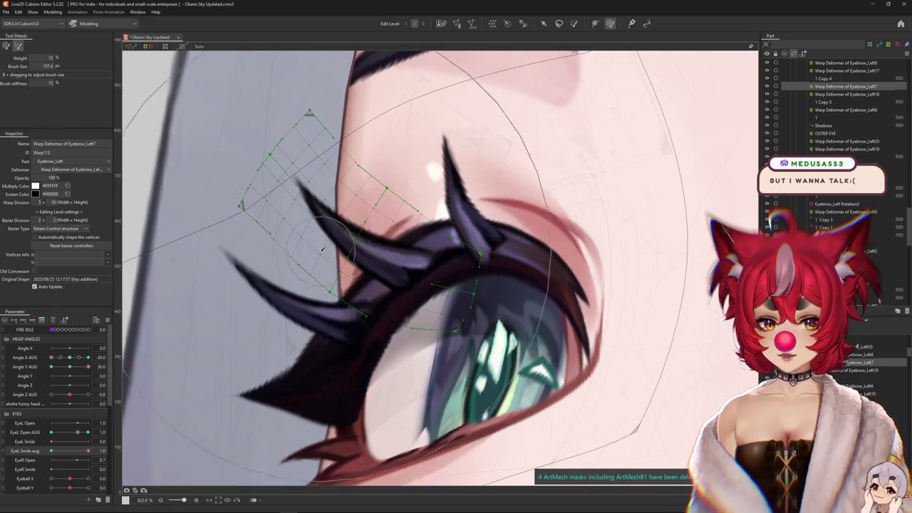
left_click(80, 454)
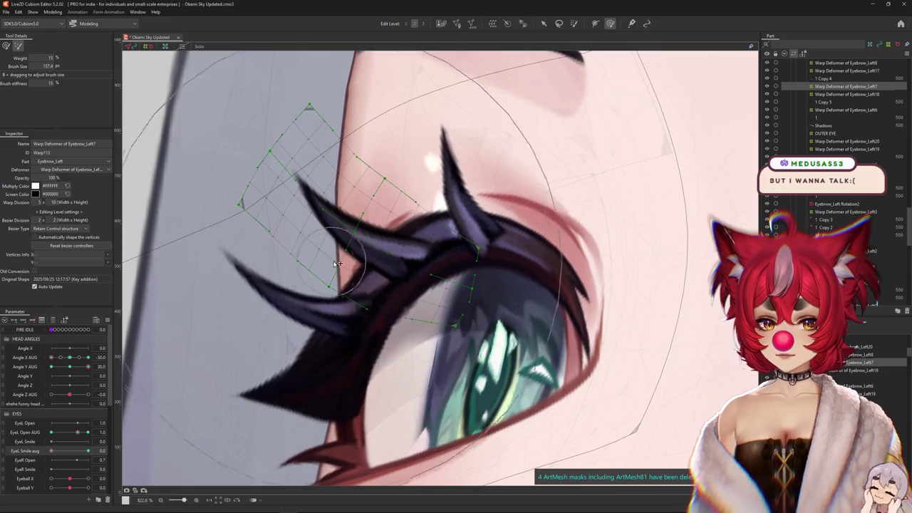
left_click(5, 45)
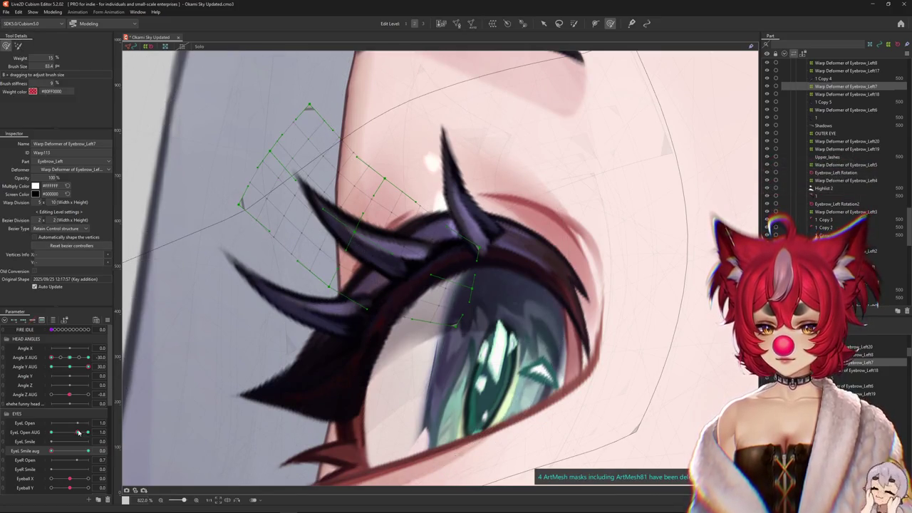
left_click_drag(79, 432, 83, 433)
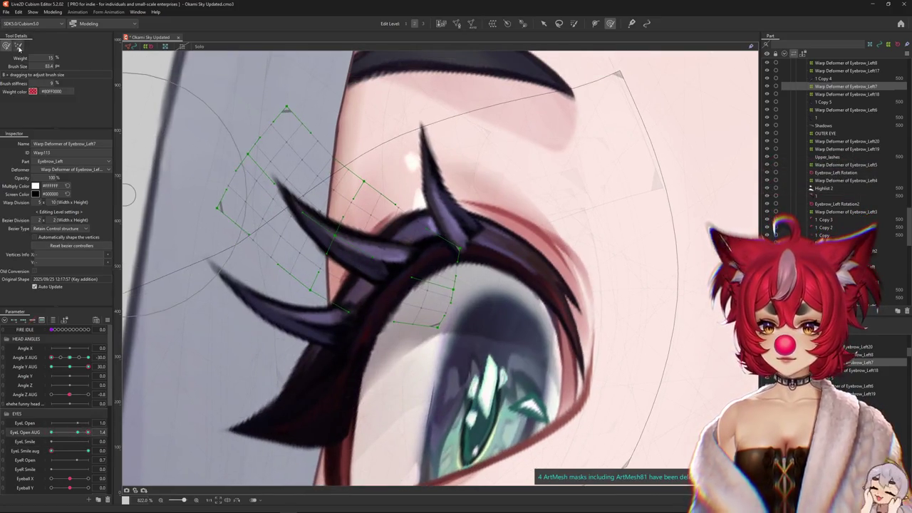
left_click(19, 47)
left_click(88, 450)
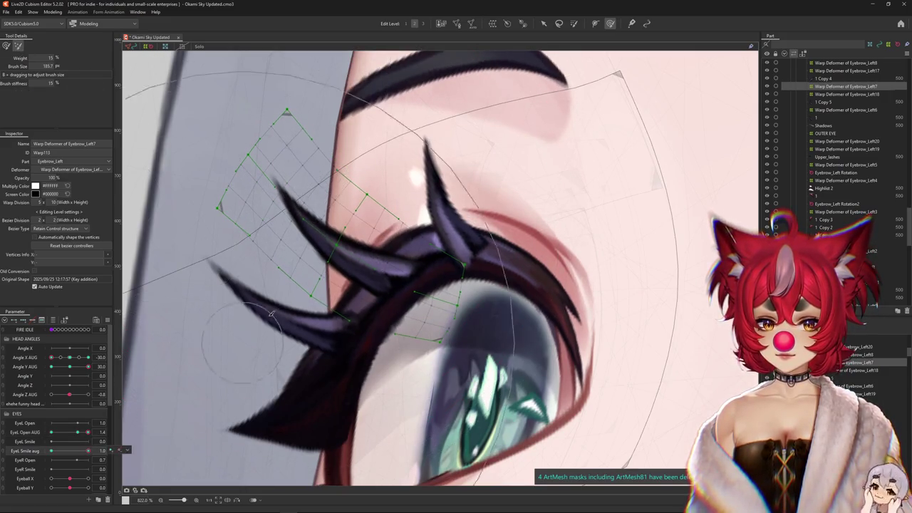
left_click(5, 47)
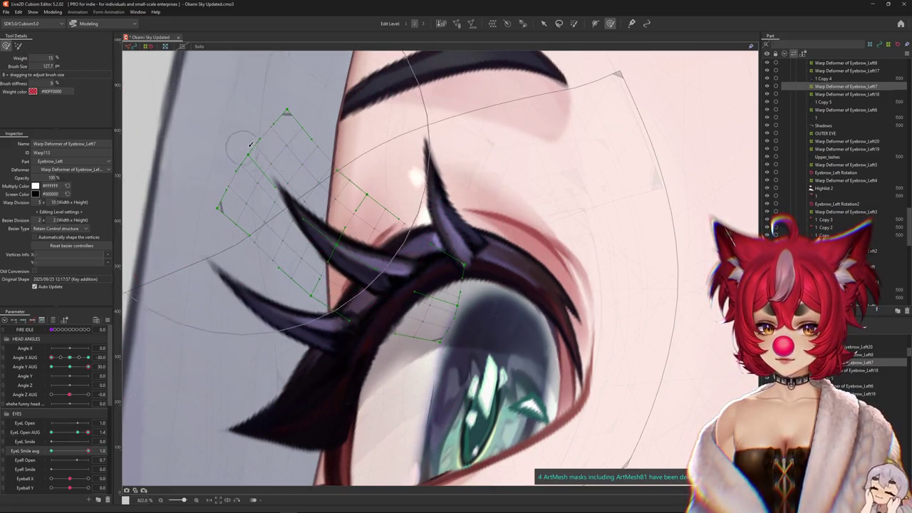
Brush the lash lattice up and inward along the wide-open smiling lid, hiding the lattice to preview
left_click_drag(240, 147, 252, 72)
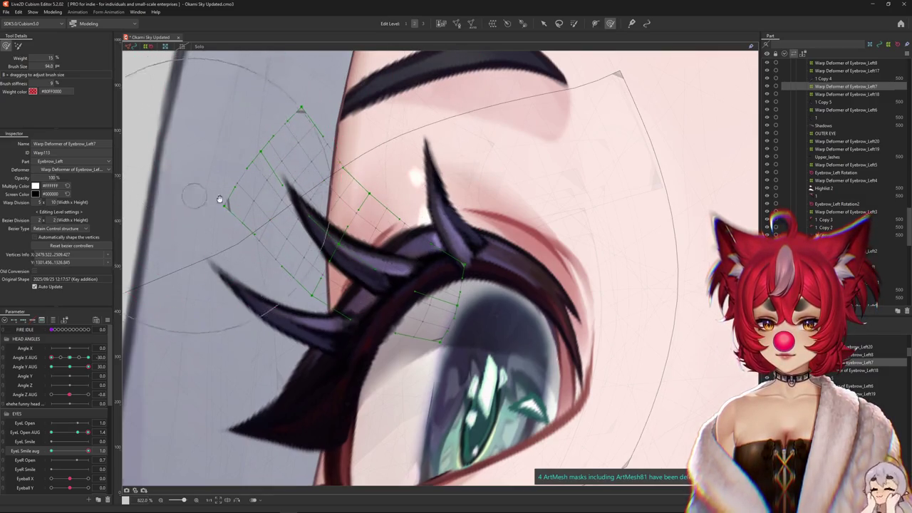
left_click_drag(220, 197, 270, 219)
left_click_drag(280, 125, 307, 193)
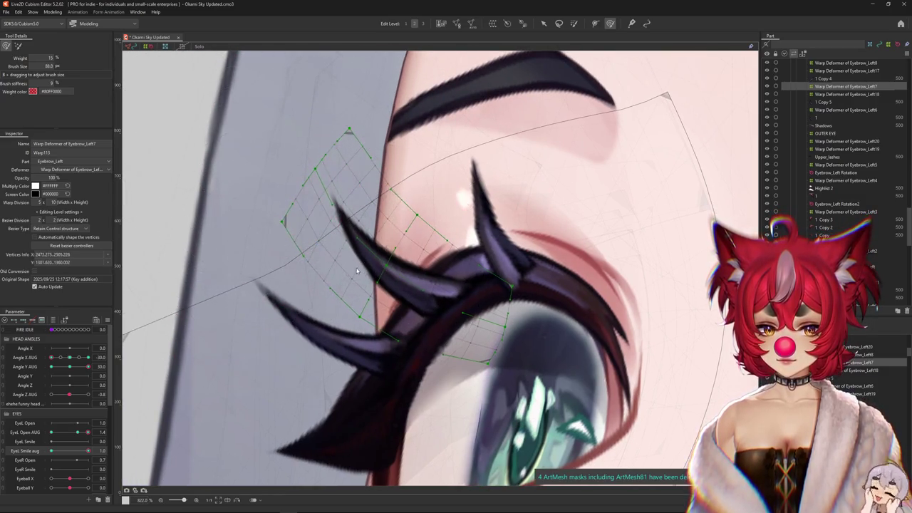
key("ctrl+h")
scroll(528, 251, "down", 5)
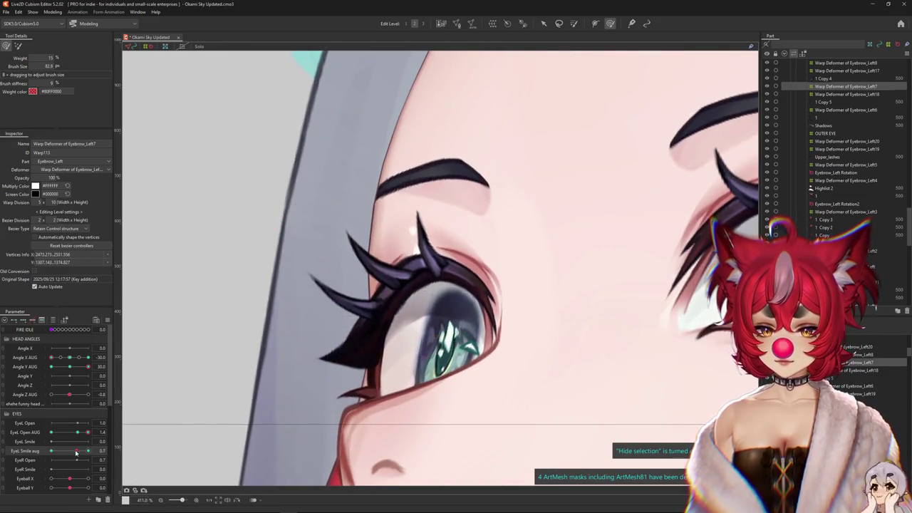
left_click_drag(320, 222, 333, 242)
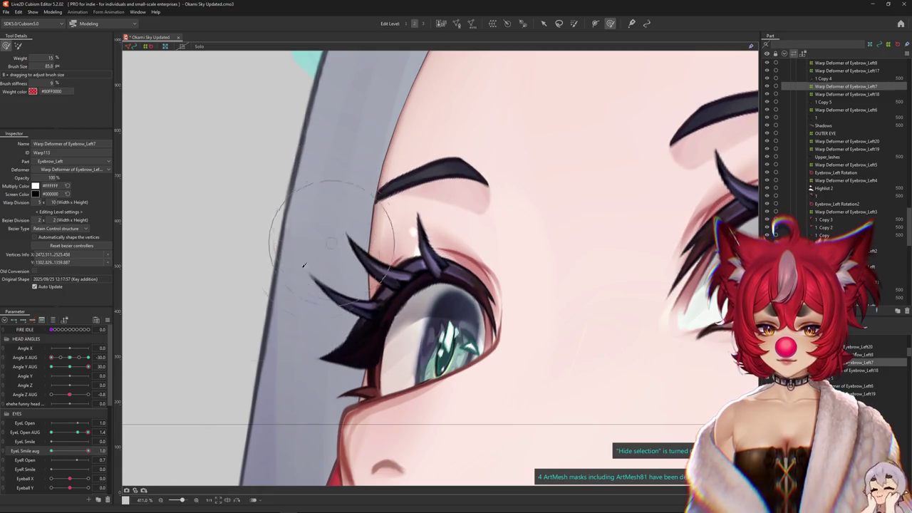
Close the eye to EyeL Open AUG 0, preview the smile blend, and inspect objects under the lashes
left_click_drag(86, 432, 34, 443)
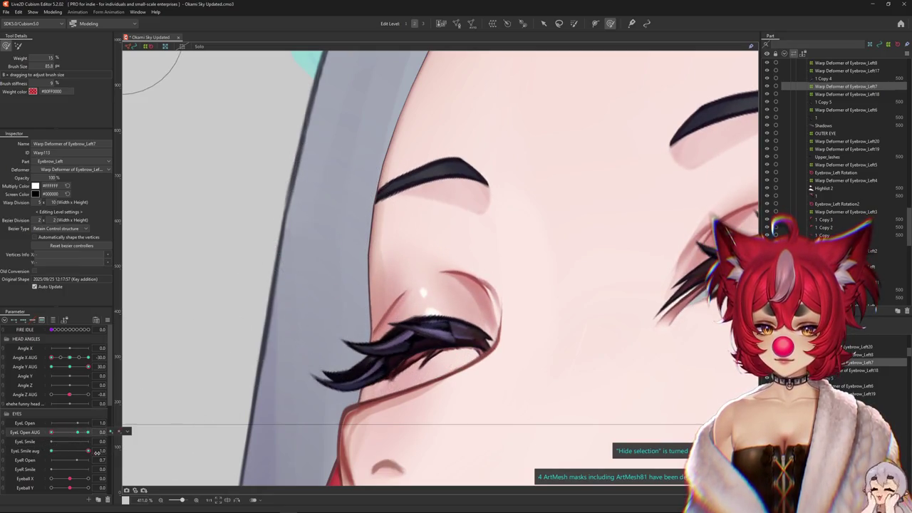
left_click_drag(97, 452, 88, 451)
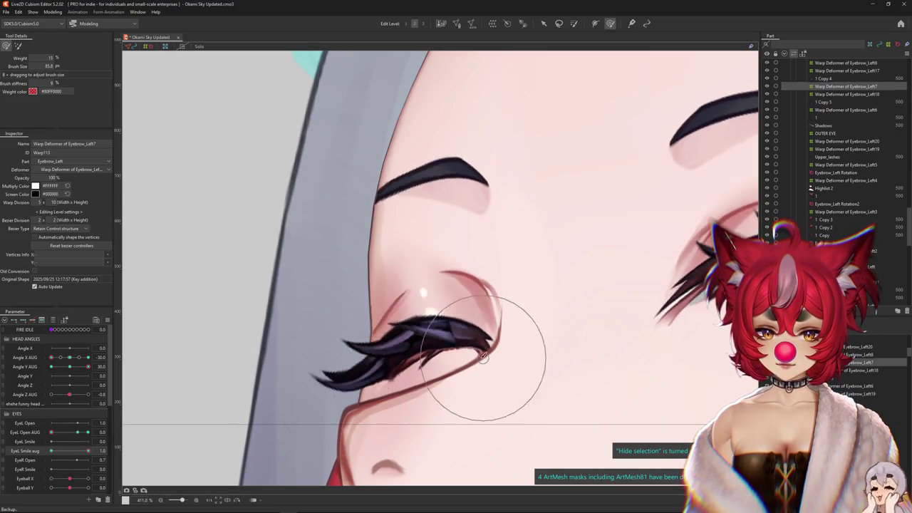
scroll(483, 359, "up", 2)
right_click(413, 192)
key("Escape")
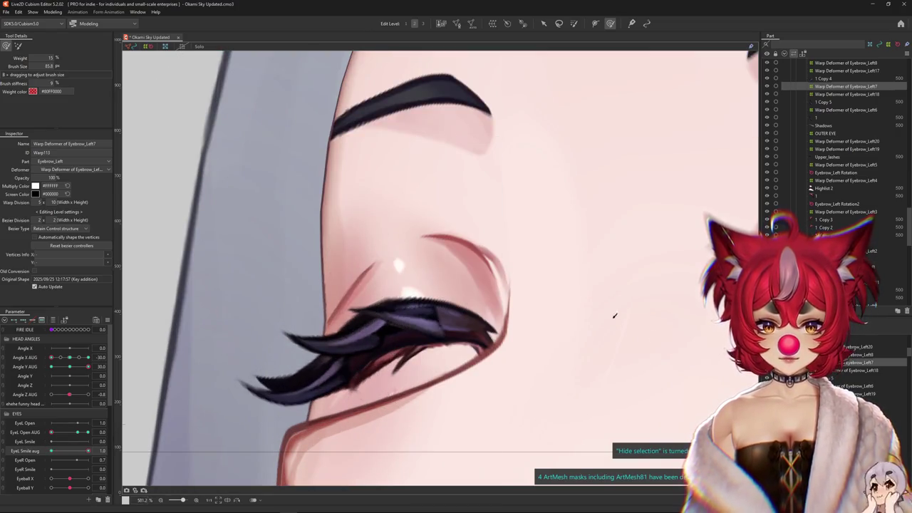
Select the Eyebrow_Left8 warp deformer and reset EyeL Smile aug to 0
key("Up")
key("Up")
key("Up")
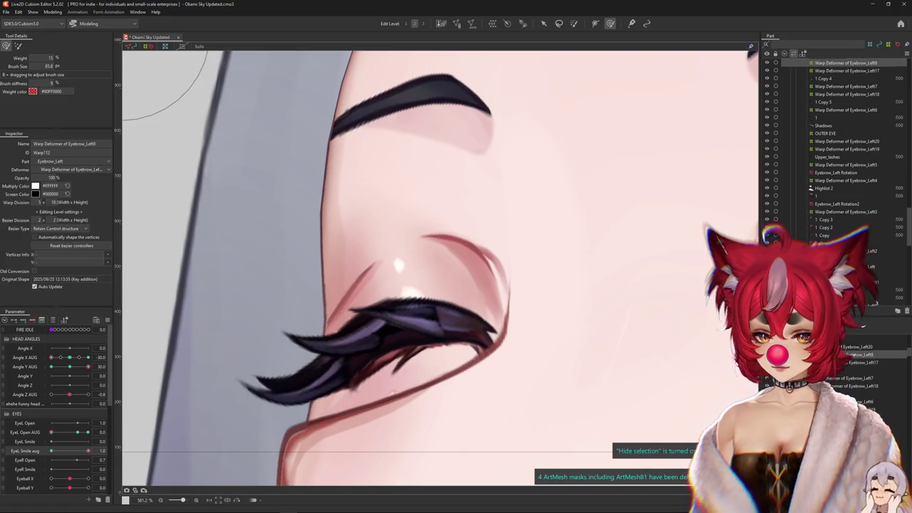
left_click(56, 320)
left_click(57, 320)
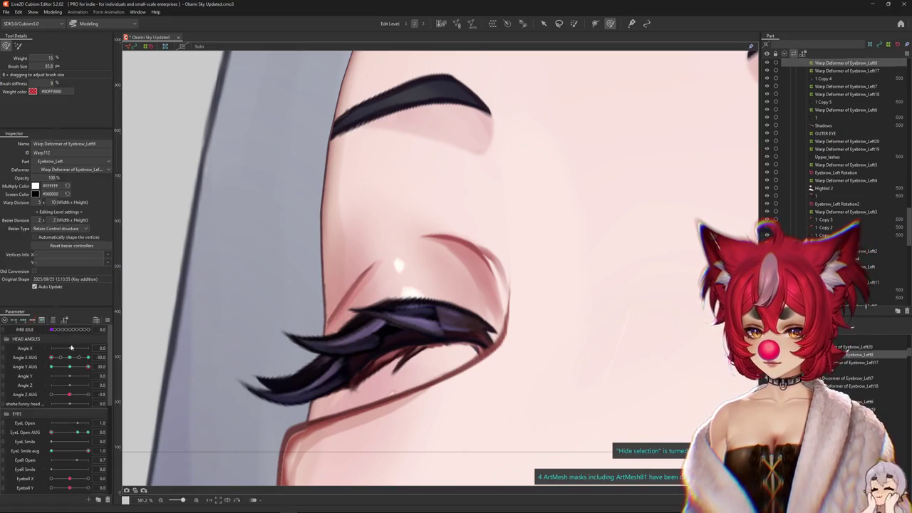
left_click(89, 452)
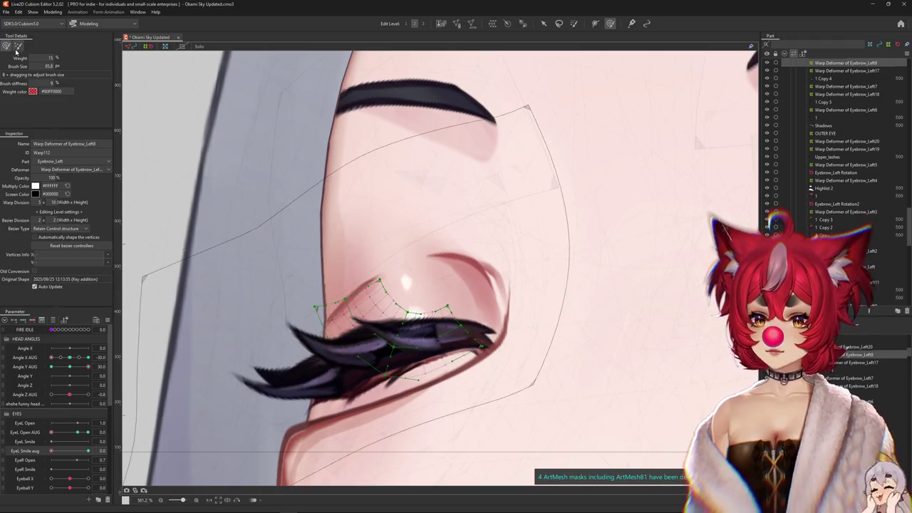
Resize the deform brush and push the lash warp grid down and right over the lashes
left_click_drag(339, 271, 140, 215)
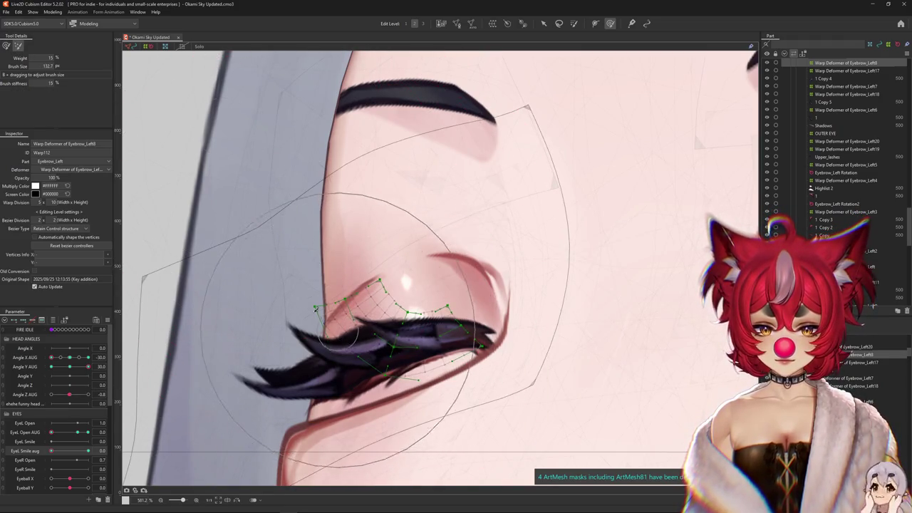
left_click_drag(347, 346, 378, 331)
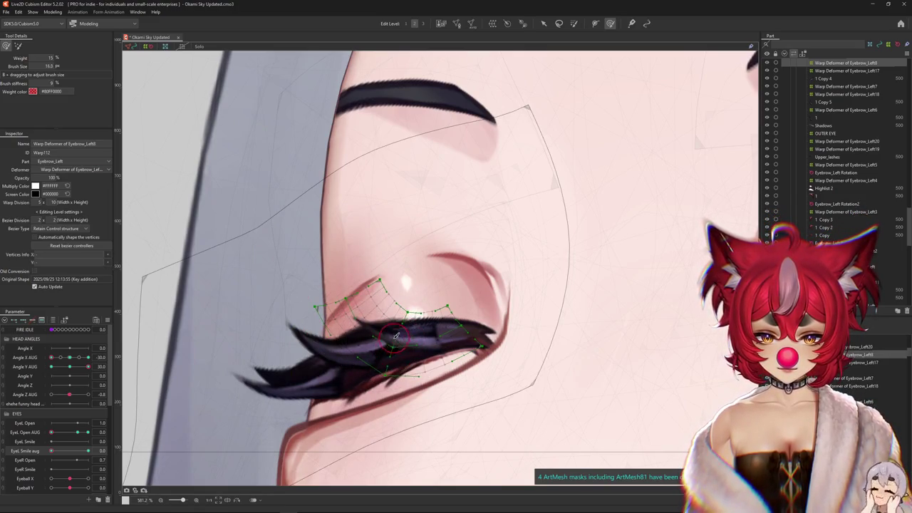
left_click_drag(426, 333, 382, 322)
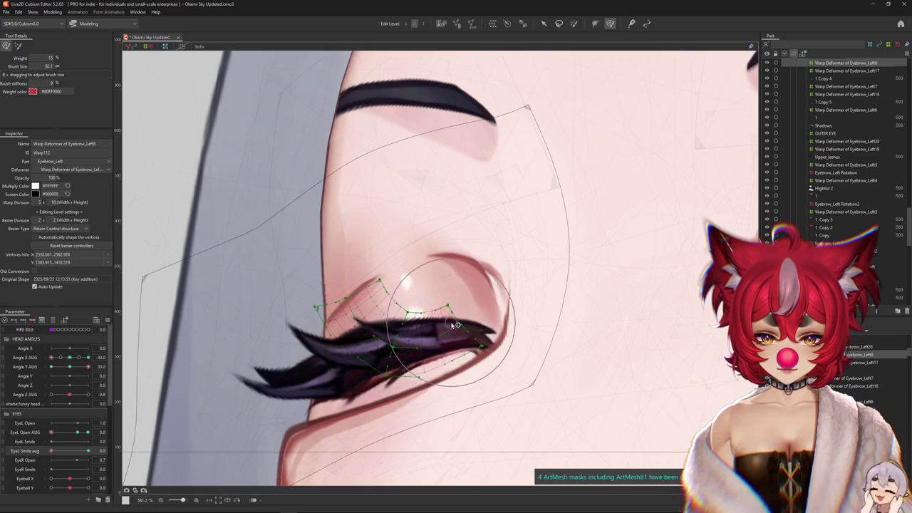
left_click_drag(329, 275, 376, 328)
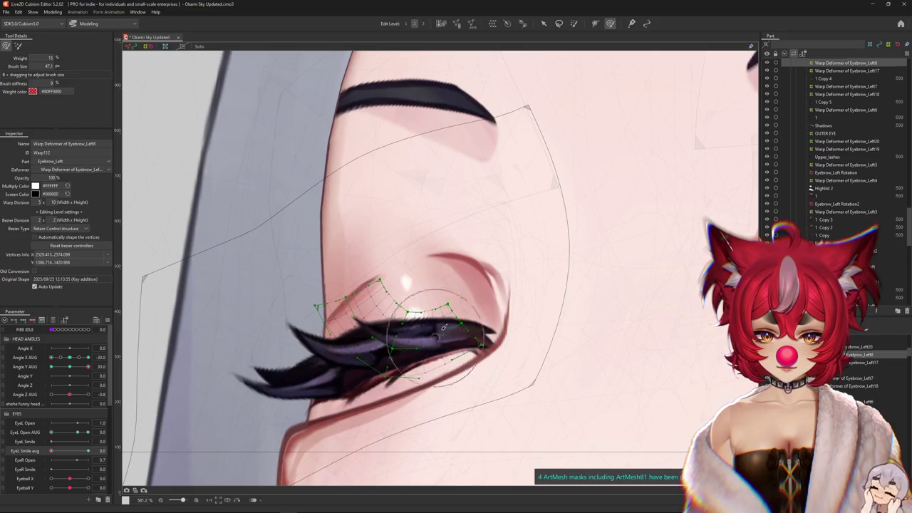
left_click_drag(442, 329, 464, 323)
left_click_drag(330, 310, 258, 305)
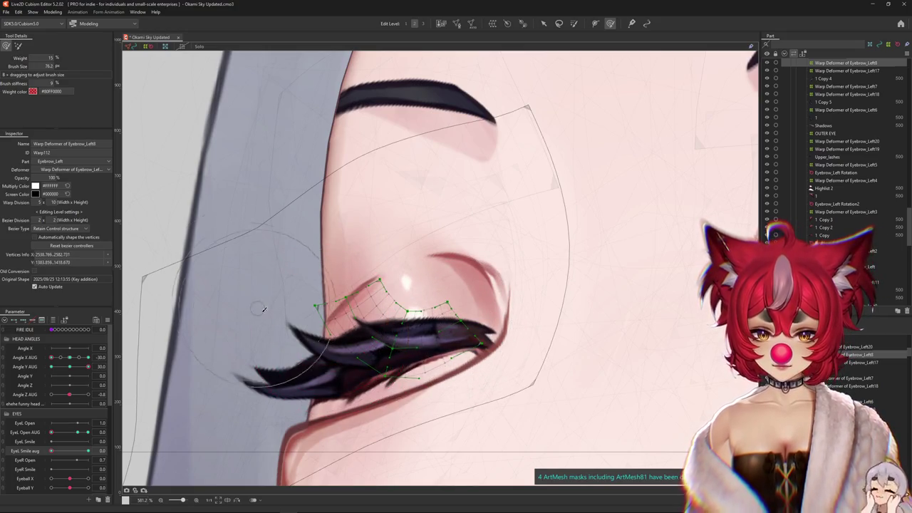
mouse_move(374, 258)
left_mouse_down()
mouse_move(407, 269)
mouse_move(441, 310)
mouse_move(449, 351)
left_mouse_up()
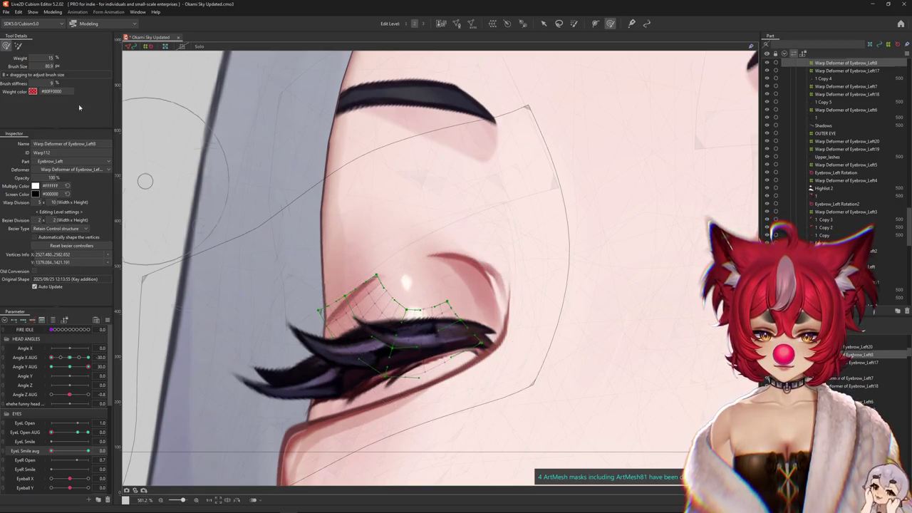
Switch to the coarser editing level and move and bend the whole lash warp
left_click(423, 24)
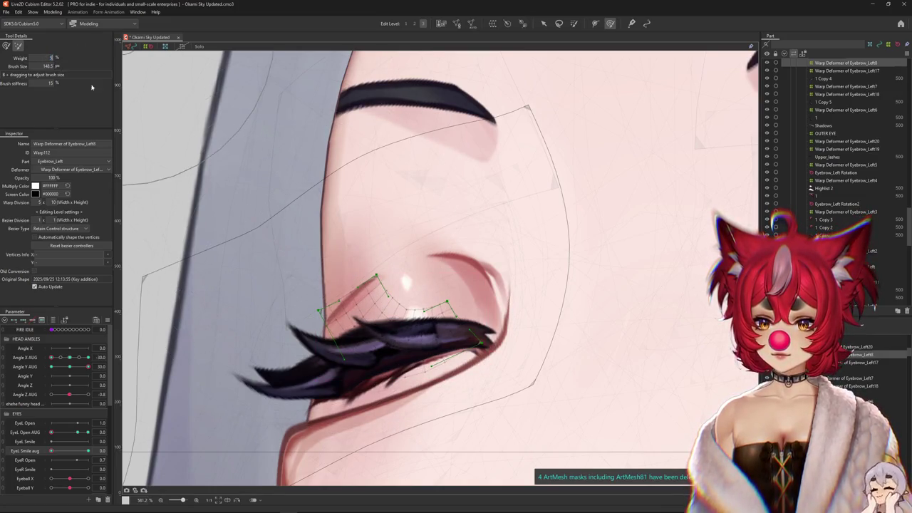
left_click(415, 24)
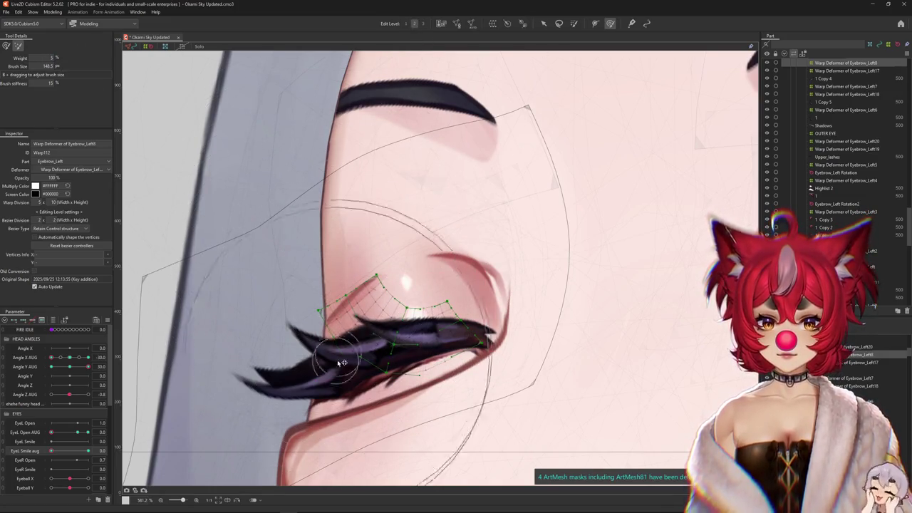
left_click(6, 47)
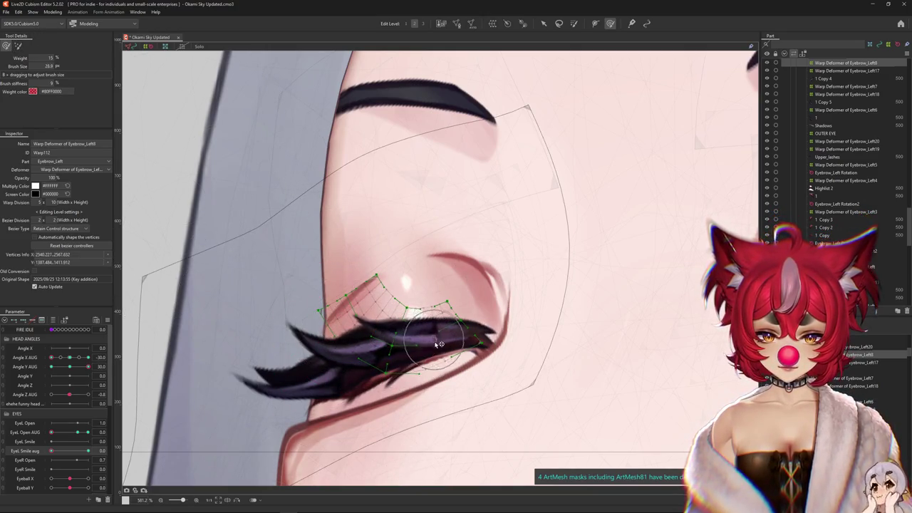
mouse_move(88, 450)
left_mouse_down()
mouse_move(52, 448)
mouse_move(163, 448)
left_mouse_up()
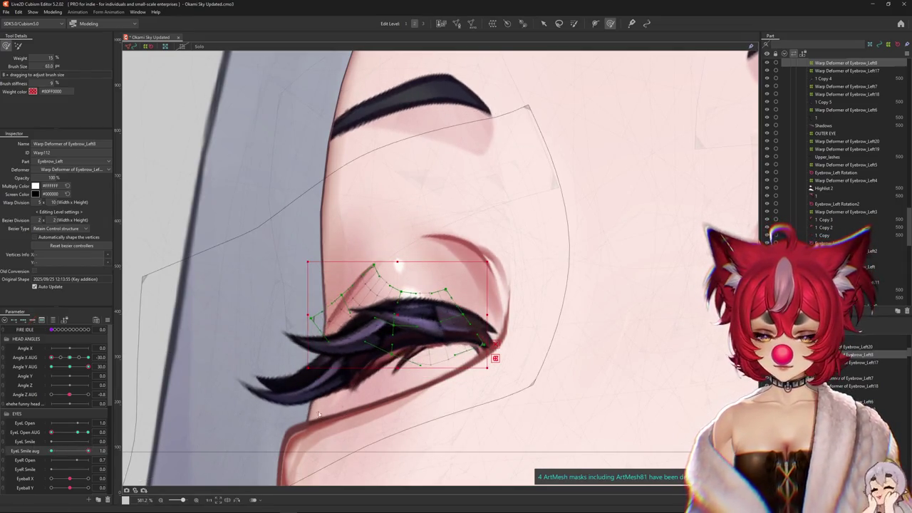
left_click_drag(388, 306, 398, 310)
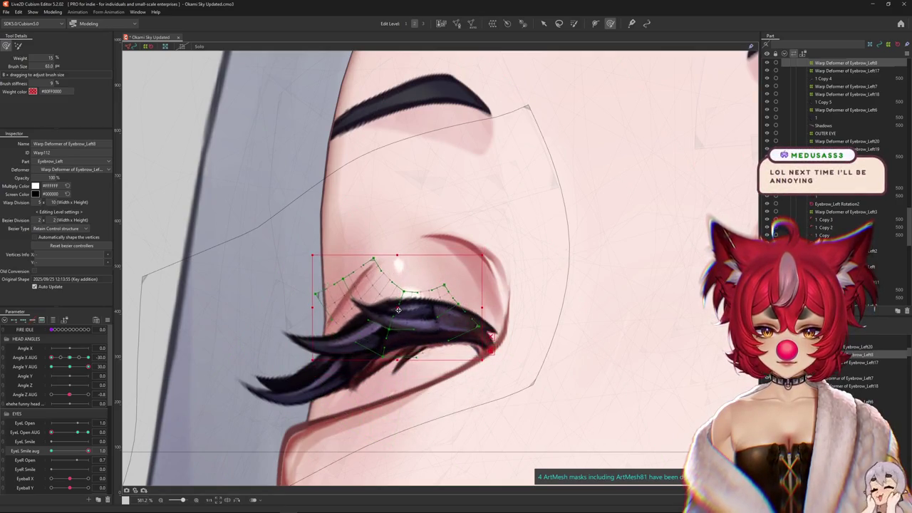
key("b")
mouse_move(406, 264)
left_mouse_down()
mouse_move(424, 310)
mouse_move(388, 309)
left_mouse_up()
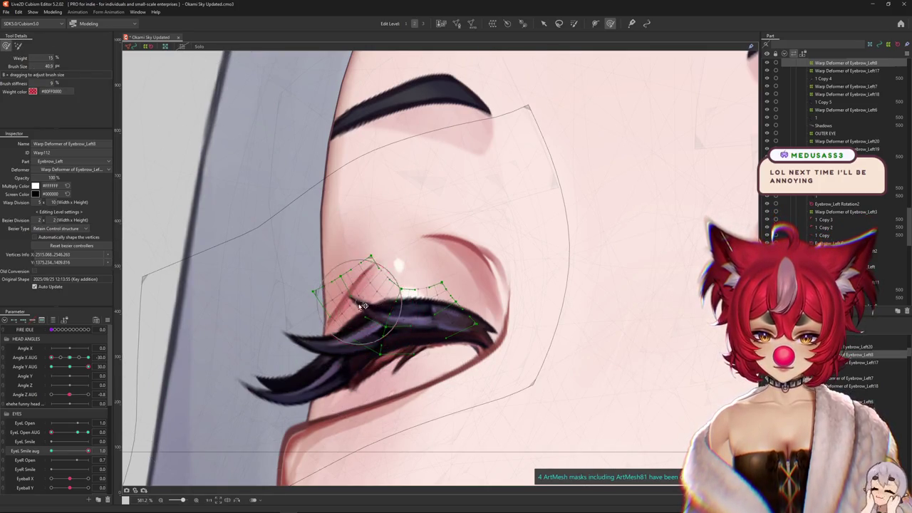
Reshape the inner corner and rotate the lash warp clockwise, previewing lashes across the smile range
key("ctrl+h")
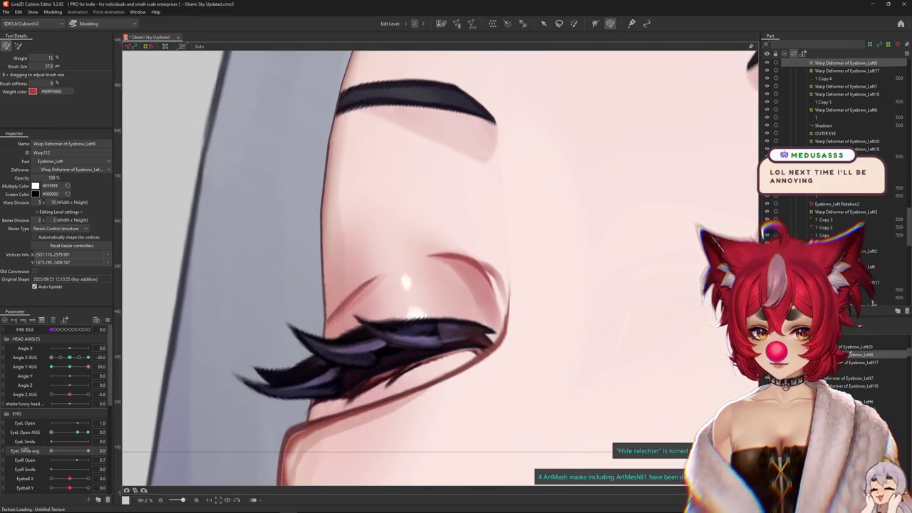
key("ctrl+h")
left_click_drag(384, 322, 352, 326)
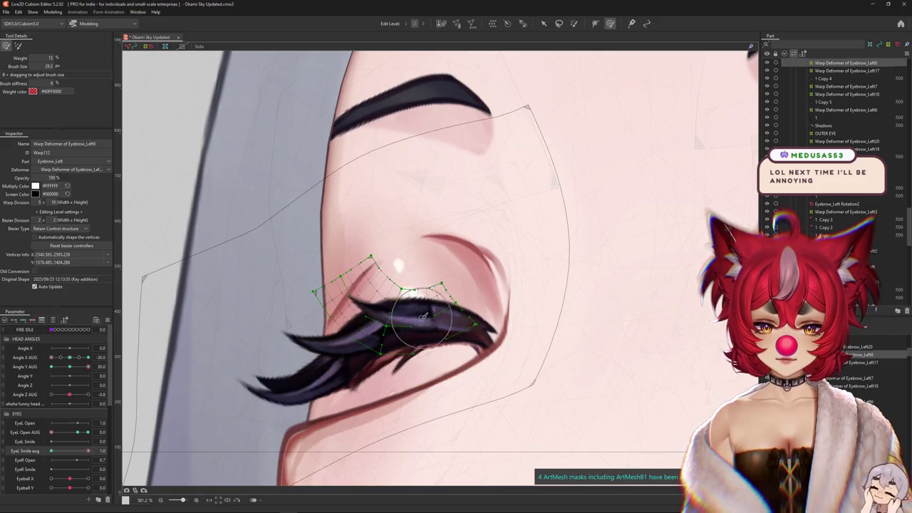
key("ctrl+h")
mouse_move(88, 451)
left_mouse_down()
mouse_move(70, 450)
mouse_move(87, 451)
left_mouse_up()
key("ctrl+h")
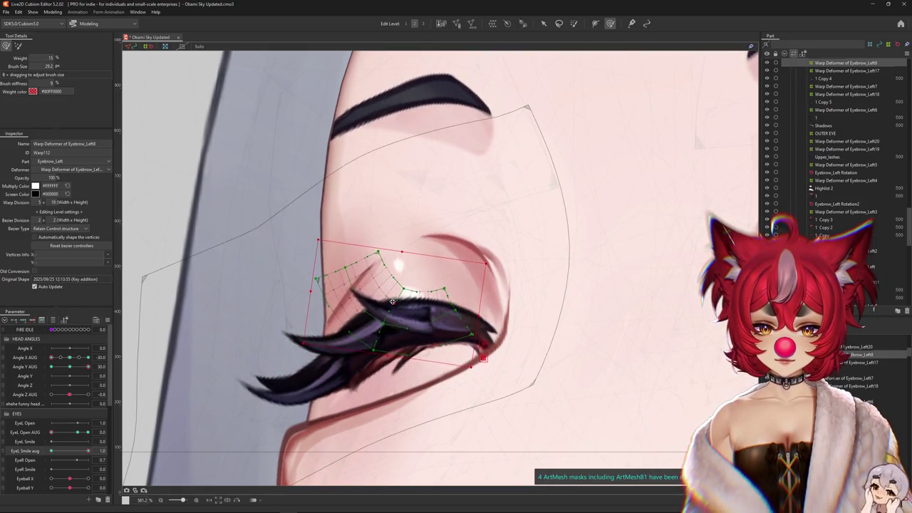
left_click_drag(484, 303, 392, 298)
key("ctrl+h")
mouse_move(88, 451)
left_mouse_down()
mouse_move(70, 449)
mouse_move(88, 451)
left_mouse_up()
key("ctrl+h")
Push the lash warp down onto the lashes, shift it slightly right, and test neutral to full smile
left_click_drag(407, 275, 433, 333)
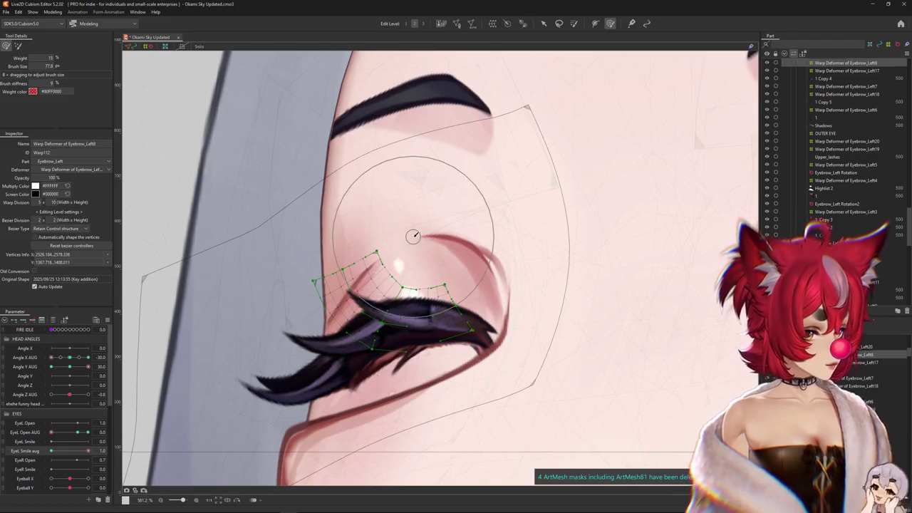
mouse_move(87, 451)
left_mouse_down()
mouse_move(77, 451)
mouse_move(87, 451)
left_mouse_up()
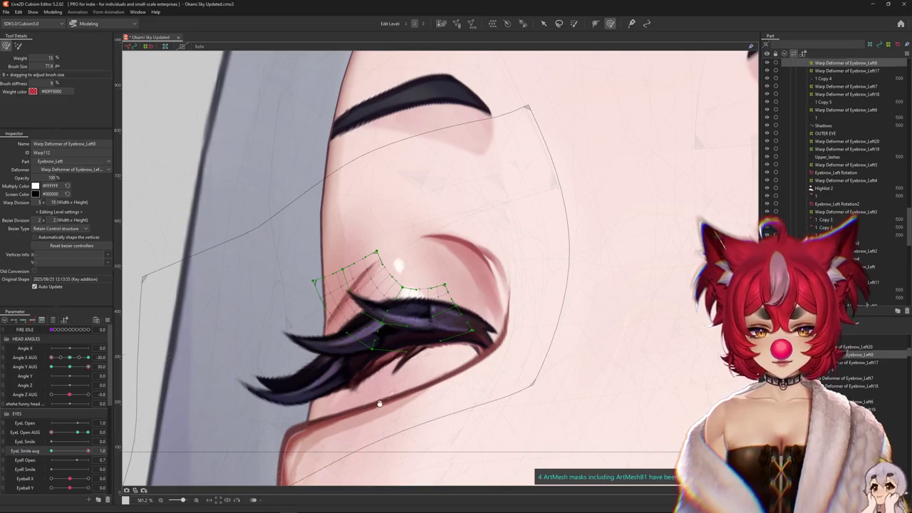
left_click_drag(340, 307, 346, 255)
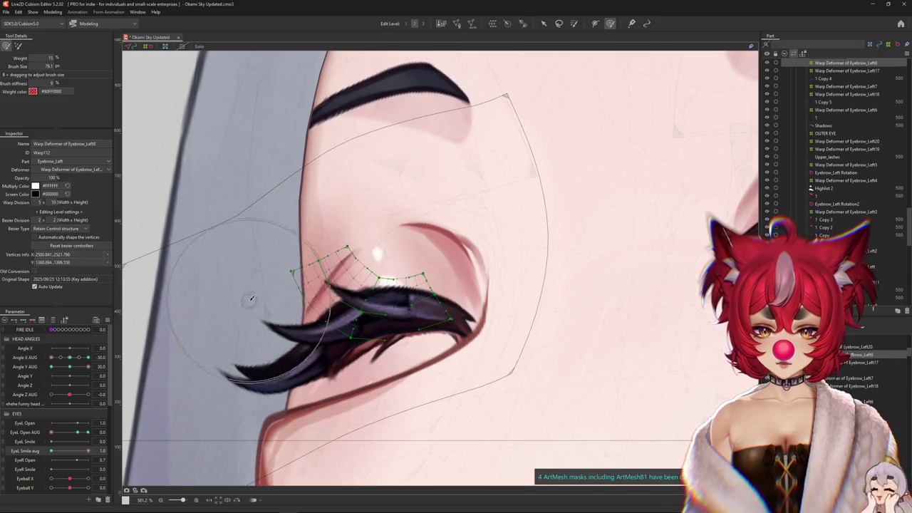
left_click_drag(285, 305, 360, 336)
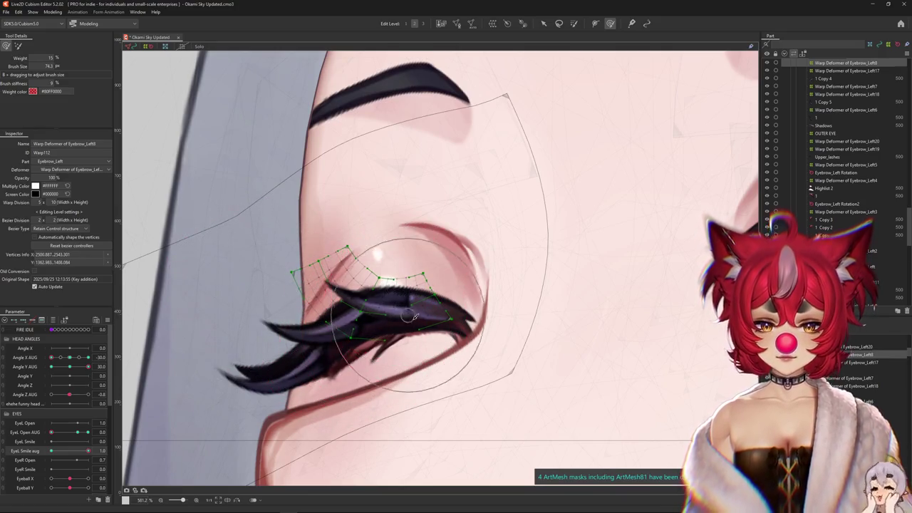
key("ctrl+h")
left_click_drag(86, 452, 88, 451)
key("ctrl+h")
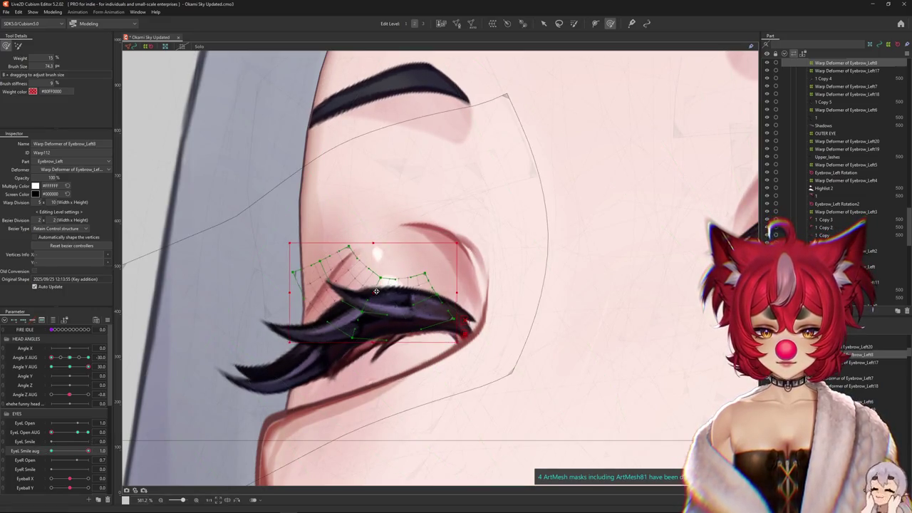
left_click_drag(371, 291, 380, 290)
left_click_drag(88, 450, 35, 452)
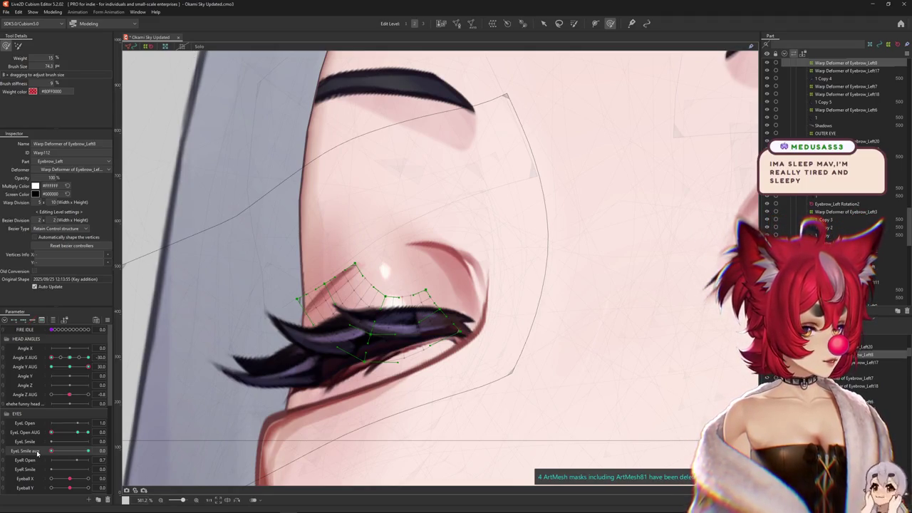
left_click_drag(49, 452, 88, 451)
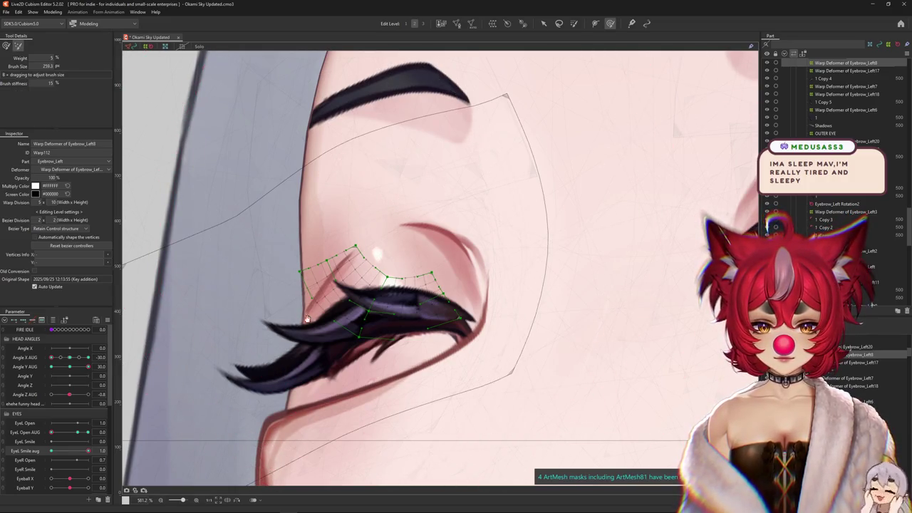
Resize the deform brush, zoom the view, and hide the warp overlay to view both eyes
left_click_drag(339, 181, 352, 199)
scroll(381, 257, "down", 2)
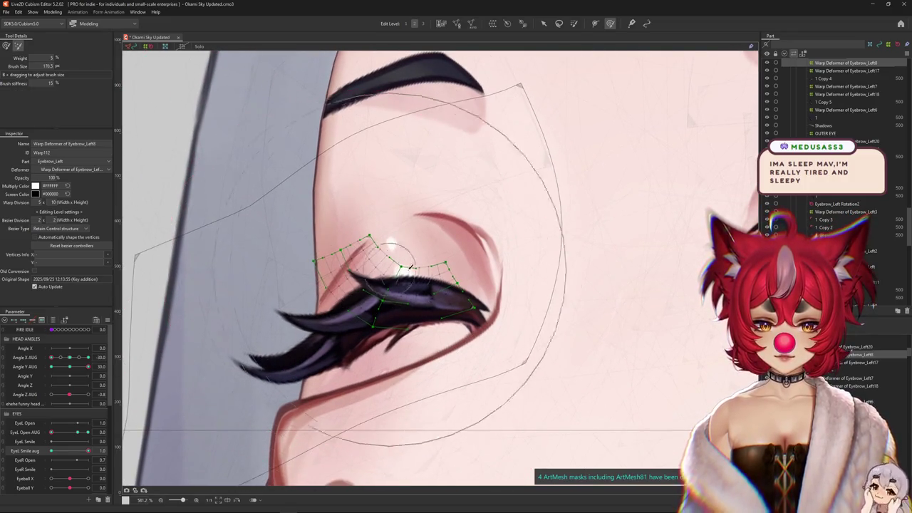
scroll(409, 278, "down", 2)
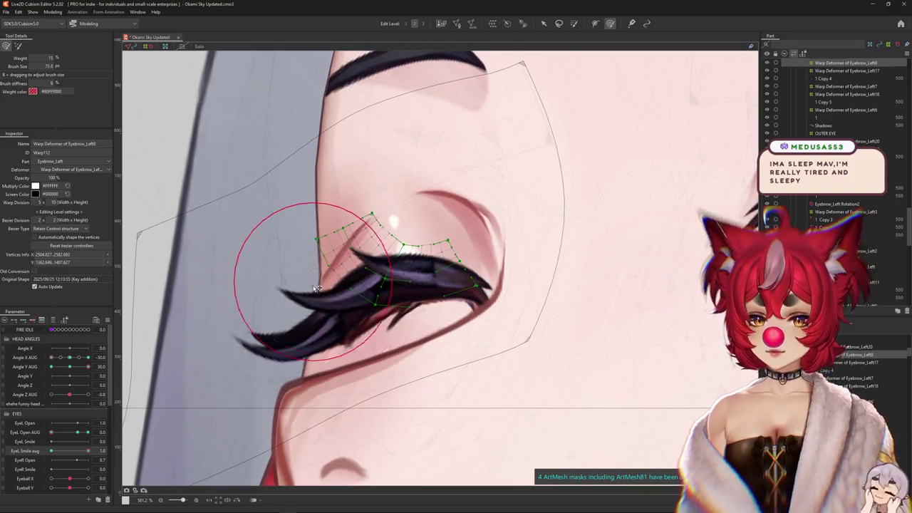
left_click_drag(314, 246, 296, 257)
scroll(342, 299, "up", 4)
scroll(371, 328, "down", 2)
scroll(329, 355, "down", 2)
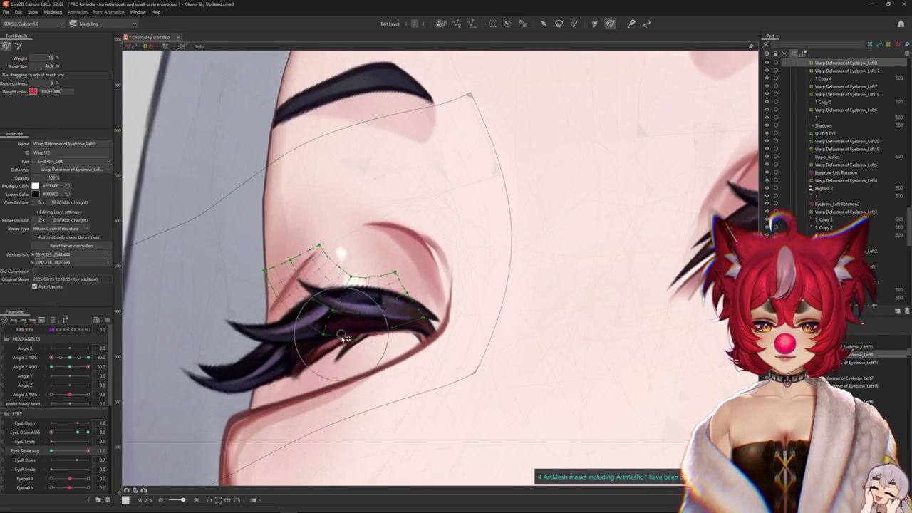
key("ctrl+h")
scroll(359, 331, "down", 2)
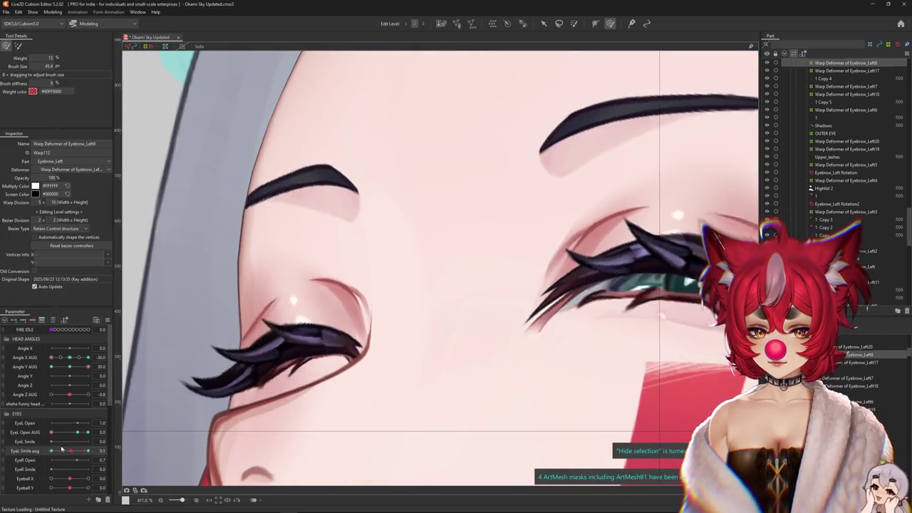
Set EyeL Smile aug to 0 and brush-reshape the lash warp for the open eye
left_click(57, 451)
left_click_drag(57, 452, 42, 278)
left_click(11, 47)
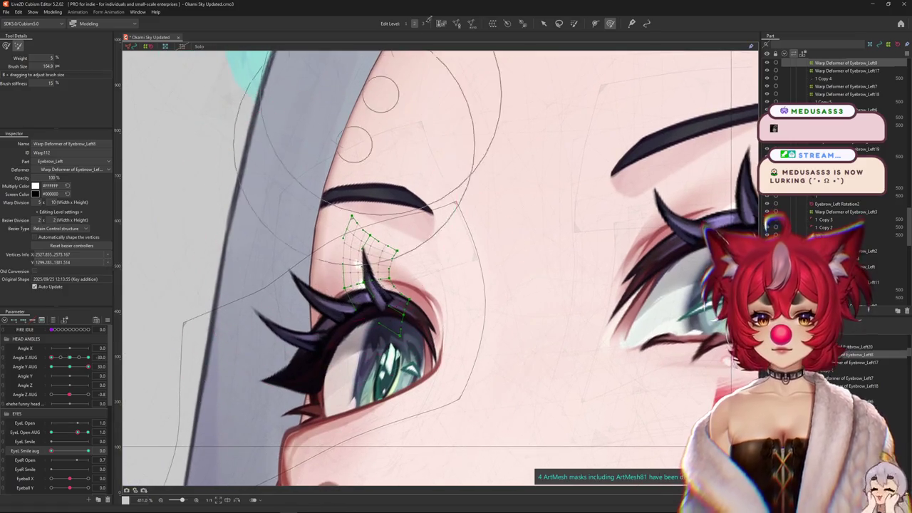
left_click(423, 23)
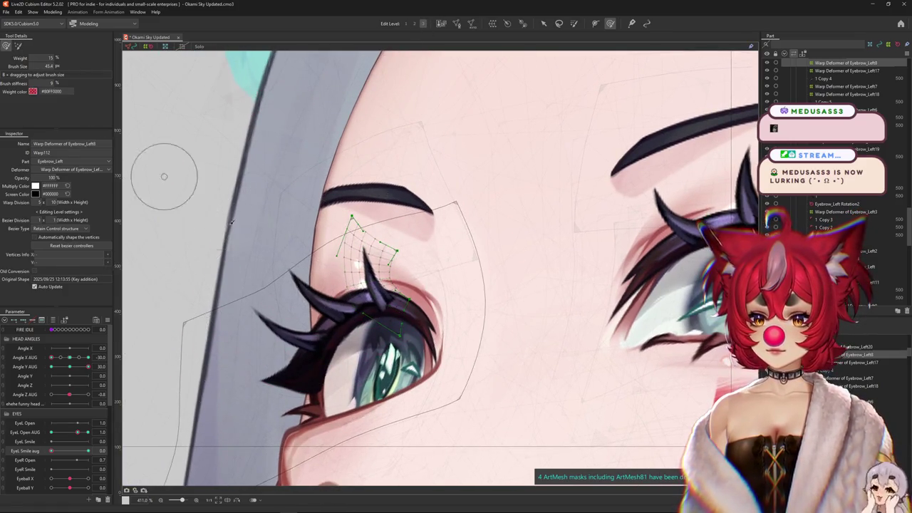
left_click_drag(320, 163, 310, 214)
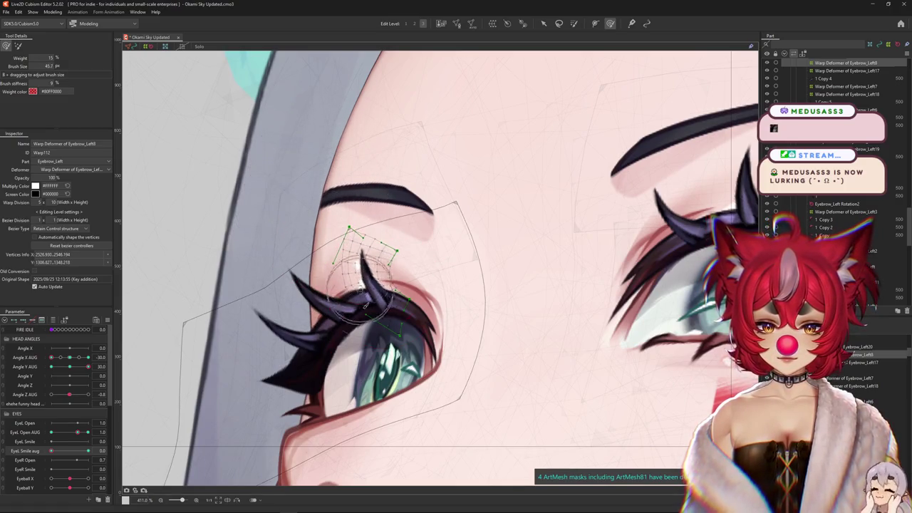
left_click_drag(379, 309, 419, 246)
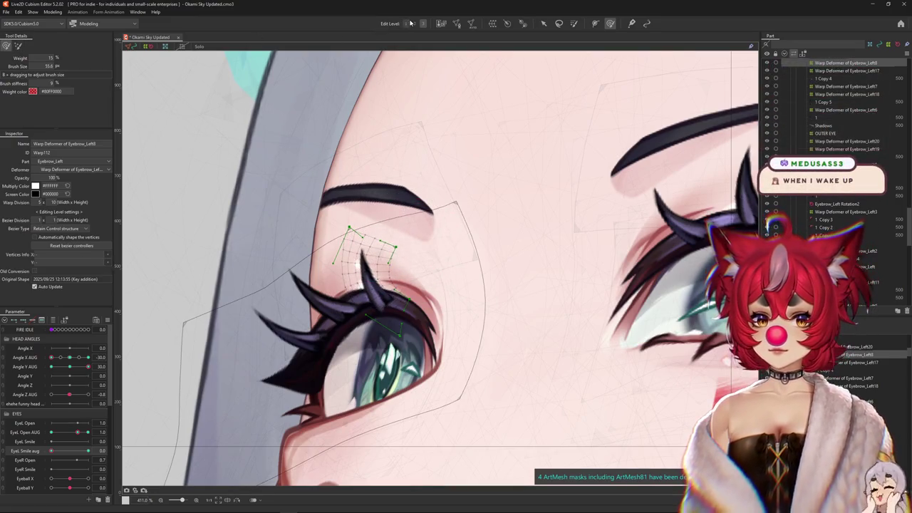
Select the whole lash warp and reshape it with the broad deform brush
left_click_drag(374, 112, 363, 214)
left_click(370, 278)
left_click(20, 46)
left_click_drag(356, 242, 362, 237)
Set EyeL Open AUG to 0.6 and bend the lashes with a small fine brush to follow the lid
left_click(7, 45)
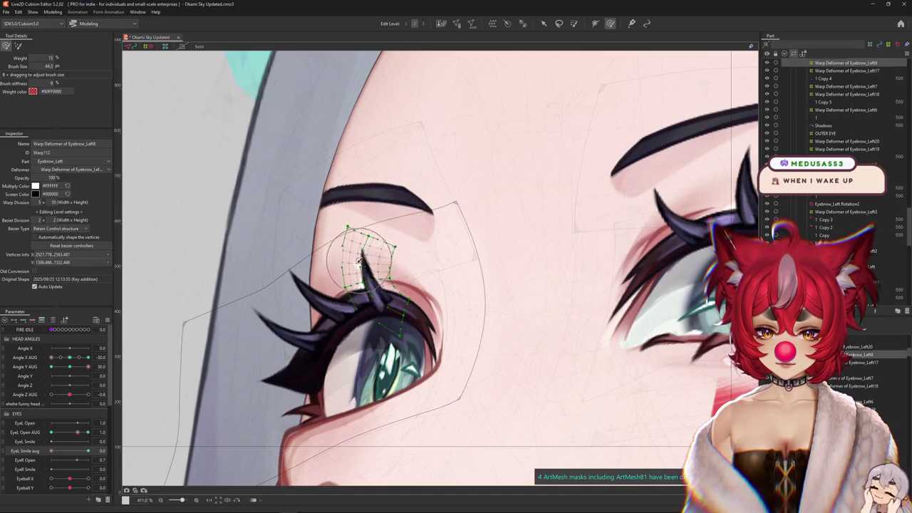
left_click_drag(360, 261, 359, 269)
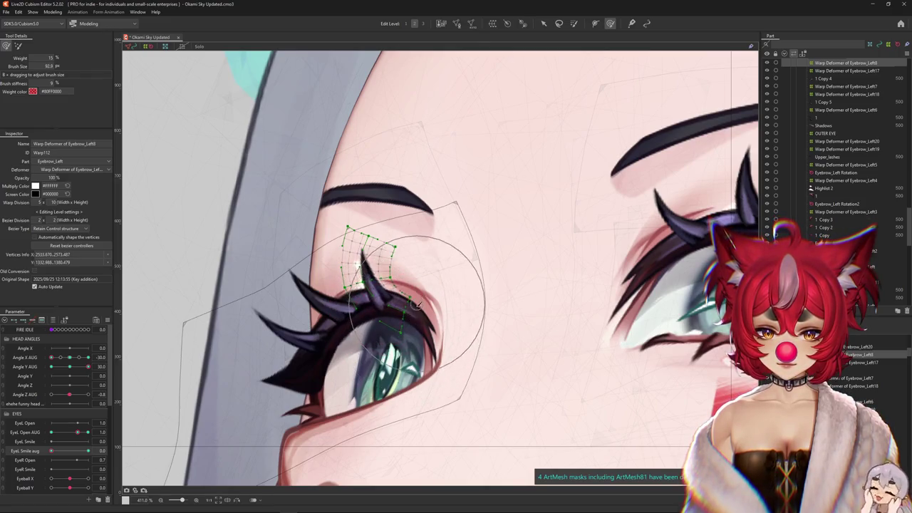
key("ctrl+h")
mouse_move(93, 431)
left_mouse_down()
mouse_move(61, 434)
mouse_move(88, 432)
left_mouse_up()
left_click_drag(303, 354, 358, 330)
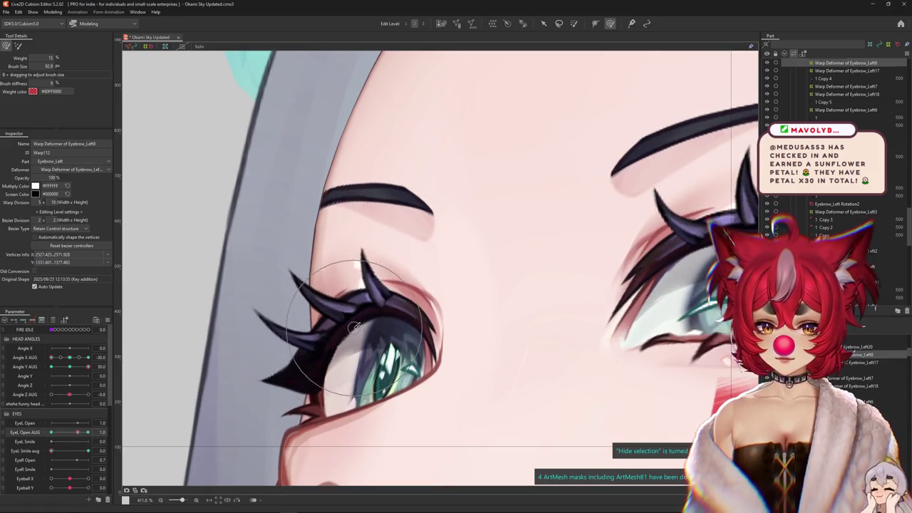
Put the left eye in full smile, resize the warp brush, and test lashes at lower and wider openness
left_click_drag(63, 453, 144, 440)
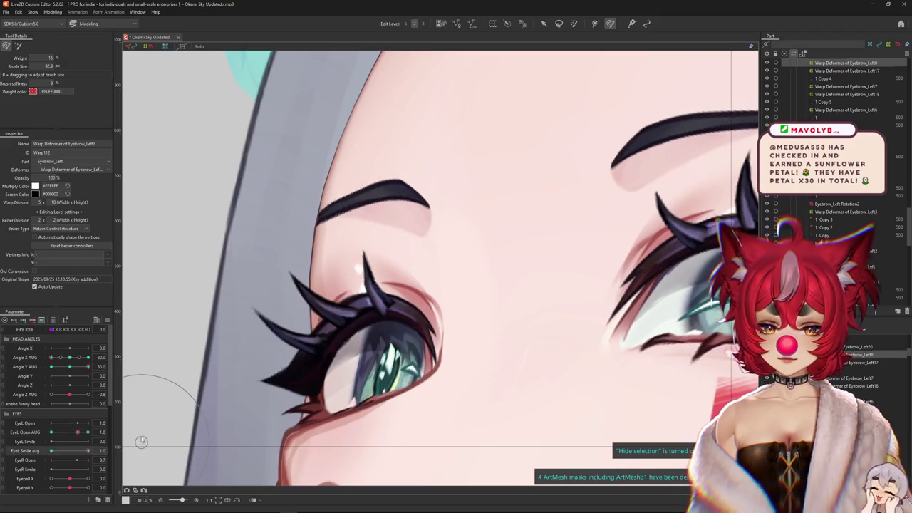
key("v")
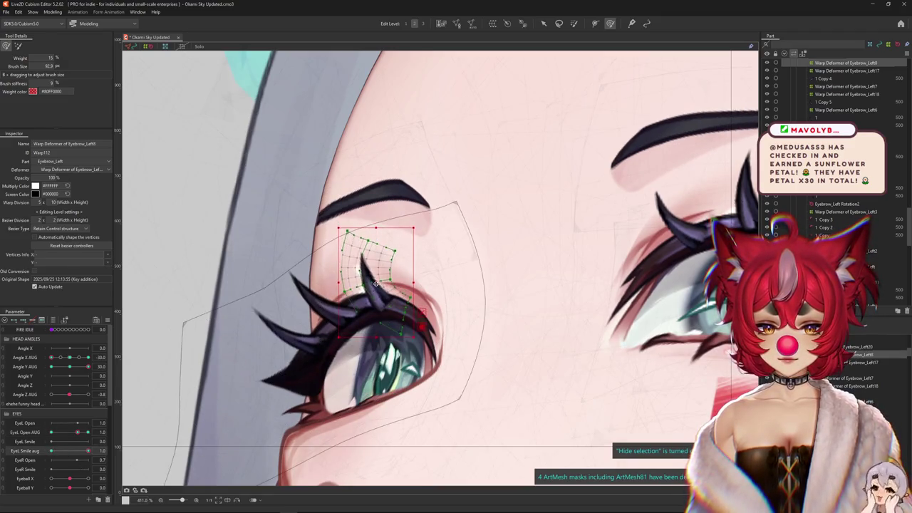
key("ctrl+h")
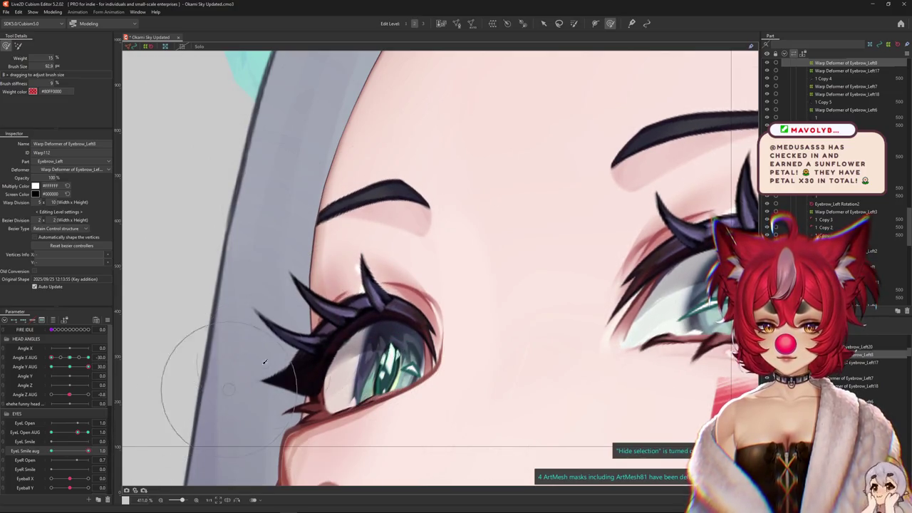
left_click_drag(367, 328, 360, 321)
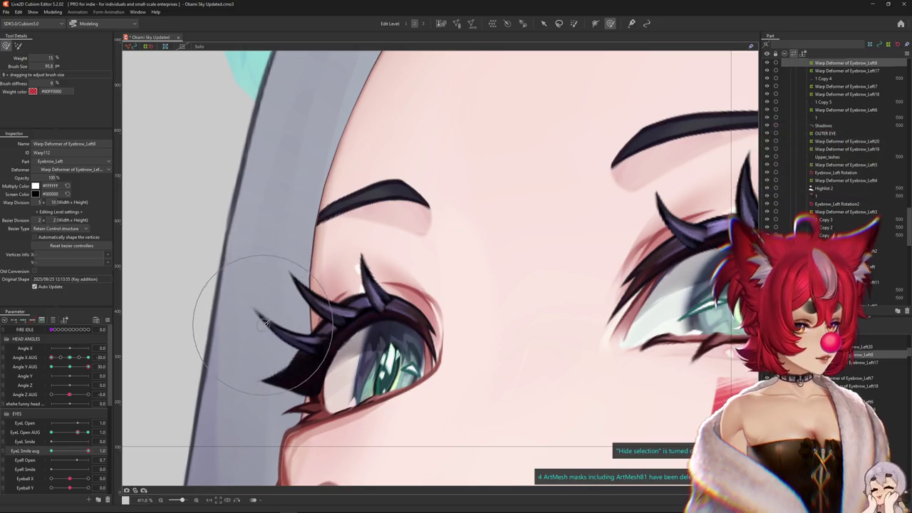
left_click_drag(264, 322, 365, 280)
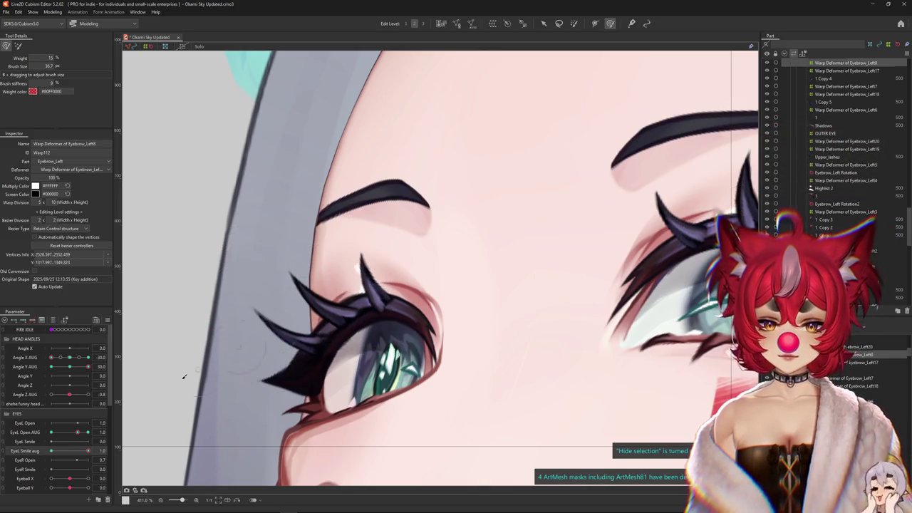
left_click_drag(350, 333, 360, 342)
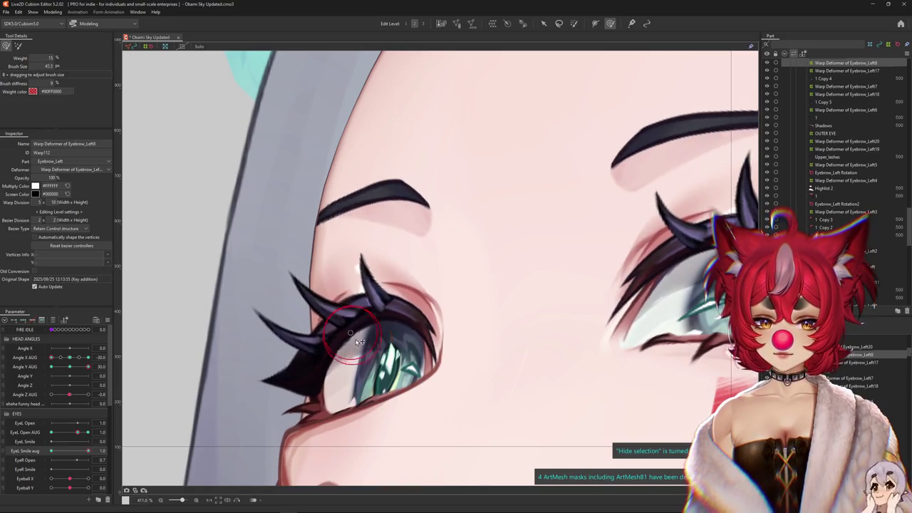
left_click_drag(78, 433, 77, 434)
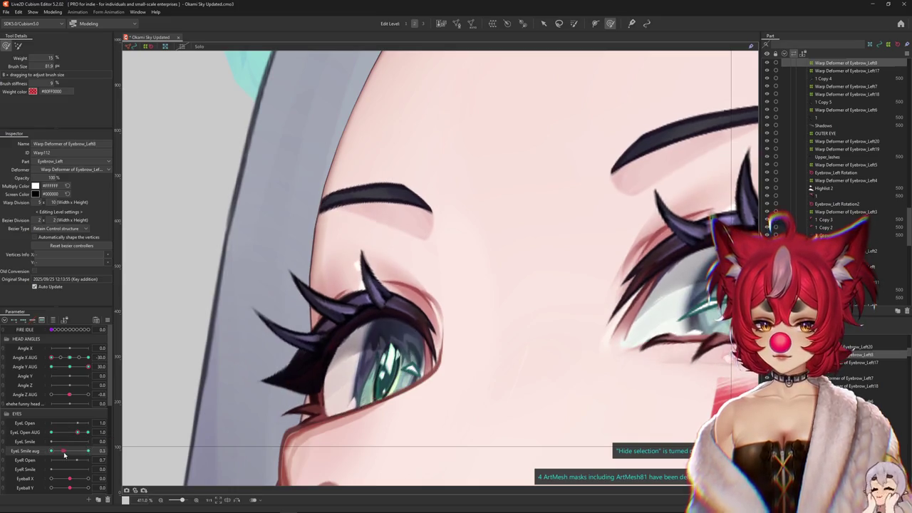
left_click_drag(77, 435, 105, 431)
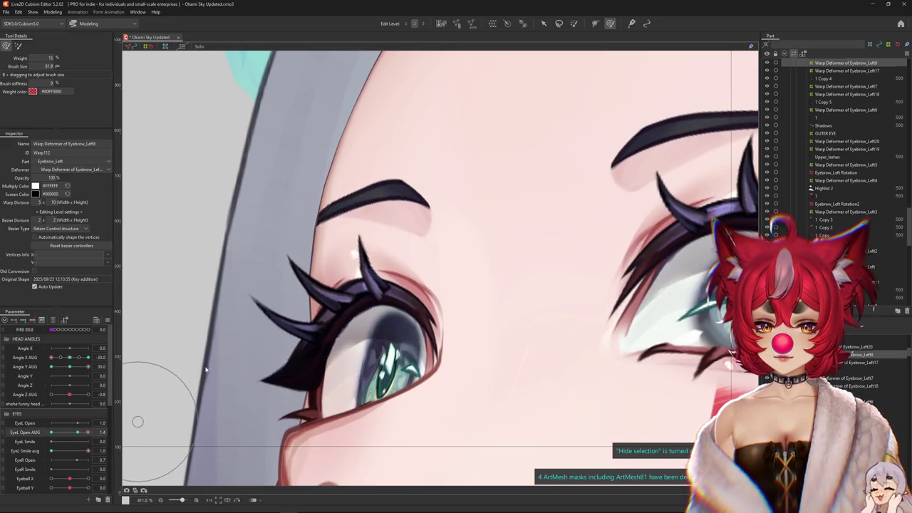
Select the eyelash warp deformer and move it up and left, comparing smile amounts
left_click(364, 303)
left_click_drag(375, 282, 371, 268)
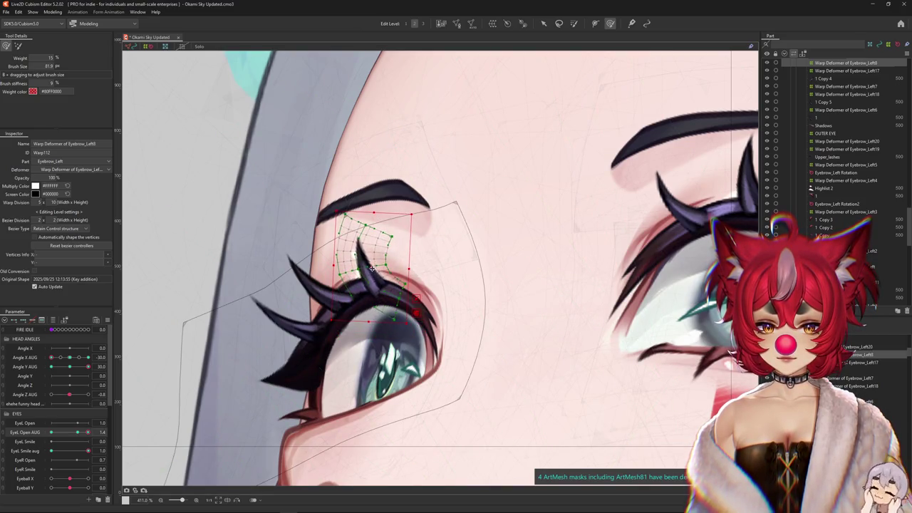
key("ctrl+h")
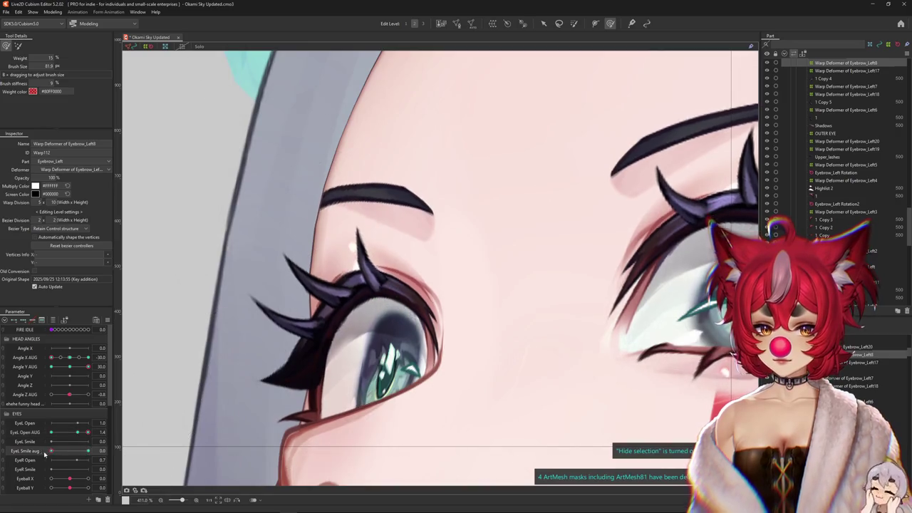
left_click_drag(80, 455, 121, 442)
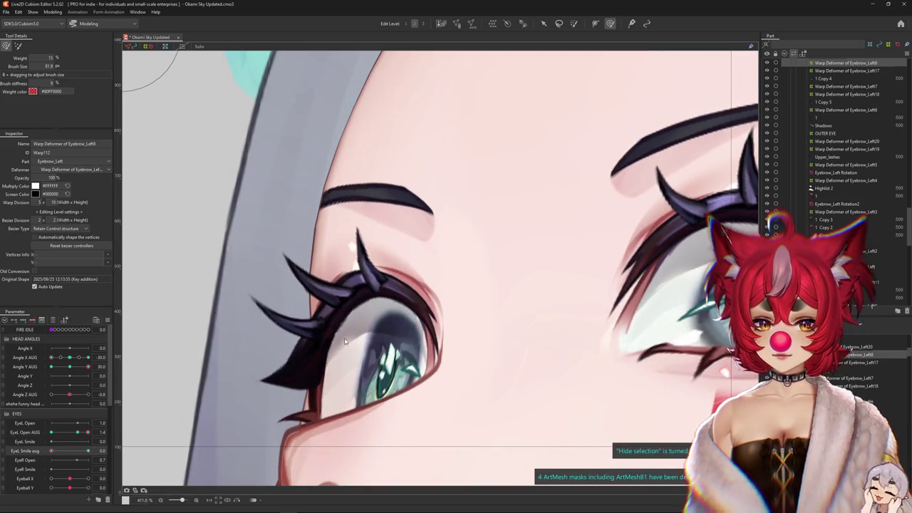
key("ctrl+h")
left_click_drag(369, 264, 367, 260)
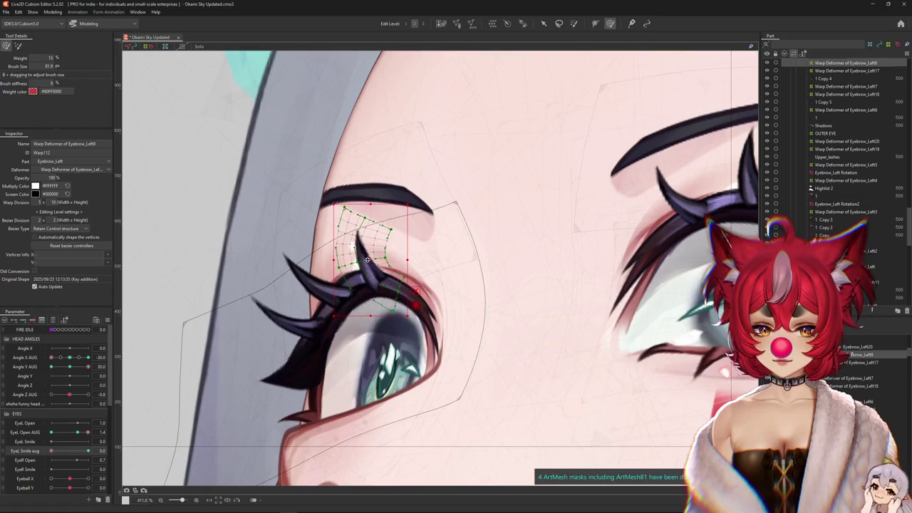
Ease the lash warp back with a large brush, reset EyeL Open AUG to 1.0, and re-apply the smile
mouse_move(131, 134)
left_mouse_down()
mouse_move(322, 254)
mouse_move(173, 193)
left_mouse_up()
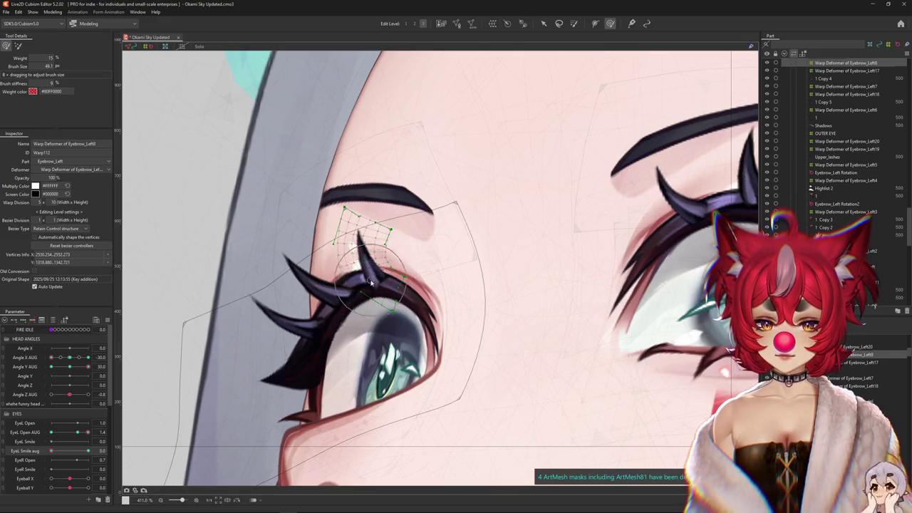
key("ctrl+h")
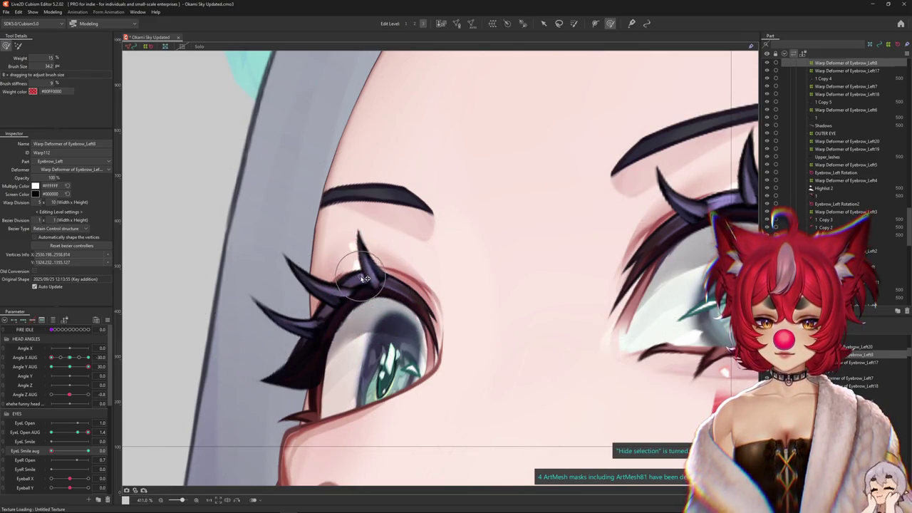
left_click_drag(384, 330, 325, 221)
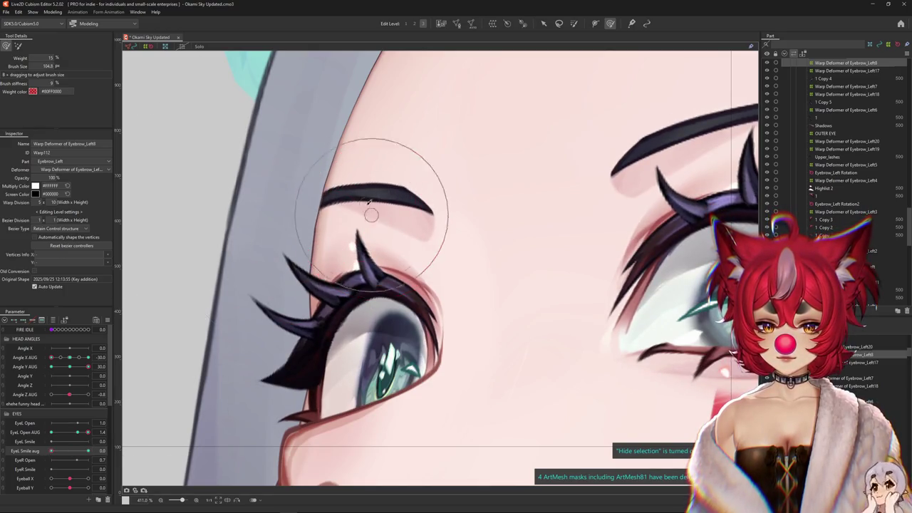
left_click(76, 432)
left_click(84, 461)
mouse_move(56, 453)
left_mouse_down()
mouse_move(88, 451)
mouse_move(52, 432)
left_mouse_up()
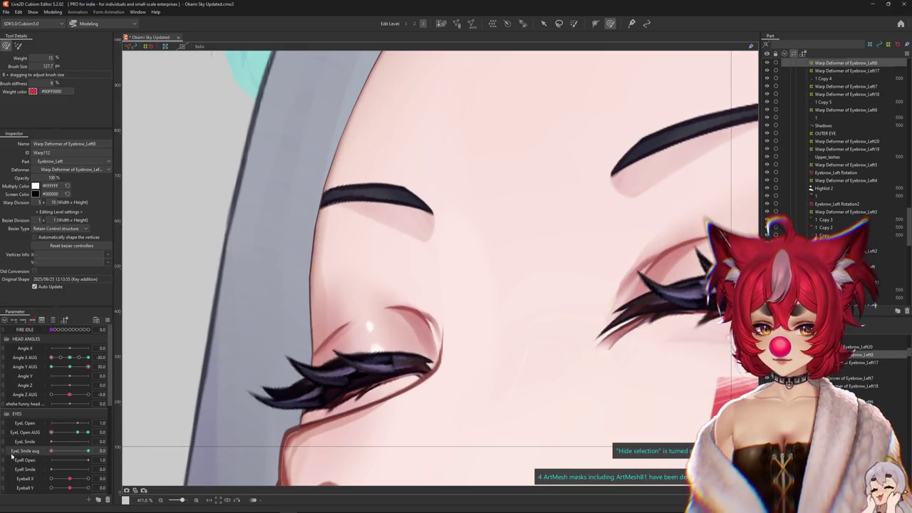
left_click(10, 451)
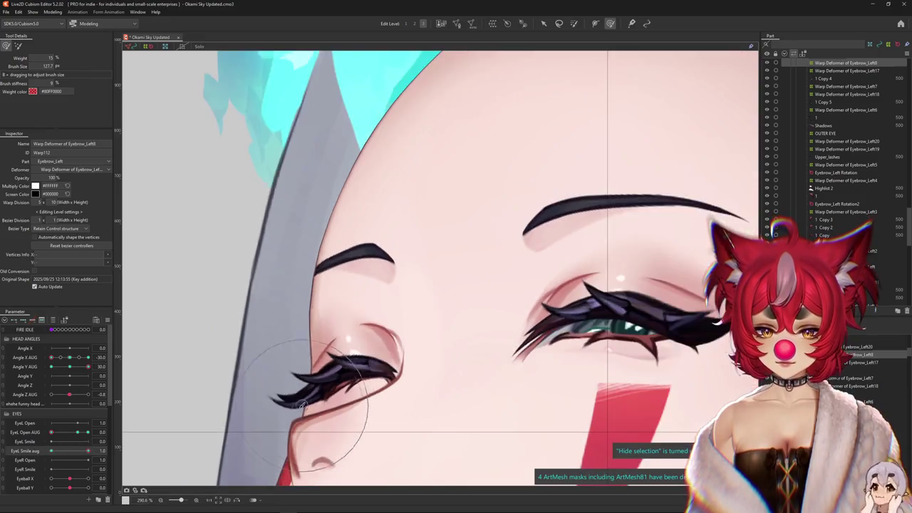
right_click(380, 318)
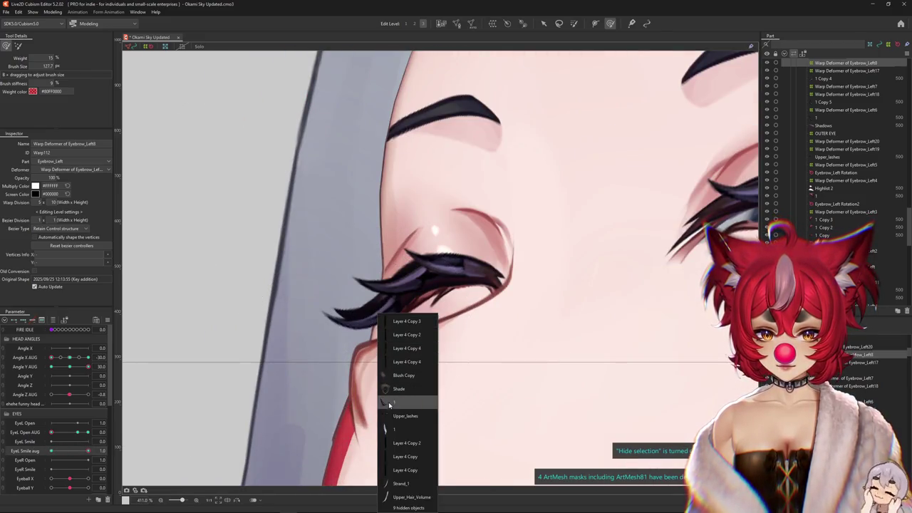
Select the Eyebrow_Left6 lash warp deformer and switch to a finer editing level
left_click(399, 401)
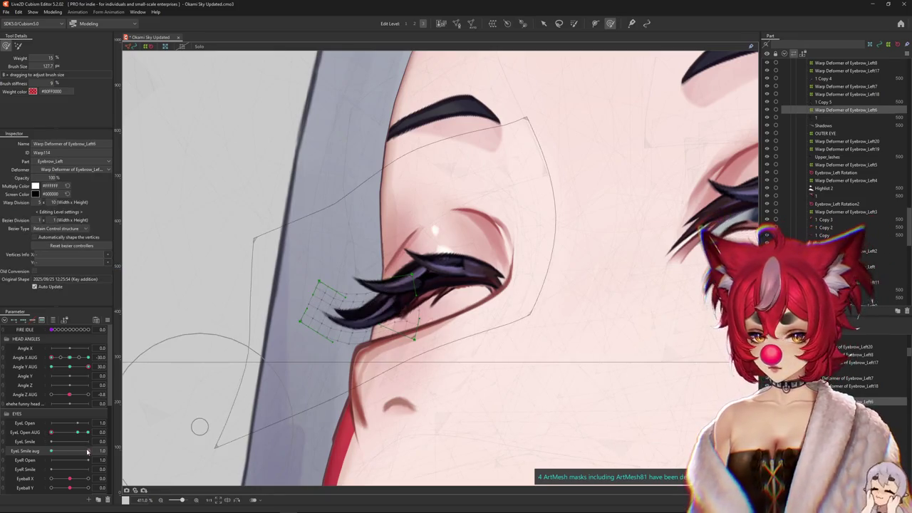
key("ctrl+z")
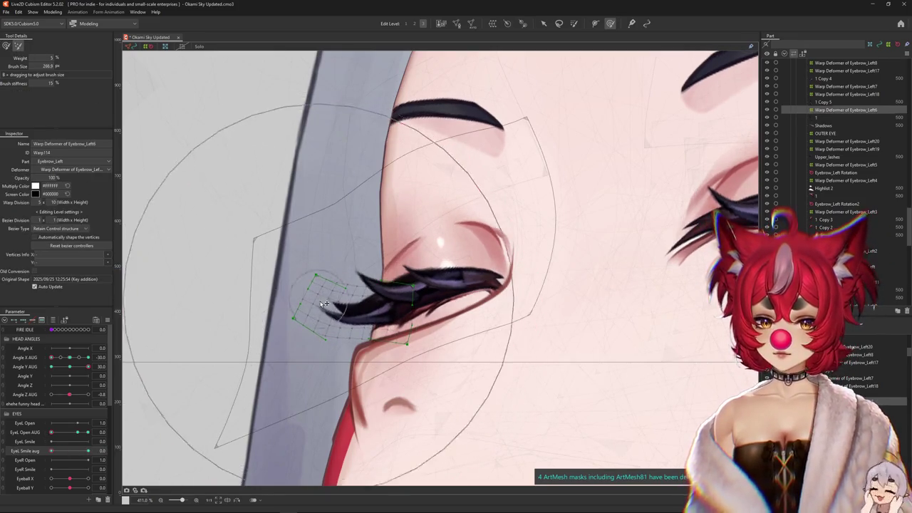
left_click_drag(305, 285, 428, 20)
left_click(417, 24)
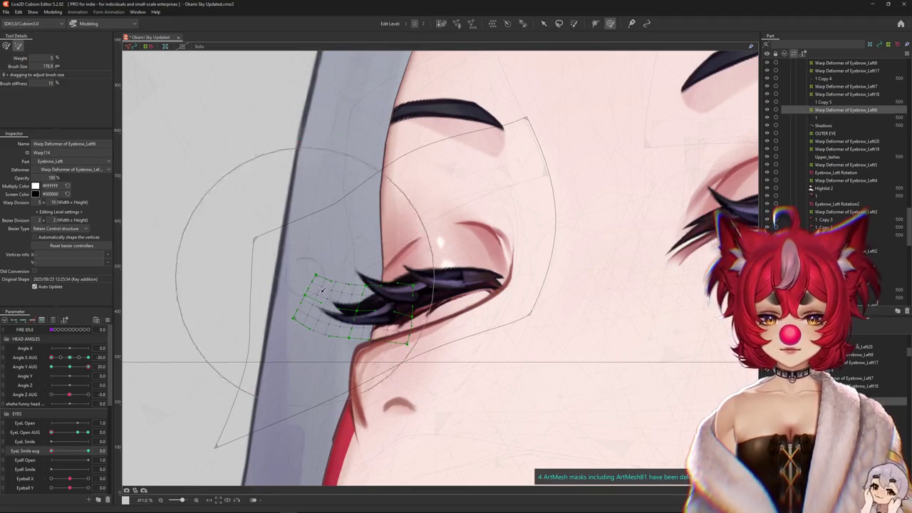
scroll(306, 276, "up", 2)
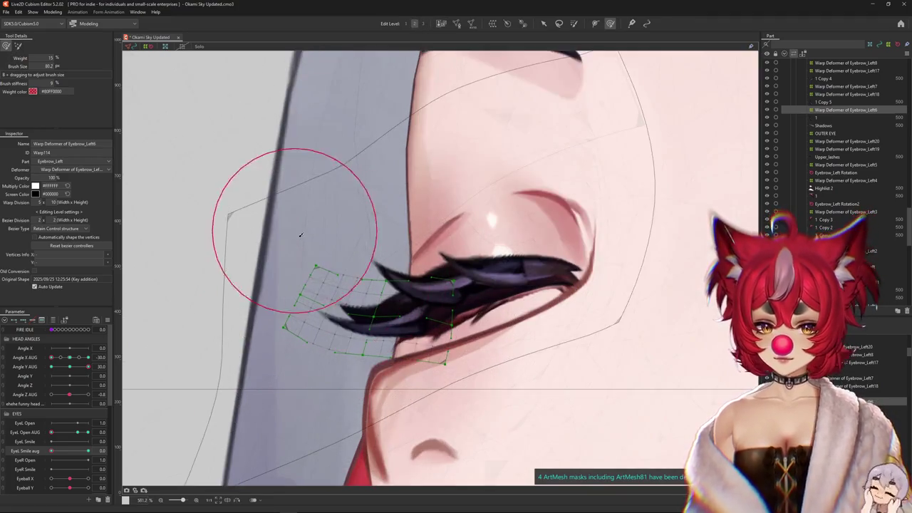
scroll(342, 278, "up", 2)
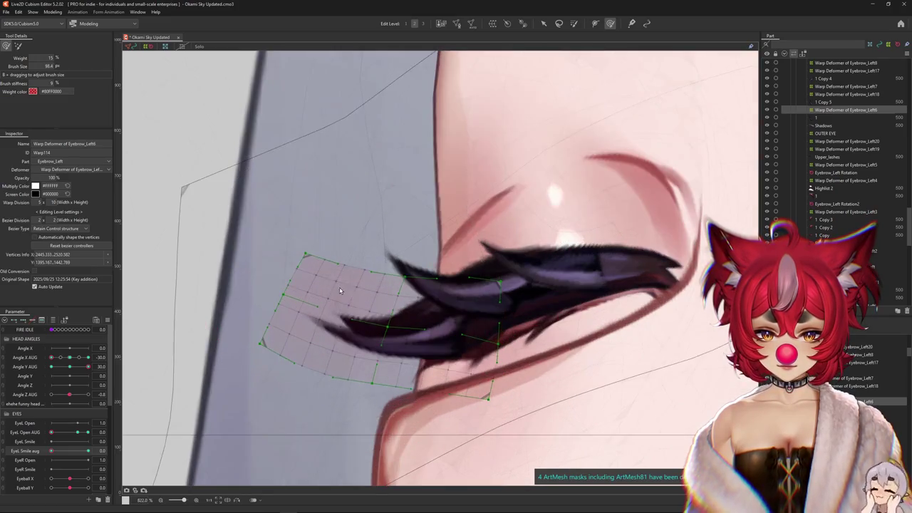
With the left eye open and unsmiling, raise the Eyebrow_Left6 lash deformer about 20 px
left_click_drag(486, 417, 422, 404)
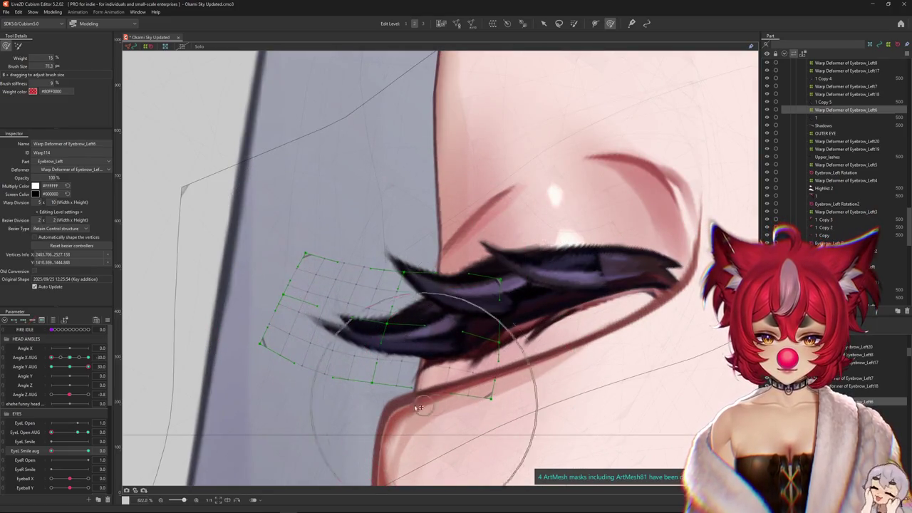
left_click_drag(402, 360, 363, 321)
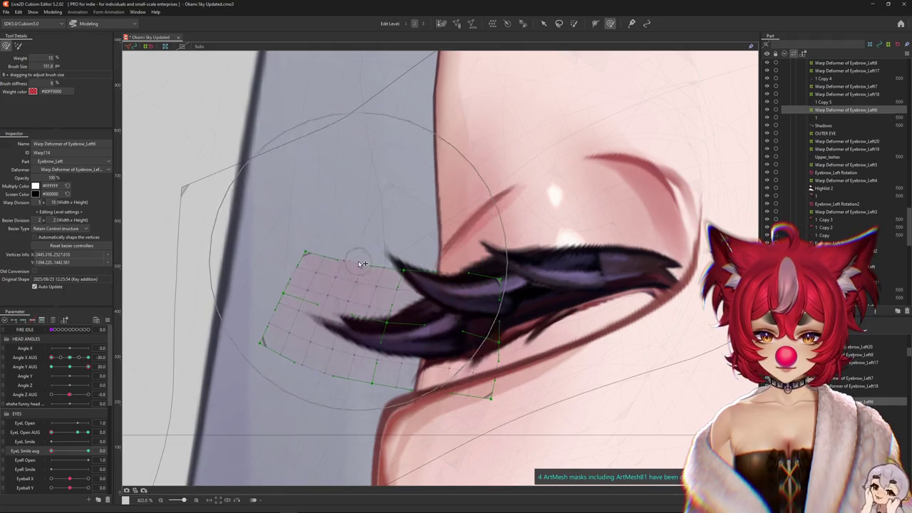
left_click_drag(477, 278, 442, 278)
left_click_drag(341, 367, 261, 354)
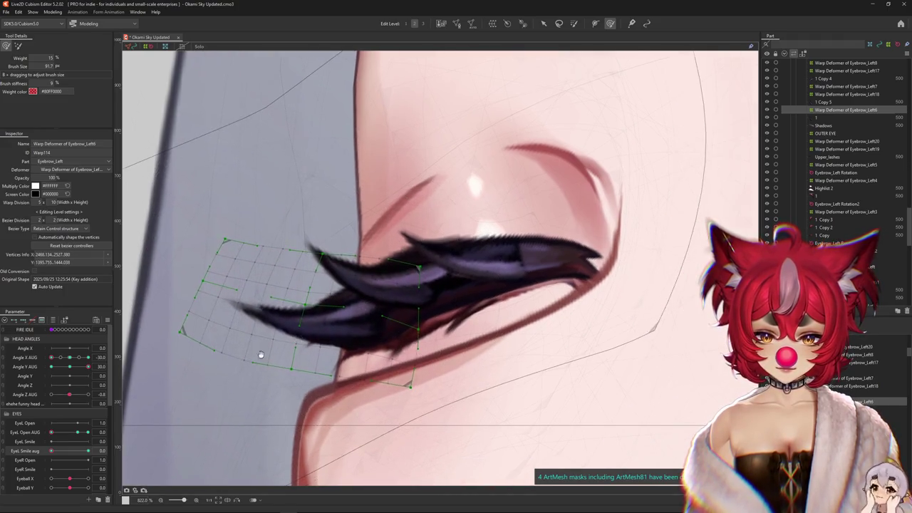
mouse_move(63, 452)
left_mouse_down()
mouse_move(52, 451)
mouse_move(83, 432)
left_mouse_up()
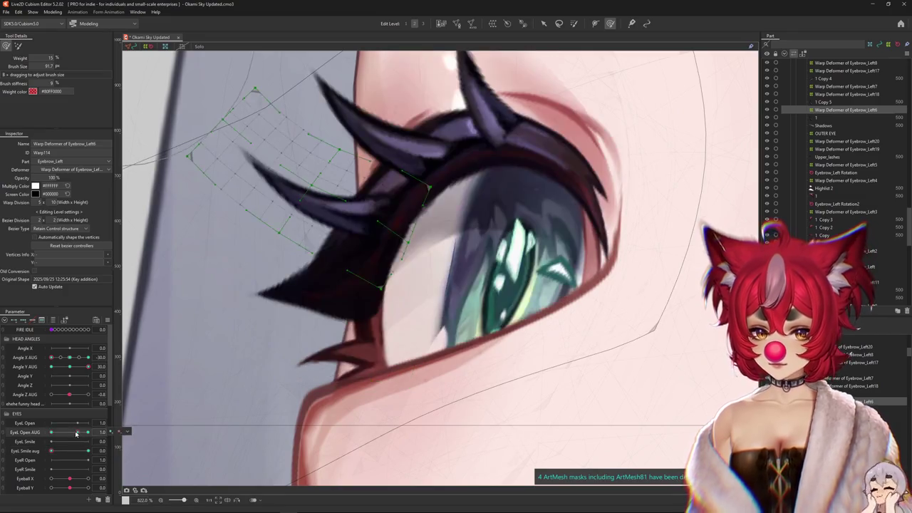
key("ctrl+a")
left_click_drag(306, 198, 302, 179)
Close the left eye and bend the outer lash along the closed lid with the soft brush
scroll(261, 262, "down", 2)
mouse_move(210, 155)
left_mouse_down()
mouse_move(260, 206)
mouse_move(352, 330)
left_mouse_up()
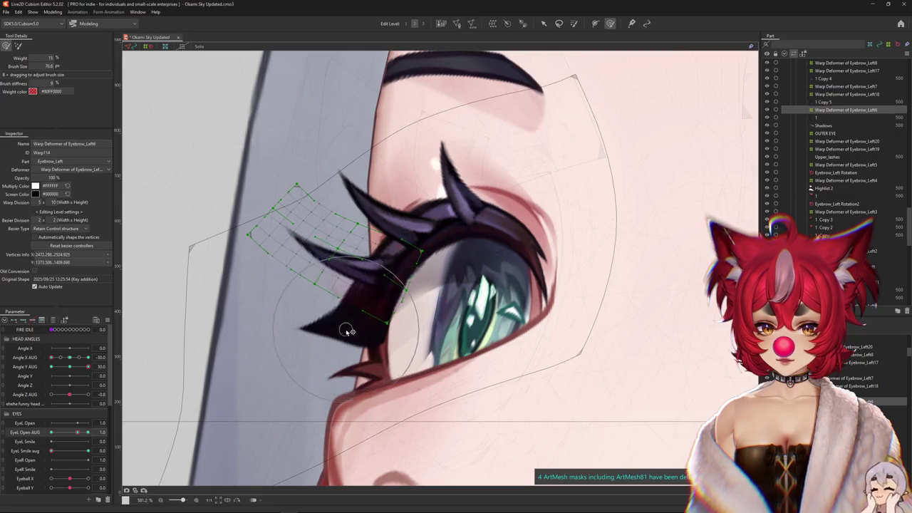
scroll(285, 285, "down", 2)
mouse_move(87, 432)
left_mouse_down()
mouse_move(59, 453)
mouse_move(149, 438)
left_mouse_up()
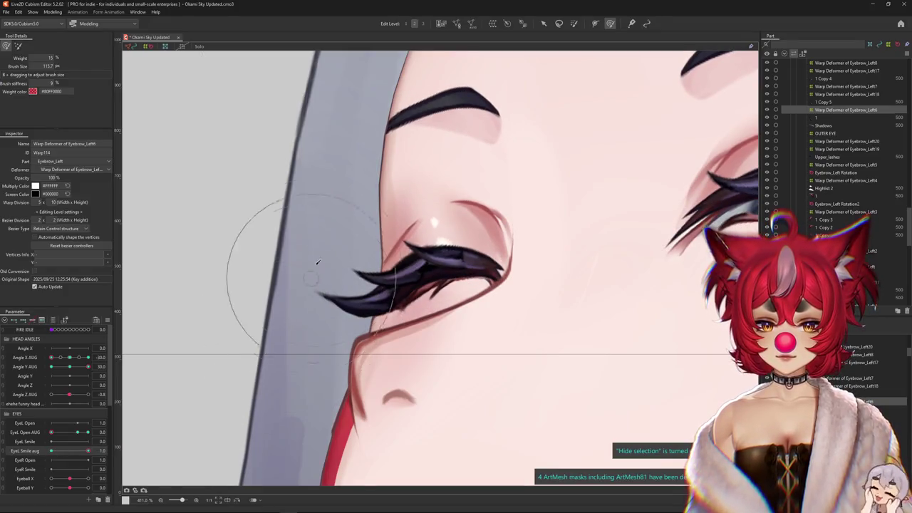
mouse_move(316, 268)
left_mouse_down()
mouse_move(295, 276)
mouse_move(375, 304)
left_mouse_up()
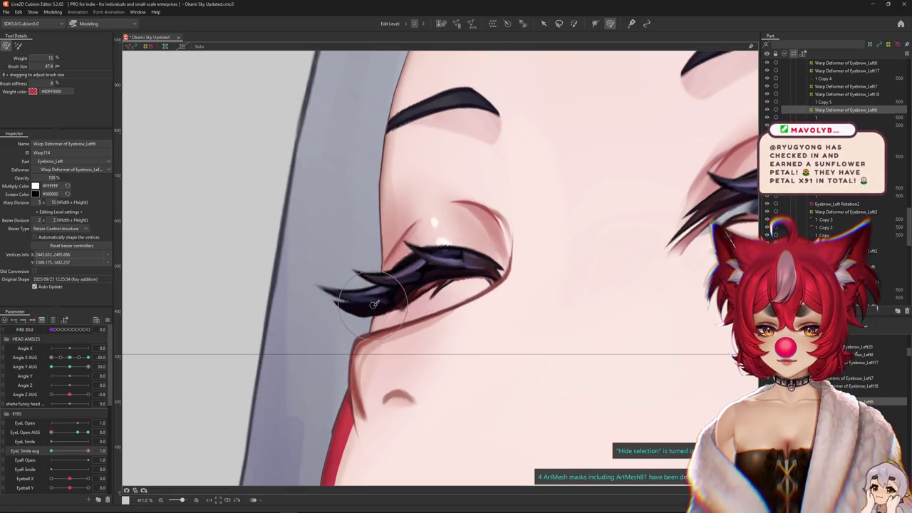
left_click_drag(339, 278, 421, 41)
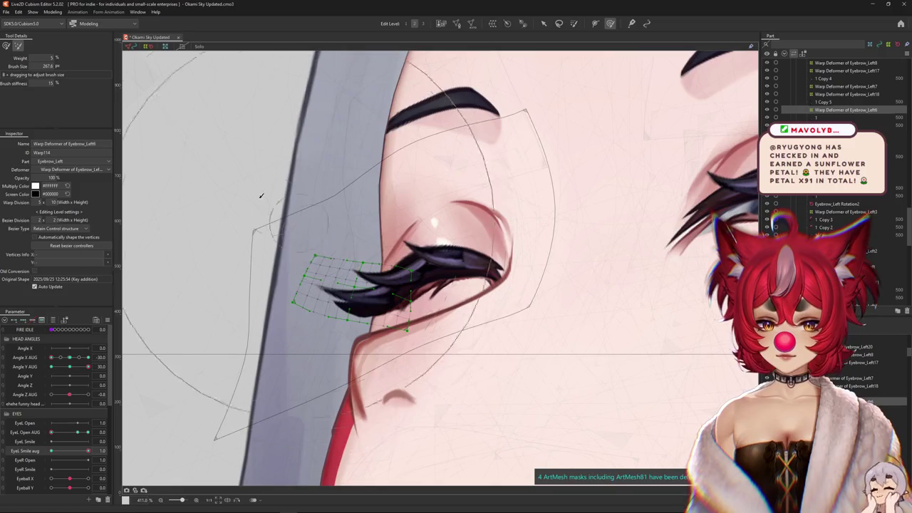
left_click(6, 46)
left_click_drag(279, 264, 287, 281)
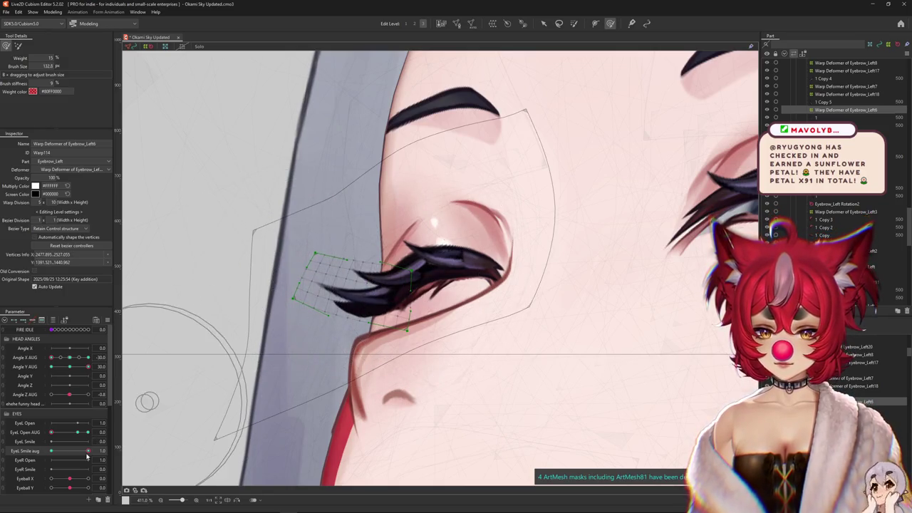
key("ctrl+h")
Put the left eye in its smiling pose and select Eyebrow_Left7's warp deformer with a lash-sized brush
left_click_drag(51, 451, 87, 450)
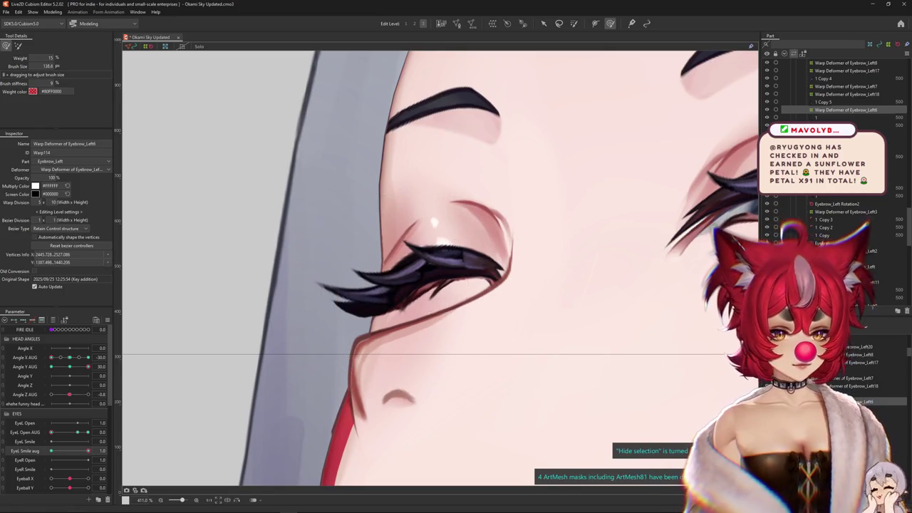
left_click(846, 86)
left_click_drag(285, 255, 307, 255)
left_click_drag(323, 219, 245, 177)
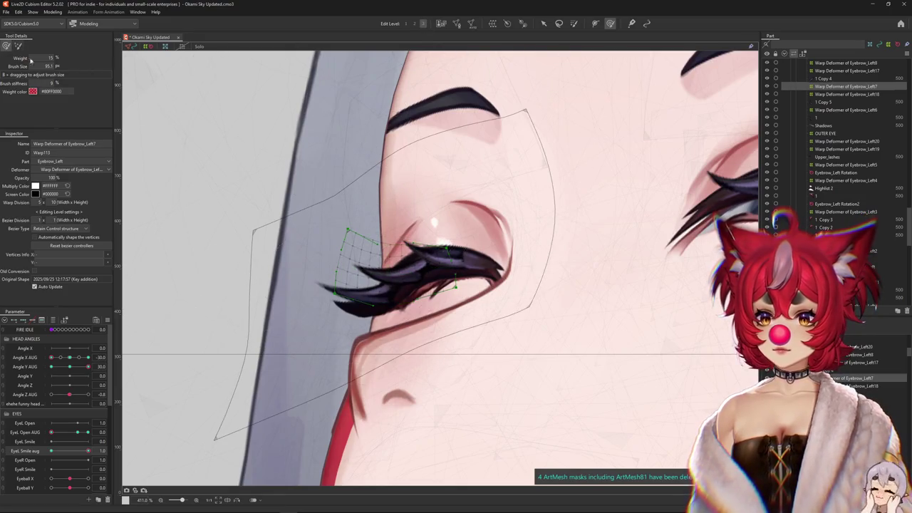
Push the Eyebrow_Left7 lash lattice along the closed smiling lid with the soft weighted brush
scroll(397, 270, "up", 3)
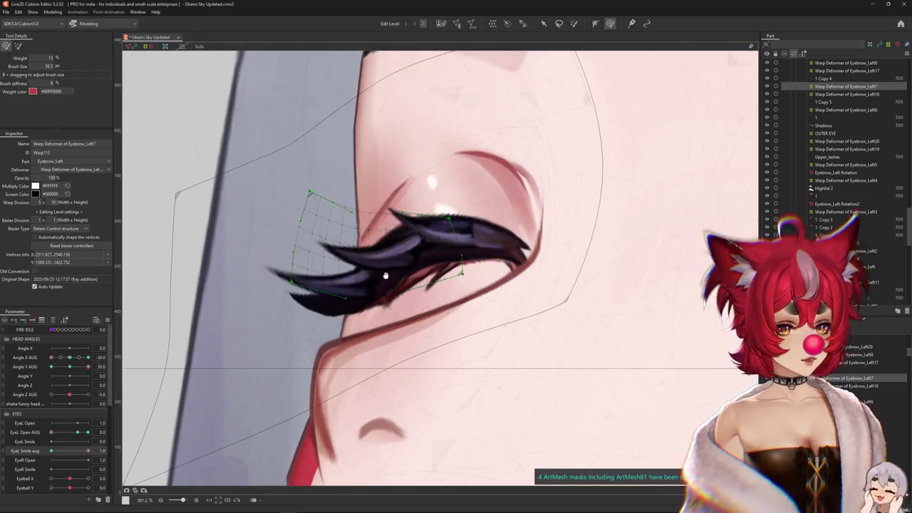
key("b")
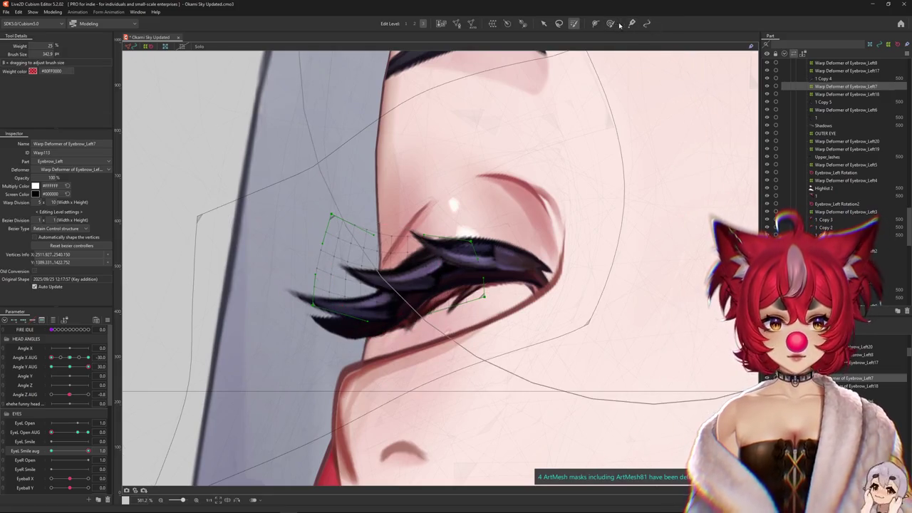
key("b")
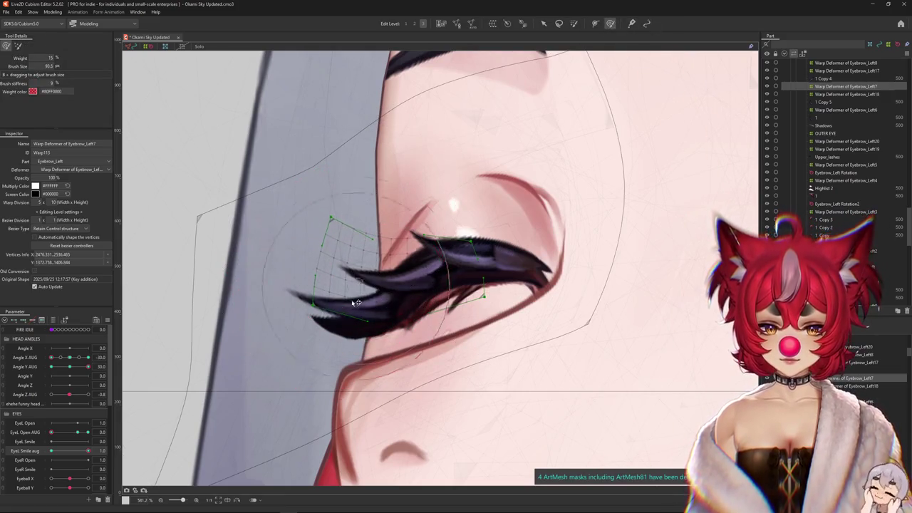
left_click_drag(327, 267, 341, 322)
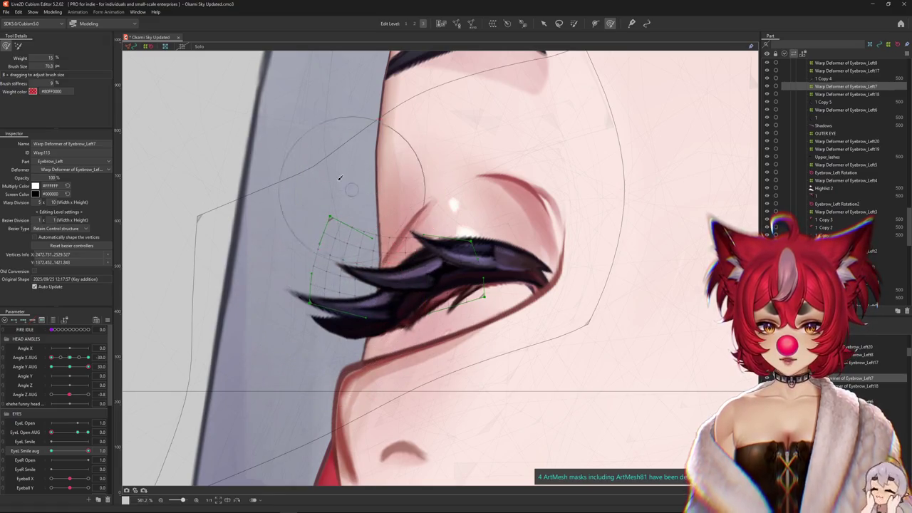
key("ctrl+h")
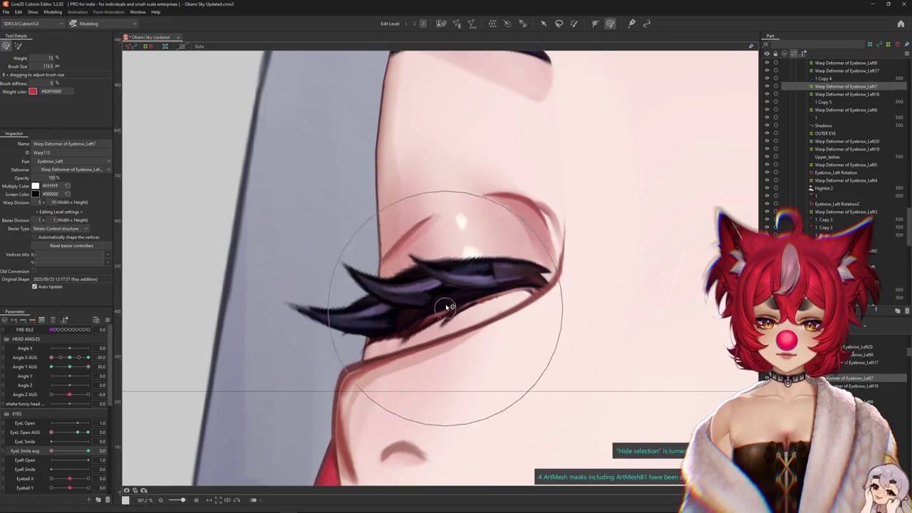
left_click_drag(437, 295, 348, 268)
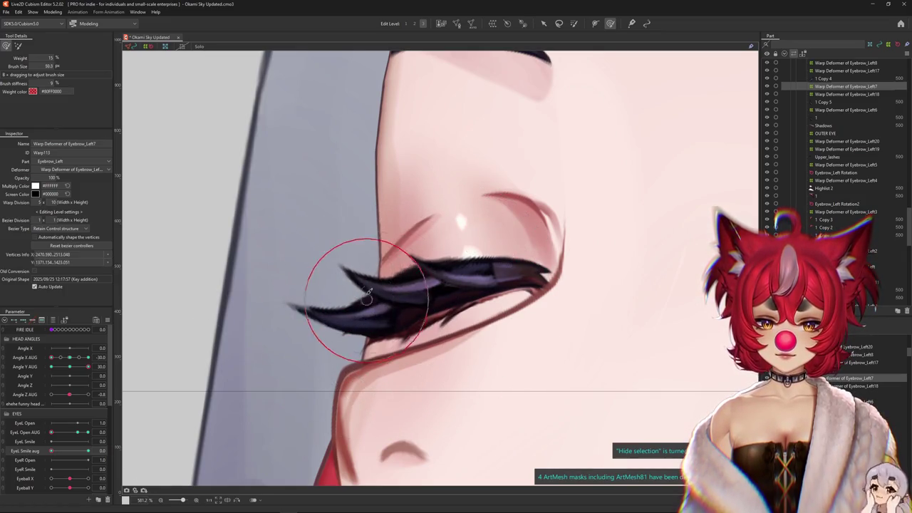
Zoom out, turn the head frontward via Angle X, and set EyeL Smile aug back to 0
scroll(349, 270, "down", 3)
left_click_drag(88, 450, 88, 451)
scroll(319, 385, "down", 2)
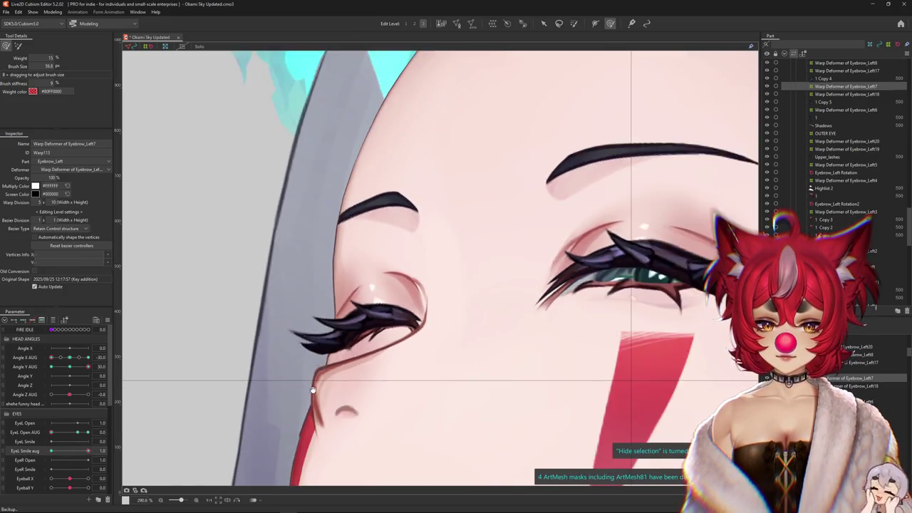
left_click_drag(51, 361, 69, 362)
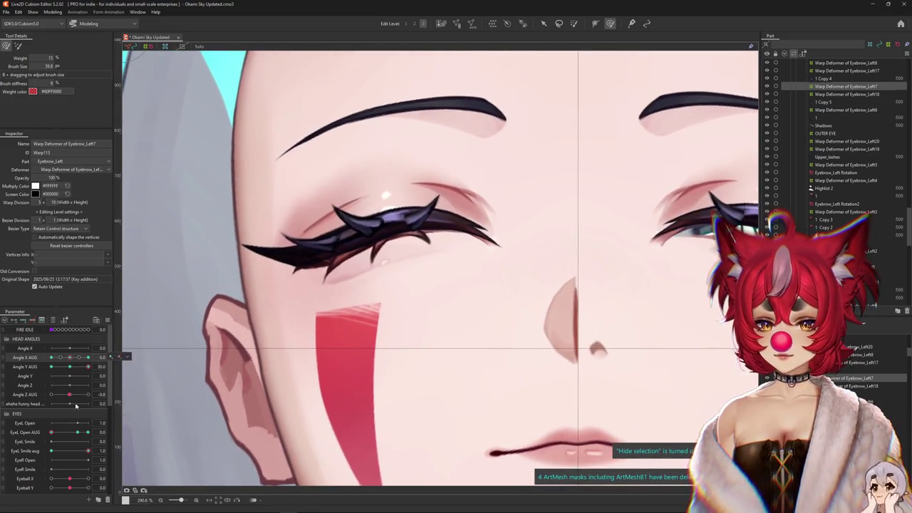
left_click_drag(88, 451, 50, 450)
left_click_drag(72, 451, 42, 447)
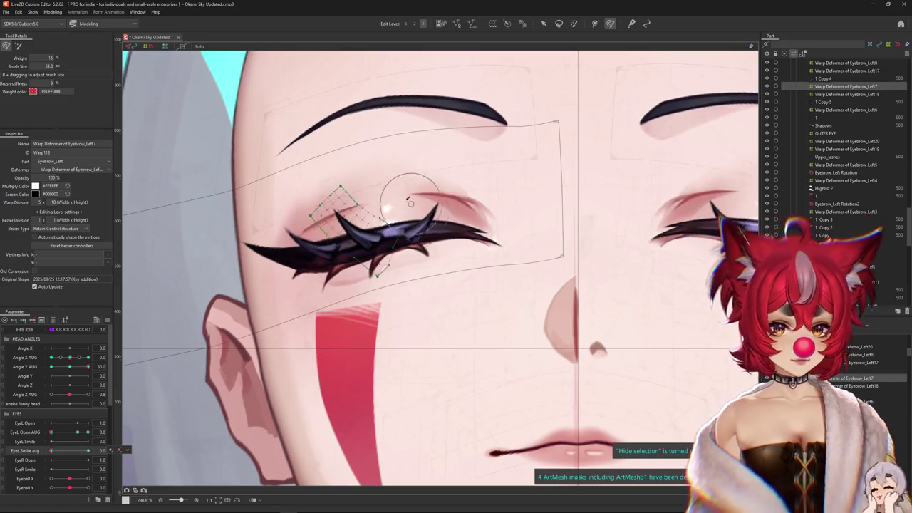
left_click(399, 228)
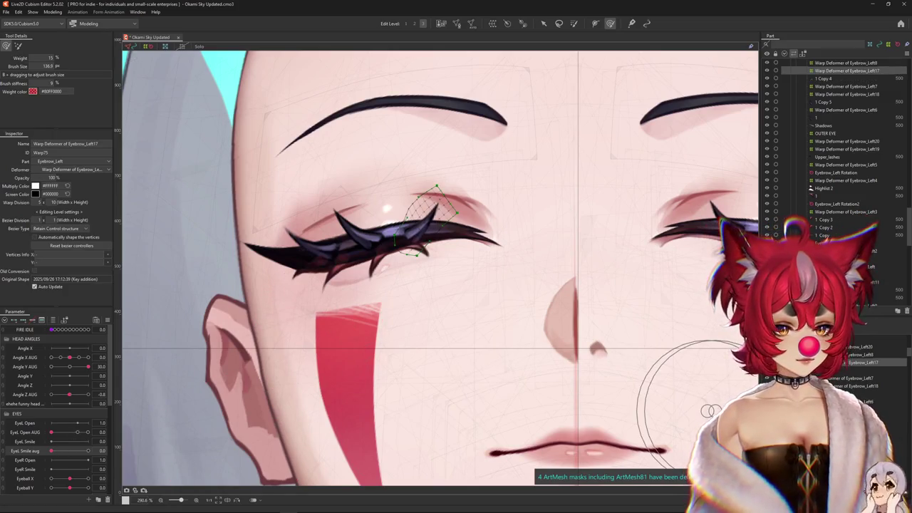
Select Eyebrow_Left8's warp deformer at Edit Level 1 and push the upper lash spike into place
left_click(727, 350)
left_click(428, 191)
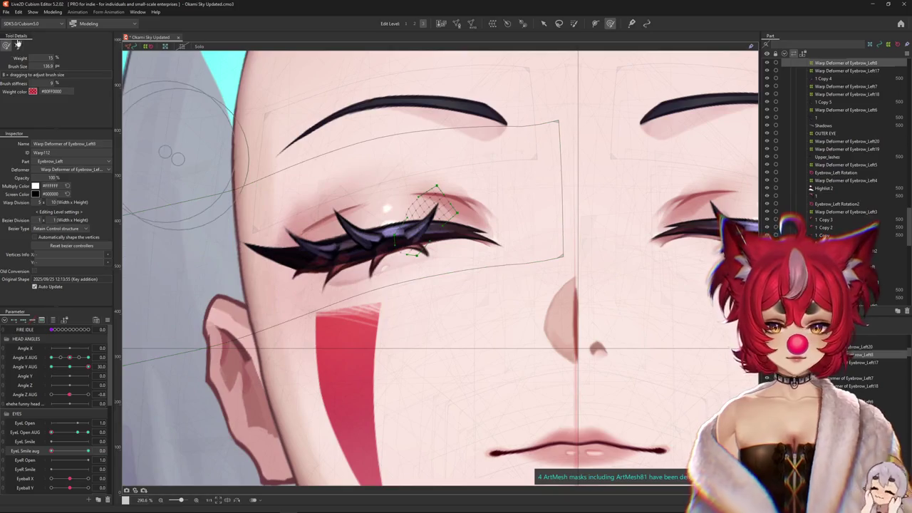
key("1")
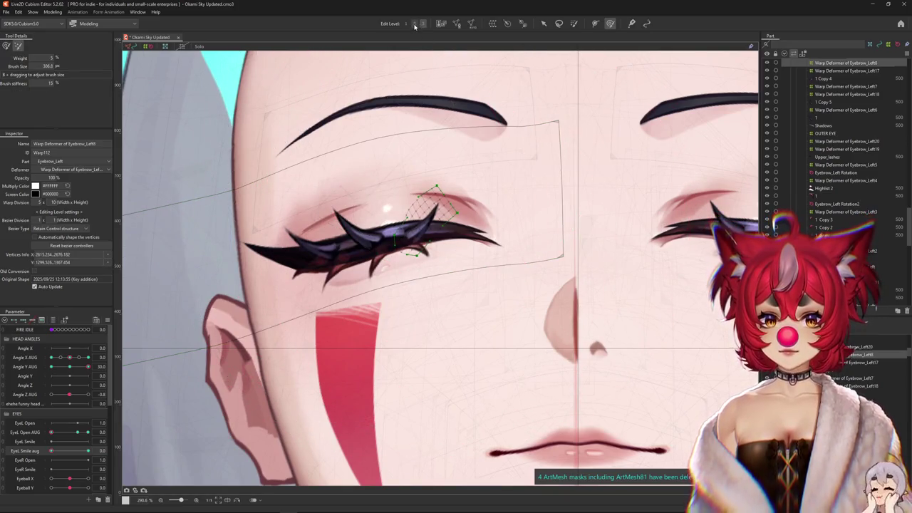
left_click(6, 47)
left_click_drag(88, 432, 74, 437)
key("ctrl+h")
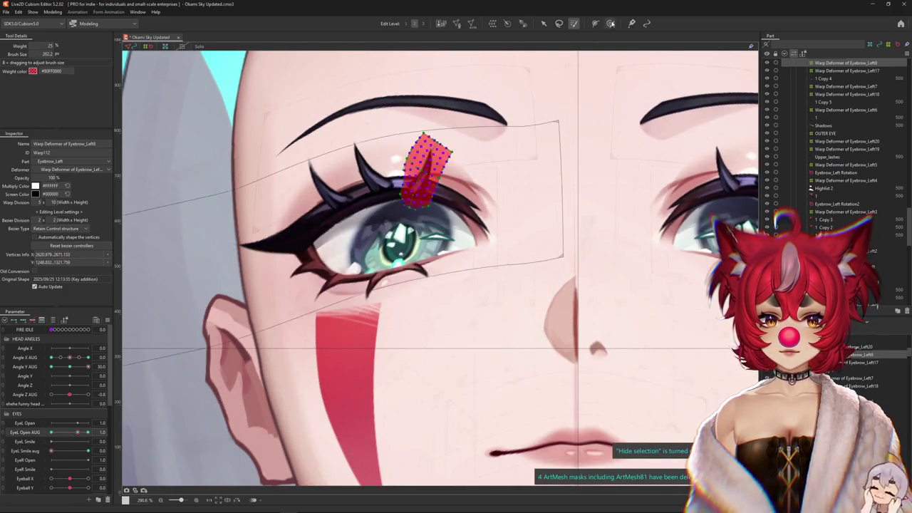
key("b")
mouse_move(388, 212)
left_mouse_down()
mouse_move(414, 160)
mouse_move(467, 102)
left_mouse_up()
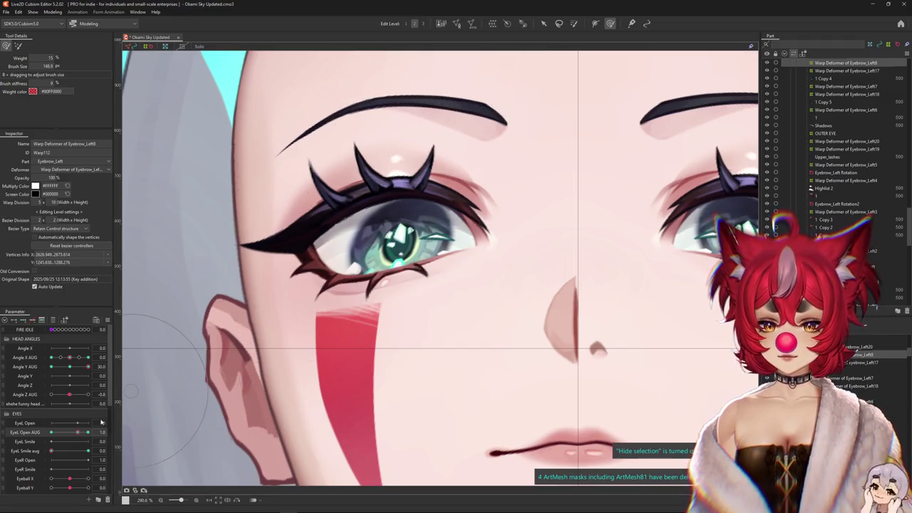
Raise EyeL Open AUG to 1.4 and reshape the lash spike for the wide-open eye
left_click_drag(83, 432, 91, 433)
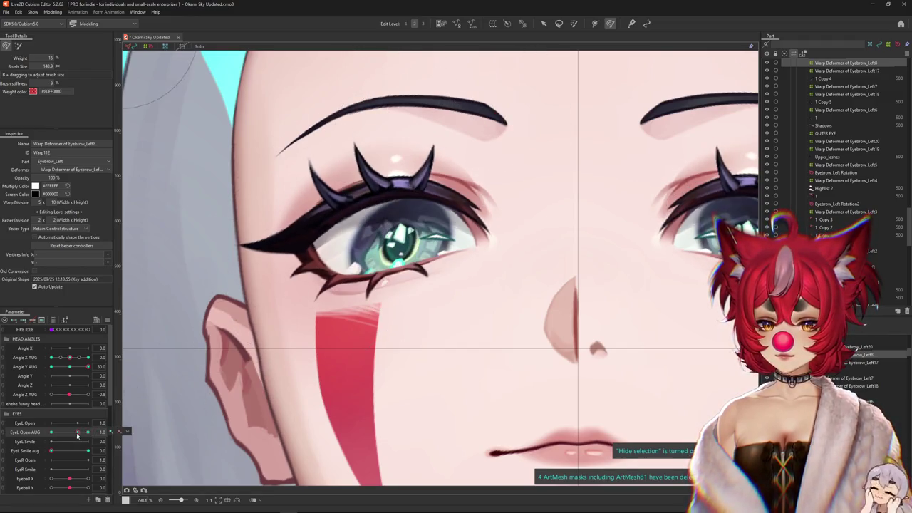
mouse_move(432, 143)
left_mouse_down()
mouse_move(427, 163)
mouse_move(443, 132)
left_mouse_up()
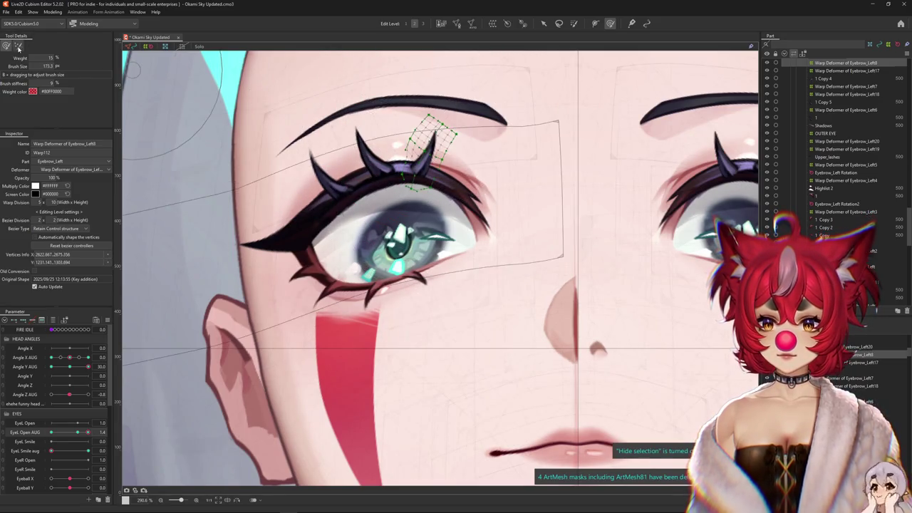
left_click(421, 160)
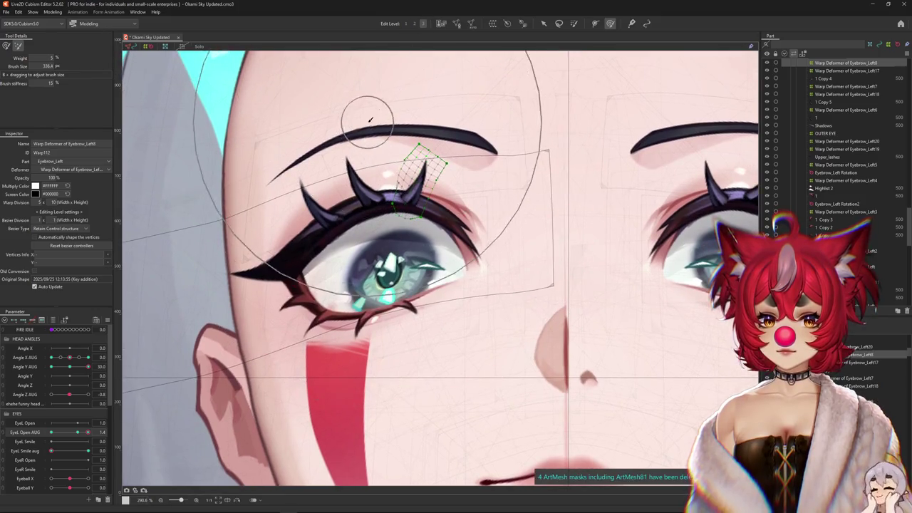
left_click(18, 47)
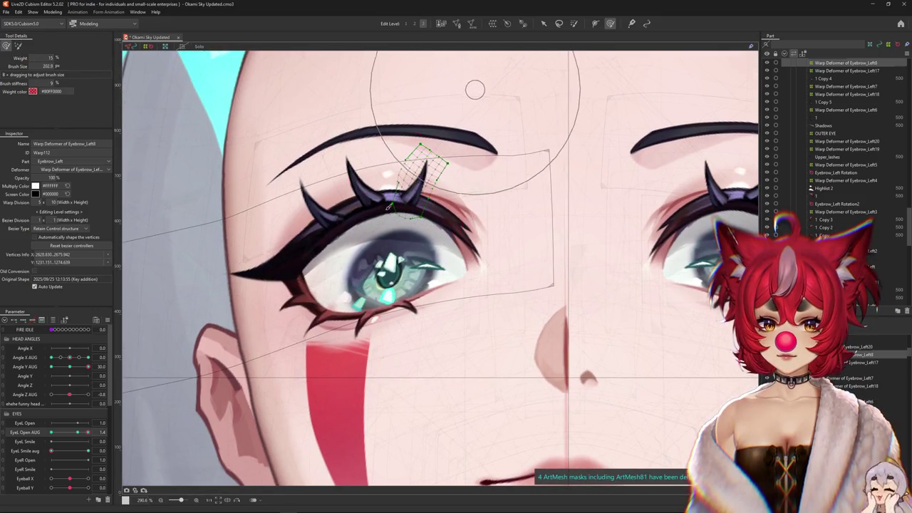
left_click_drag(88, 433, 88, 433)
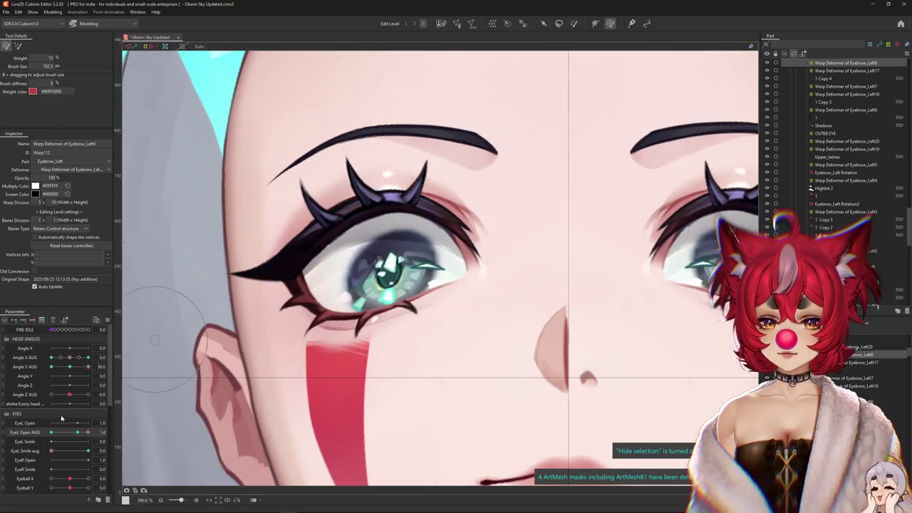
left_click_drag(412, 260, 402, 241)
Return EyeL Open AUG to 1.0, toggle the deformer grid, and close the left eye
left_click_drag(312, 298, 405, 240)
left_click(442, 24)
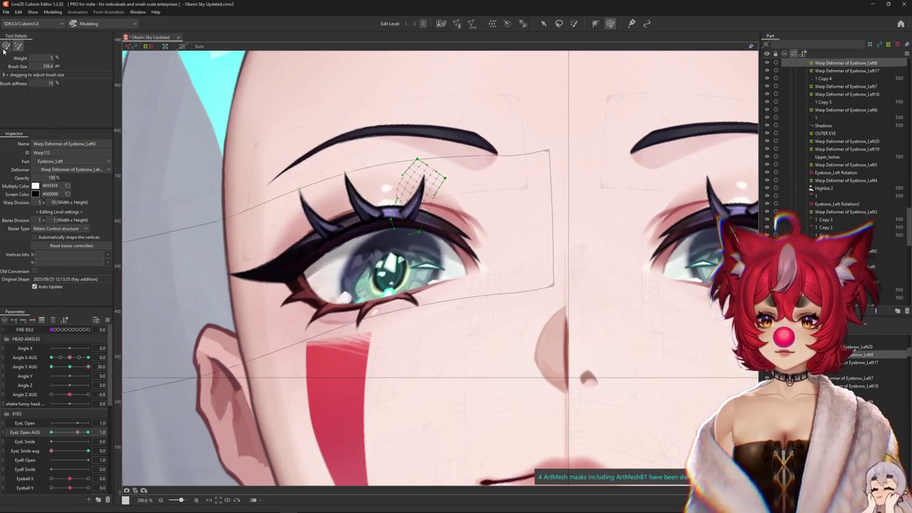
left_click(420, 120)
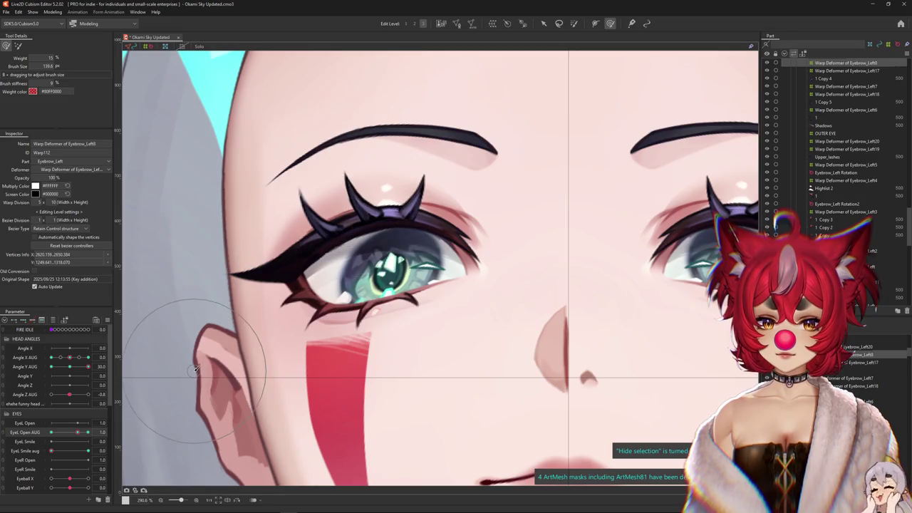
left_click_drag(81, 431, 35, 435)
Raise the Eyebrow_Left8 lash lattice slightly with the transform box, then return to the soft brush
left_click(352, 278)
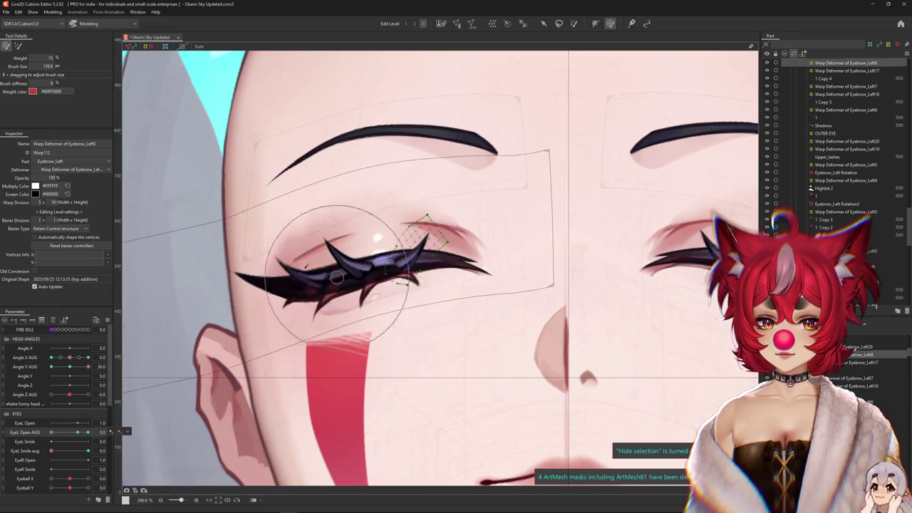
left_click(18, 48)
left_click(417, 244)
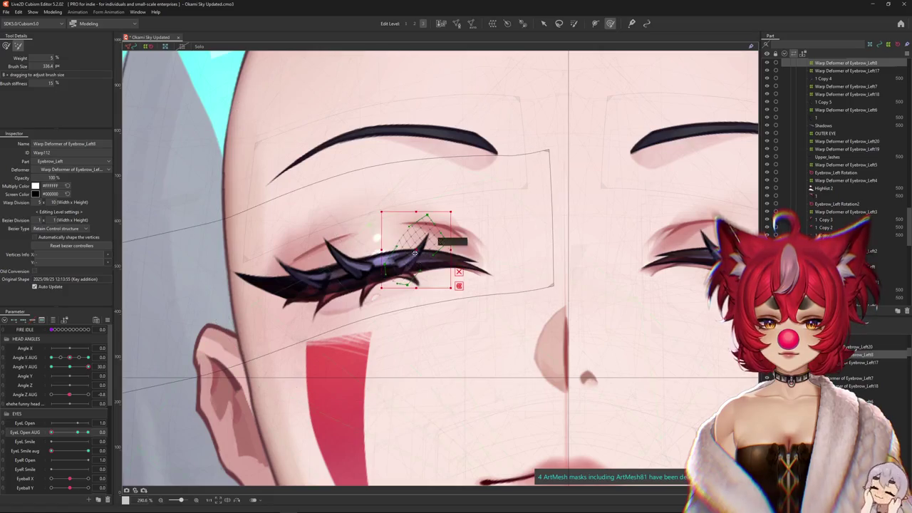
left_click_drag(417, 244, 417, 242)
left_click(7, 46)
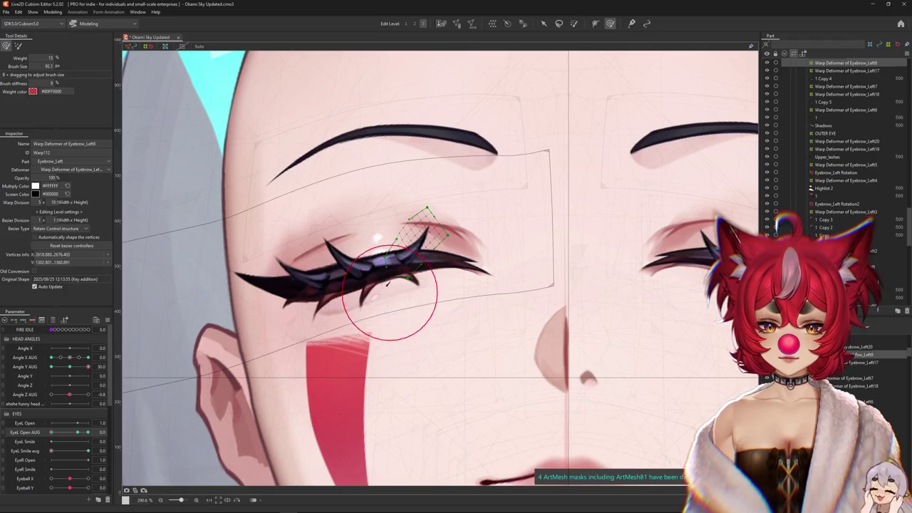
left_click_drag(394, 296, 397, 237)
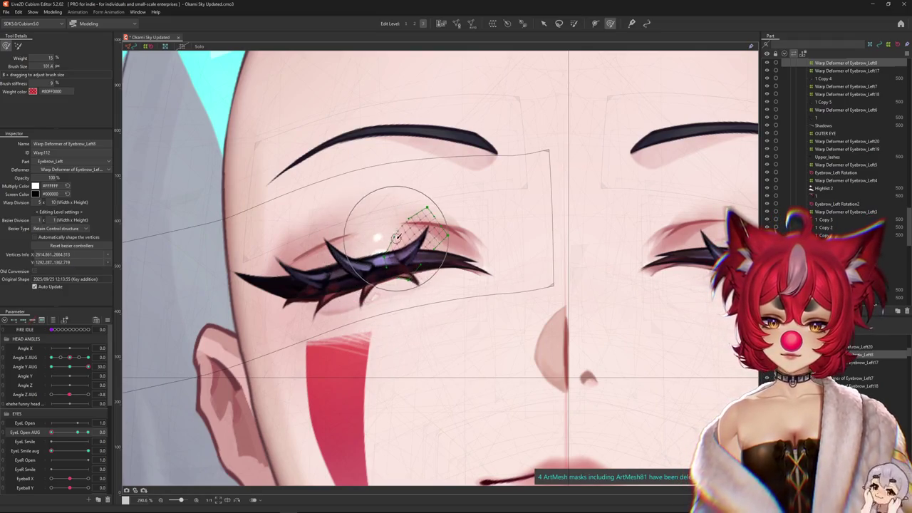
Preview the left eye opening and closing and switch to a finer deformer editing level
key("ctrl+h")
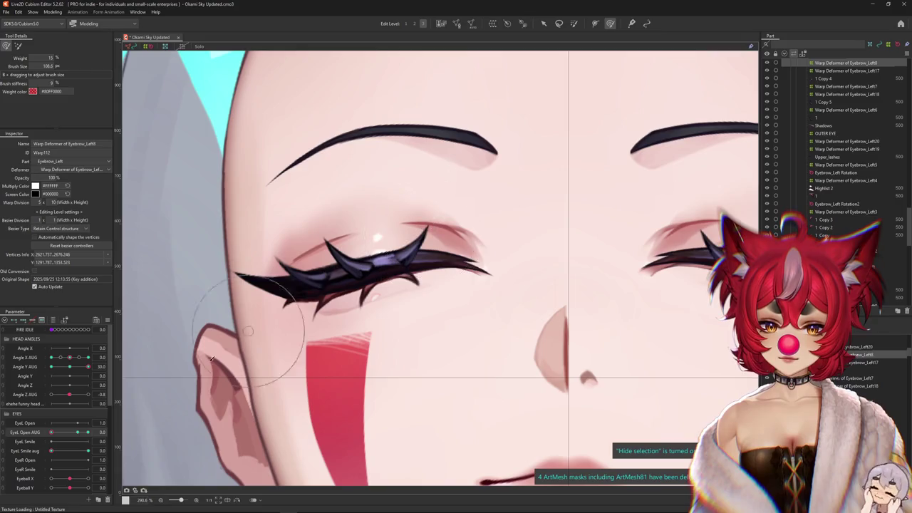
left_click_drag(69, 432, 51, 431)
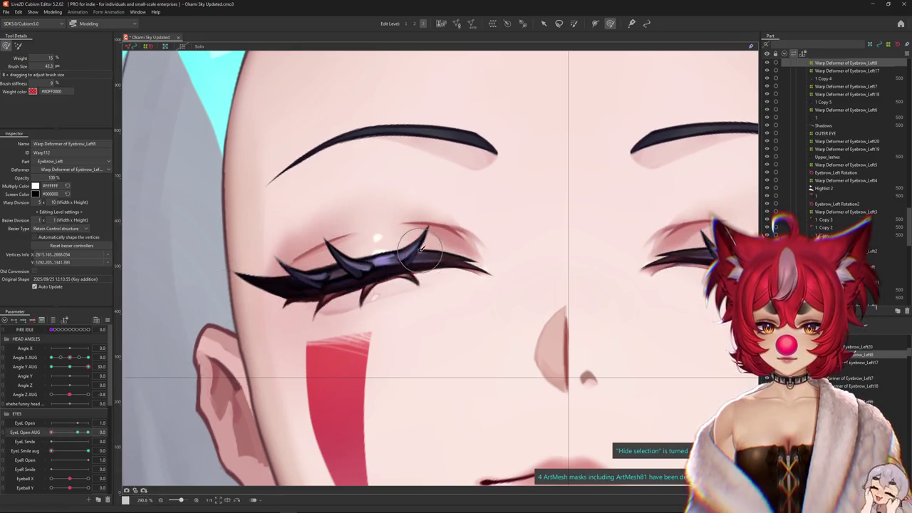
key("ctrl+h")
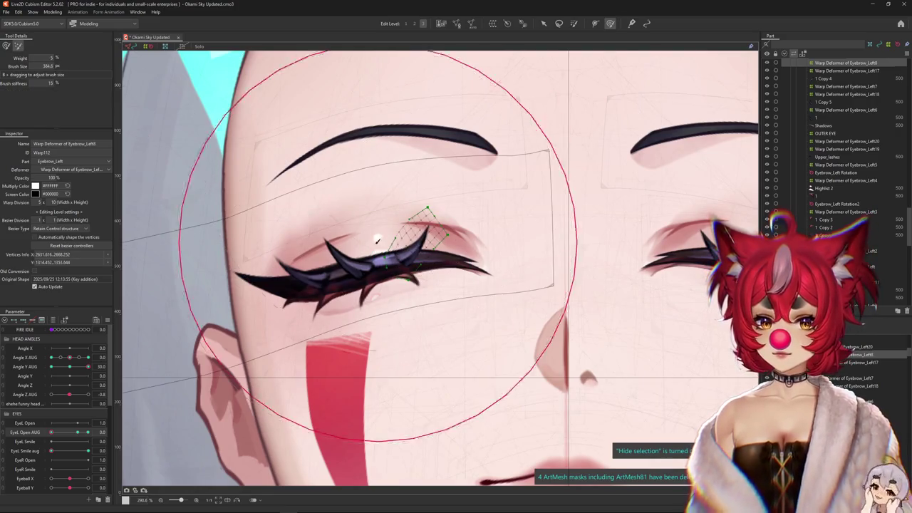
left_click(419, 25)
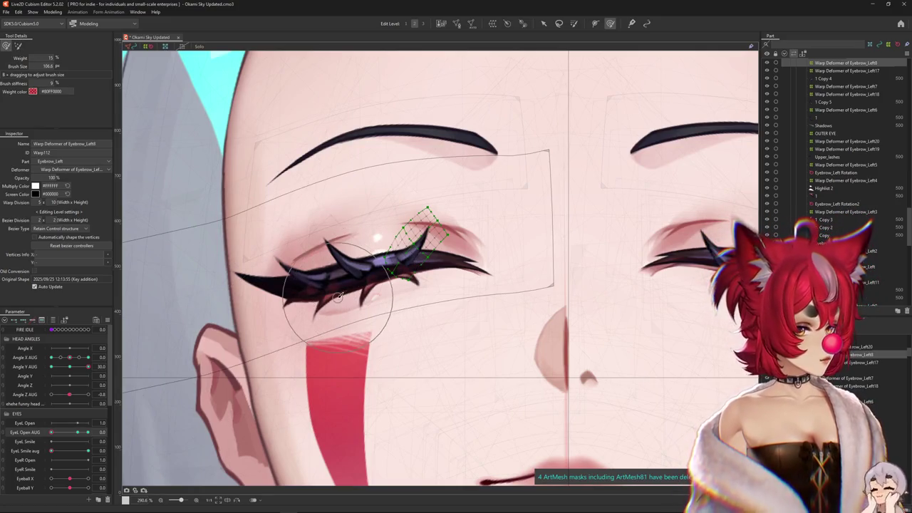
key("ctrl+h")
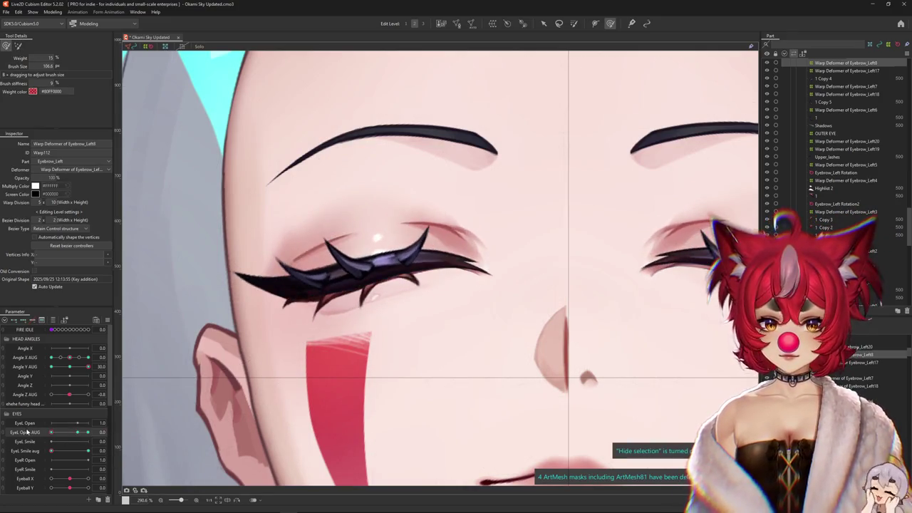
Set EyeL Smile aug to a full smile, reshape the lash, and test the eye opened wider
left_click(55, 452)
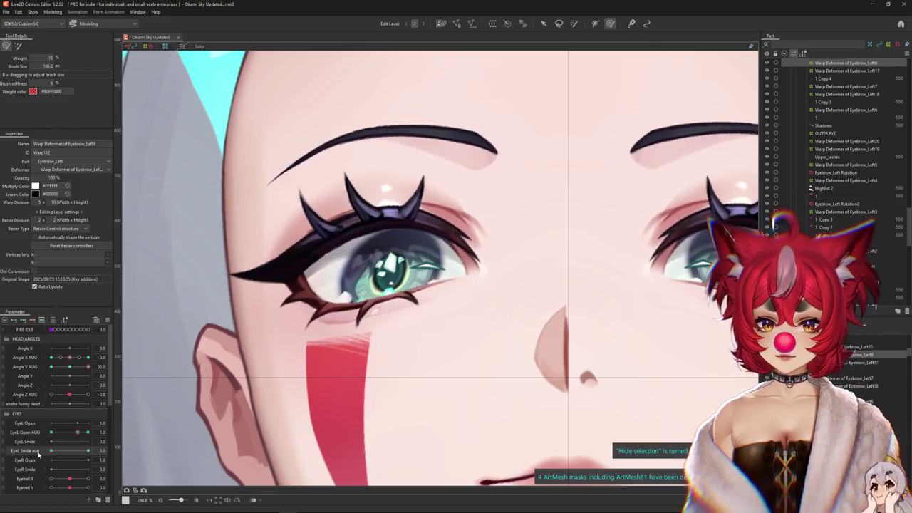
left_click_drag(55, 451, 89, 451)
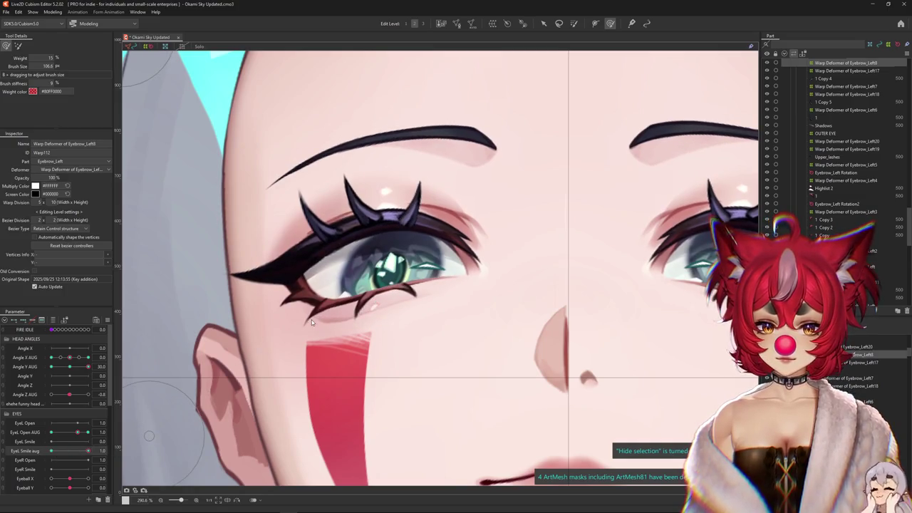
key("ctrl+h")
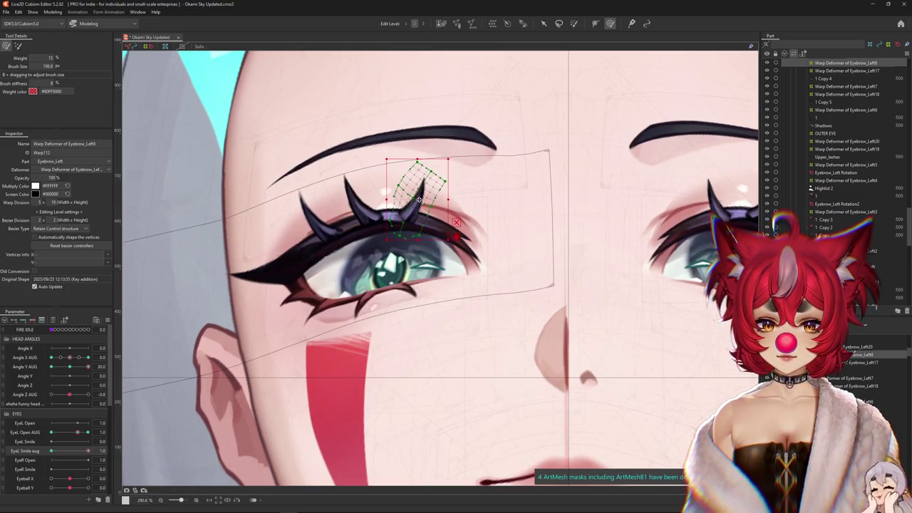
left_click_drag(183, 133, 376, 148)
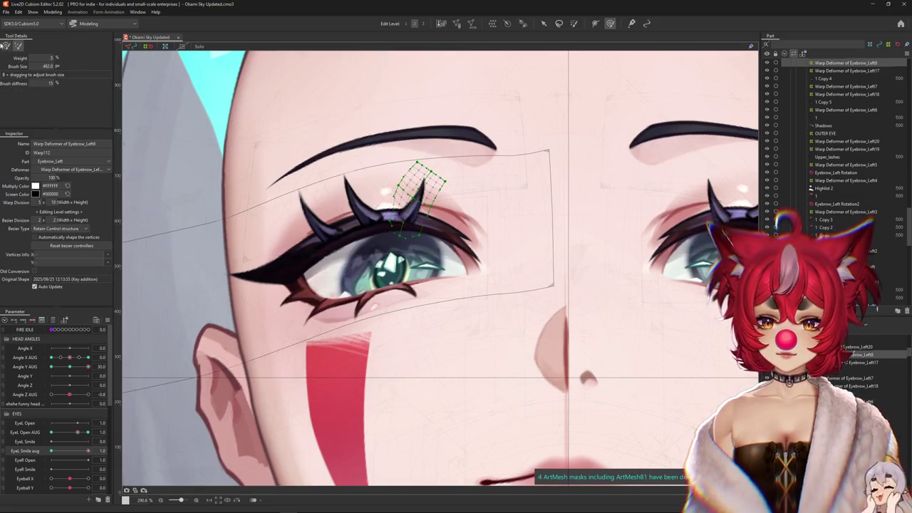
key("ctrl+h")
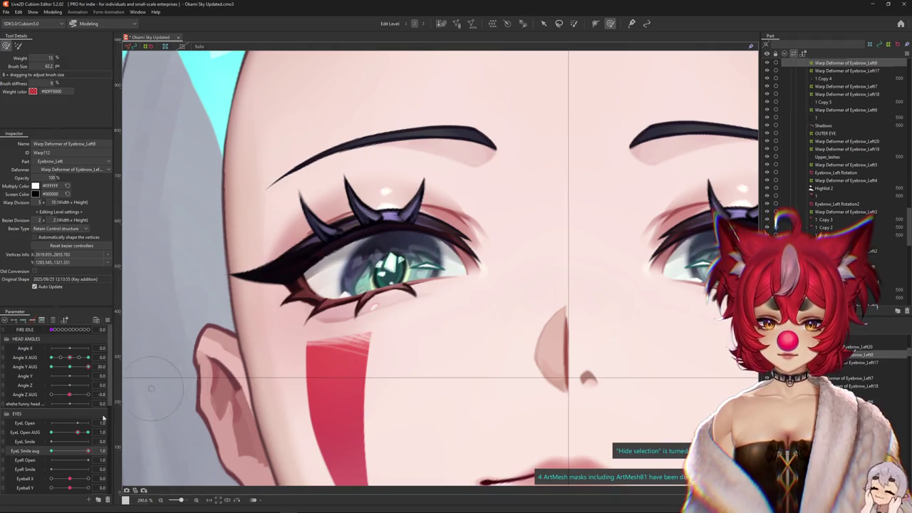
left_click_drag(87, 432, 88, 432)
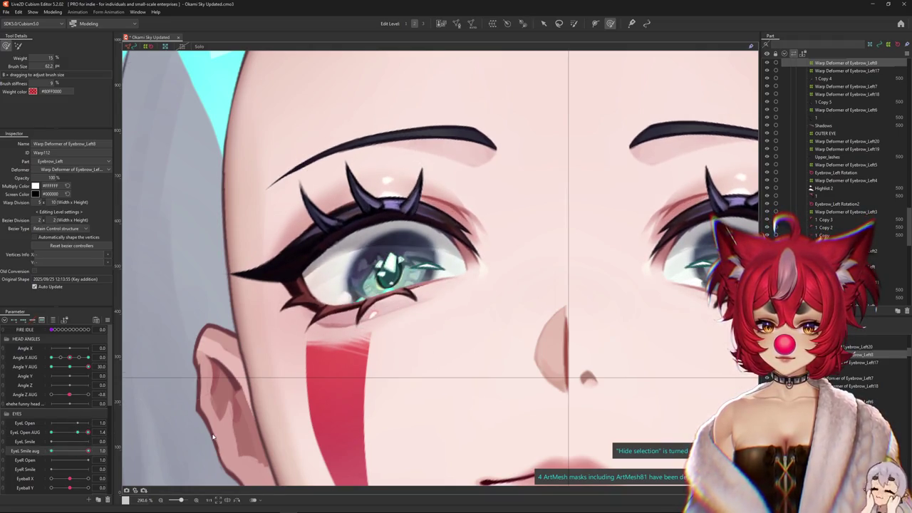
In the closed smiling pose, raise the lash spike slightly above the lid and brush-reshape it
scroll(416, 177, "up", 3)
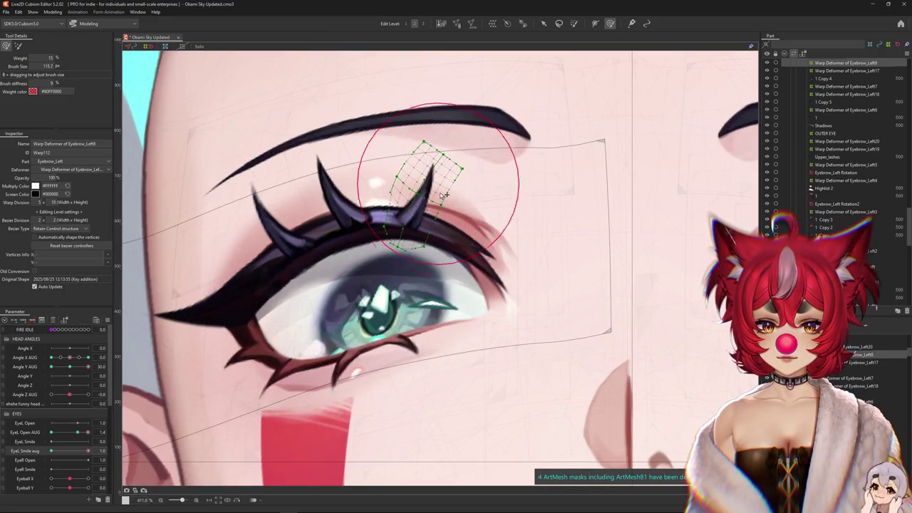
scroll(399, 192, "down", 2)
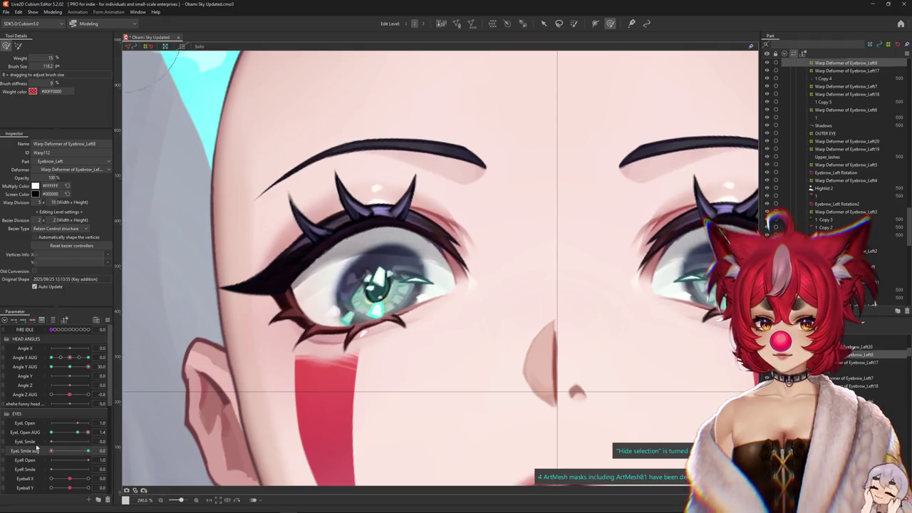
left_click(88, 450)
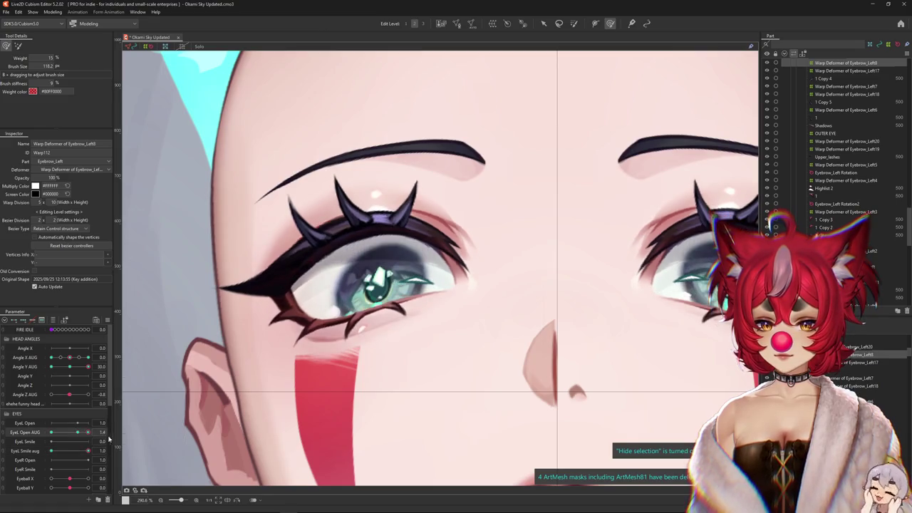
mouse_move(87, 433)
left_mouse_down()
mouse_move(51, 432)
mouse_move(240, 428)
left_mouse_up()
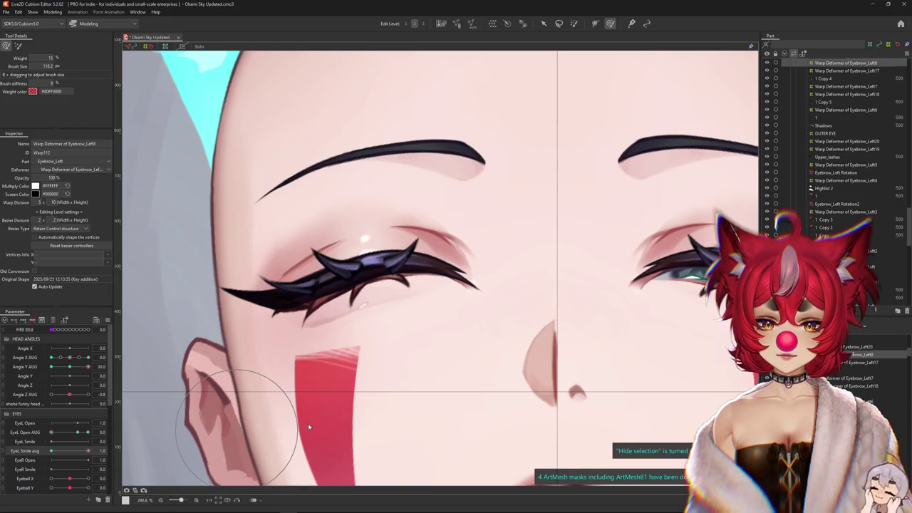
left_click(401, 269)
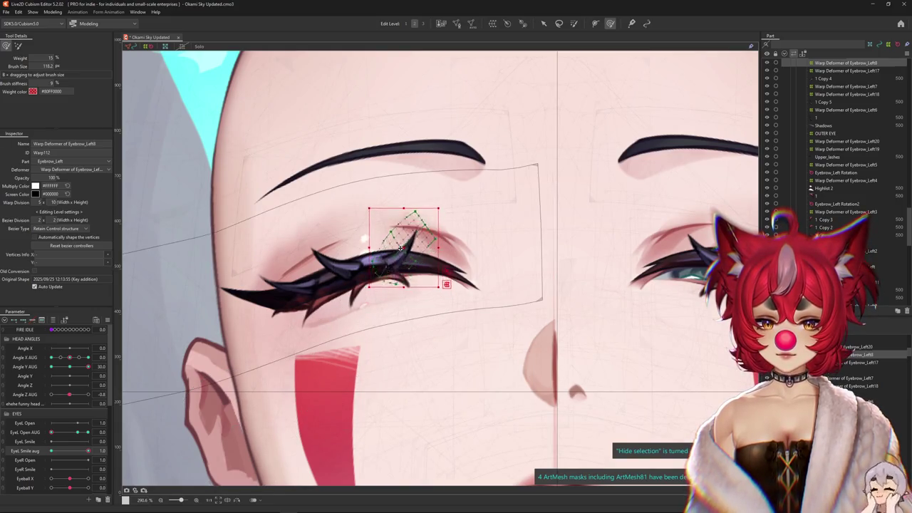
left_click_drag(401, 249, 400, 244)
key("ctrl+h")
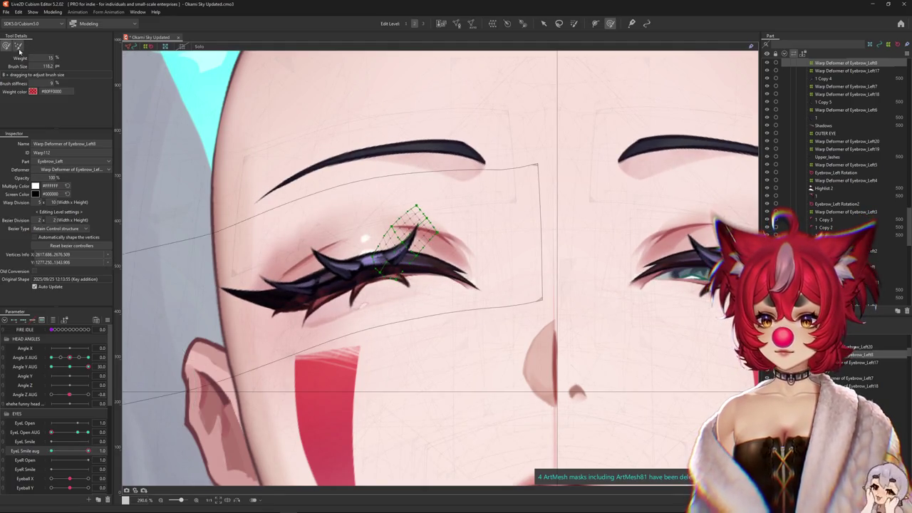
mouse_move(388, 192)
left_mouse_down()
mouse_move(329, 55)
mouse_move(437, 34)
left_mouse_up()
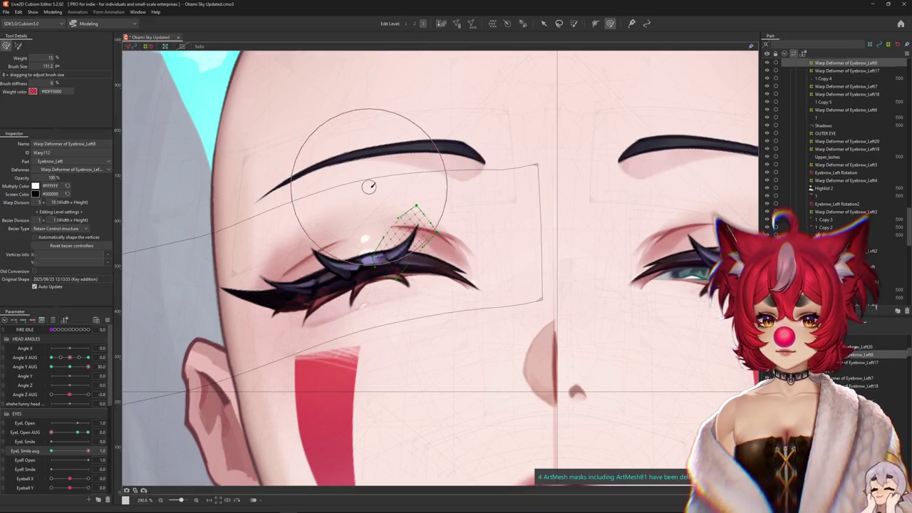
left_click_drag(368, 186, 396, 247)
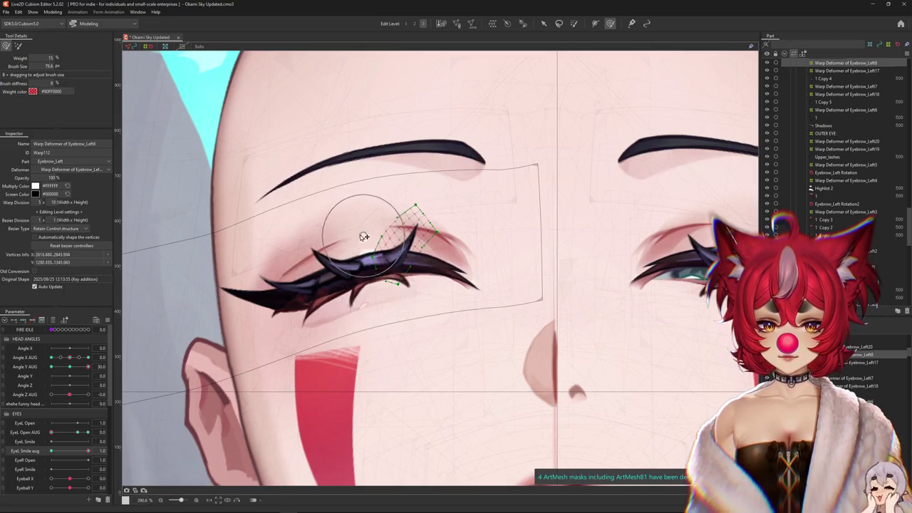
Preview the smile blending with the closed eye and refine the lash spike with a smaller brush
scroll(406, 270, "down", 3)
scroll(389, 274, "down", 5)
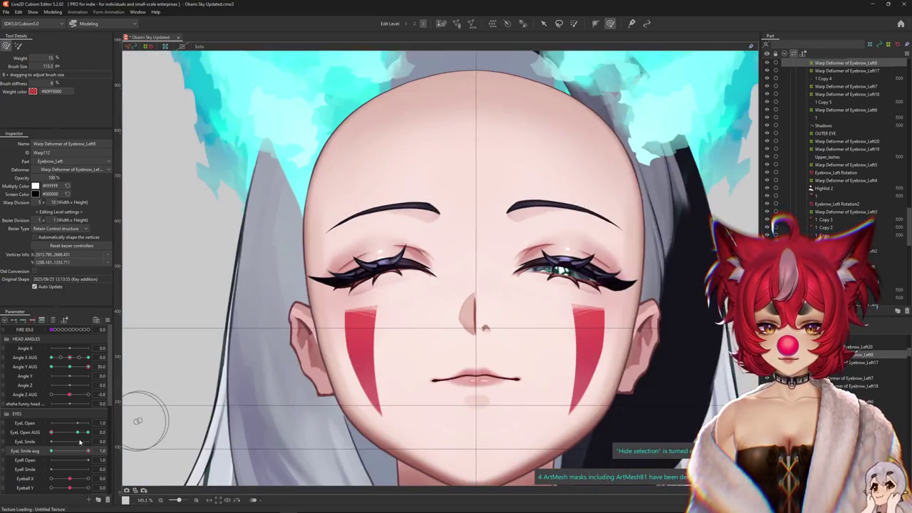
left_click_drag(85, 450, 88, 450)
scroll(405, 280, "up", 2)
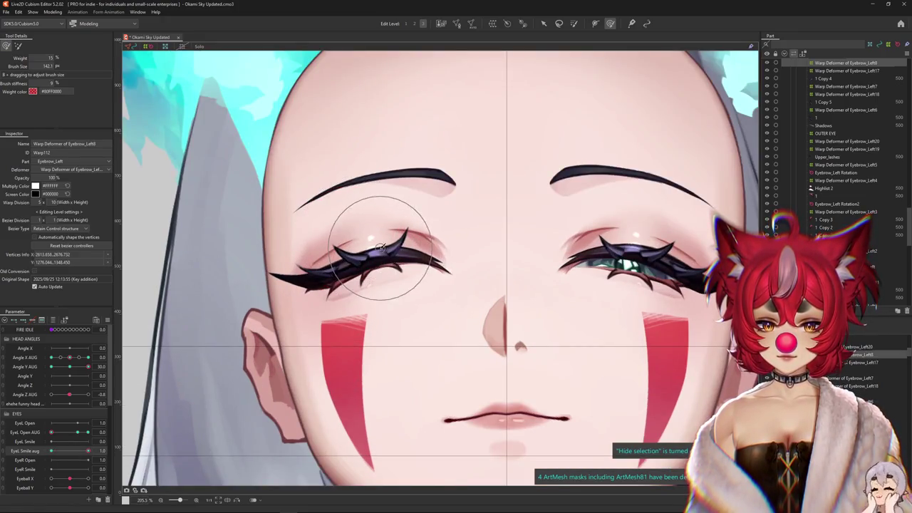
scroll(389, 204, "up", 2)
left_click_drag(421, 263, 485, 276)
scroll(403, 299, "down", 2)
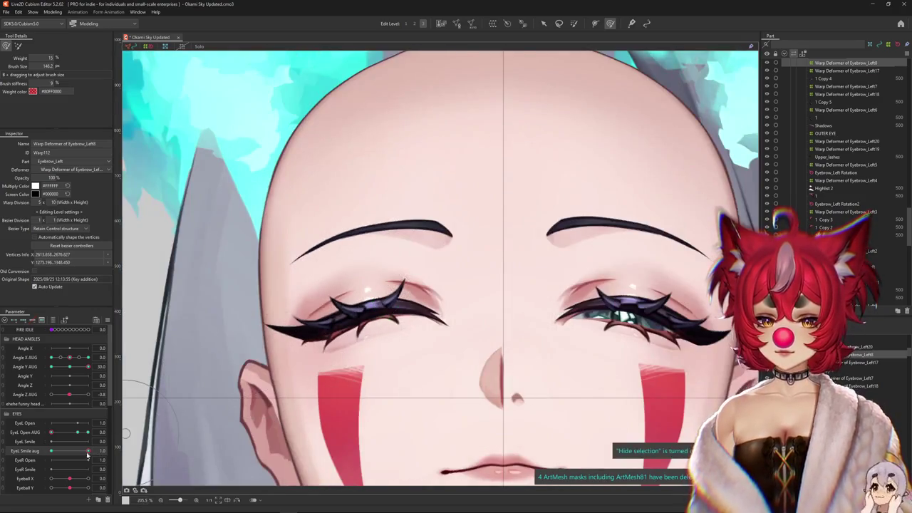
scroll(328, 320, "up", 2)
Pick through the objects stacked under the lash to select the Eyebrow_Left7 warp deformer
left_click(438, 213)
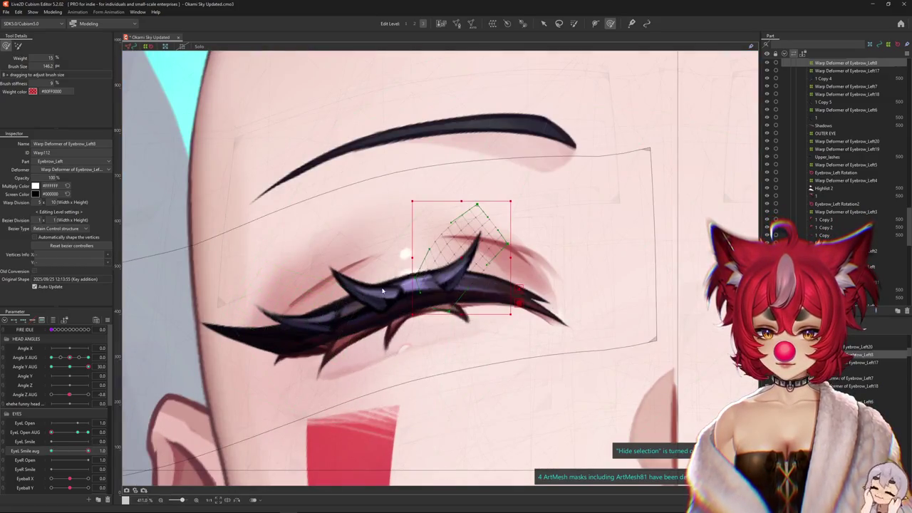
right_click(394, 234)
left_click(410, 335)
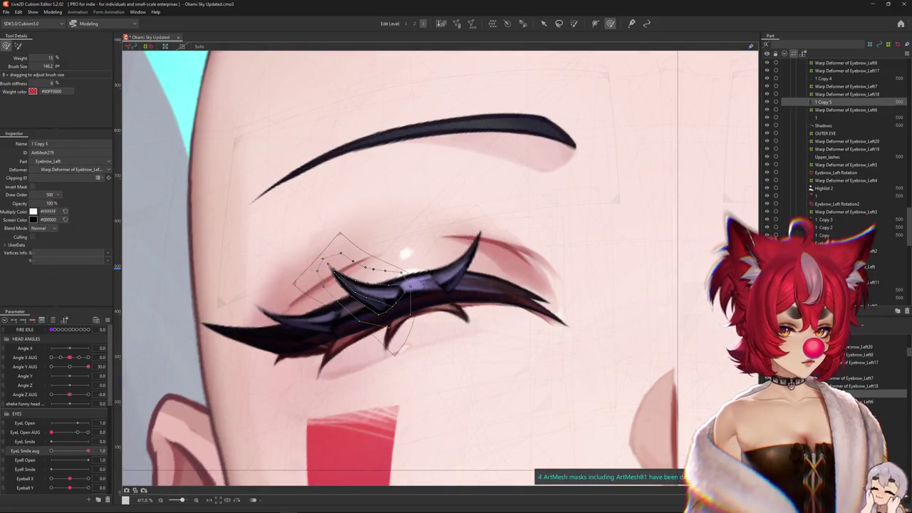
left_click(411, 335)
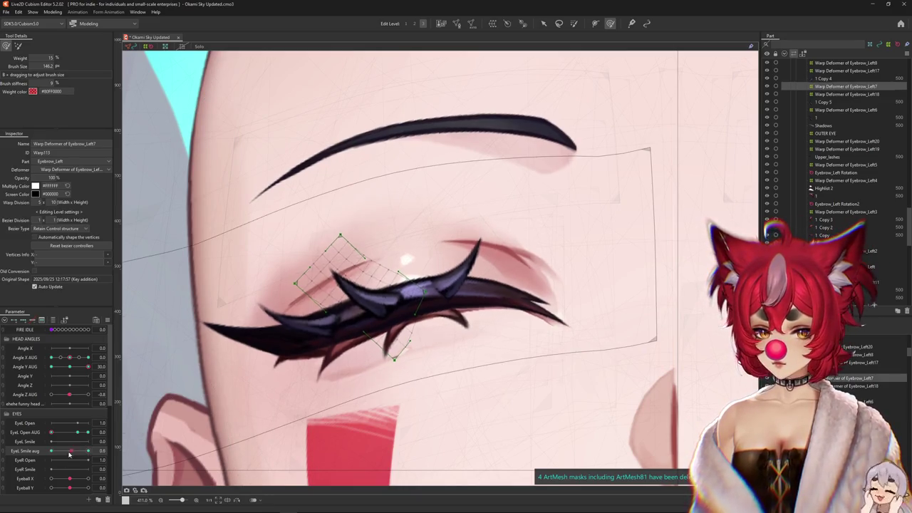
Bend the Eyebrow_Left7 lash to follow the closed smiling lid, toggling the deformer grid
left_click(21, 453)
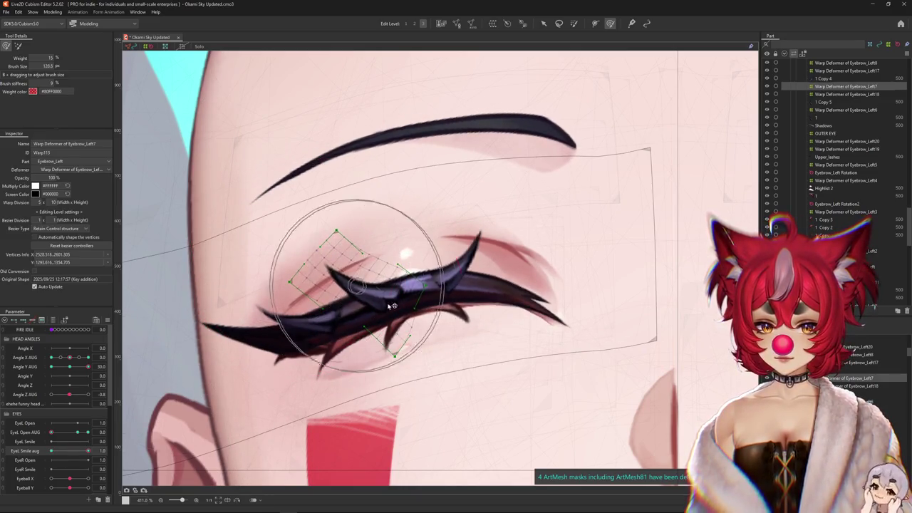
key("ctrl+h")
mouse_move(398, 261)
left_mouse_down()
mouse_move(404, 267)
mouse_move(257, 235)
left_mouse_up()
scroll(307, 281, "down", 2)
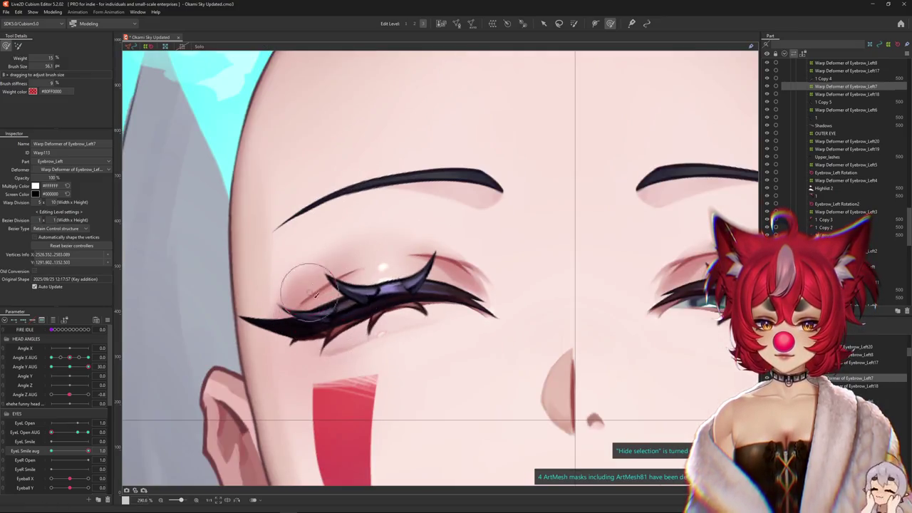
key("ctrl+h")
left_click_drag(300, 267, 287, 291)
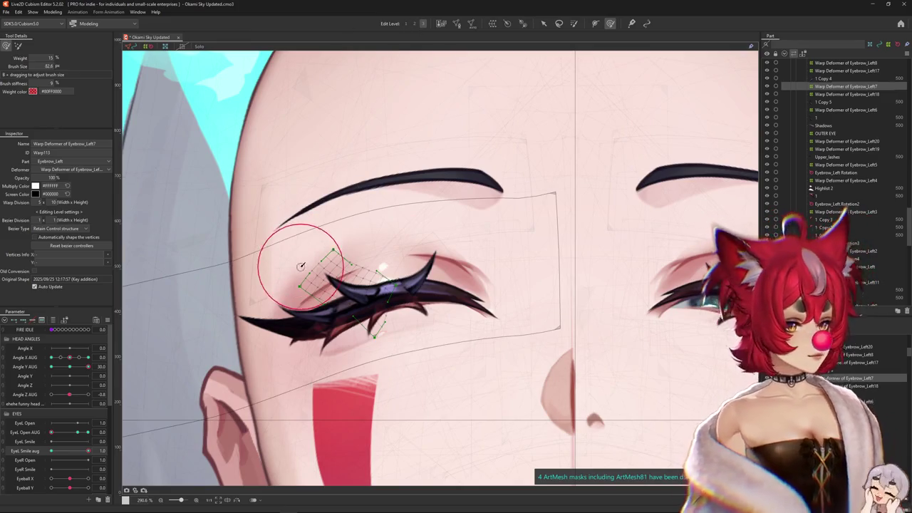
scroll(287, 291, "up", 2)
left_click_drag(377, 295, 422, 255)
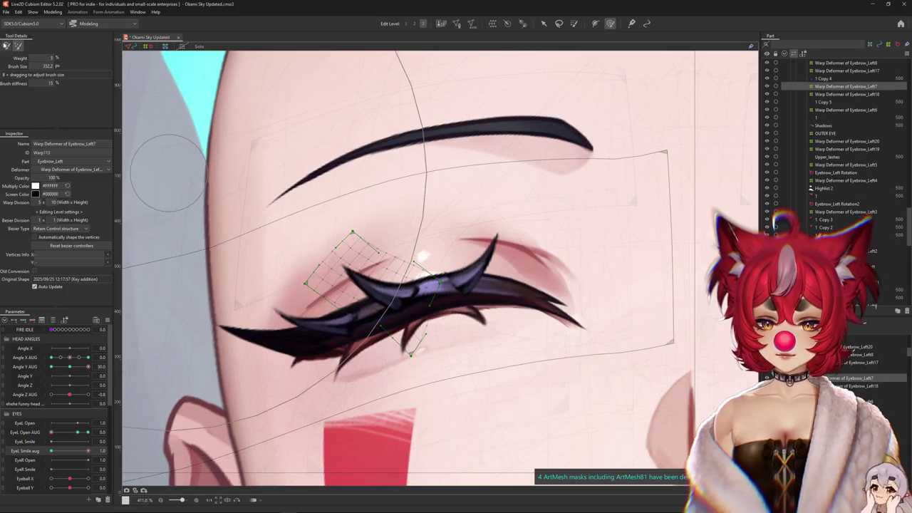
Push the inner lash corner into shape with the overlay hidden, then set EyeL Open AUG to 1.0
key("ctrl+h")
key("ctrl+h")
left_click_drag(375, 314, 337, 252)
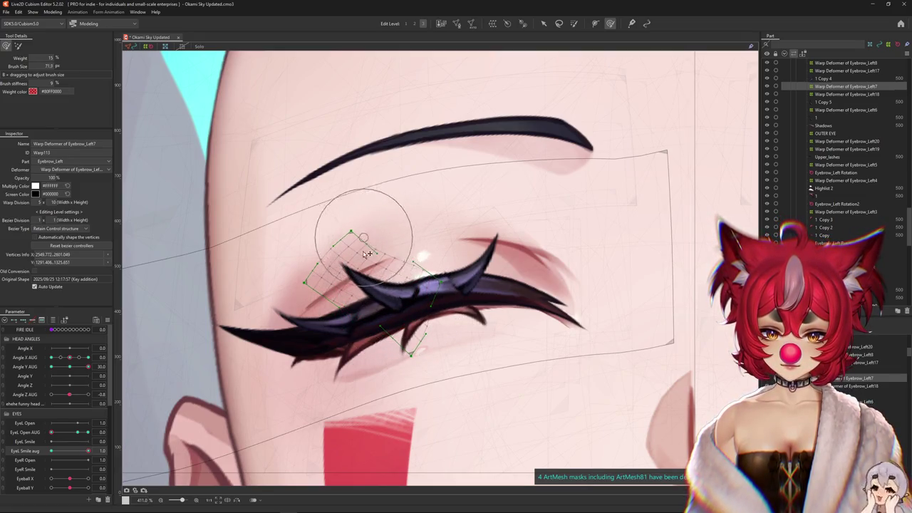
key("ctrl+h")
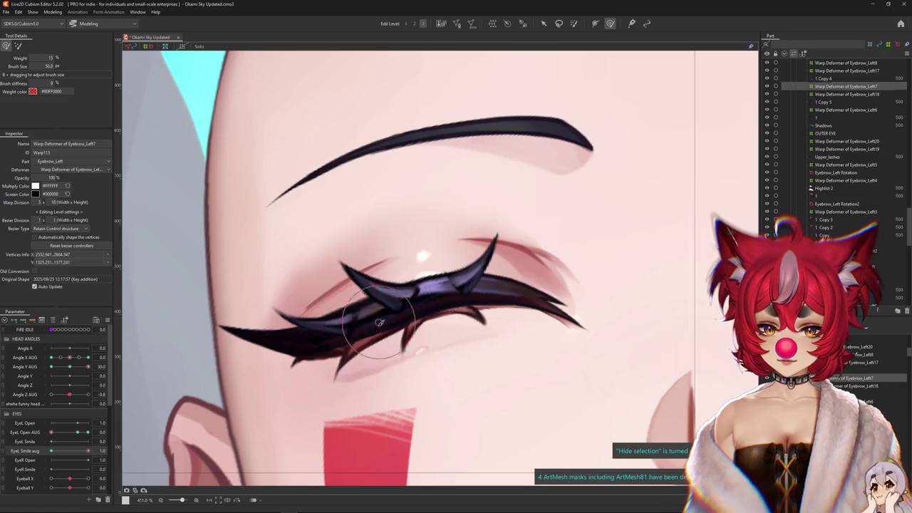
scroll(381, 320, "down", 2)
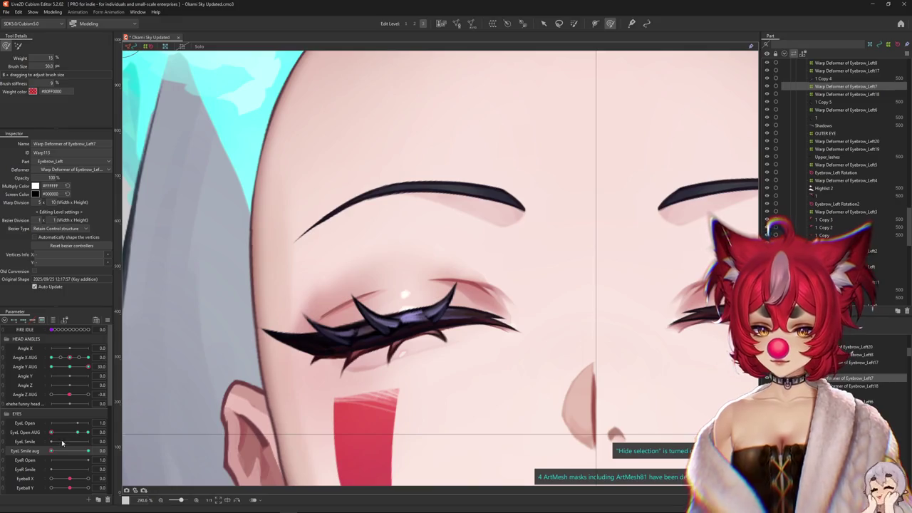
key("ctrl+h")
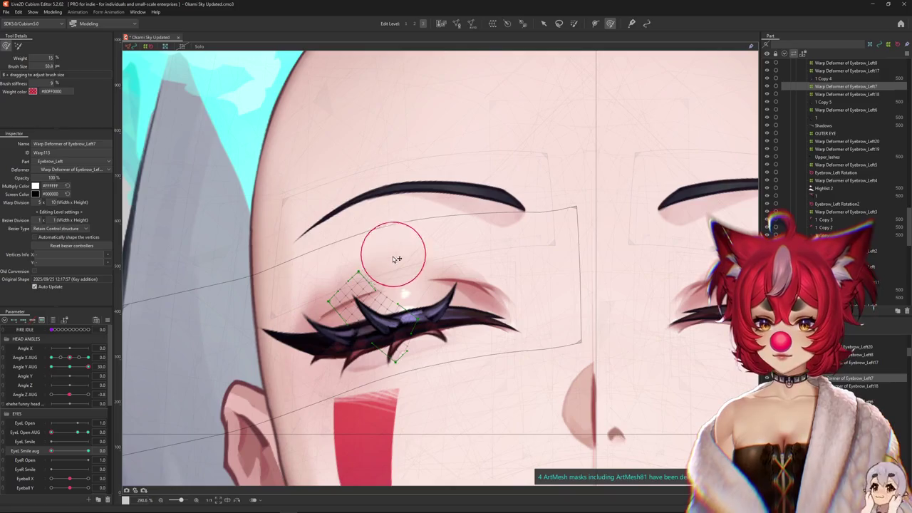
left_click_drag(364, 291, 358, 288)
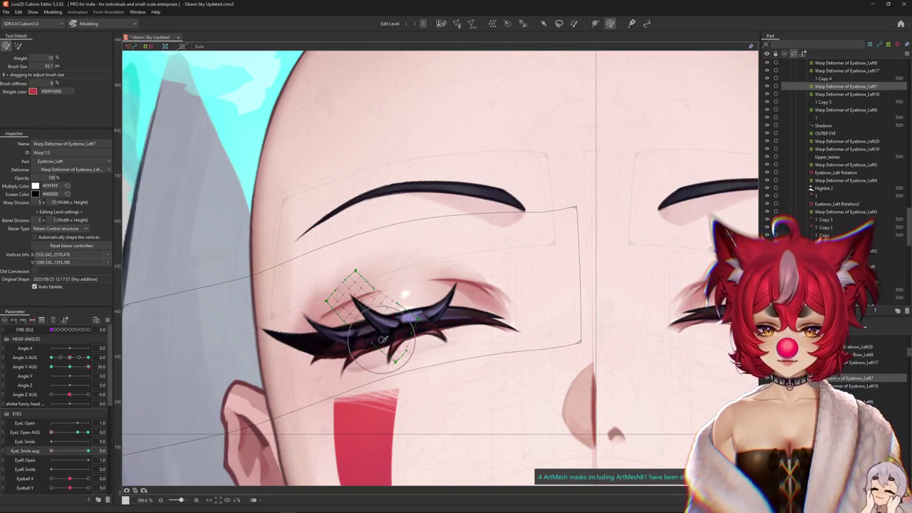
left_click_drag(430, 347, 372, 278)
key("ctrl+h")
left_click_drag(88, 450, 32, 459)
left_click_drag(414, 289, 431, 291)
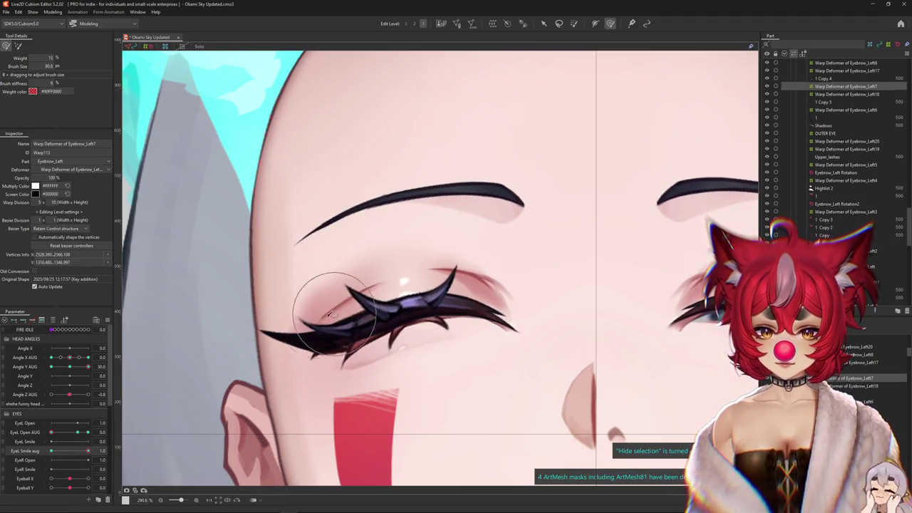
left_click(86, 452)
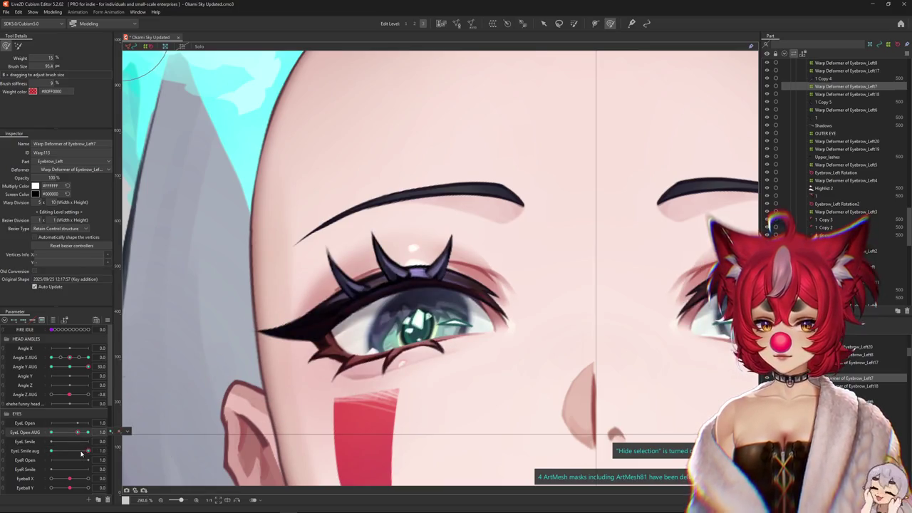
Select the upper lash deformer and brush the Eyebrow_Left7 spike into place for the open eye
left_click(385, 235)
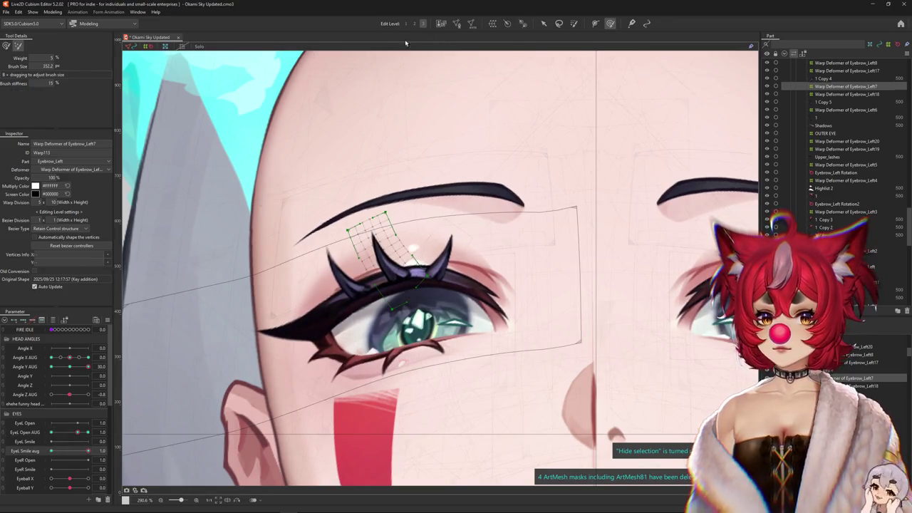
left_click_drag(381, 255, 371, 250)
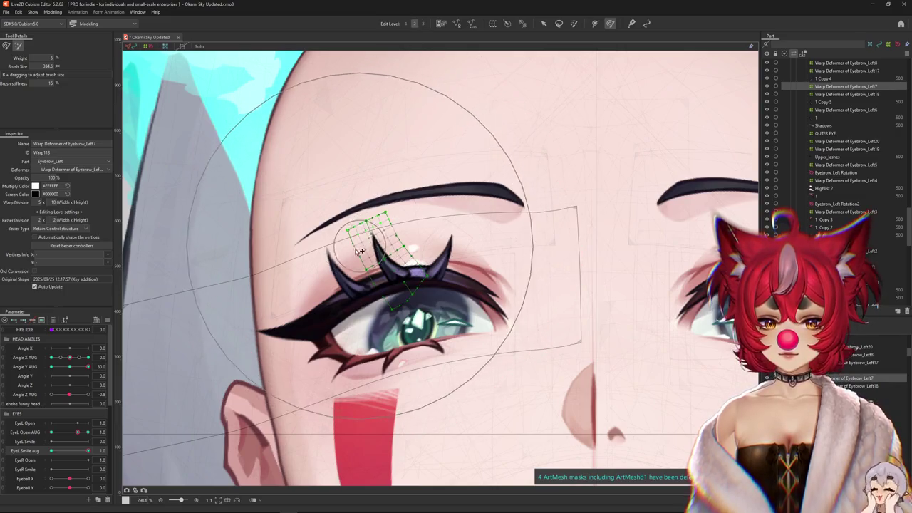
left_click(6, 45)
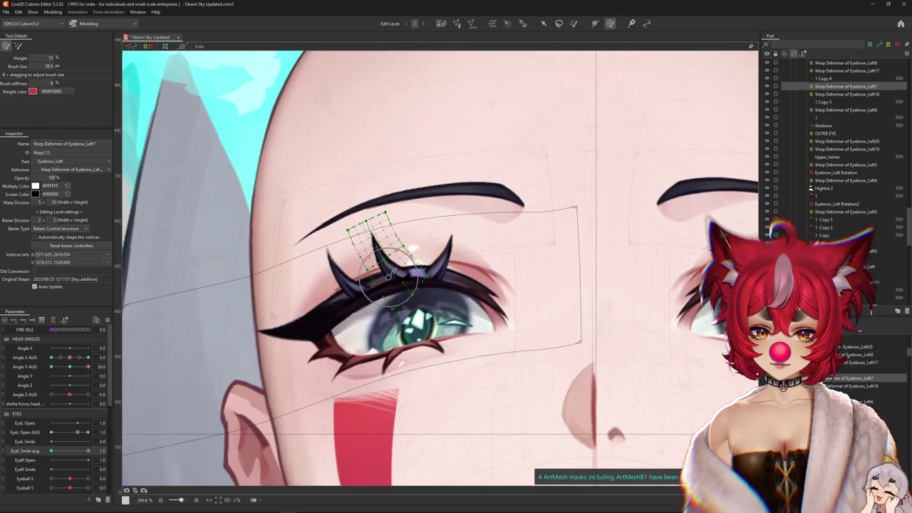
key("ctrl+h")
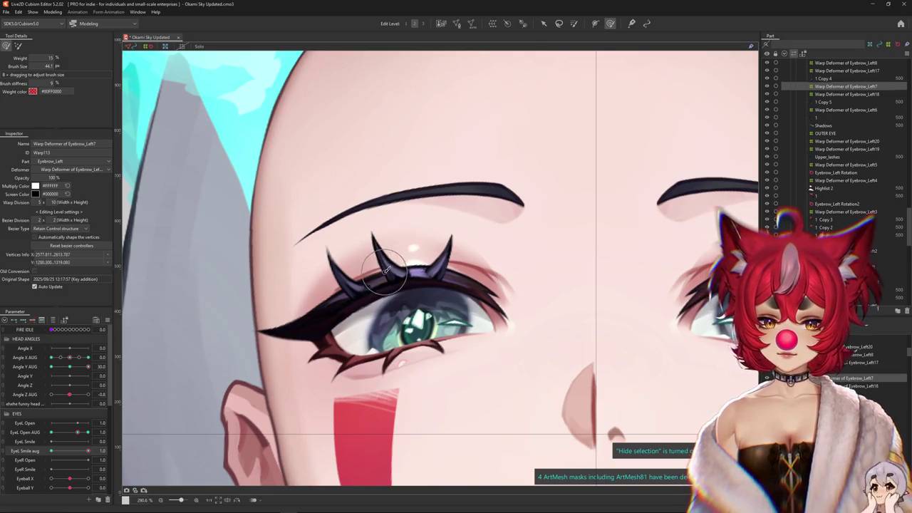
key("ctrl+h")
left_click_drag(296, 260, 221, 224)
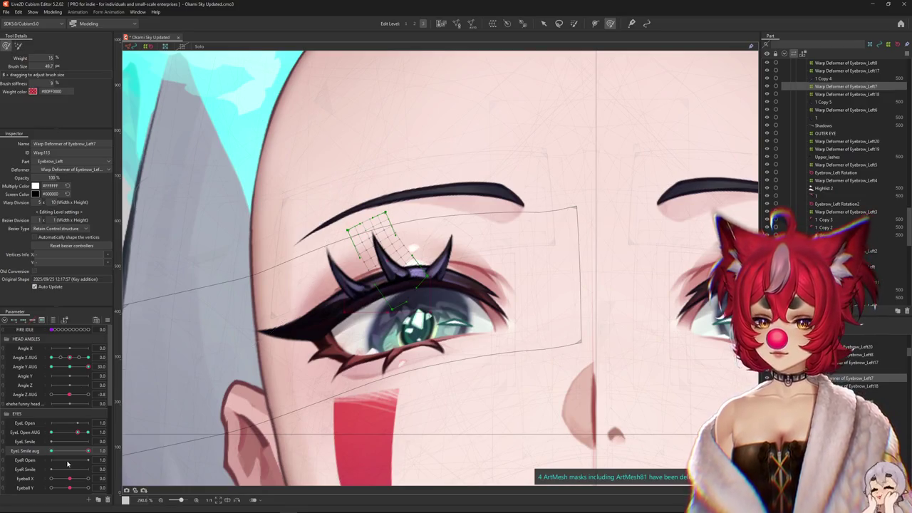
Set EyeL Smile aug to 0 and refine the lash vertices near the eyebrow at a finer edit level
left_click_drag(88, 450, 63, 448)
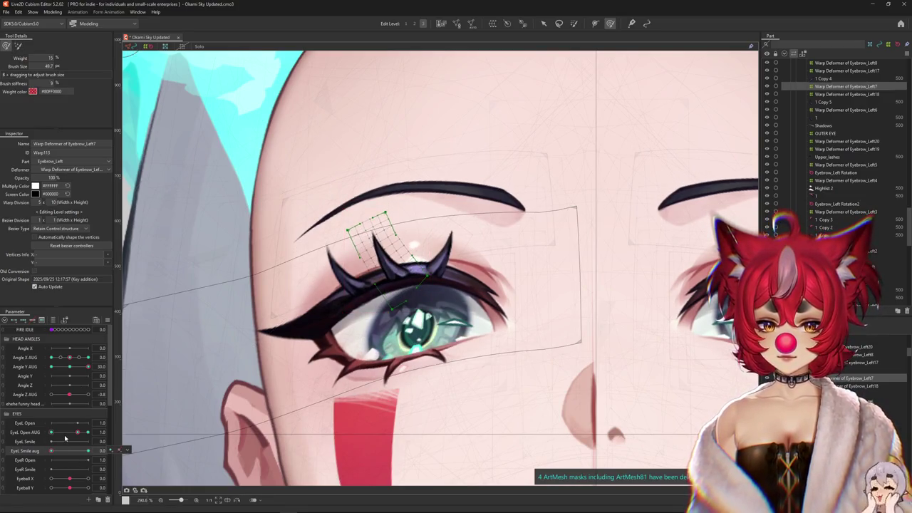
left_click_drag(326, 194, 378, 235)
key("ctrl+h")
mouse_move(87, 450)
left_mouse_down()
mouse_move(78, 451)
mouse_move(119, 448)
left_mouse_up()
left_click(418, 245)
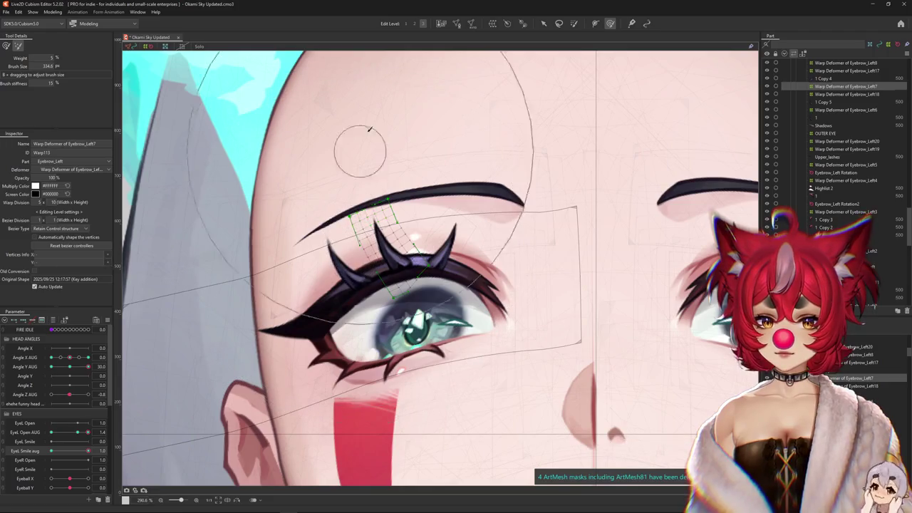
left_click(414, 23)
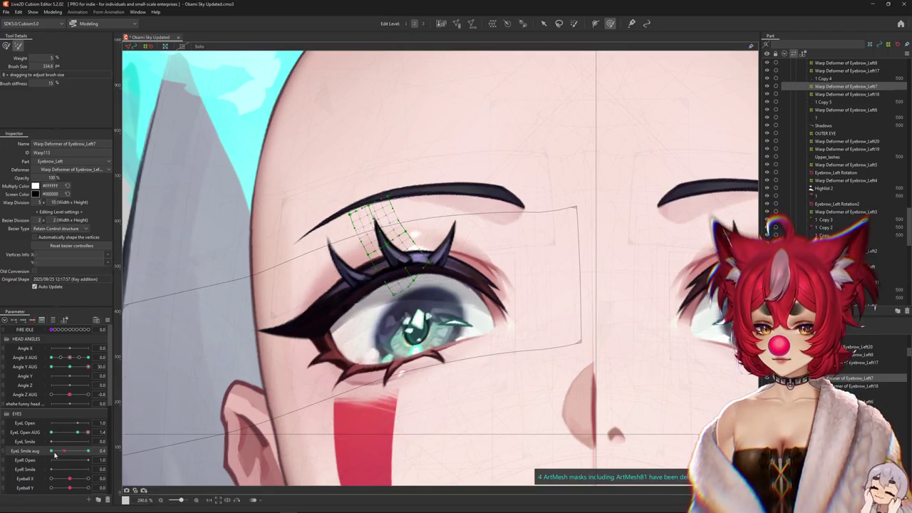
key("ctrl+h")
Close the left eye into its smiling pose and pick the lash mesh beneath it
mouse_move(81, 433)
left_mouse_down()
mouse_move(54, 433)
mouse_move(88, 451)
left_mouse_up()
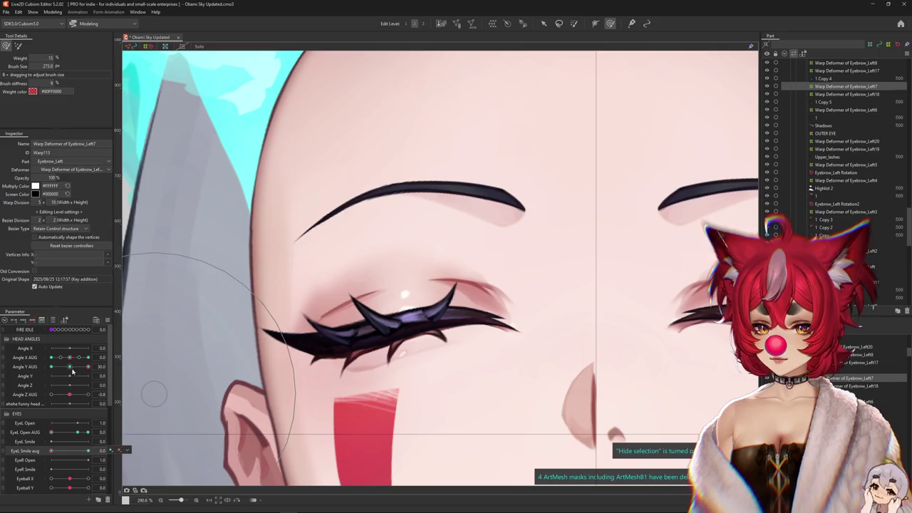
right_click(344, 337)
left_click(384, 308)
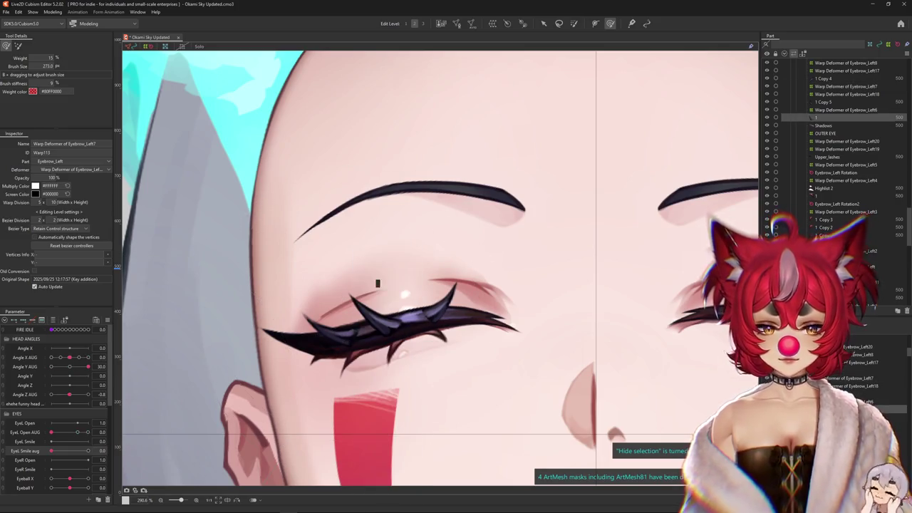
On the Eyebrow_Left6 warp deformer at a coarser level, push the outer lash corner up-left
key("Up")
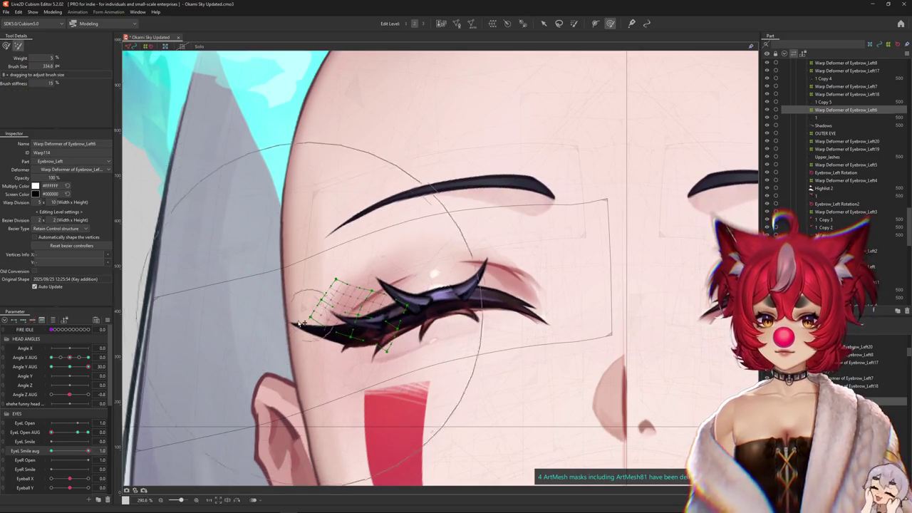
left_click(424, 24)
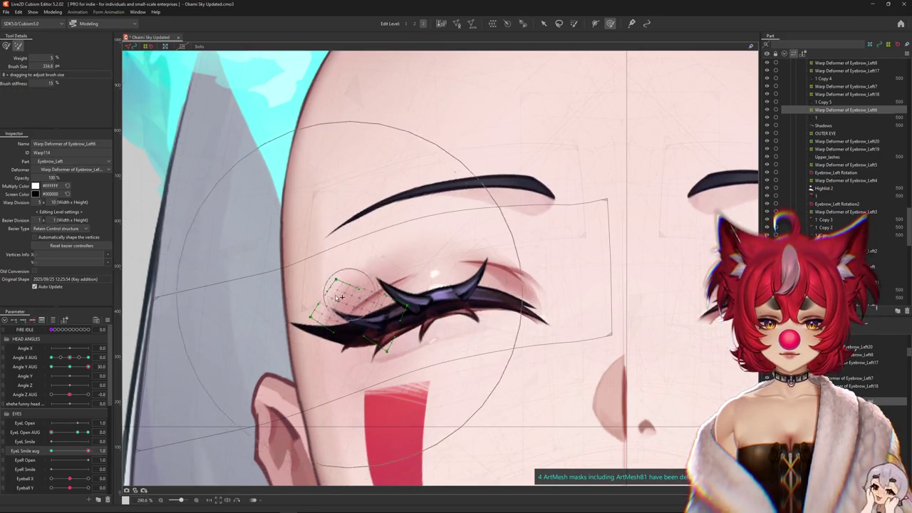
left_click(6, 46)
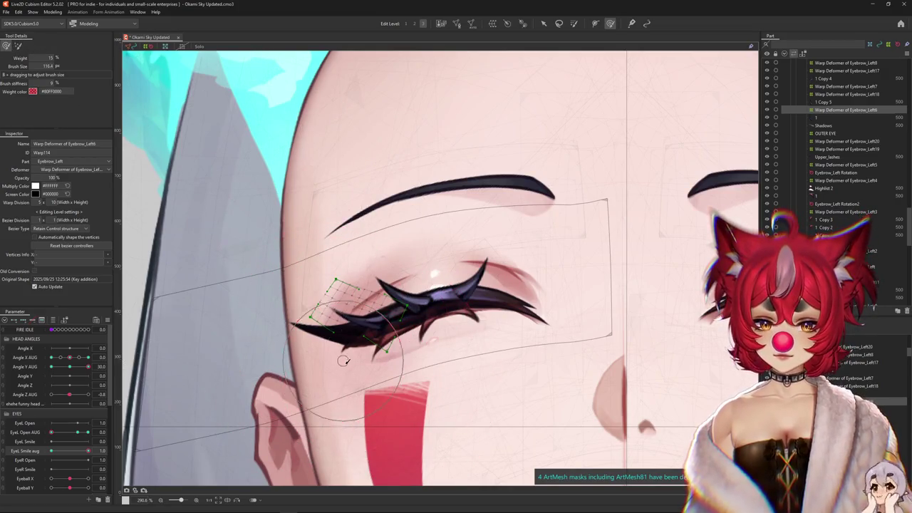
left_click_drag(408, 335, 363, 284)
key("ctrl+h")
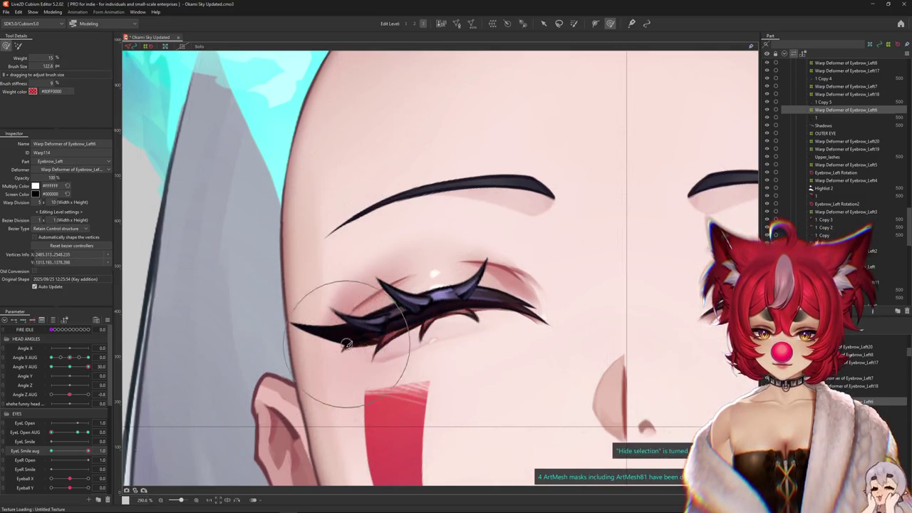
left_click_drag(402, 323, 295, 264)
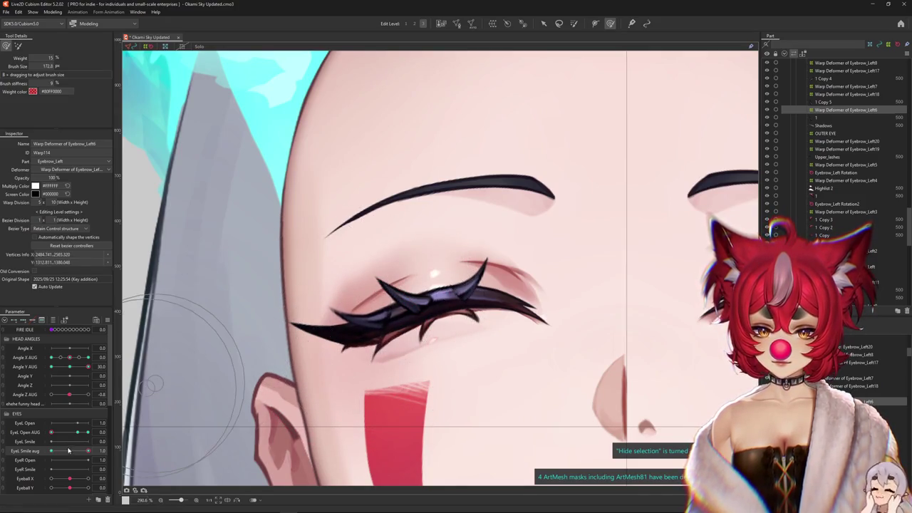
left_click_drag(43, 452, 56, 451)
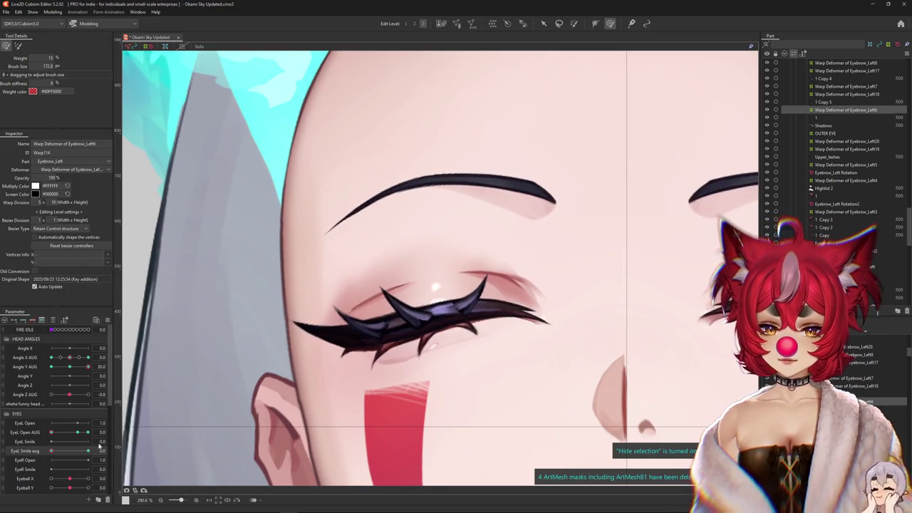
Nudge the lash deformer up, then reshape lid and lashes at EyeL Smile aug 1.0
left_click(357, 330)
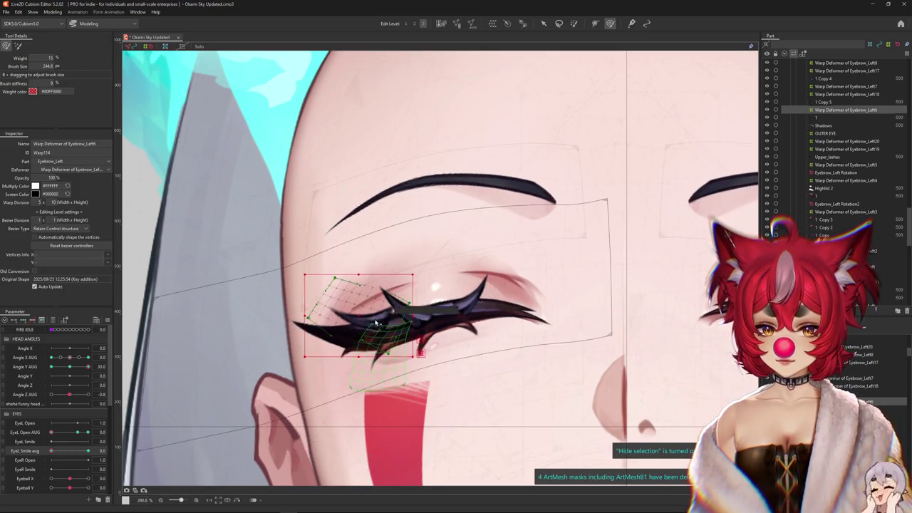
left_click_drag(357, 330, 357, 327)
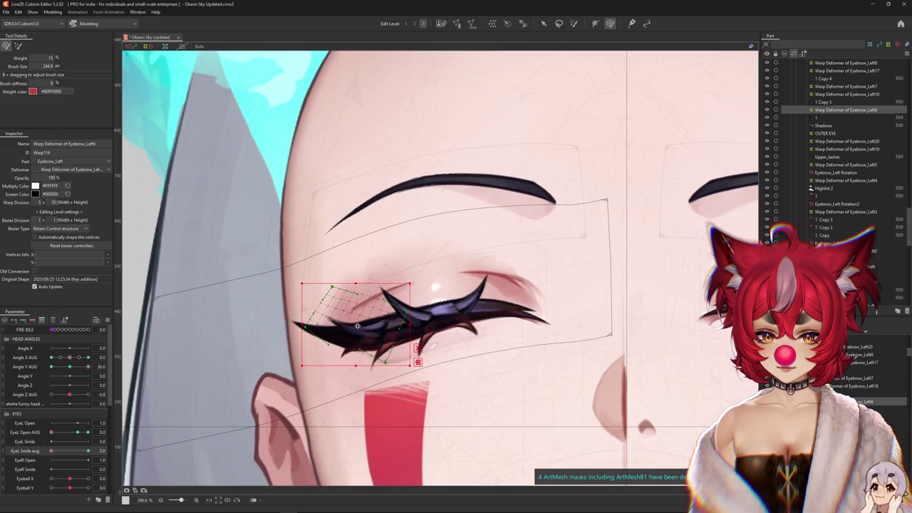
key("ctrl+h")
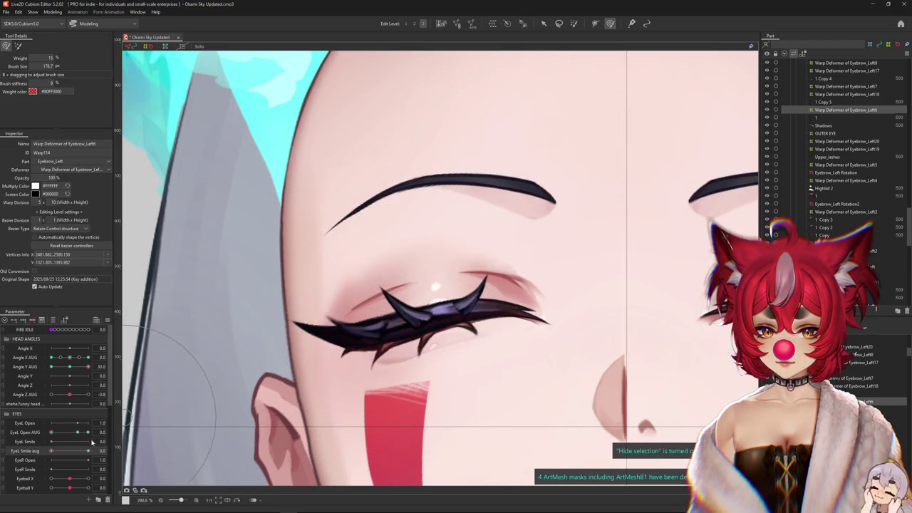
left_click_drag(232, 361, 89, 412)
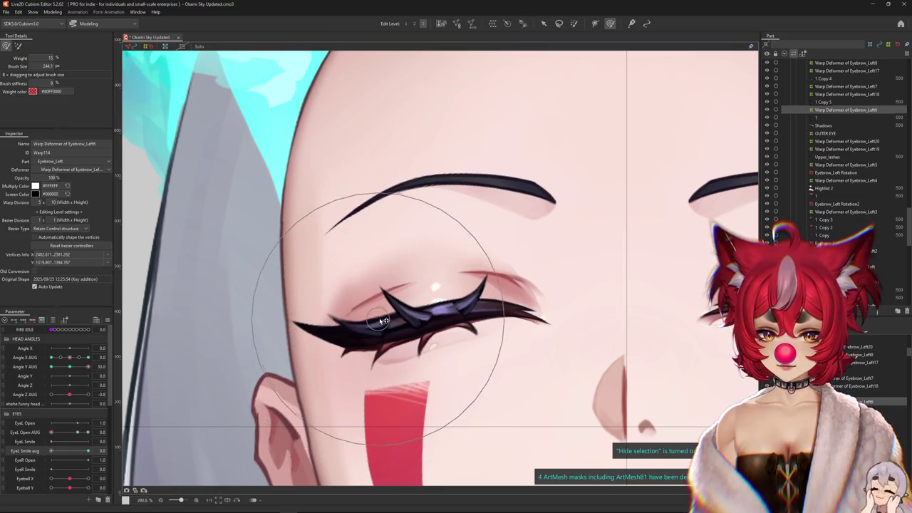
left_click_drag(50, 452, 89, 451)
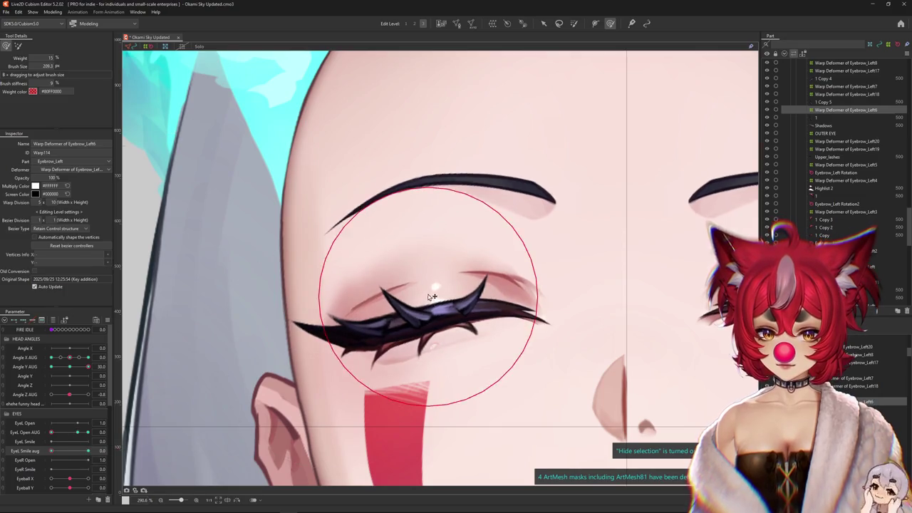
mouse_move(428, 294)
left_mouse_down()
mouse_move(412, 352)
mouse_move(356, 331)
left_mouse_up()
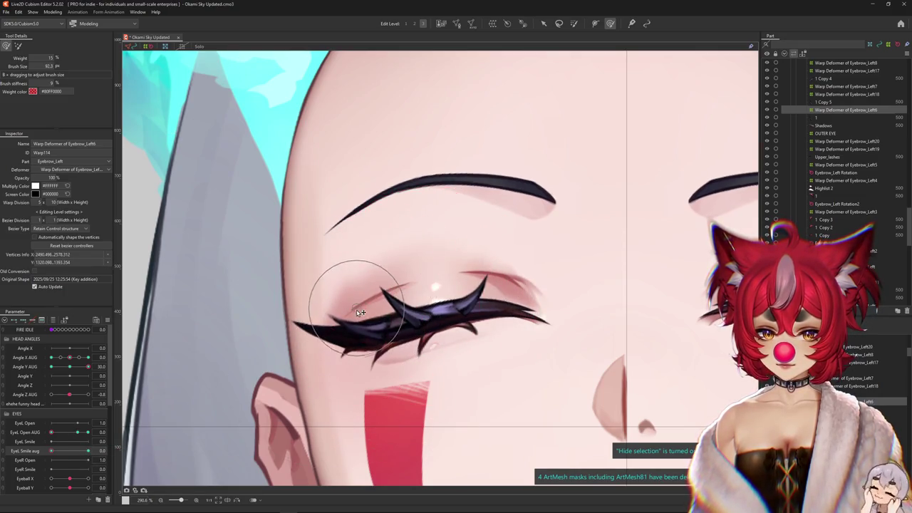
mouse_move(43, 451)
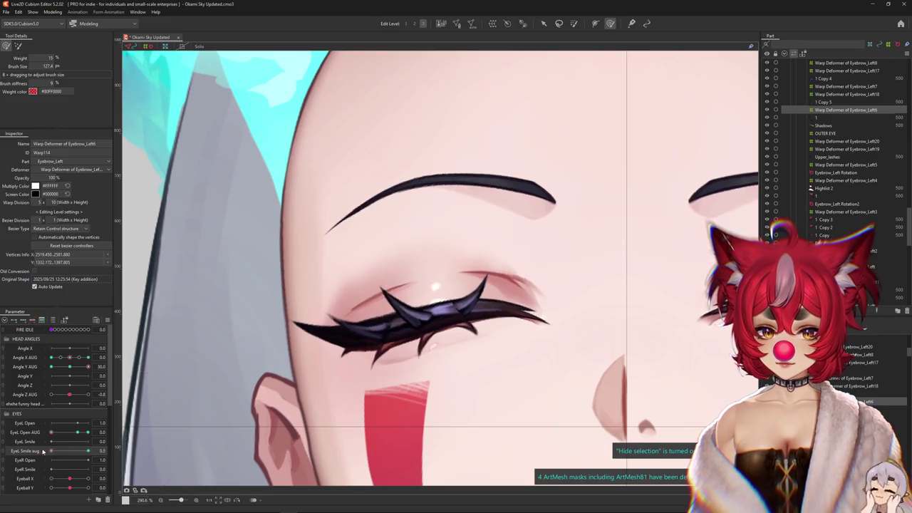
Open the left eye fully, preview the smile, and select lash vertices under the brush
left_click_drag(79, 435, 127, 430)
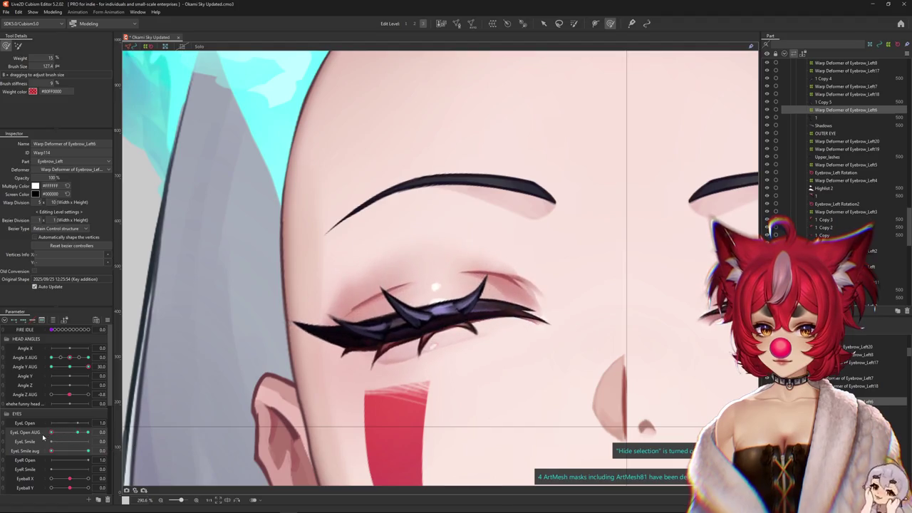
left_click_drag(381, 367, 327, 387)
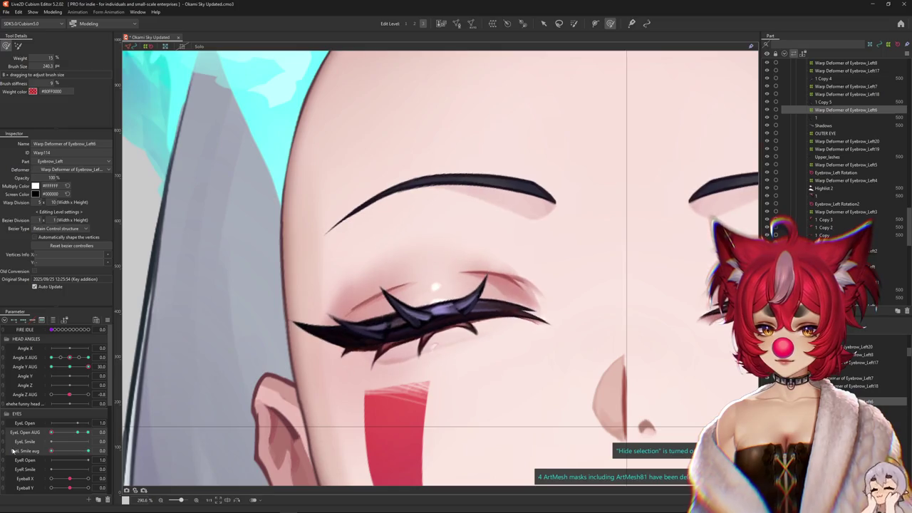
mouse_move(51, 450)
left_mouse_down()
mouse_move(59, 453)
mouse_move(50, 451)
left_mouse_up()
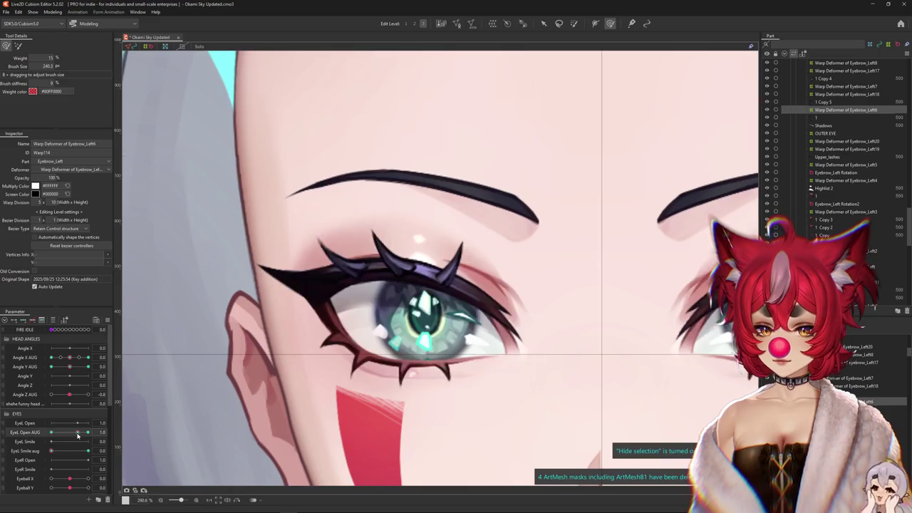
left_click_drag(300, 285, 254, 264)
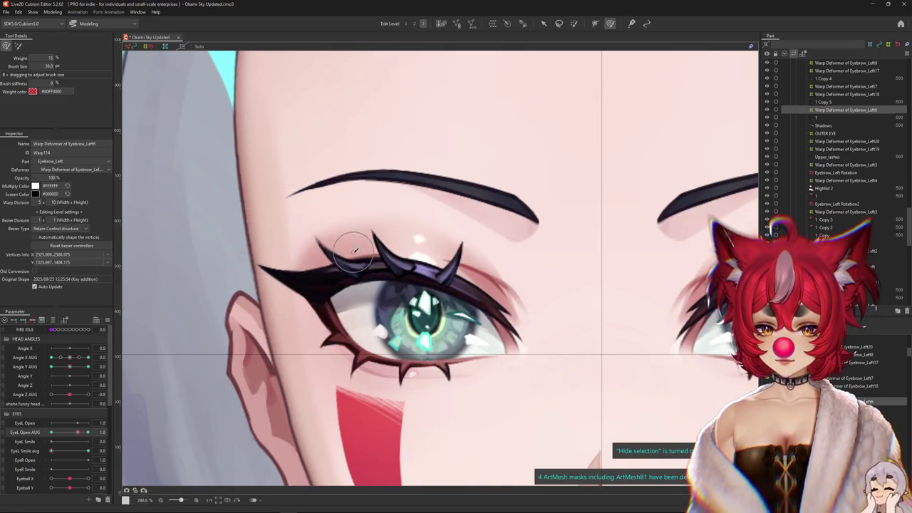
left_click_drag(305, 173, 321, 159)
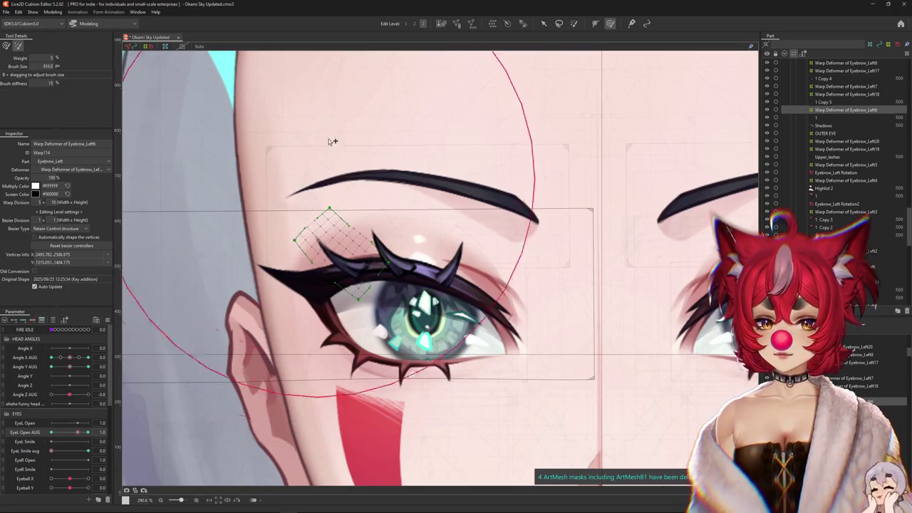
key("ctrl+h")
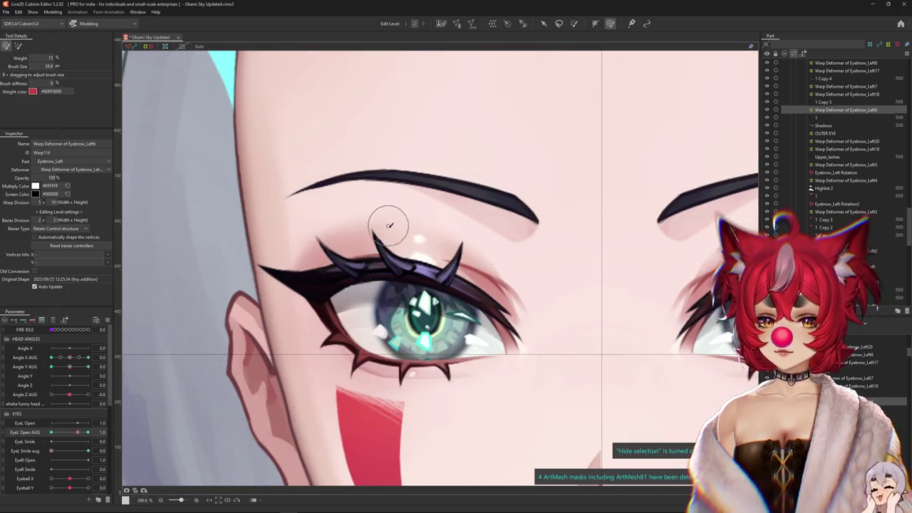
left_click_drag(385, 253, 382, 243)
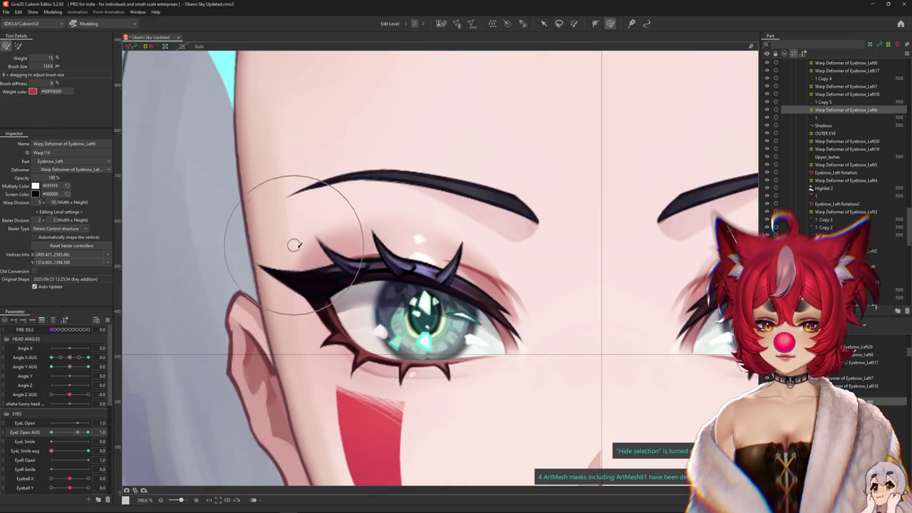
Reshape the lash deformer's outer corner for the wide-open left eye
left_click_drag(79, 433, 91, 432)
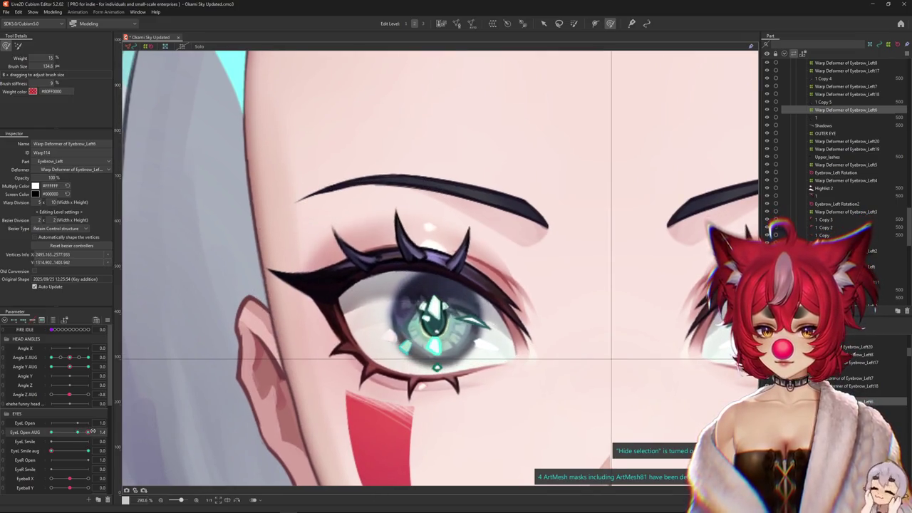
left_click_drag(382, 221, 263, 189)
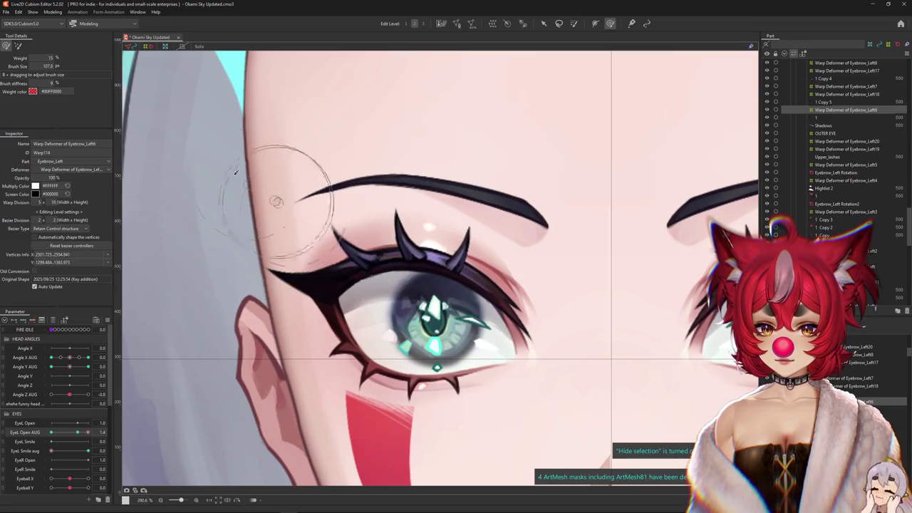
left_click(302, 220)
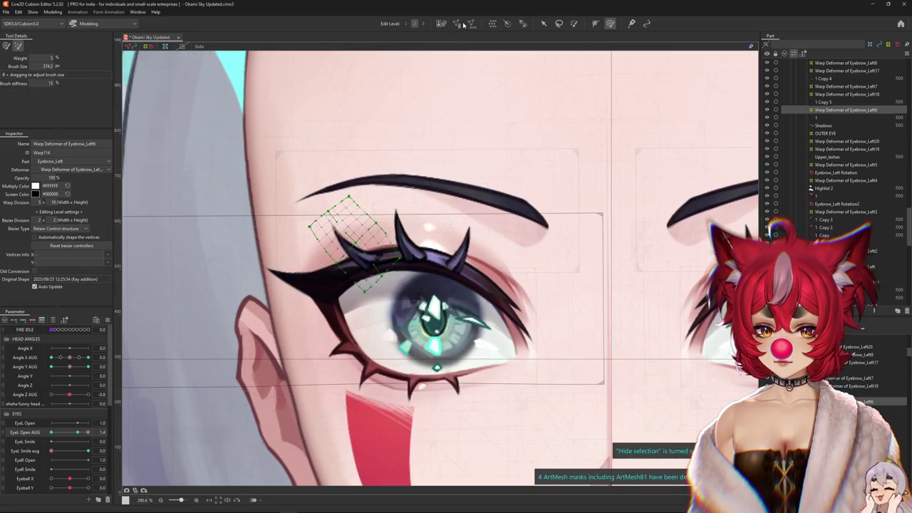
left_click(423, 24)
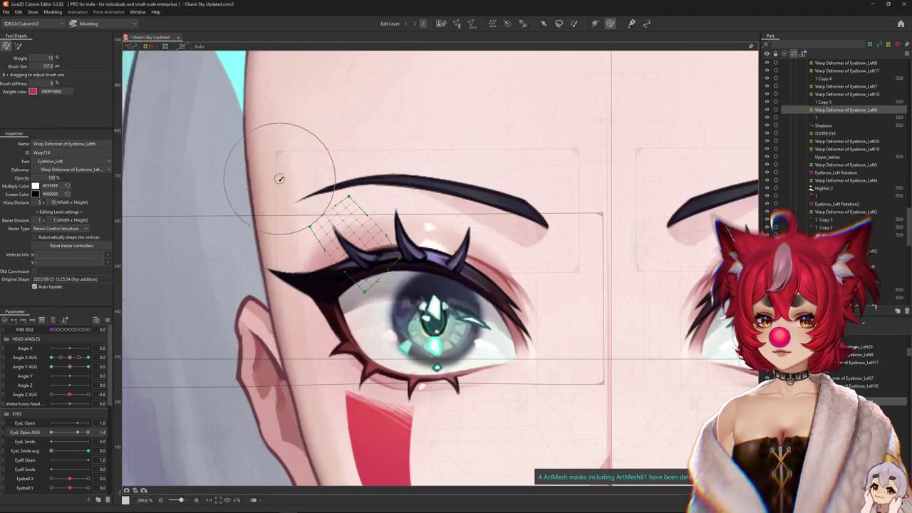
left_click_drag(356, 207, 341, 250)
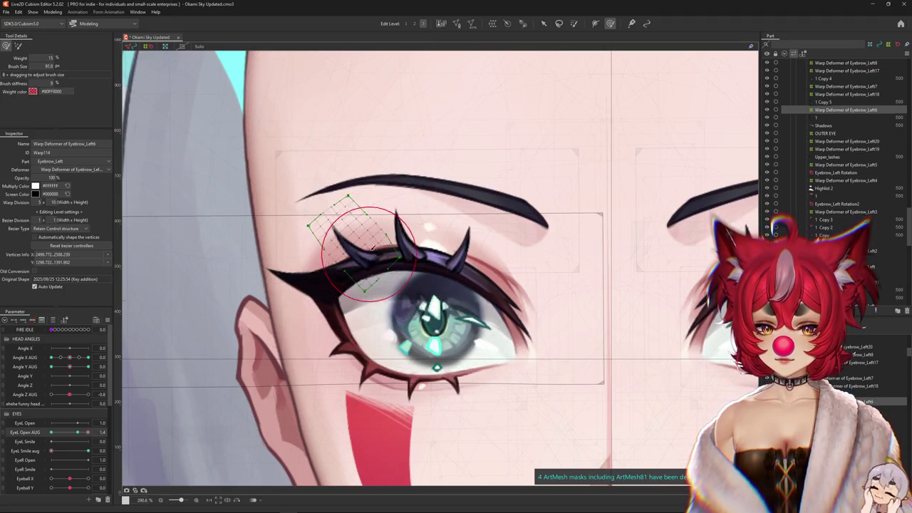
Reshape the lash deformer along the closed lid at EyeL Open 0, then reopen the eye
left_click_drag(88, 432, 52, 431)
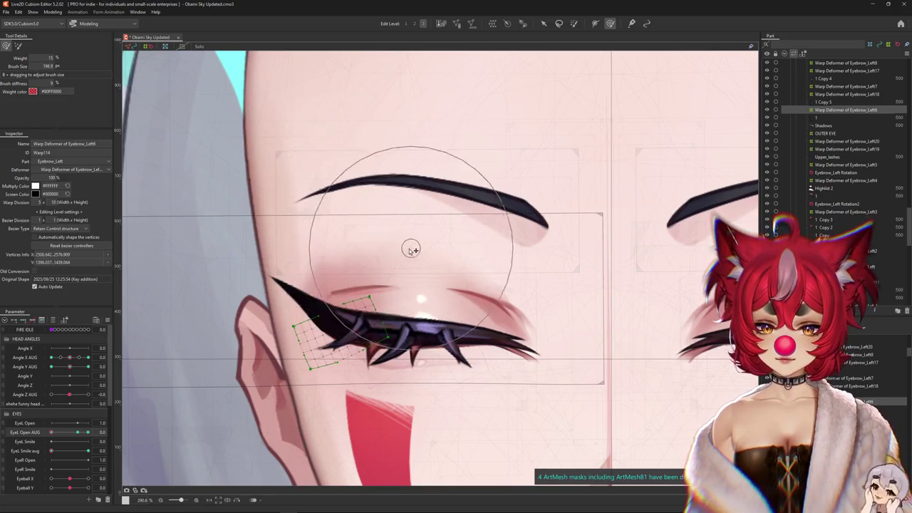
mouse_move(407, 271)
left_mouse_down()
mouse_move(406, 339)
mouse_move(410, 310)
left_mouse_up()
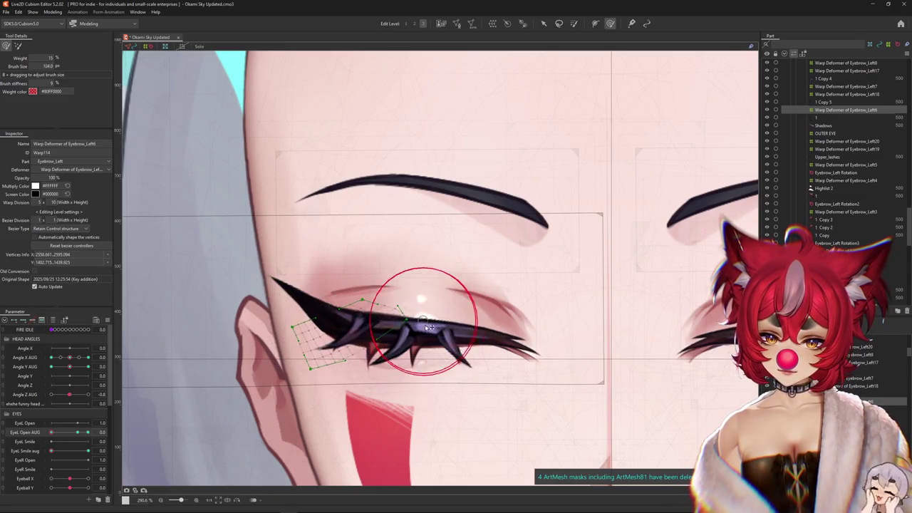
left_click(132, 47)
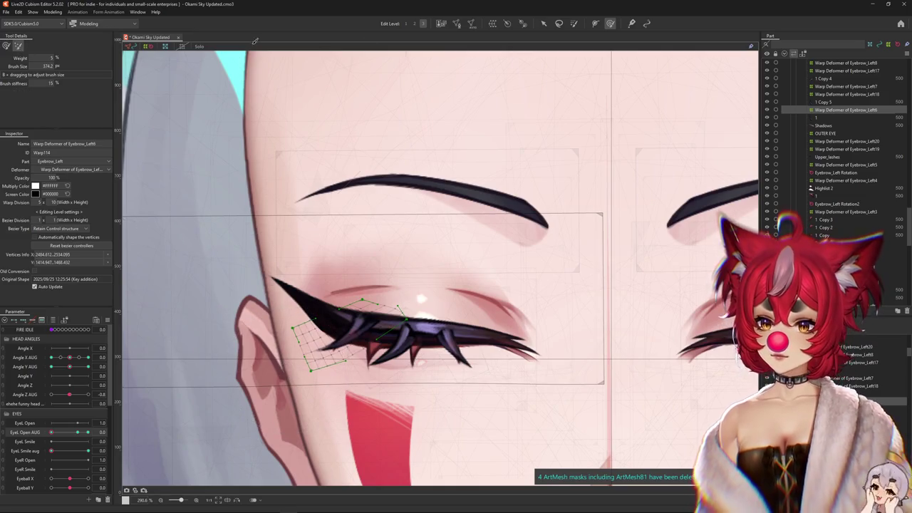
mouse_move(52, 432)
left_mouse_down()
mouse_move(76, 435)
mouse_move(48, 439)
mouse_move(70, 441)
mouse_move(78, 434)
left_mouse_up()
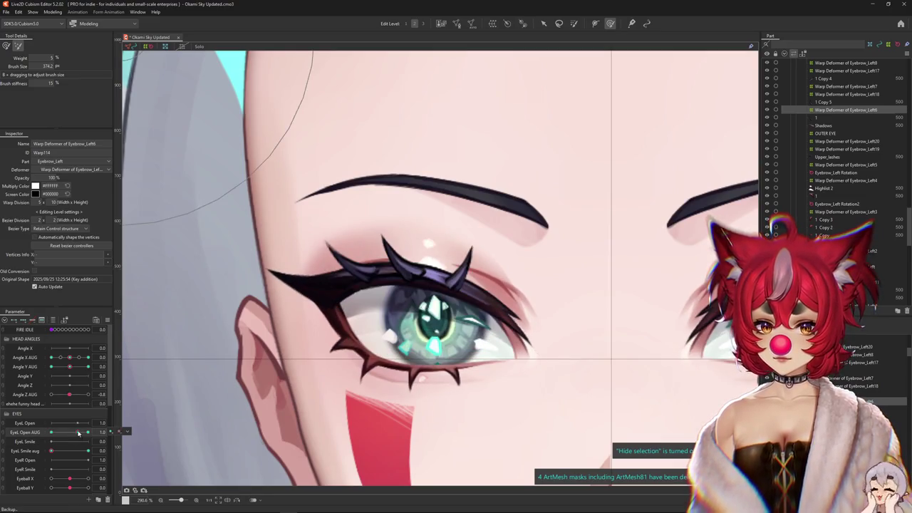
Test the lashes with Angle Y tilt and eye closing, then restore the lash lattice
left_click_drag(326, 265, 164, 378)
left_click_drag(64, 369, 69, 367)
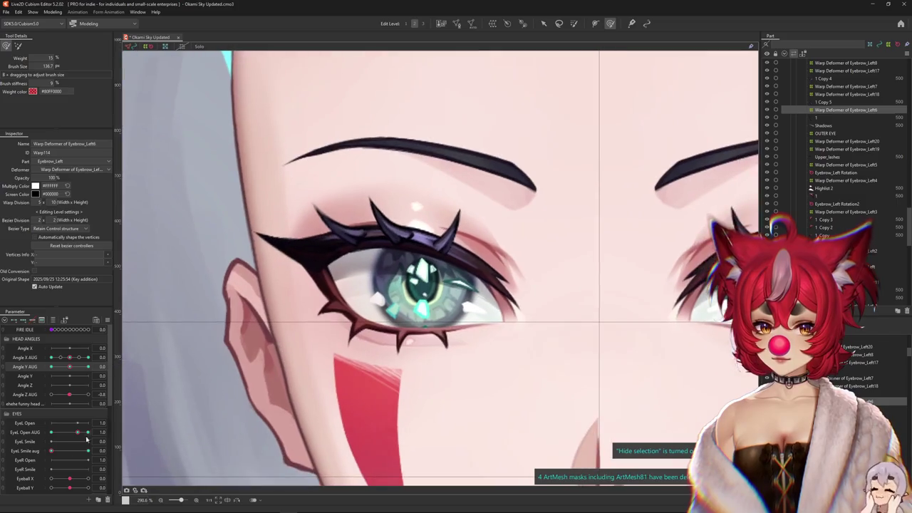
left_click_drag(79, 435, 29, 247)
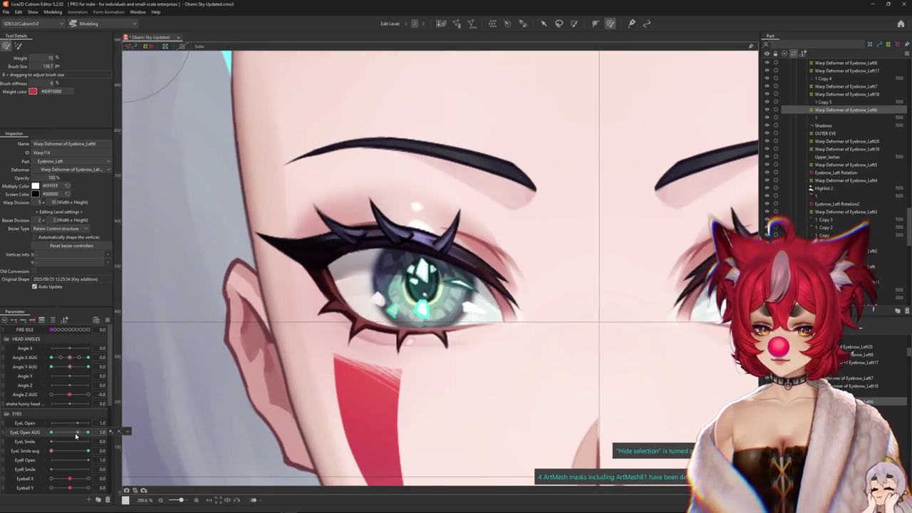
left_click(18, 45)
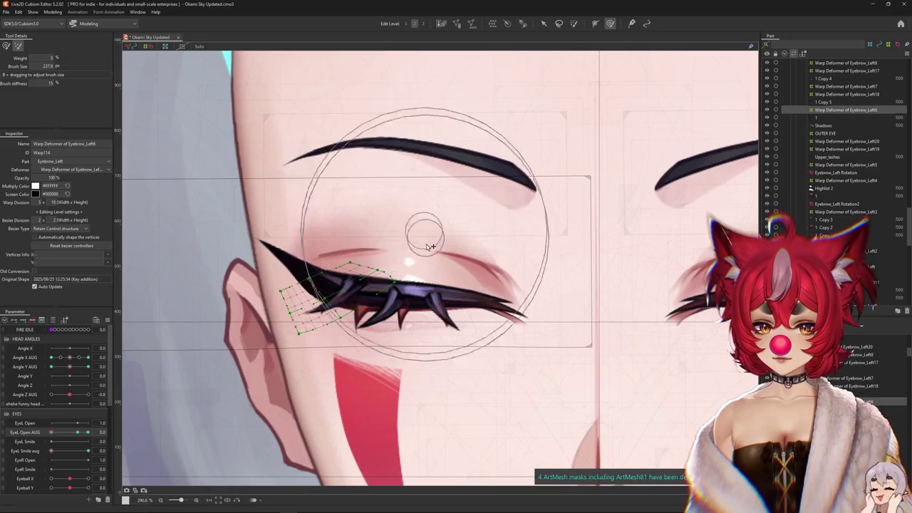
key("3")
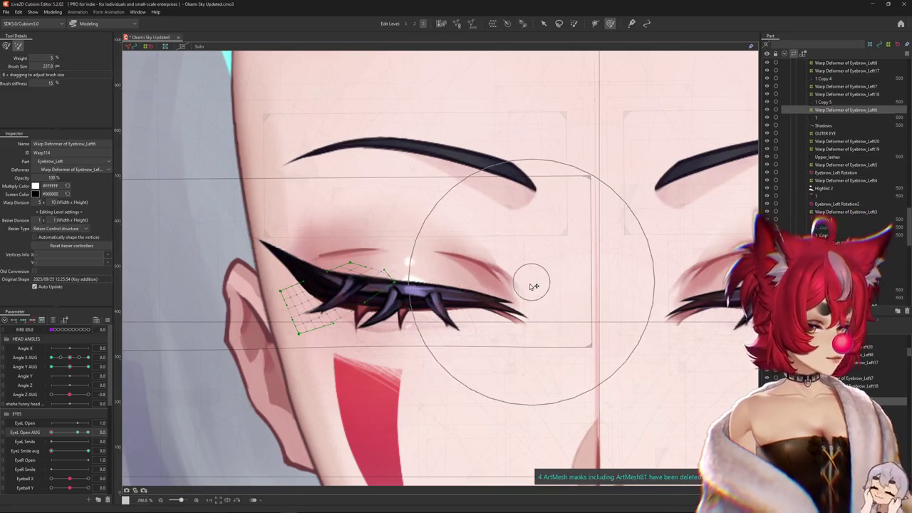
key("2")
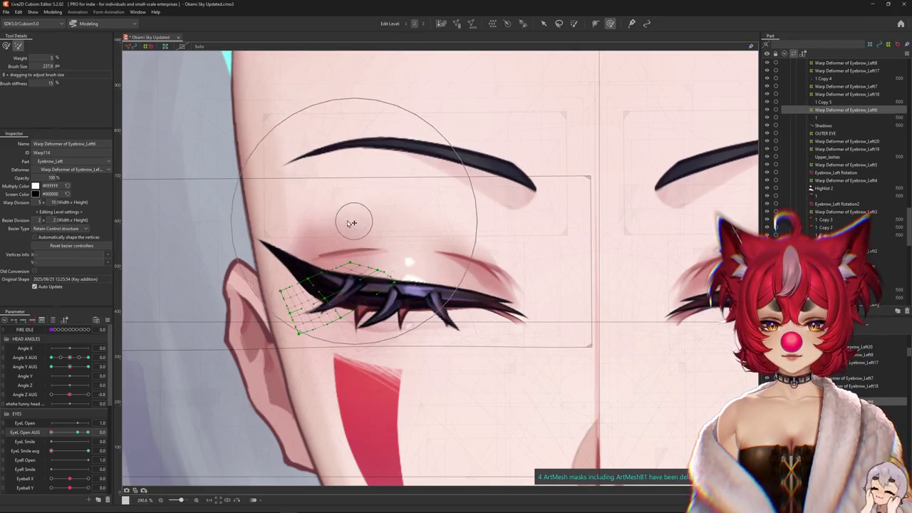
key("2")
Reshape the outer lash corner and lashes along the closed left lid
left_click_drag(446, 288, 384, 339)
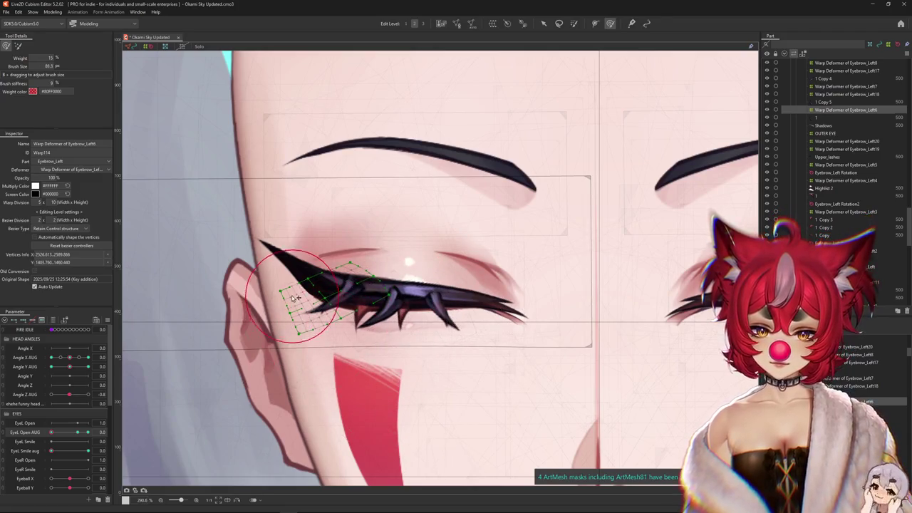
mouse_move(339, 320)
left_mouse_down()
mouse_move(392, 313)
mouse_move(390, 322)
left_mouse_up()
left_click_drag(372, 280, 347, 276)
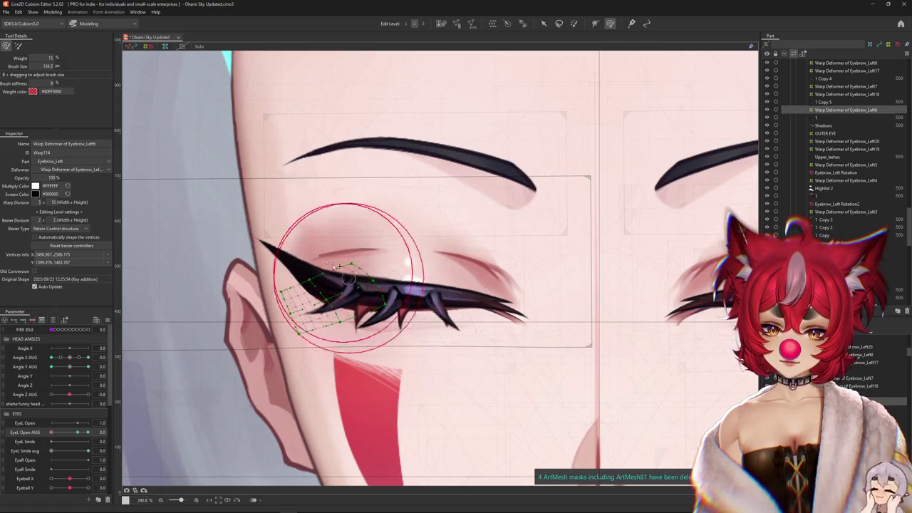
key("ctrl+h")
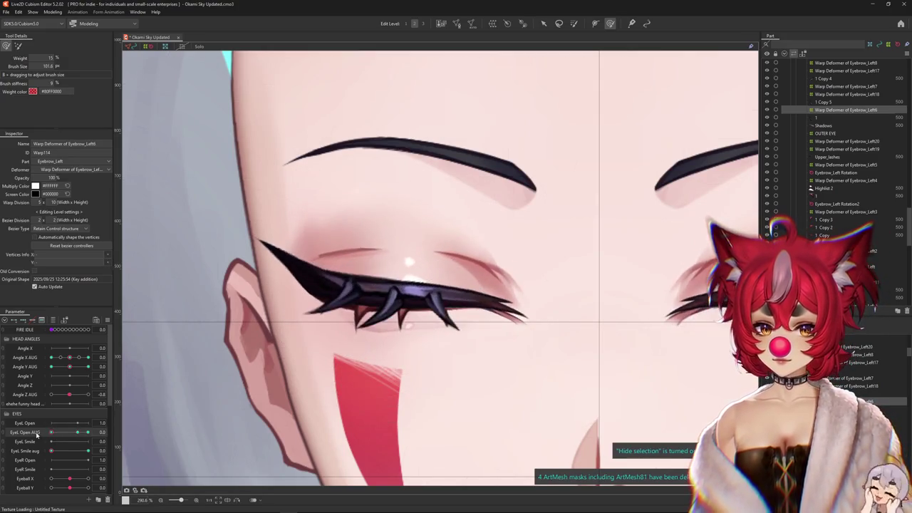
At full EyeL Smile, reshape the lashes to follow the smiling closed eye
left_click_drag(73, 453, 166, 444)
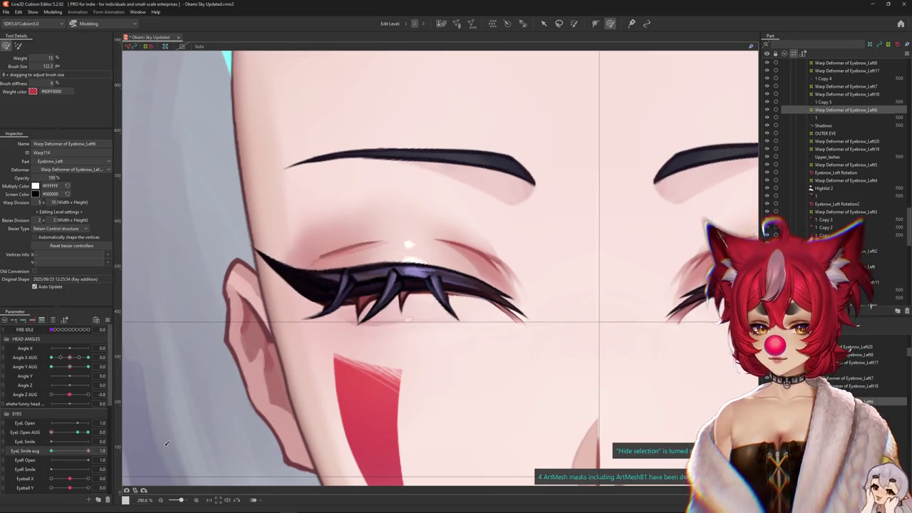
key("ctrl+h")
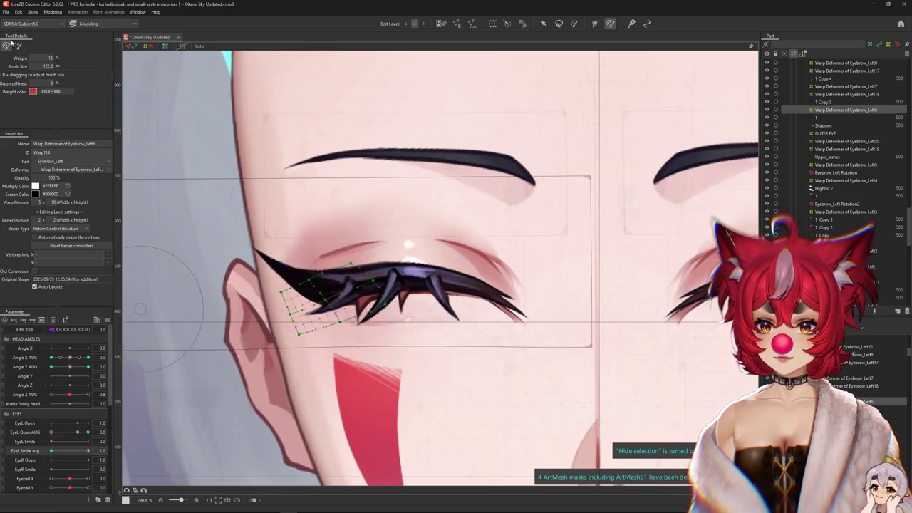
left_click(6, 46)
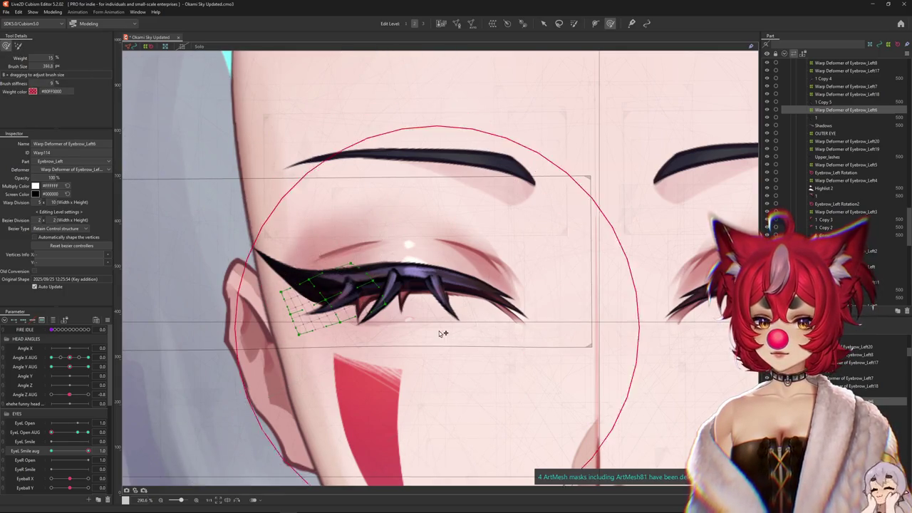
mouse_move(421, 224)
left_mouse_down()
mouse_move(247, 235)
mouse_move(311, 311)
left_mouse_up()
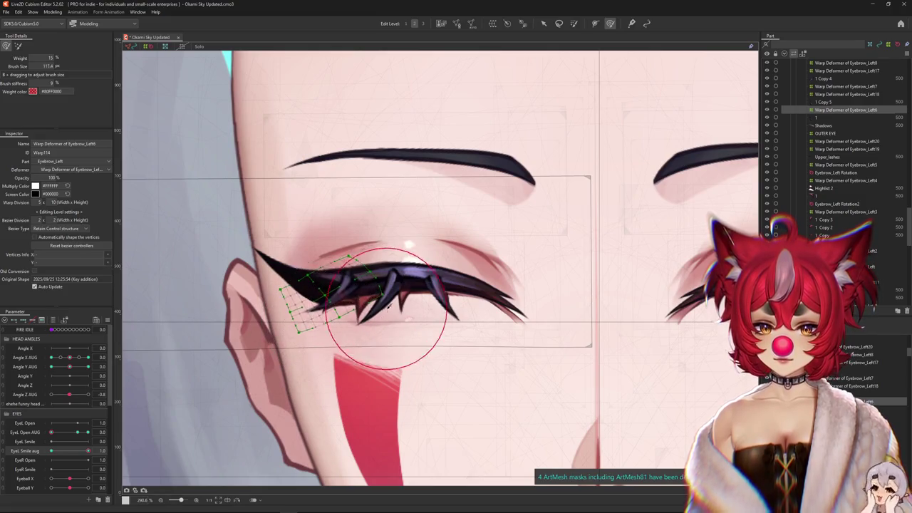
key("ctrl+h")
scroll(383, 280, "down", 2)
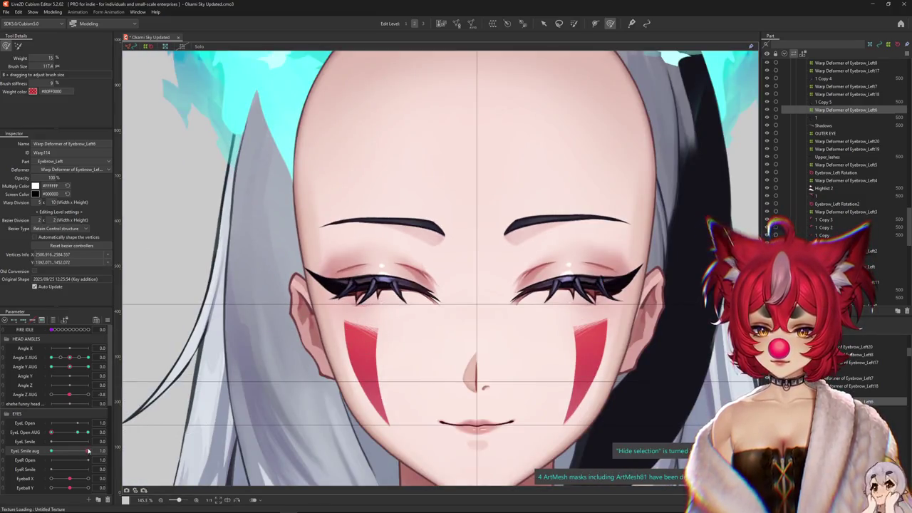
Push the lash deformer points into place on the open eye and check by closing it
scroll(331, 285, "up", 1)
left_click_drag(101, 421, 127, 440)
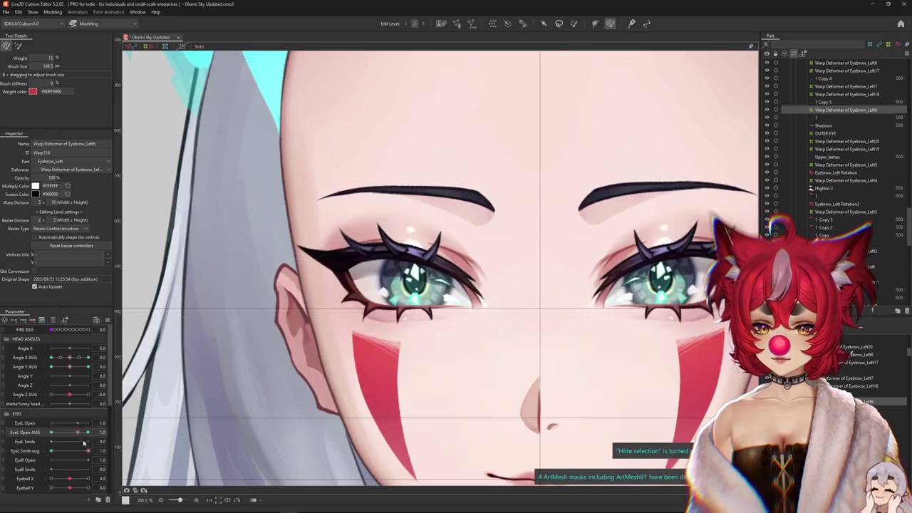
left_click_drag(372, 272, 405, 267)
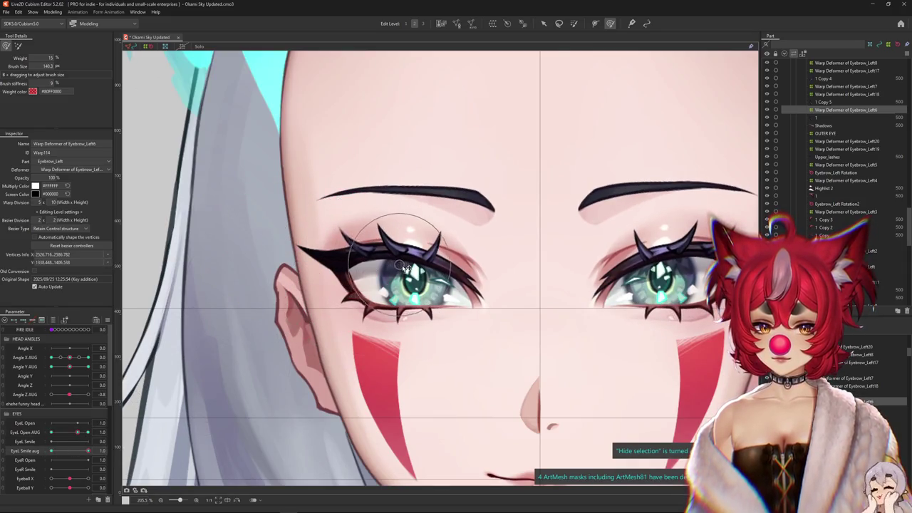
left_click_drag(295, 220, 290, 219)
left_click_drag(87, 432, 51, 432)
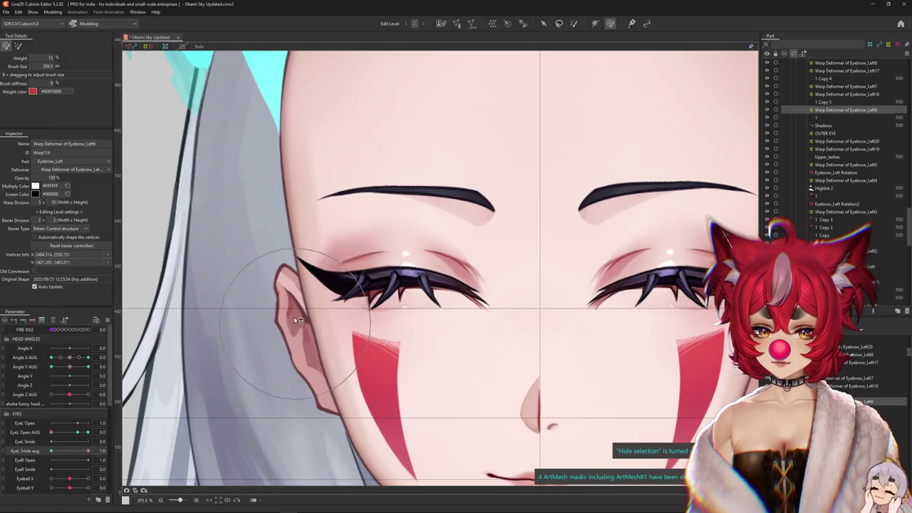
left_click_drag(51, 432, 88, 432)
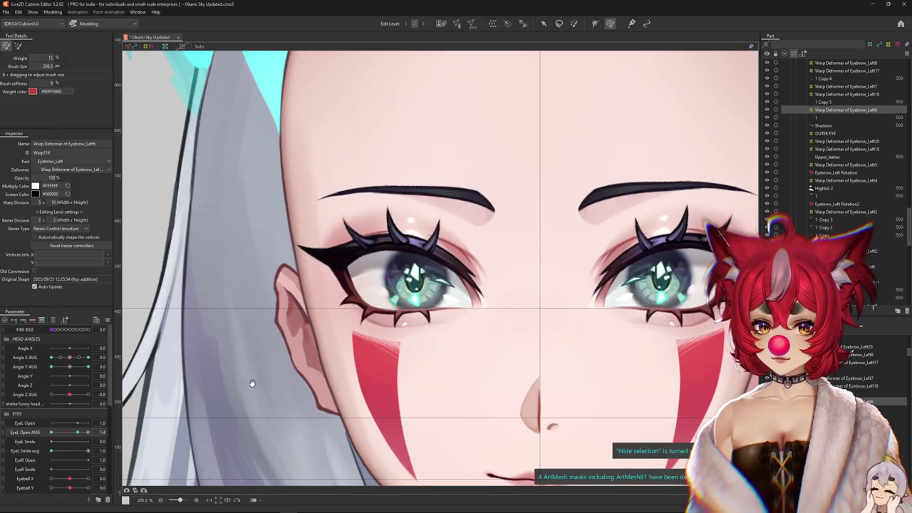
With the eye wide open at full smile, reshape the lashes above the lid
left_click_drag(254, 381, 236, 414)
left_click(26, 451)
mouse_move(52, 451)
left_mouse_down()
mouse_move(131, 449)
mouse_move(38, 453)
mouse_move(191, 443)
left_mouse_up()
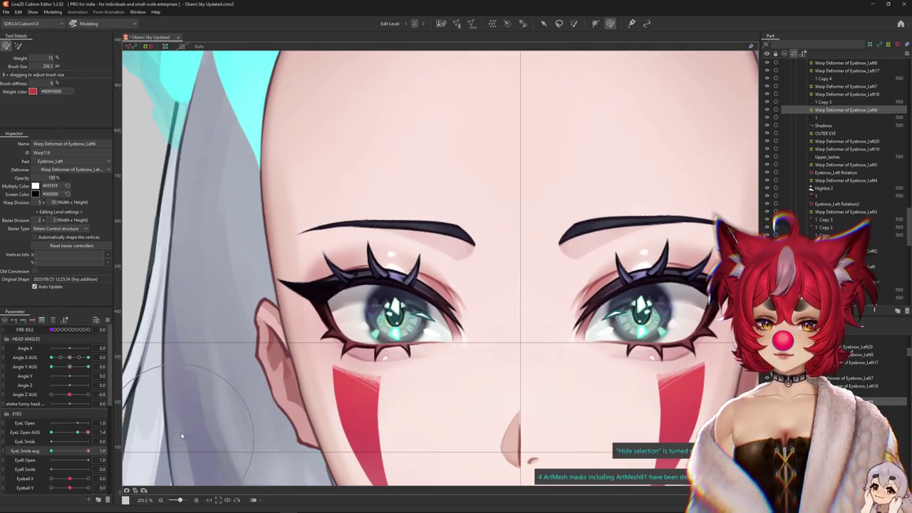
scroll(314, 283, "up", 3)
left_click_drag(347, 255, 345, 261)
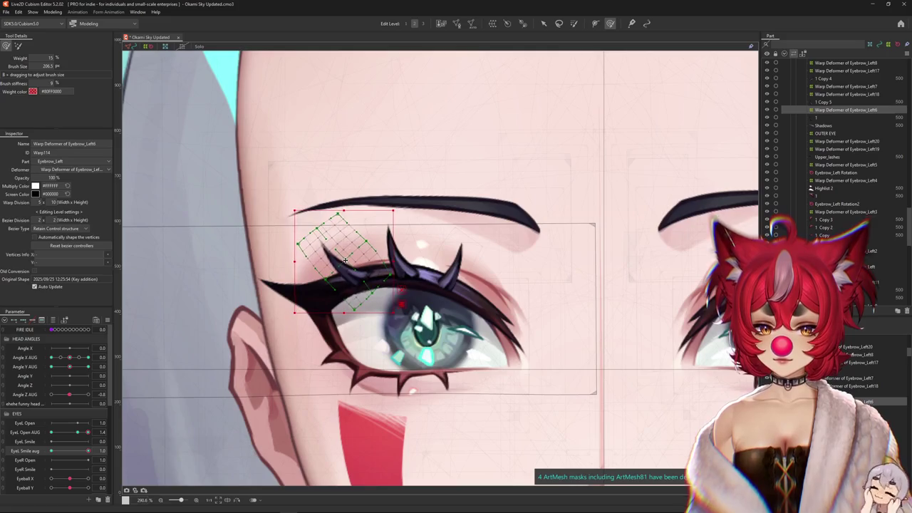
key("ctrl+h")
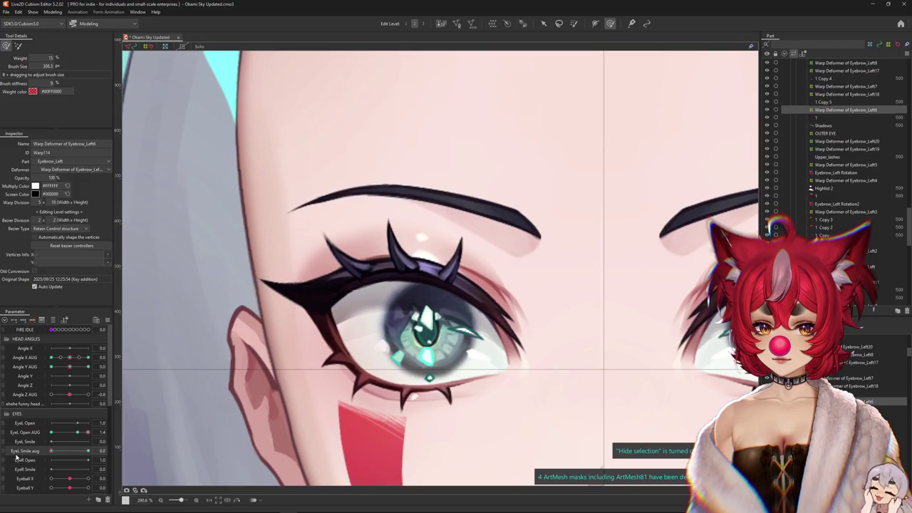
left_click_drag(261, 308, 301, 203)
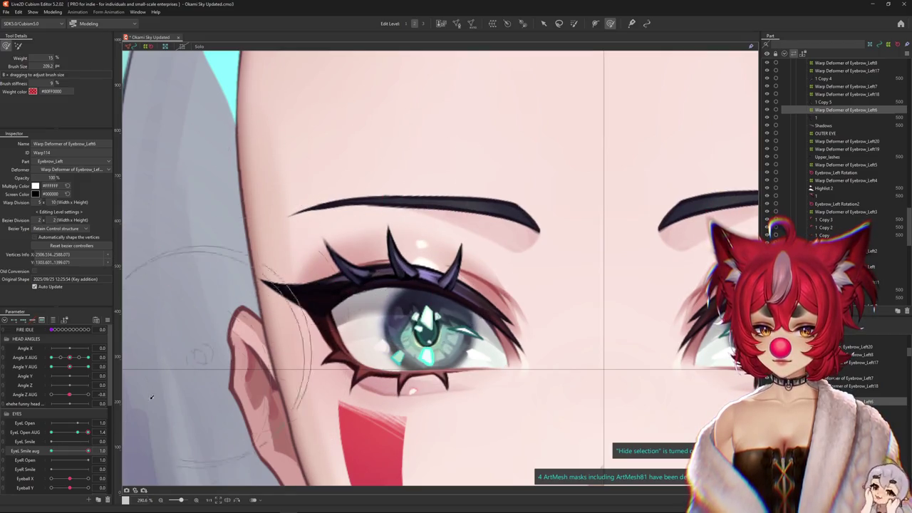
left_click(86, 452)
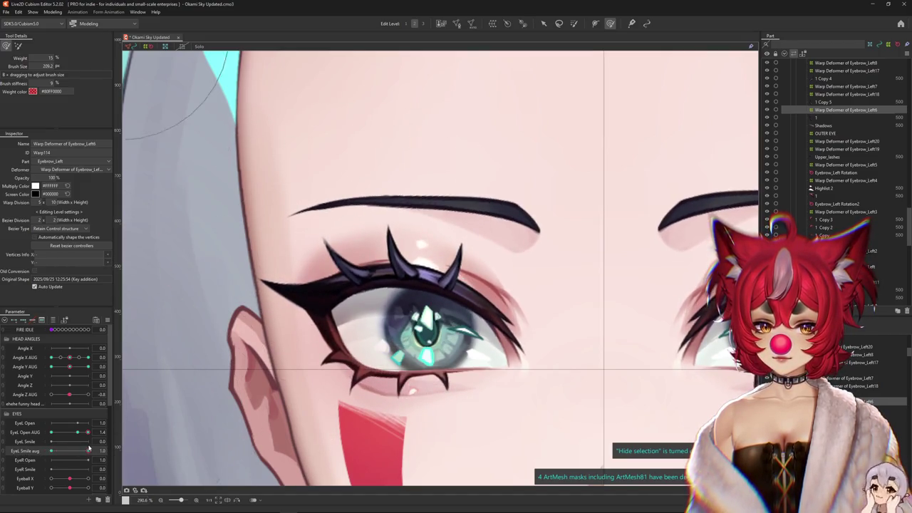
left_click_drag(77, 442, 78, 442)
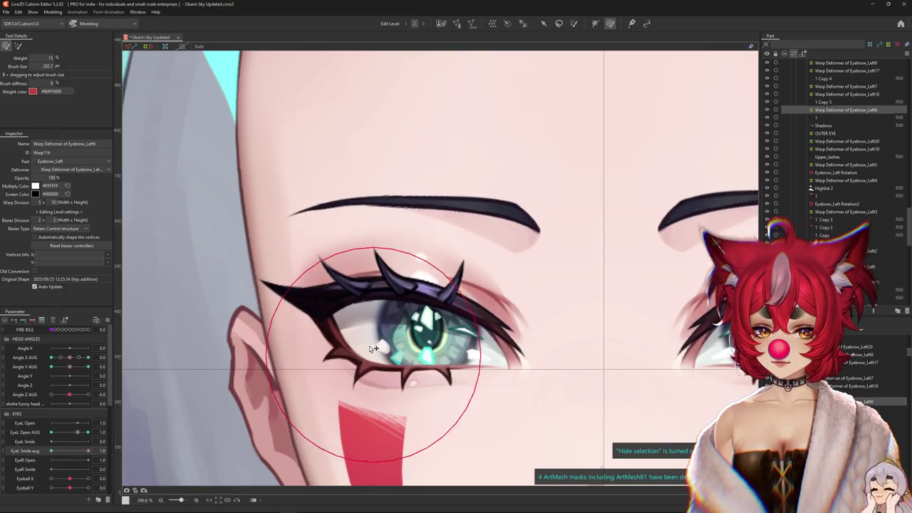
Select Warp Deformer of Eyebrow_Left7 via layer 1 Copy 5 at edit level 1x1
right_click(417, 271)
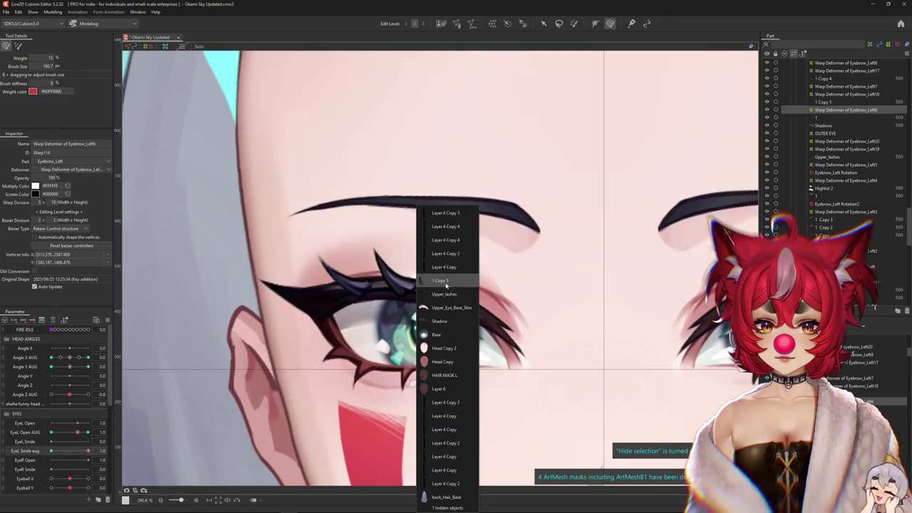
left_click(446, 283)
key("Up")
key("Up")
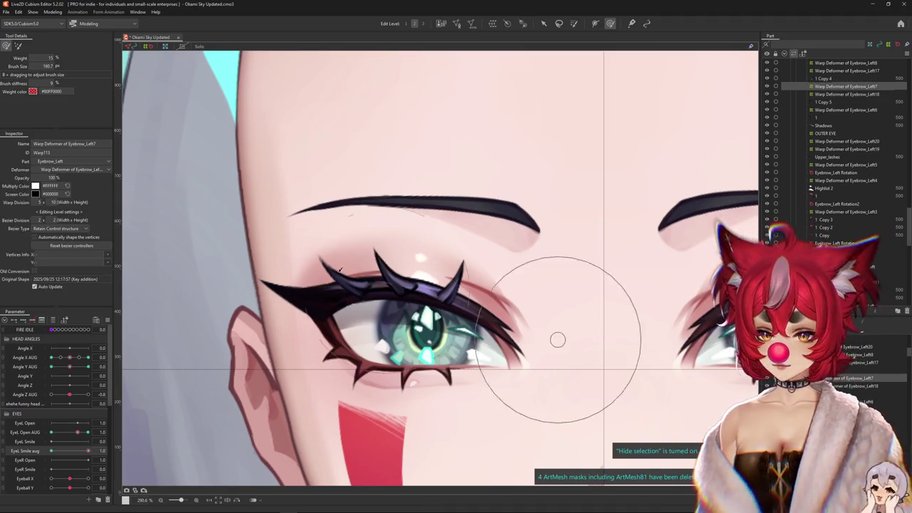
left_click(17, 47)
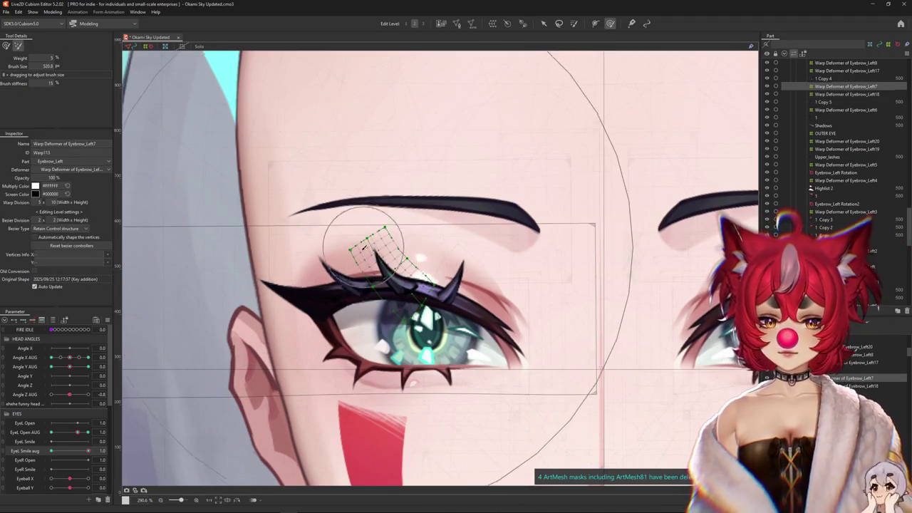
key("1")
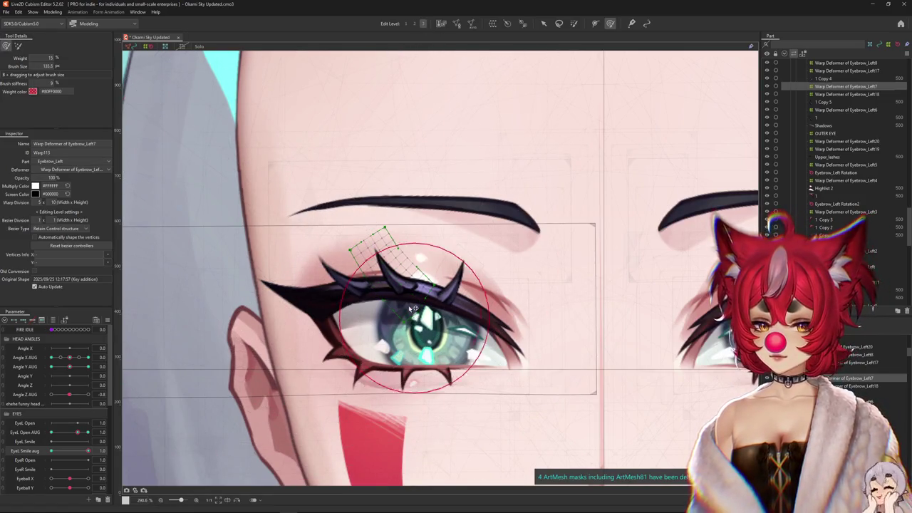
left_click_drag(420, 318, 390, 265)
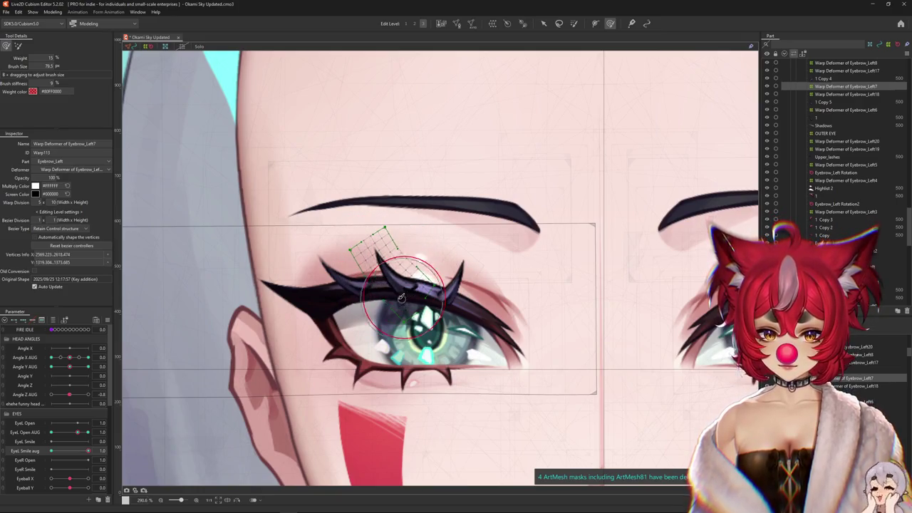
key("ctrl+h")
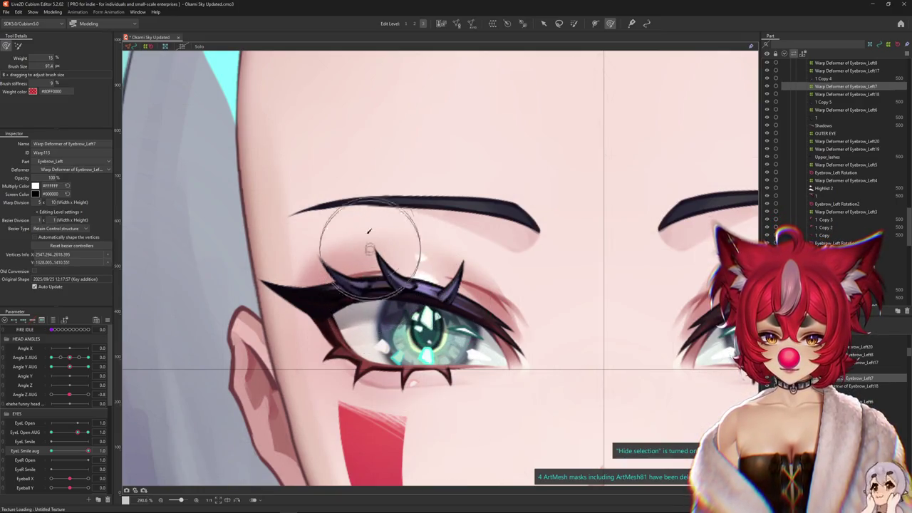
Adjust the lashes for the neutral eye, then check wide-open and smiling poses
mouse_move(88, 450)
left_mouse_down()
mouse_move(46, 454)
mouse_move(115, 452)
left_mouse_up()
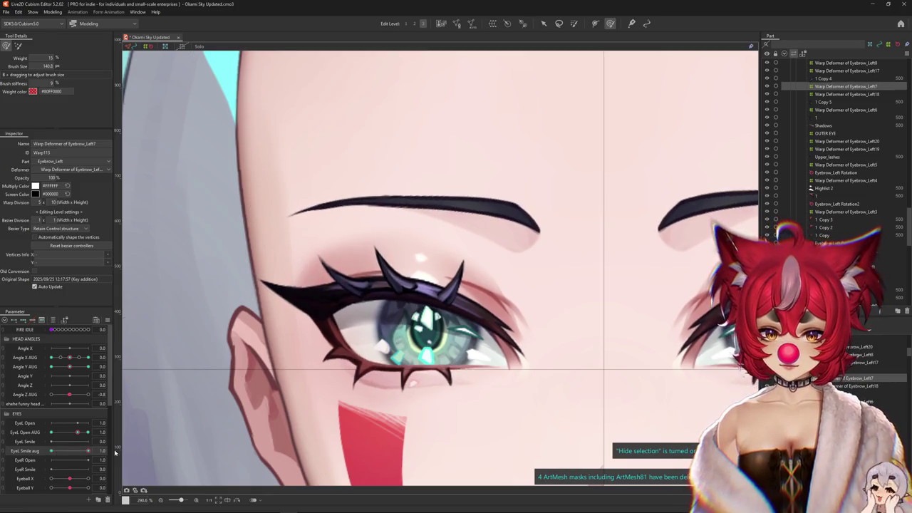
left_click(52, 452)
left_click_drag(363, 245, 361, 232)
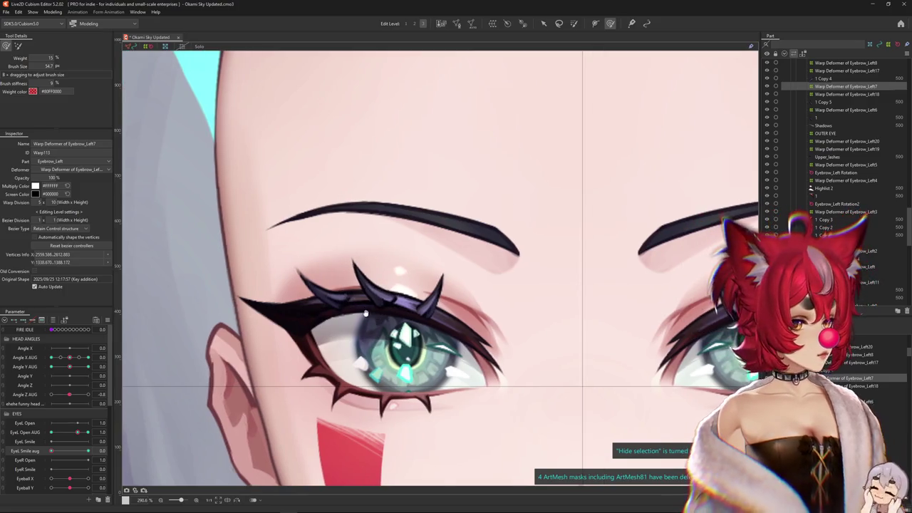
mouse_move(77, 438)
left_mouse_down()
mouse_move(91, 437)
mouse_move(88, 450)
mouse_move(96, 438)
left_mouse_up()
left_click(79, 433)
left_click(90, 451)
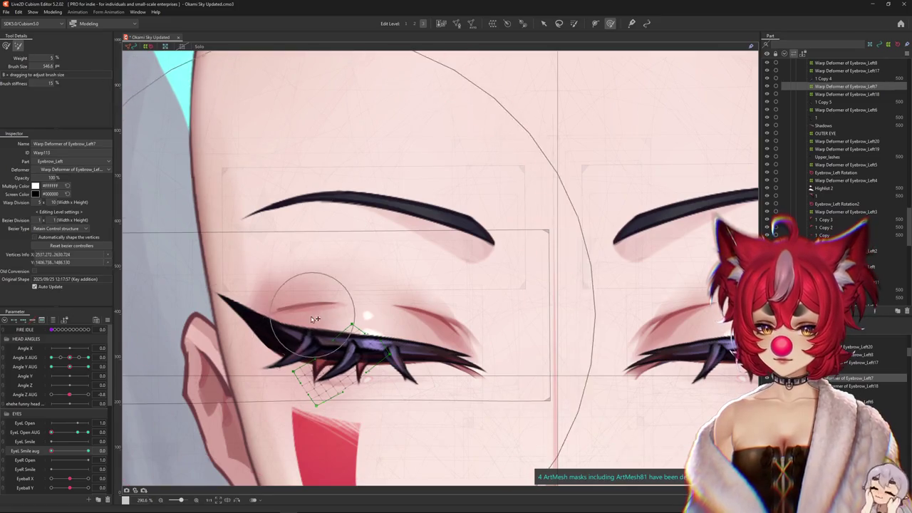
Resize the brush, change edit level, and reshape the closed-eye lashes
left_click_drag(326, 305, 363, 212)
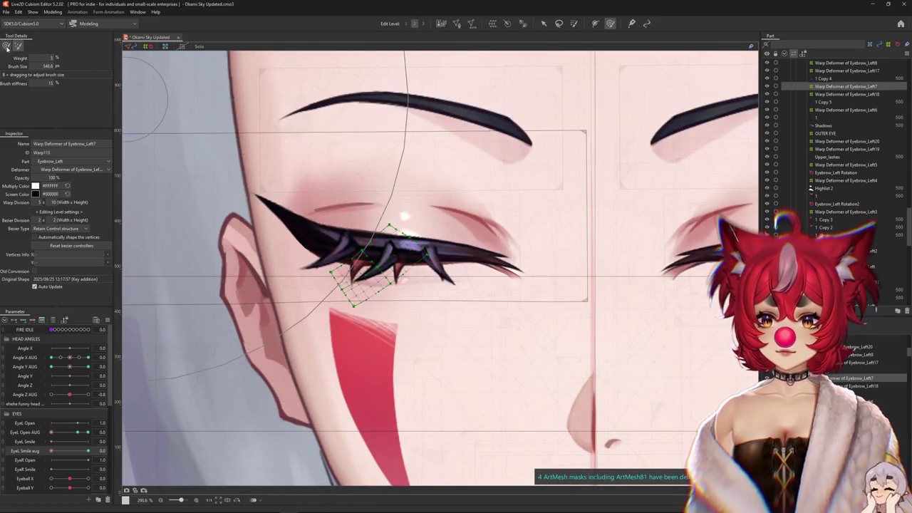
left_click_drag(351, 266, 378, 301)
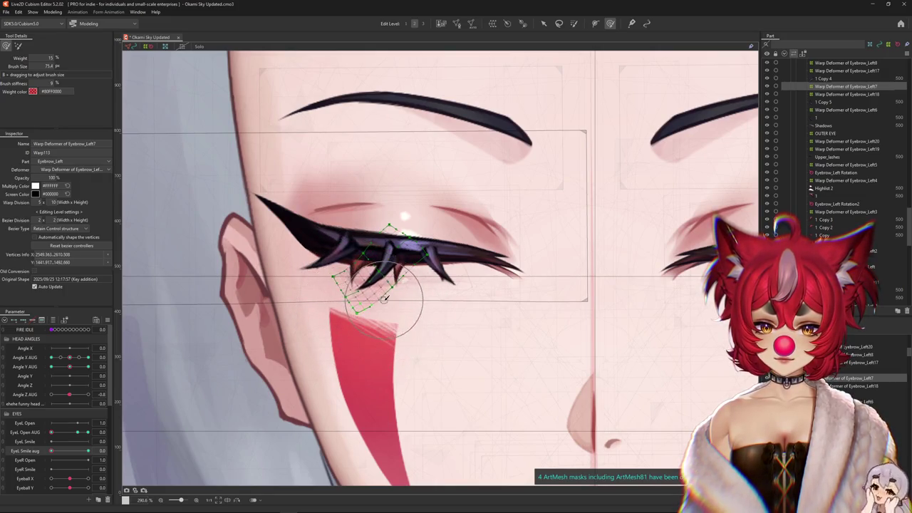
left_click_drag(360, 321, 417, 293)
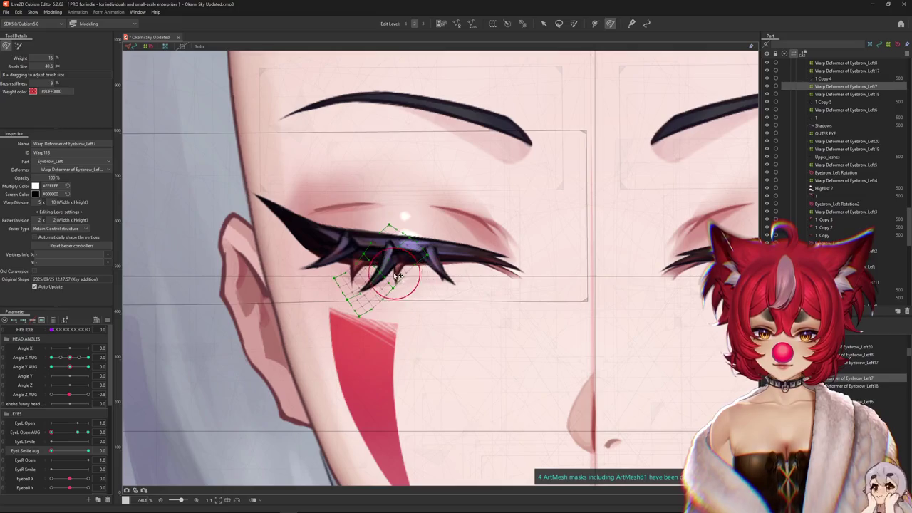
left_click_drag(385, 261, 366, 282)
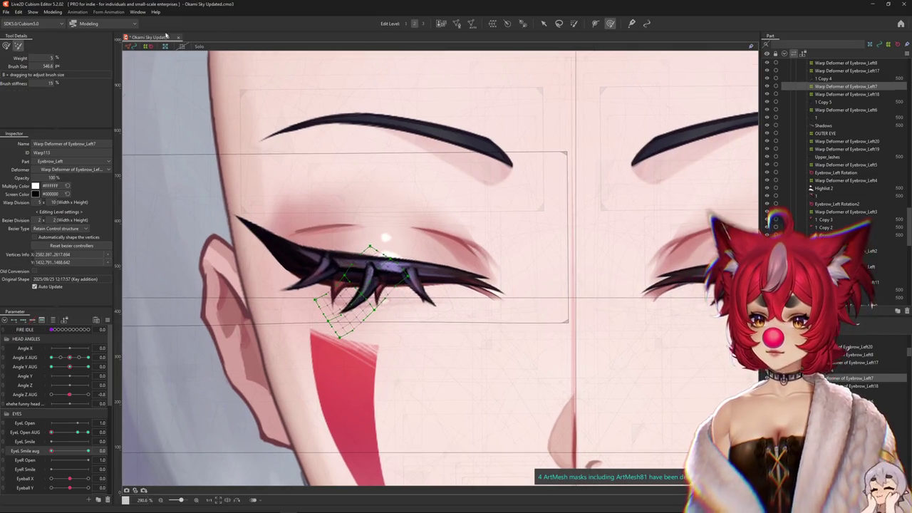
left_click(423, 24)
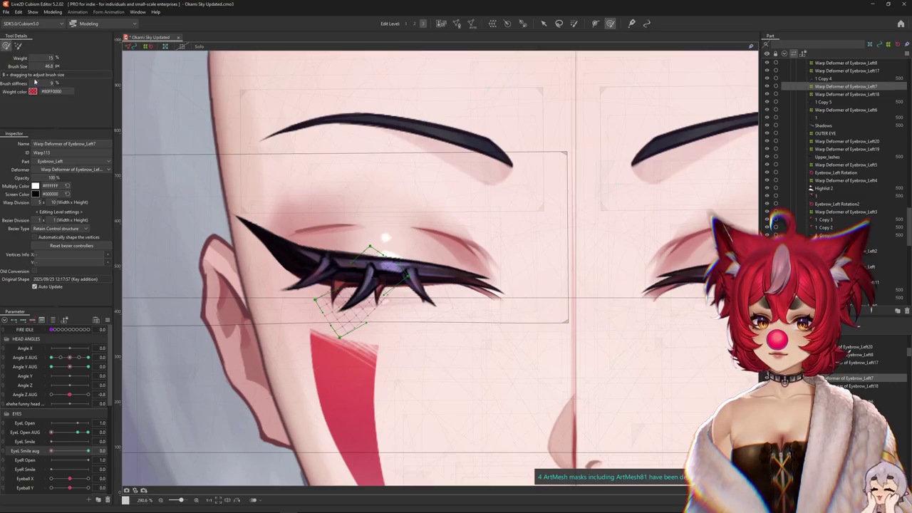
left_click(78, 451)
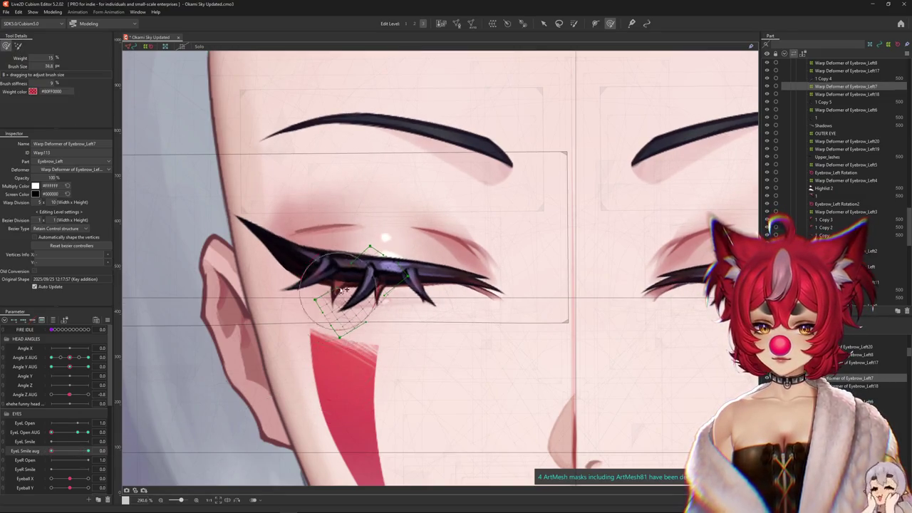
left_click_drag(342, 284, 383, 333)
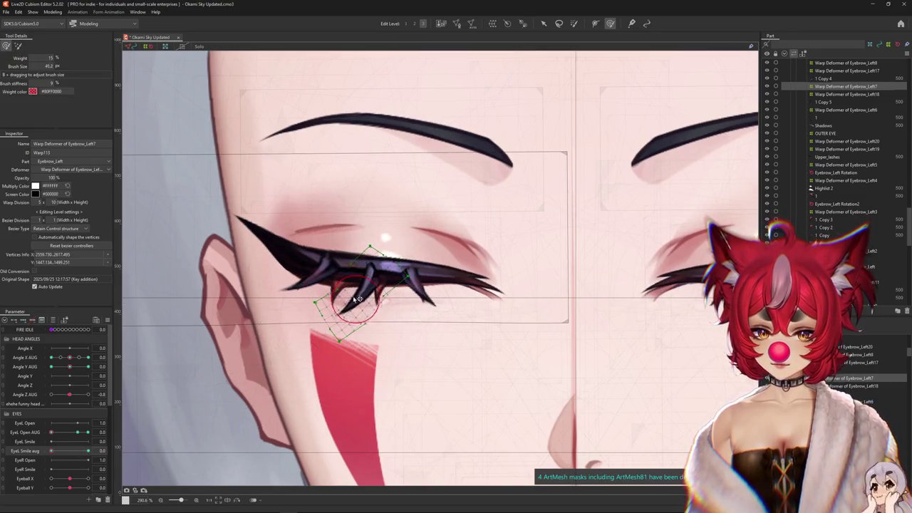
key("ctrl+h")
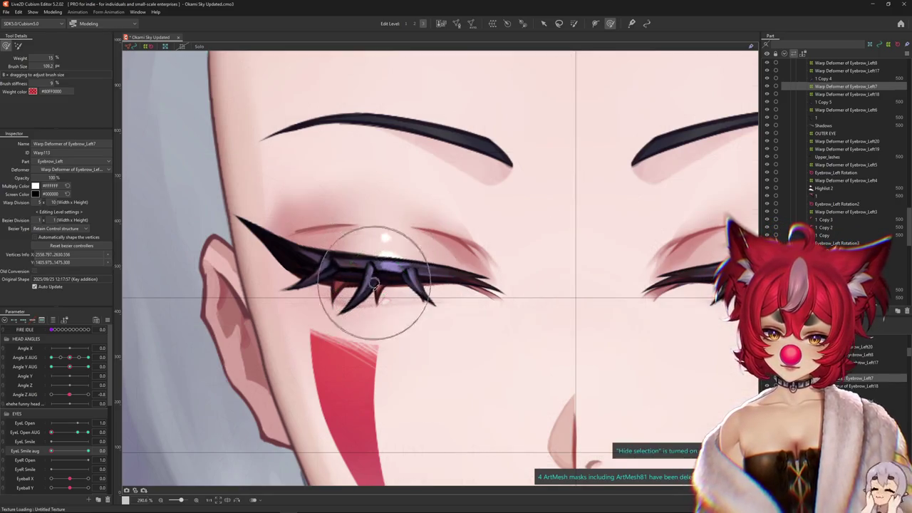
Tweak closed lashes near the cheek and adjust them for the full-smile closed eye
left_click_drag(381, 321, 298, 362)
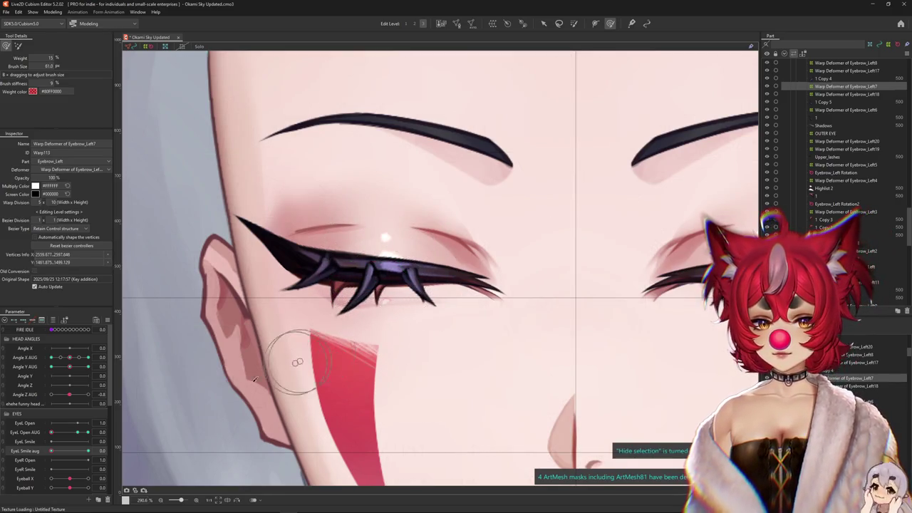
left_click(84, 454)
mouse_move(295, 306)
left_mouse_down()
mouse_move(281, 306)
mouse_move(345, 257)
left_mouse_up()
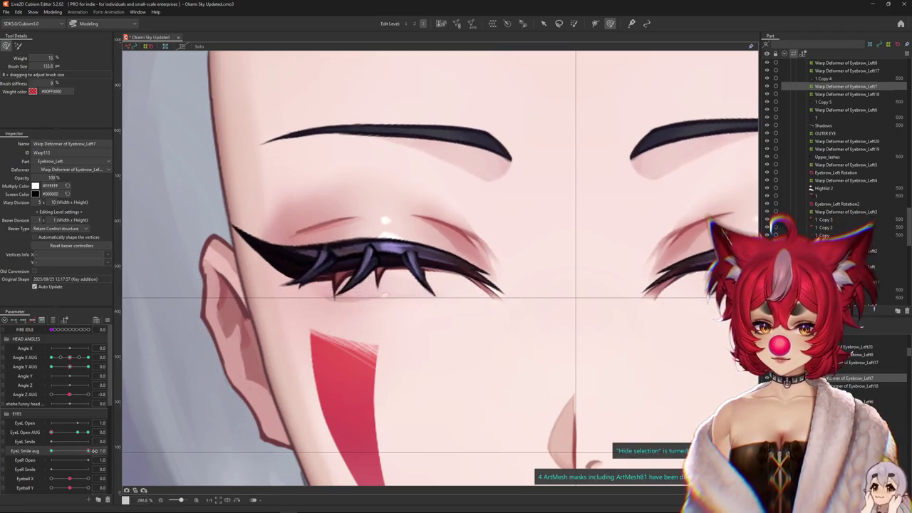
left_click_drag(297, 350, 287, 354)
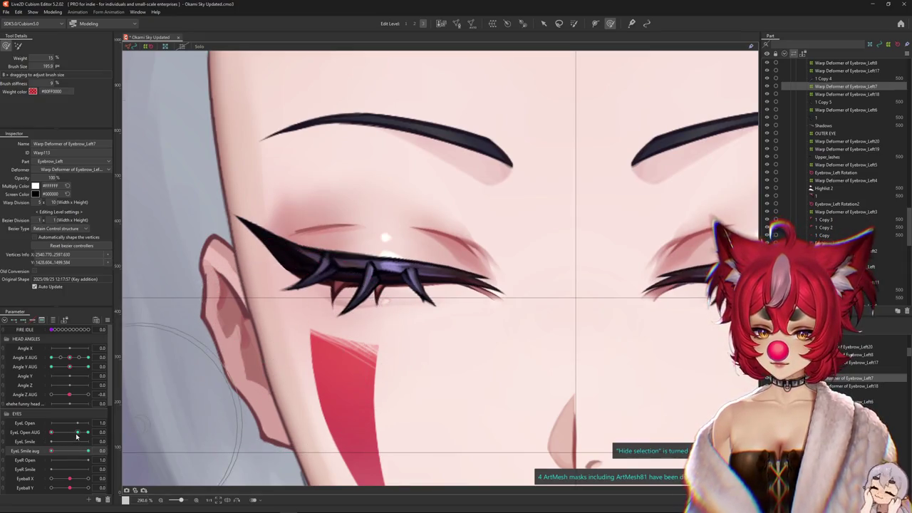
left_click(88, 432)
left_click(88, 451)
key("ctrl+h")
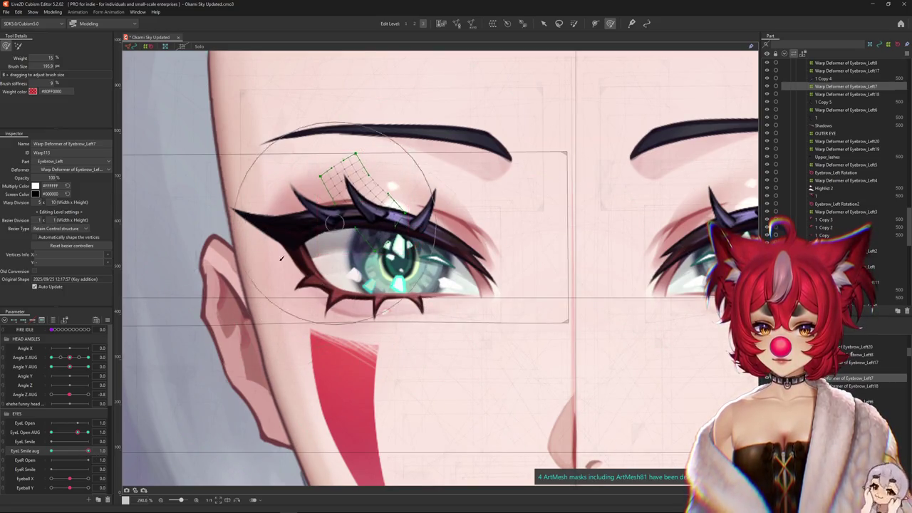
key("ctrl+h")
Zoom out, close both eyes with smile preview, and tilt the head fully down
scroll(385, 213, "up", 3)
scroll(309, 354, "down", 1)
scroll(376, 335, "down", 2)
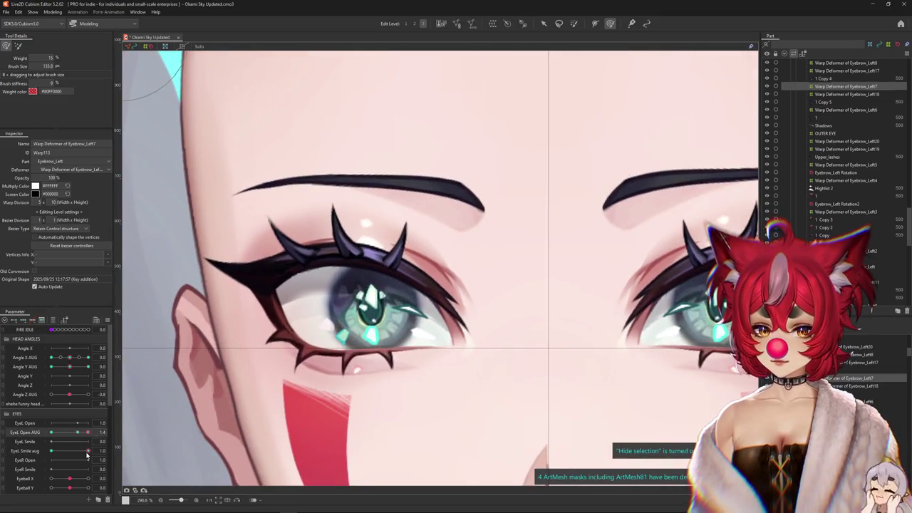
left_click_drag(88, 453, 163, 437)
left_click_drag(81, 449, 23, 453)
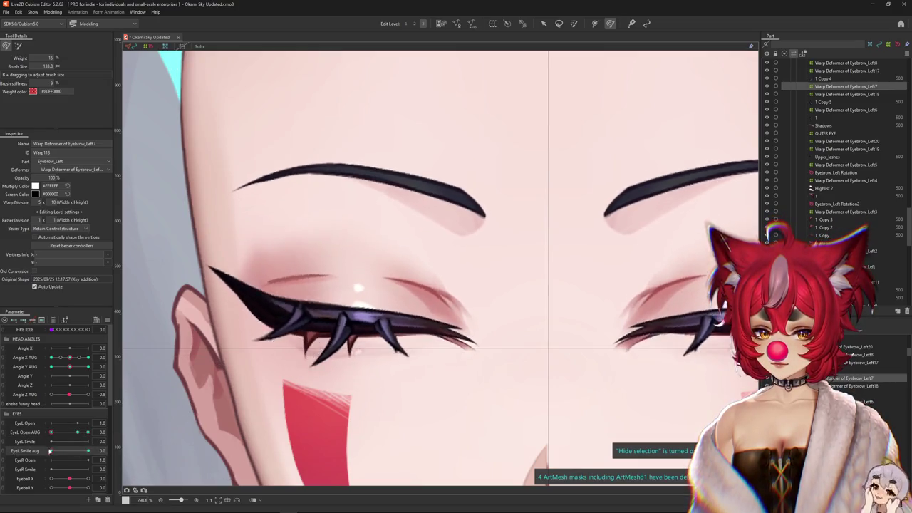
scroll(221, 405, "down", 2)
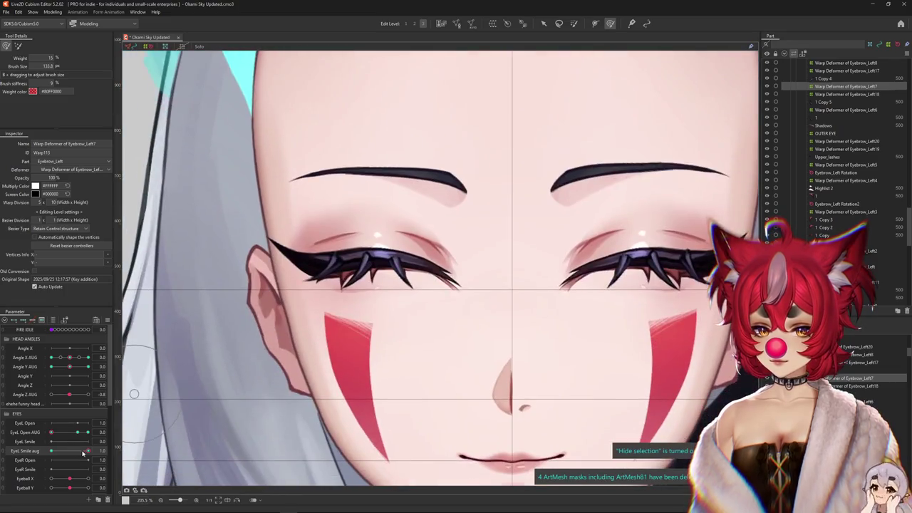
left_click_drag(69, 367, 50, 366)
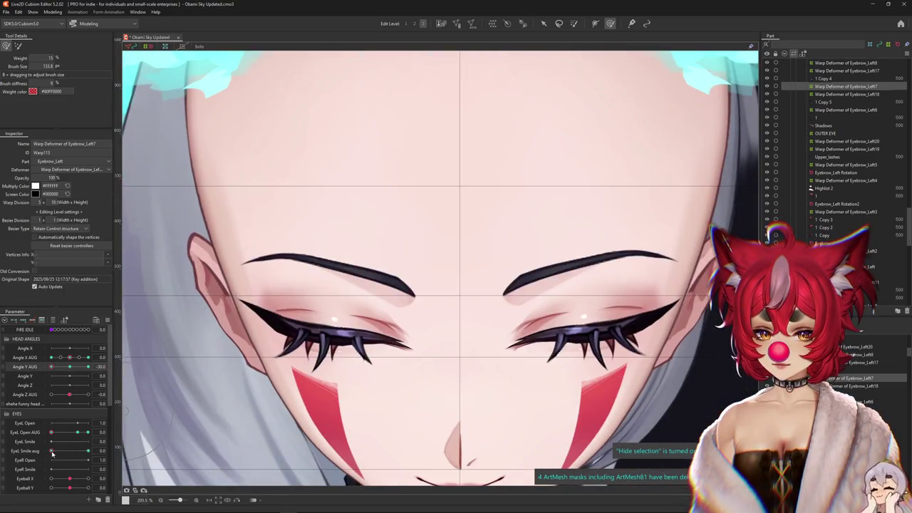
Zoom in on the closed left eye at Angle Y -30 and resize the brush
mouse_move(77, 432)
left_mouse_down()
mouse_move(60, 432)
mouse_move(77, 433)
left_mouse_up()
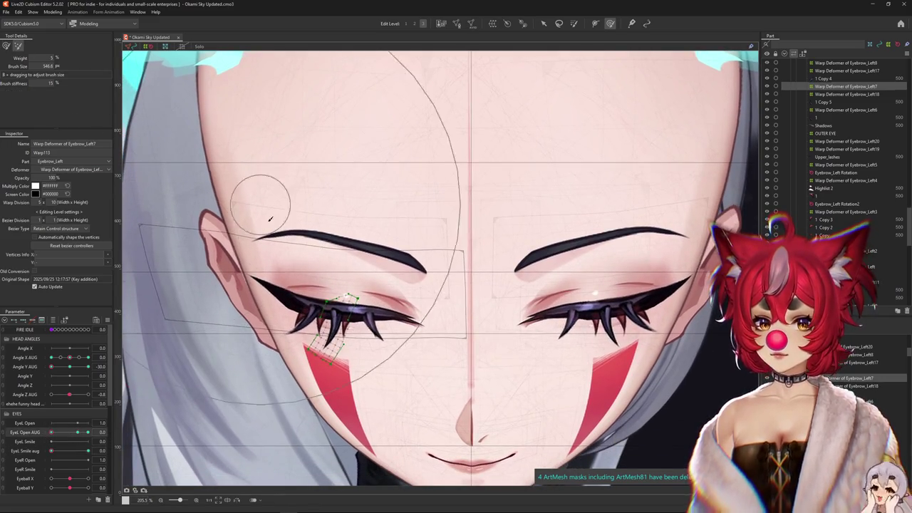
left_click_drag(270, 219, 302, 274)
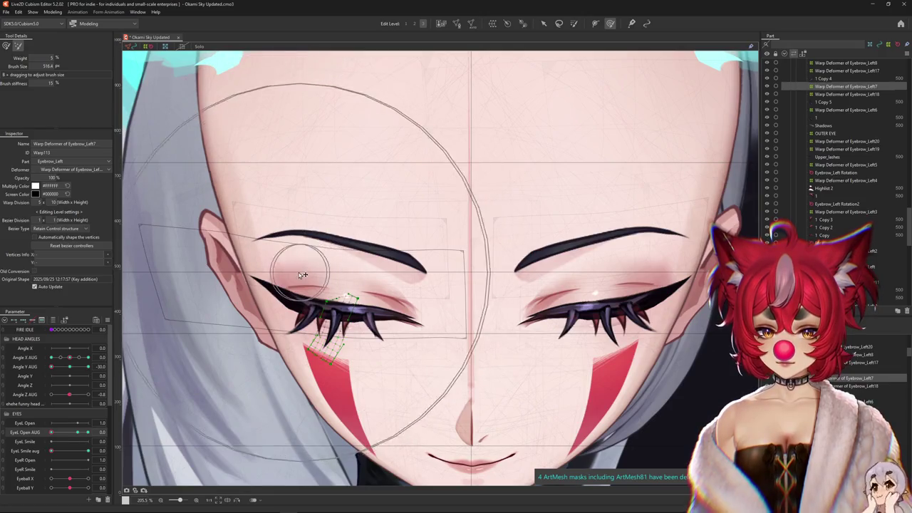
scroll(345, 299, "up", 2)
mouse_move(346, 300)
left_mouse_down()
mouse_move(318, 403)
mouse_move(314, 300)
left_mouse_up()
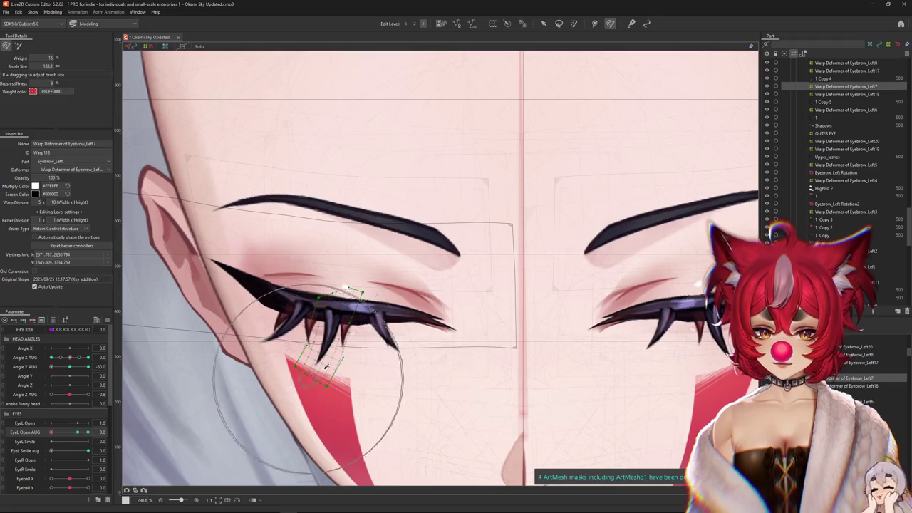
left_click_drag(403, 330, 187, 407)
left_click(82, 451)
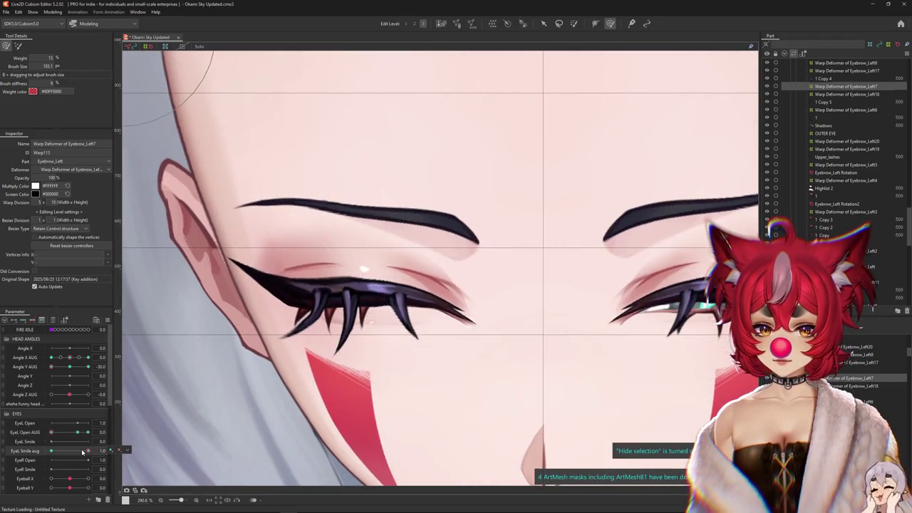
Push the closed-eye lashes into shape with the weighted brush, then reopen the eye
key("b")
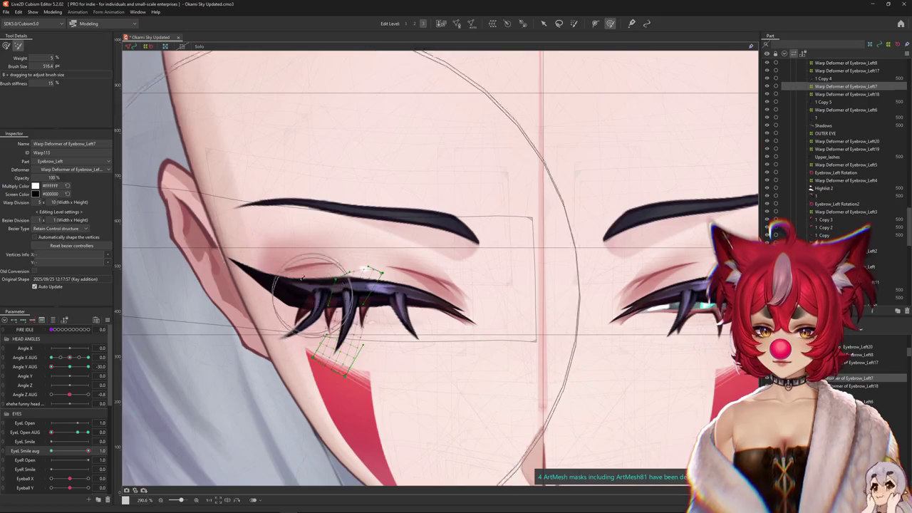
left_click(6, 46)
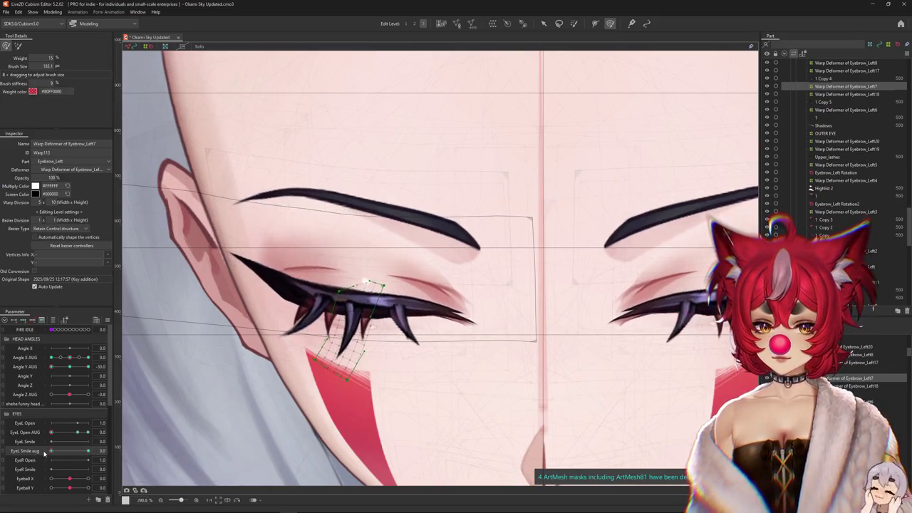
mouse_move(279, 389)
left_mouse_down()
mouse_move(331, 338)
mouse_move(333, 293)
left_mouse_up()
left_click_drag(403, 300, 393, 376)
key("ctrl+h")
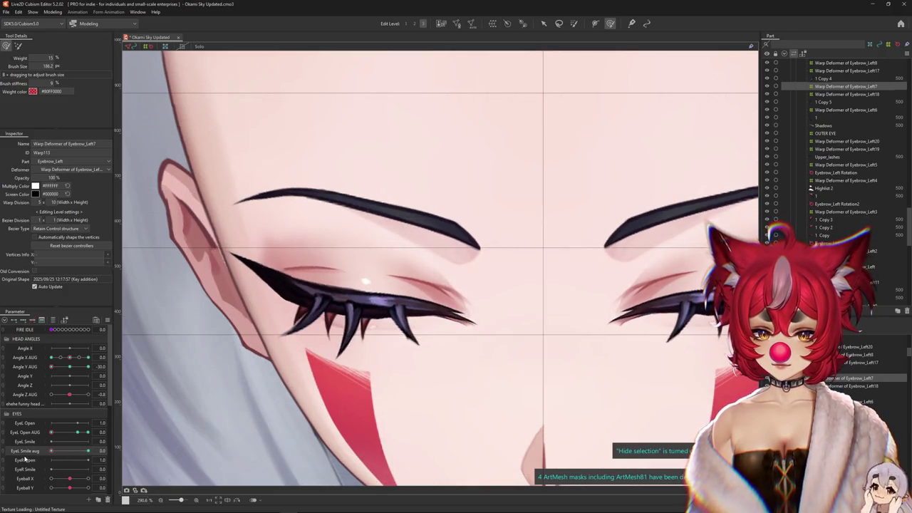
left_click(77, 433)
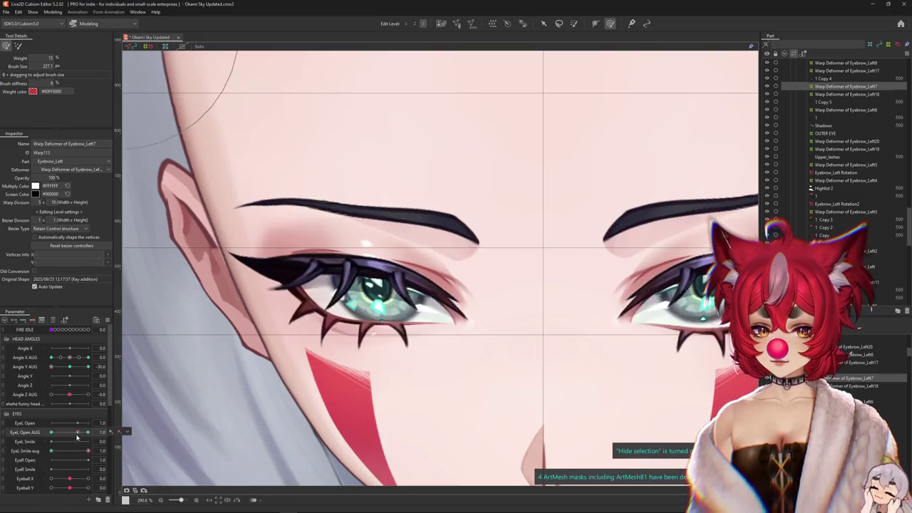
At edit level 2 and full EyeL Smile, bend the smiling lashes into shape
left_click(32, 451)
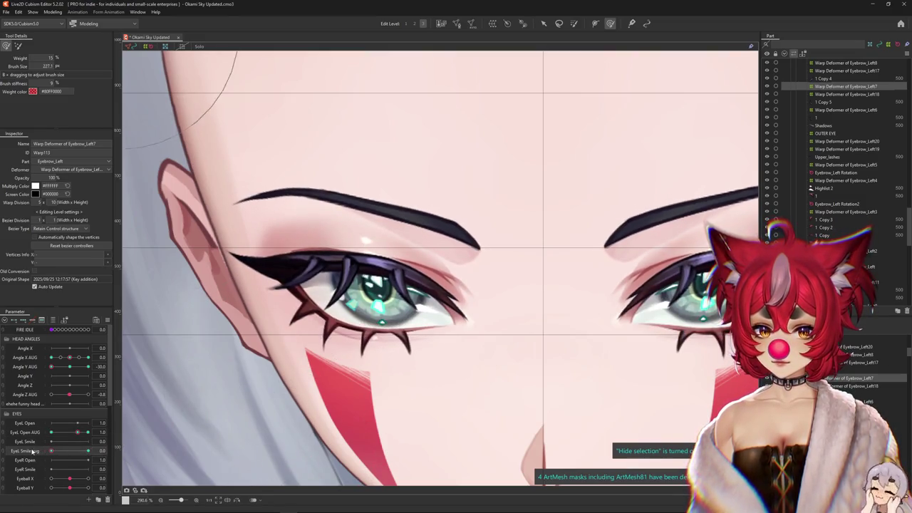
key("b")
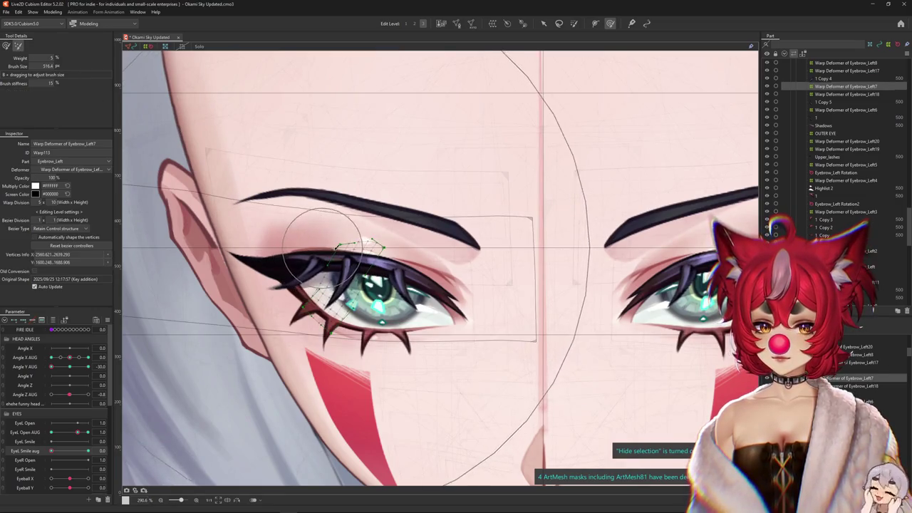
left_click(414, 23)
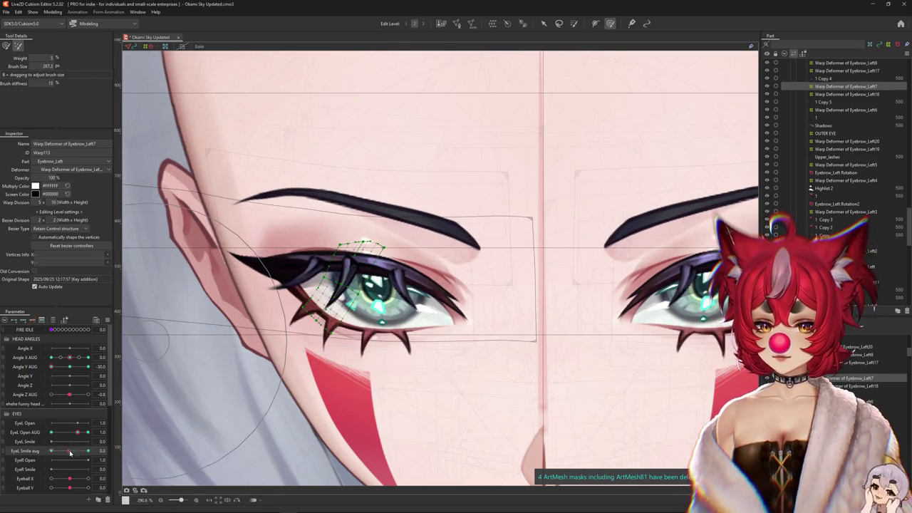
left_click_drag(69, 452, 89, 451)
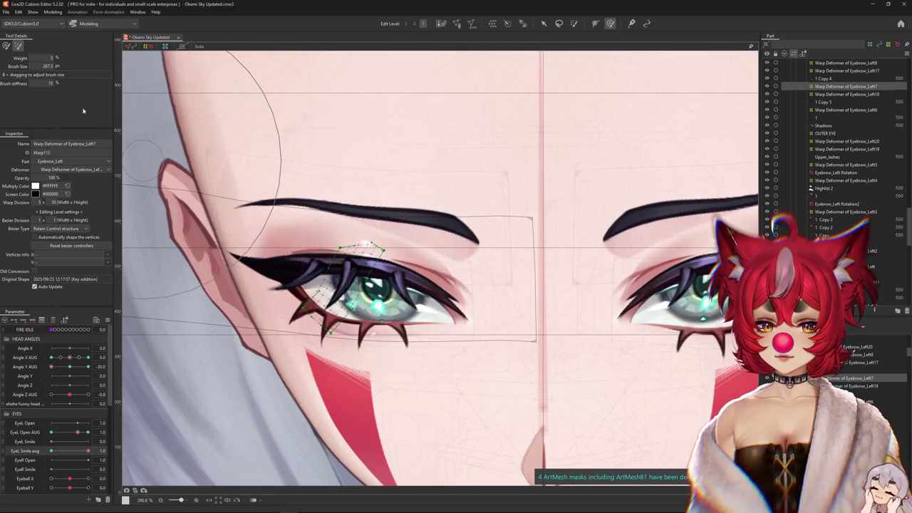
left_click(6, 47)
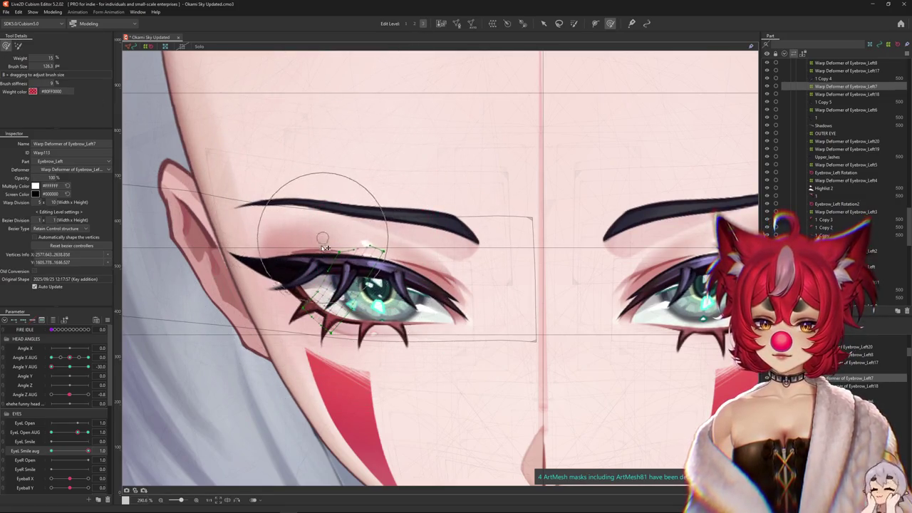
left_click_drag(392, 289, 382, 274)
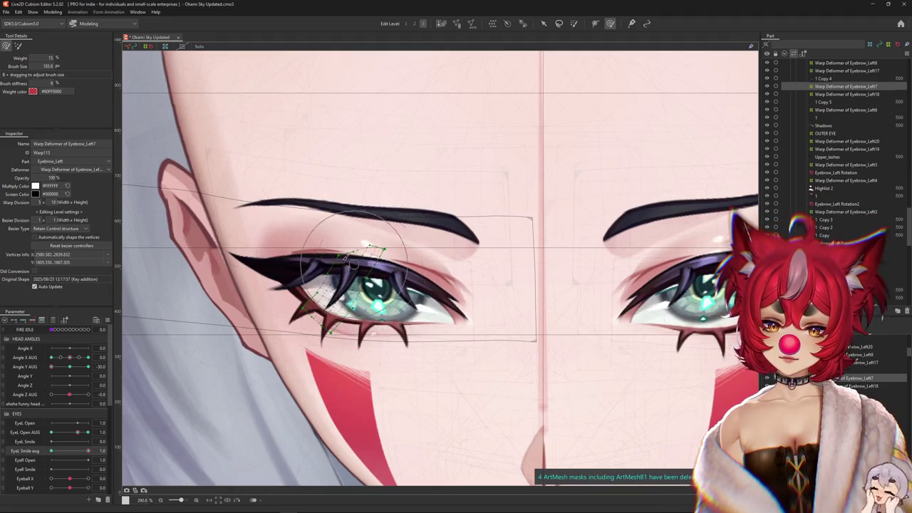
mouse_move(327, 292)
left_mouse_down()
mouse_move(312, 339)
mouse_move(332, 349)
left_mouse_up()
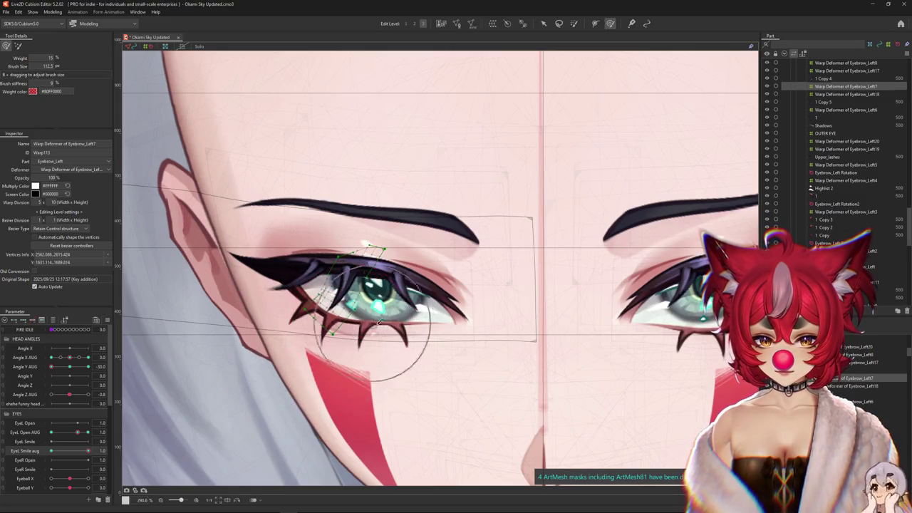
Reshape the brow, lid and lashes together for the smile, then preview the result
left_click(86, 451)
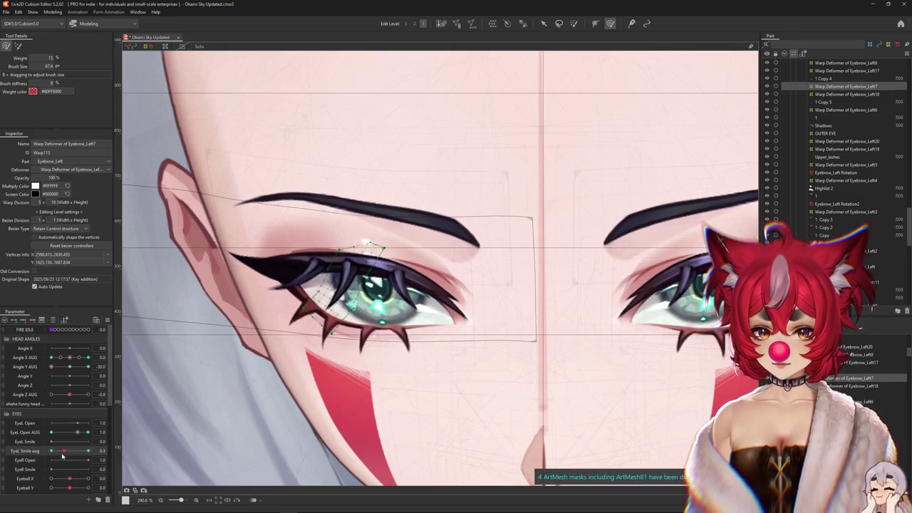
left_click_drag(313, 242, 320, 256)
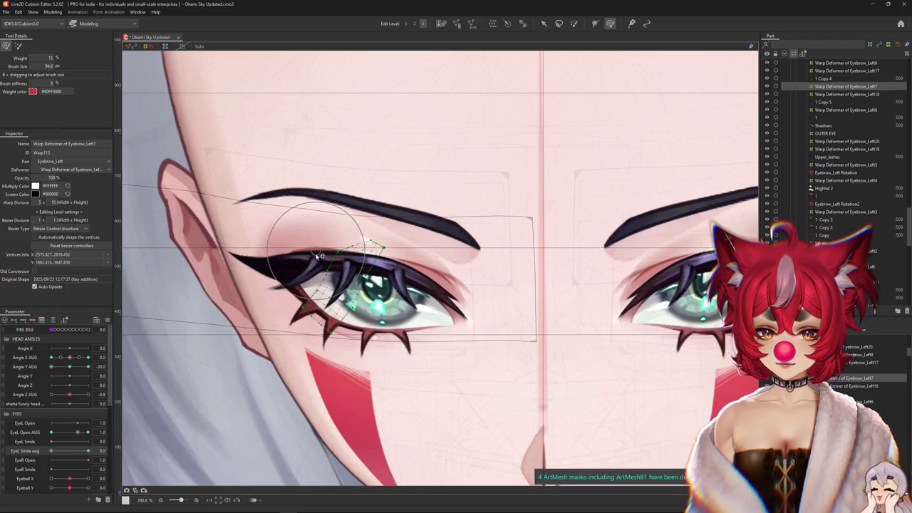
left_click_drag(294, 145, 306, 242)
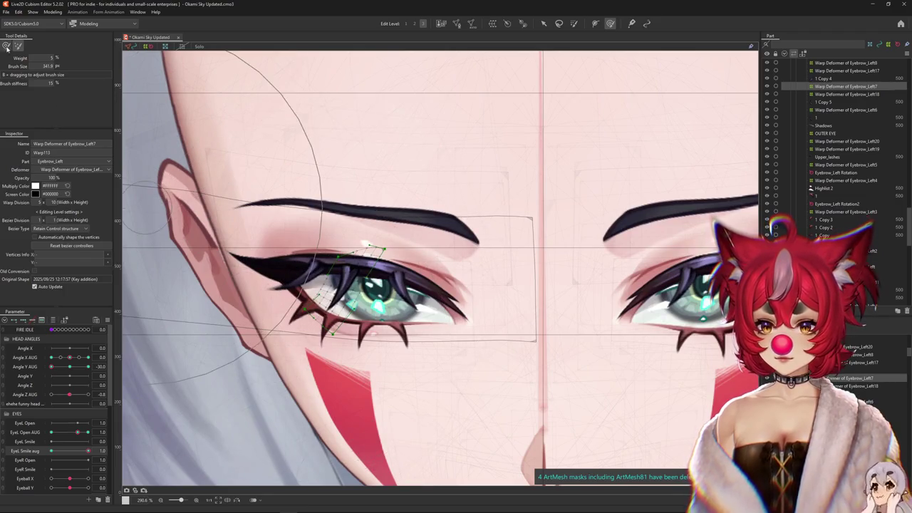
key("ctrl+h")
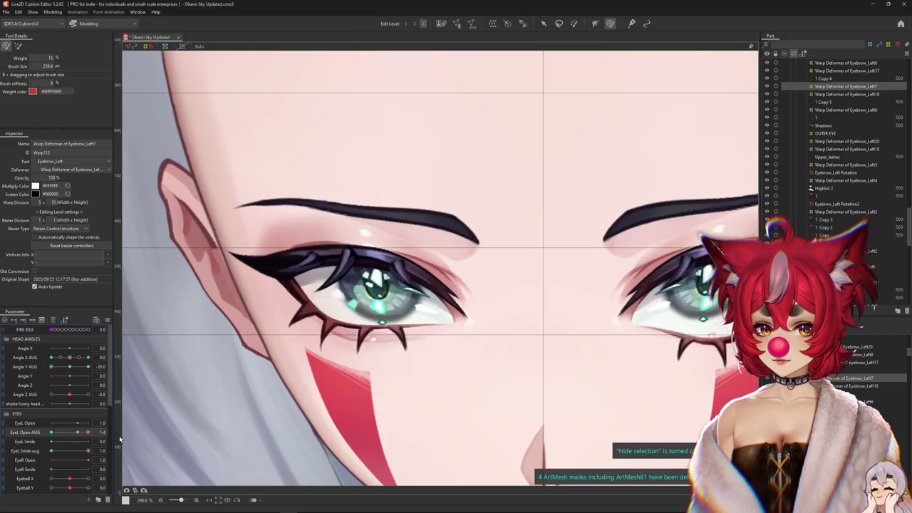
key("ctrl+h")
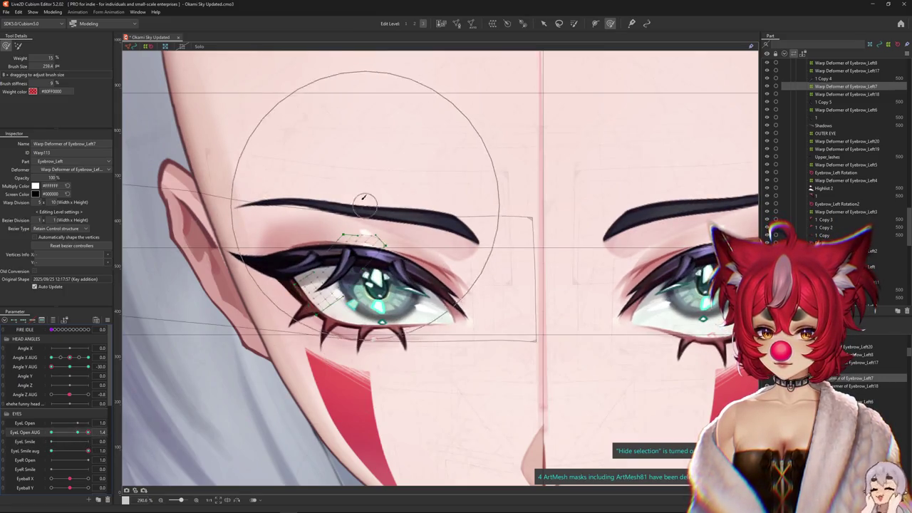
left_click(609, 25)
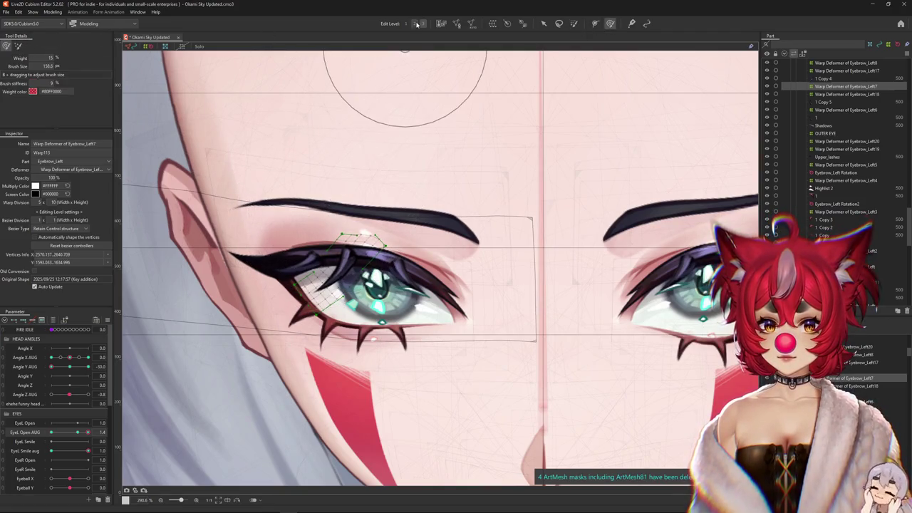
scroll(318, 195, "down", 3)
scroll(306, 160, "up", 3)
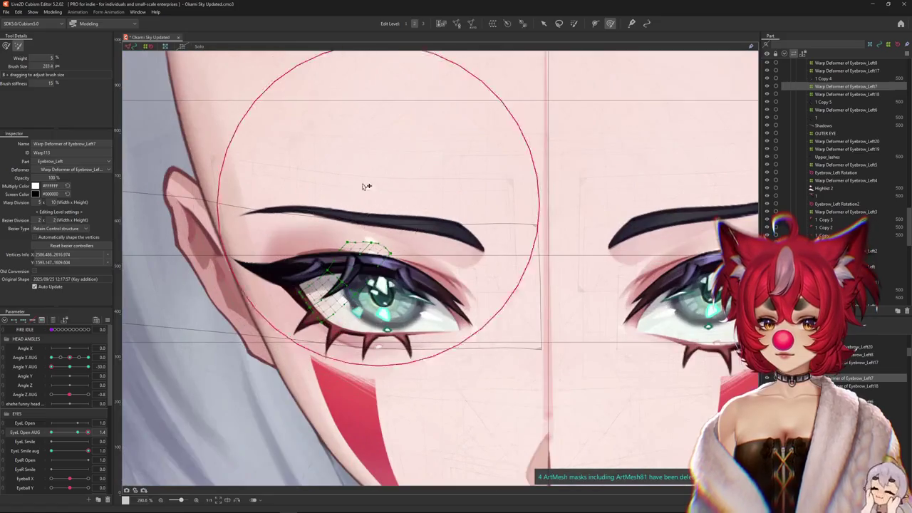
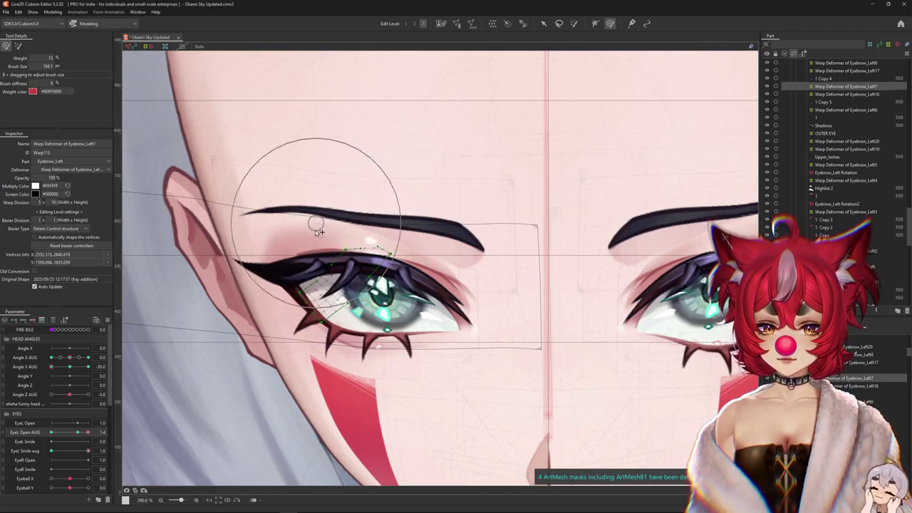
Reshape the lash warp near the left eye's outer corner, previewing at EyeL Smile aug 0
left_click_drag(346, 239, 385, 288)
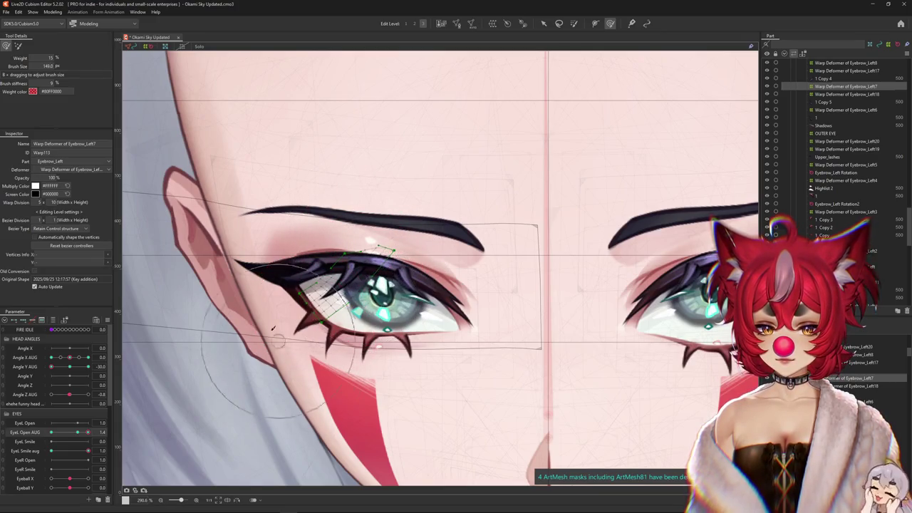
left_click_drag(255, 305, 325, 306)
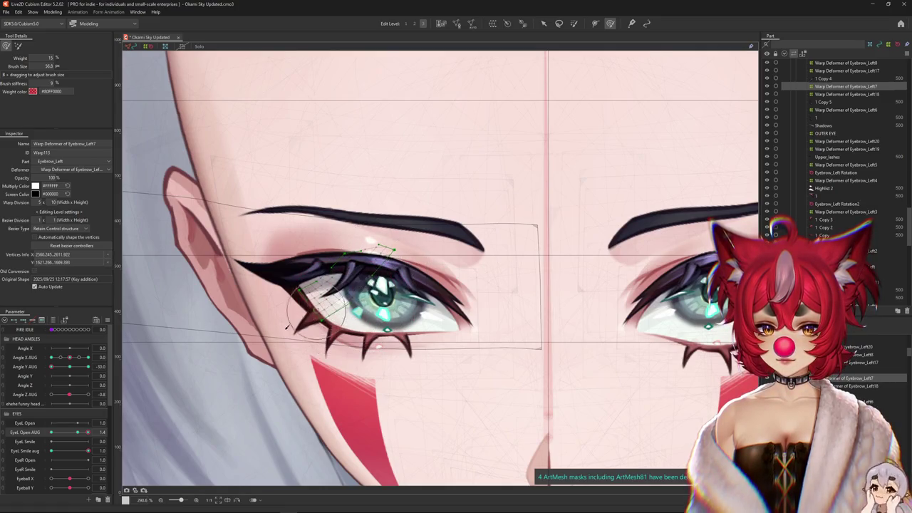
left_click_drag(87, 451, 2, 450)
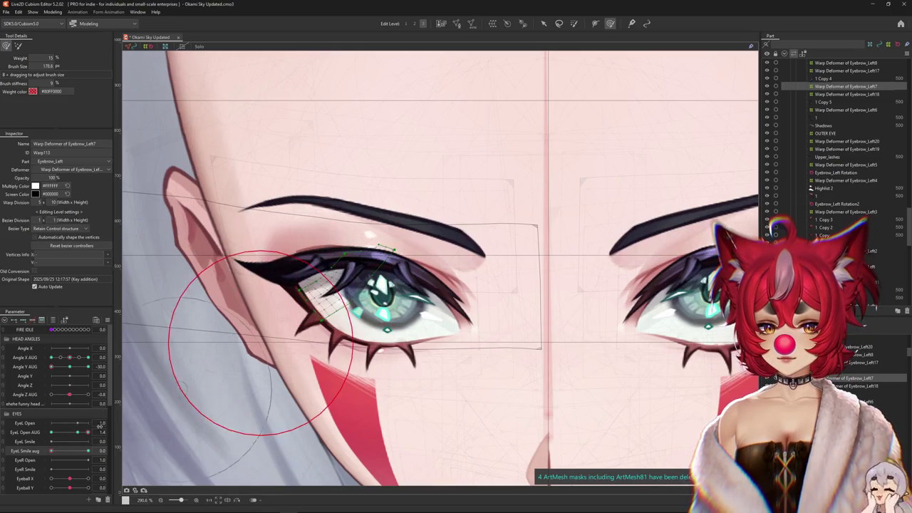
key("ctrl+h")
left_click_drag(254, 330, 313, 335)
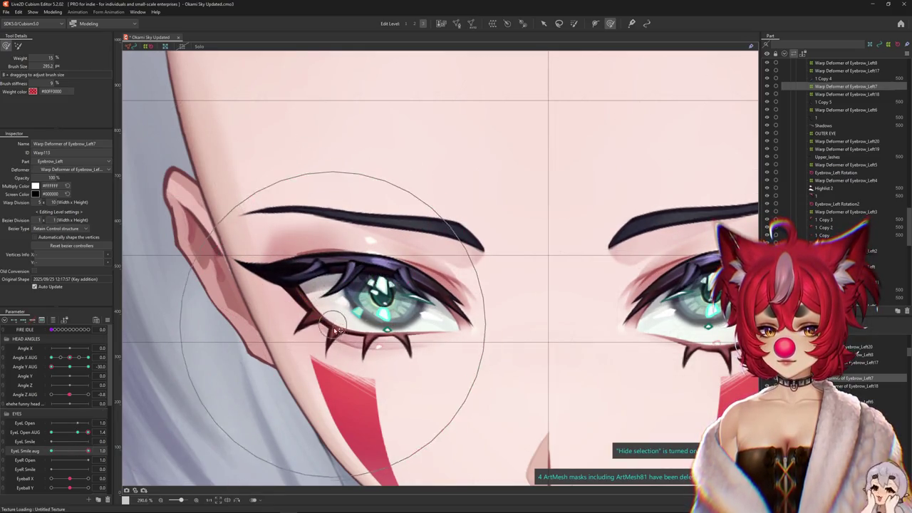
left_click(78, 452)
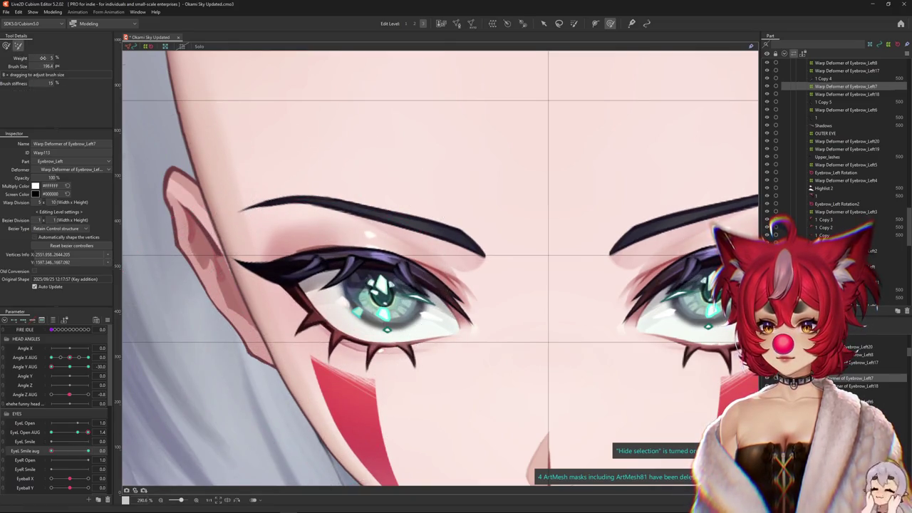
At EyeL Smile aug 1, sculpt the left upper lash warp, toggling Hide selection to preview
left_click_drag(285, 295, 302, 264)
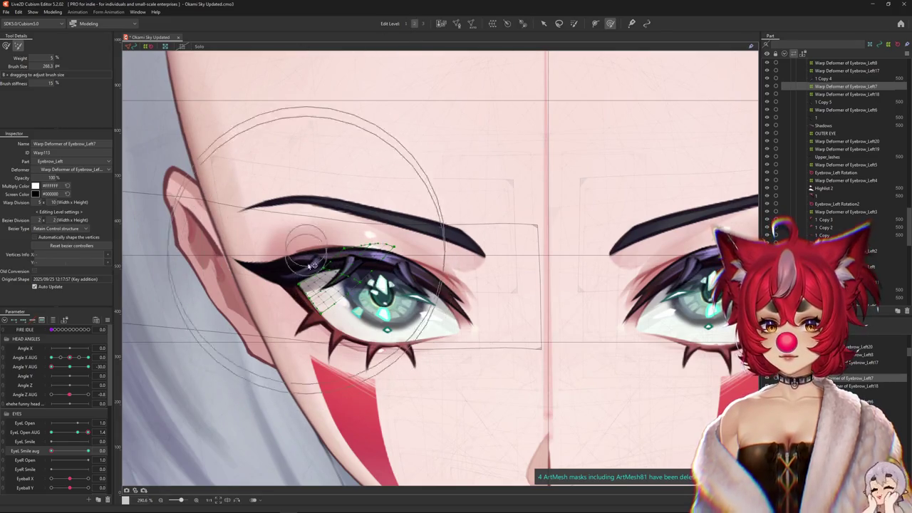
left_click(88, 452)
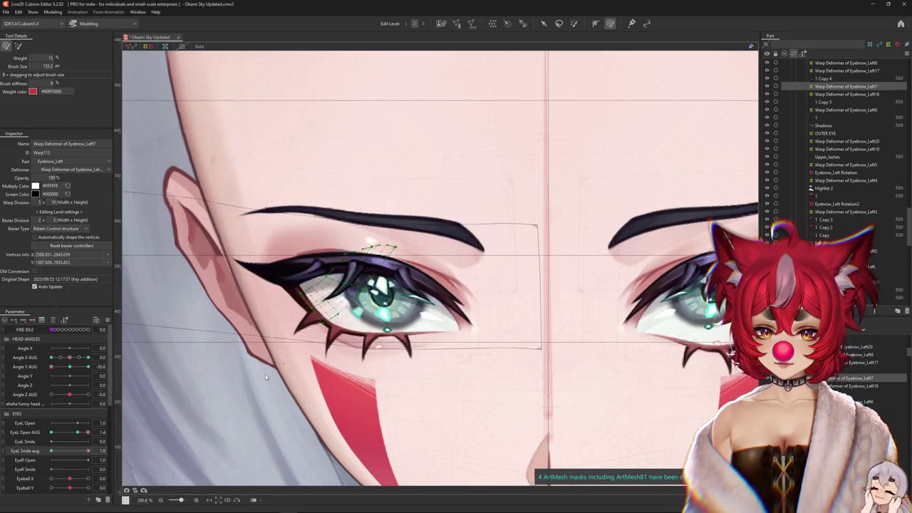
key("ctrl+h")
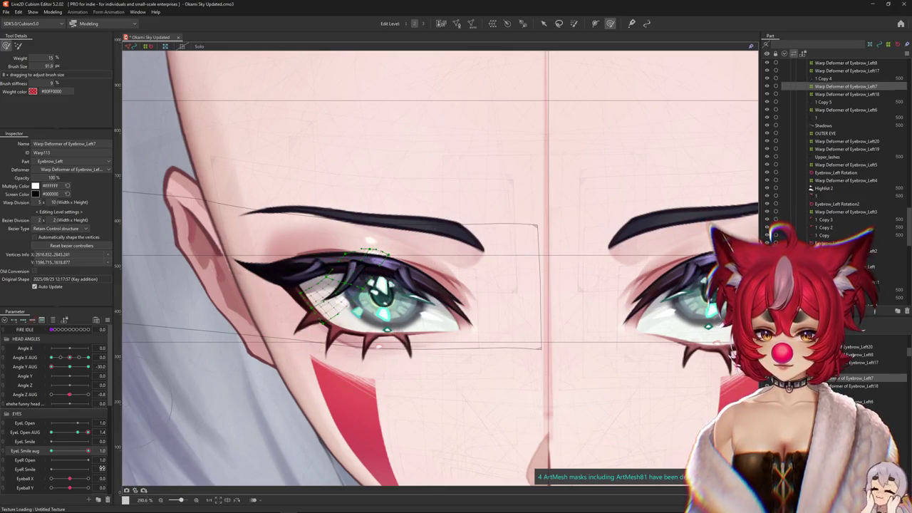
left_click_drag(309, 354, 303, 301)
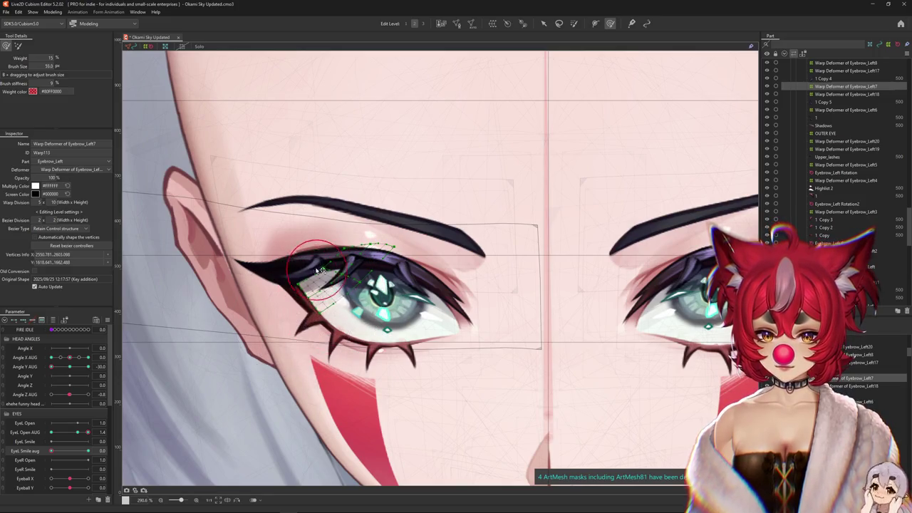
key("ctrl+h")
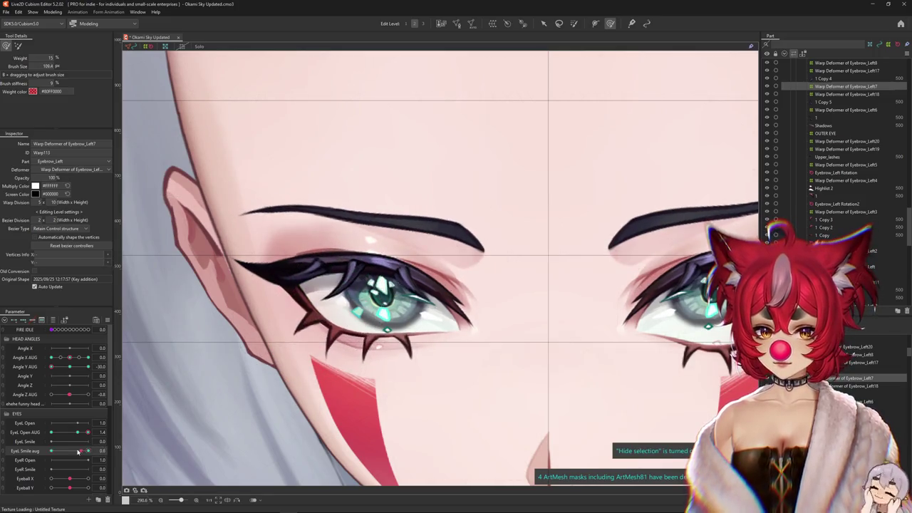
key("ctrl+h")
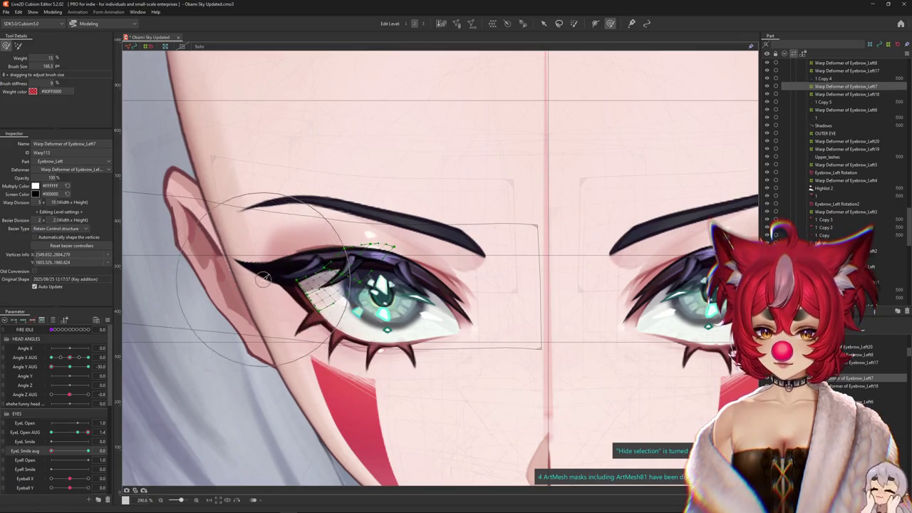
key("ctrl+h")
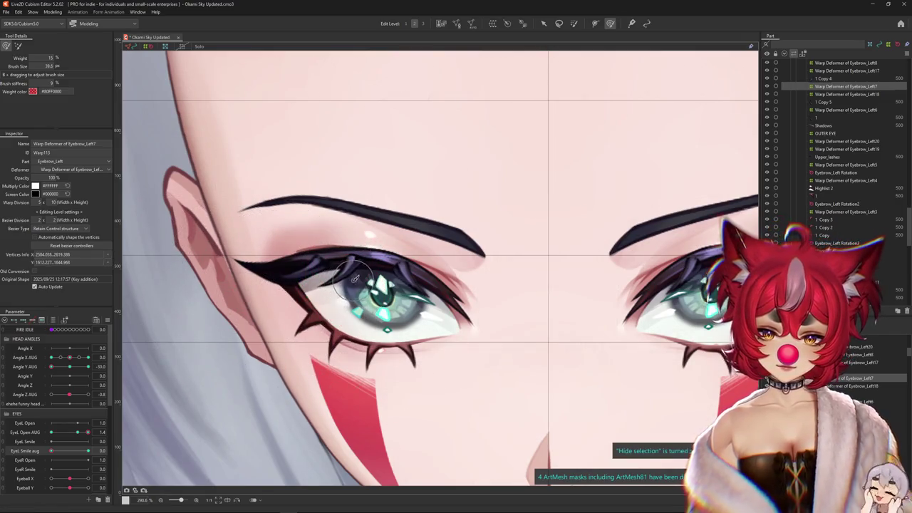
Switch deform brush mode and recheck the lash as EyeL Smile aug returns to 1
key("ctrl+h")
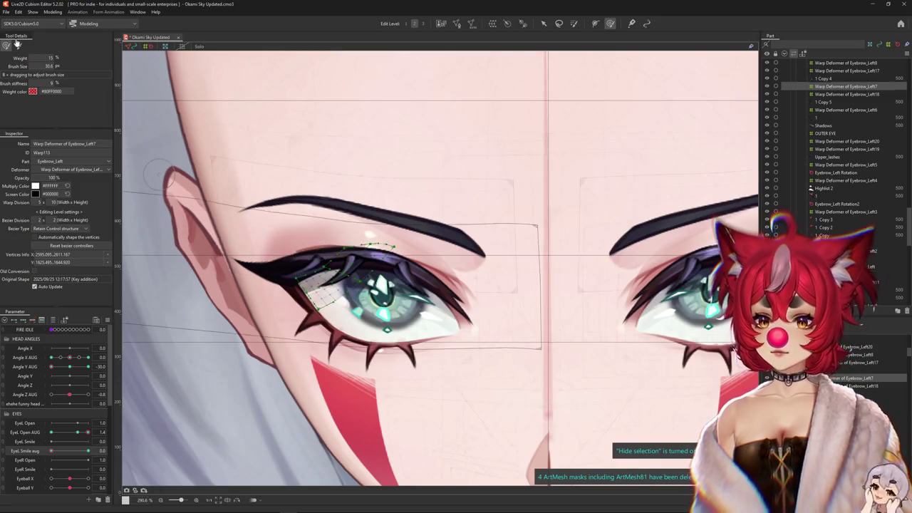
left_click(18, 45)
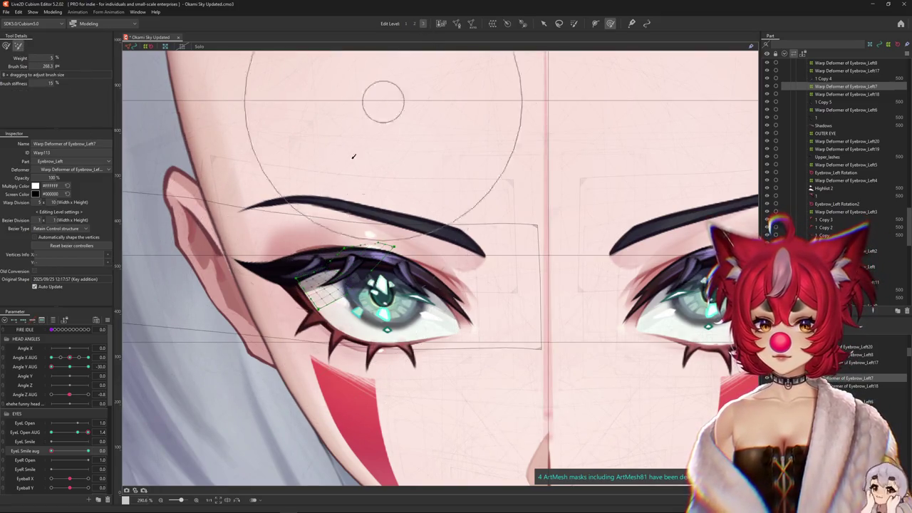
left_click_drag(93, 448, 54, 447)
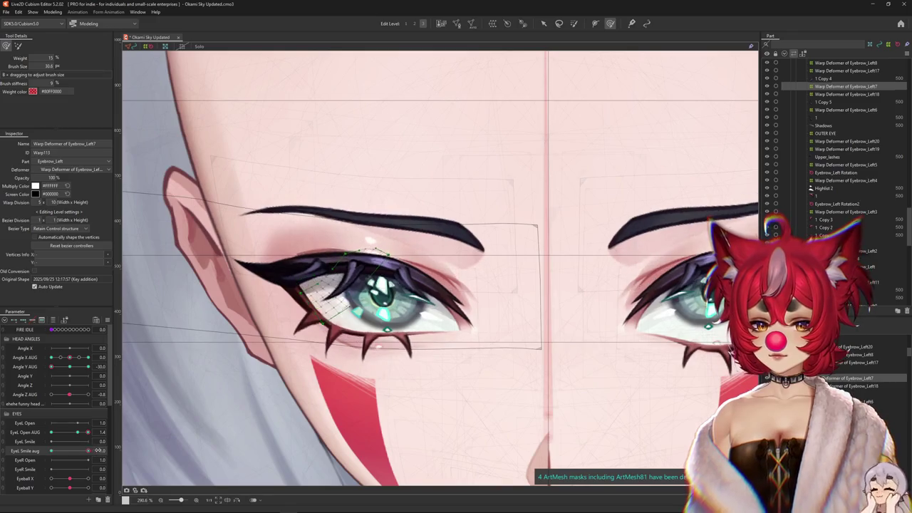
left_click(392, 241)
key("ctrl+h")
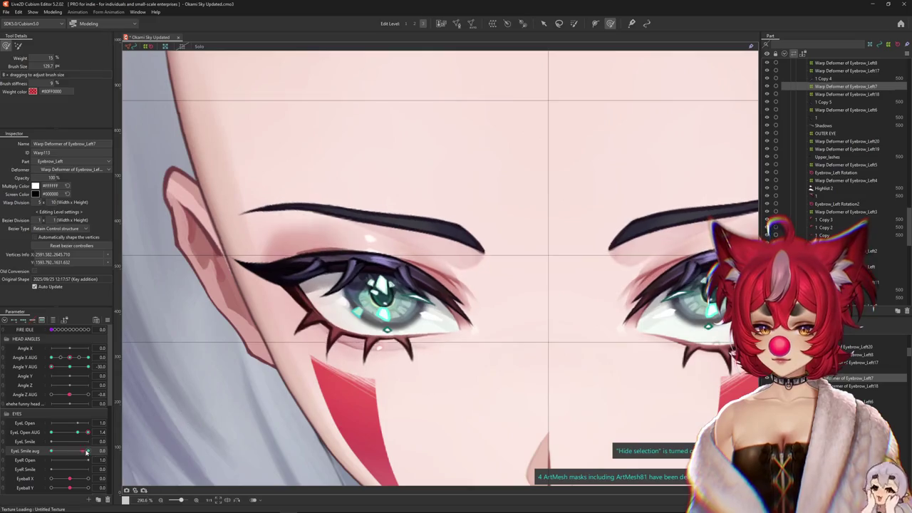
mouse_move(52, 450)
left_mouse_down()
mouse_move(90, 449)
mouse_move(50, 445)
left_mouse_up()
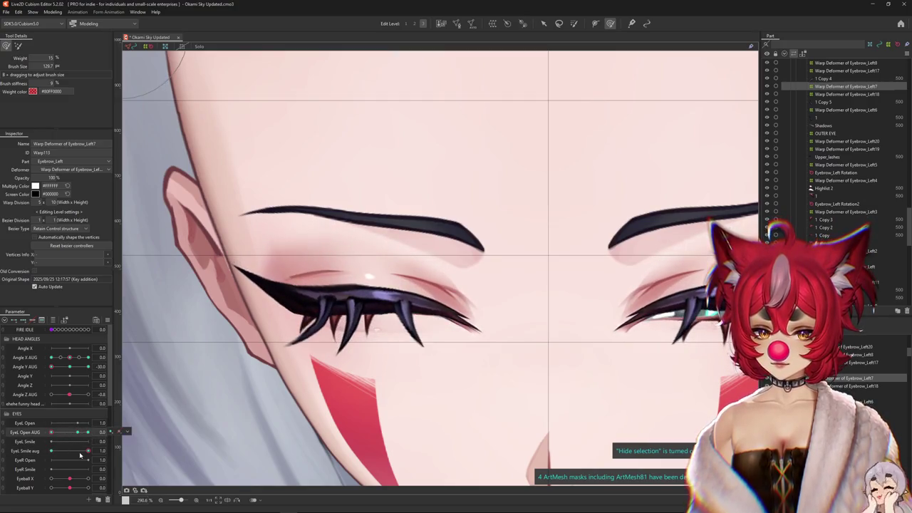
At full eye-smile, shift the Eyebrow_Left7 lash warp near the eye corner and preview the opening
left_click(77, 451)
key("ctrl+h")
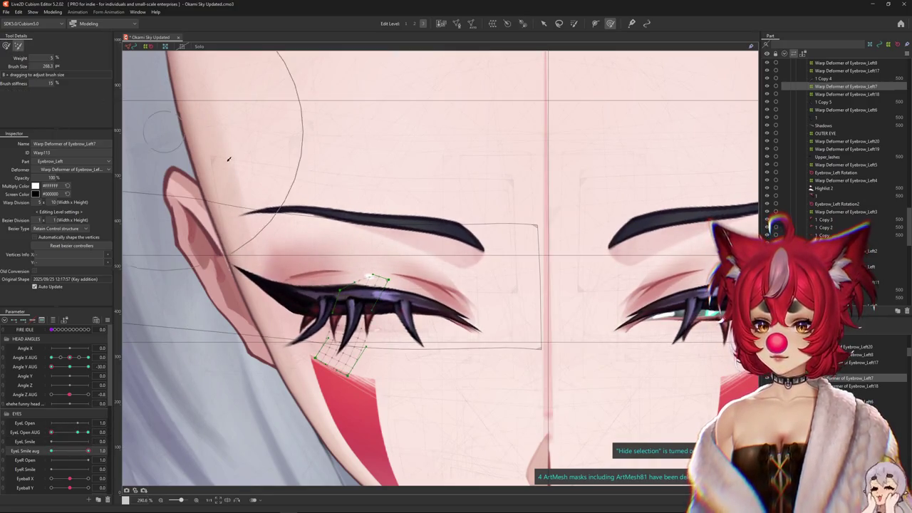
left_click_drag(307, 261, 330, 267)
scroll(329, 267, "down", 1)
left_click(415, 24)
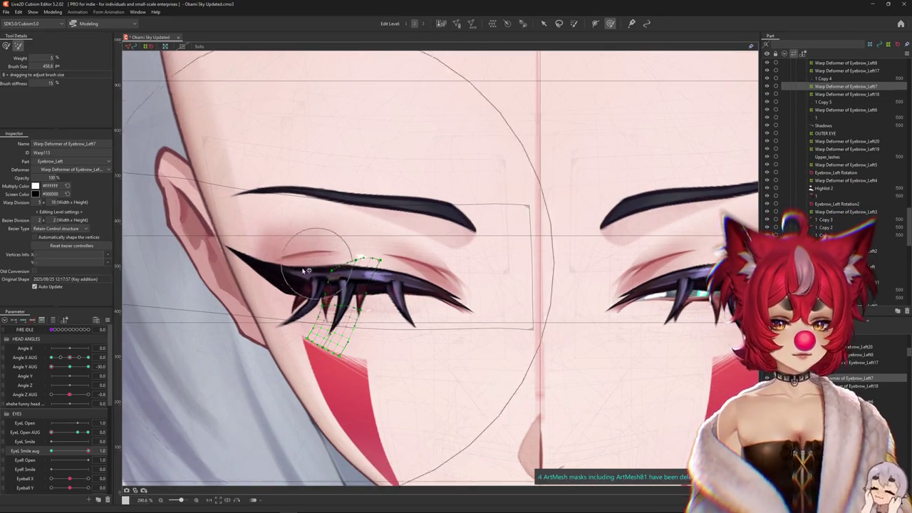
left_click(299, 277)
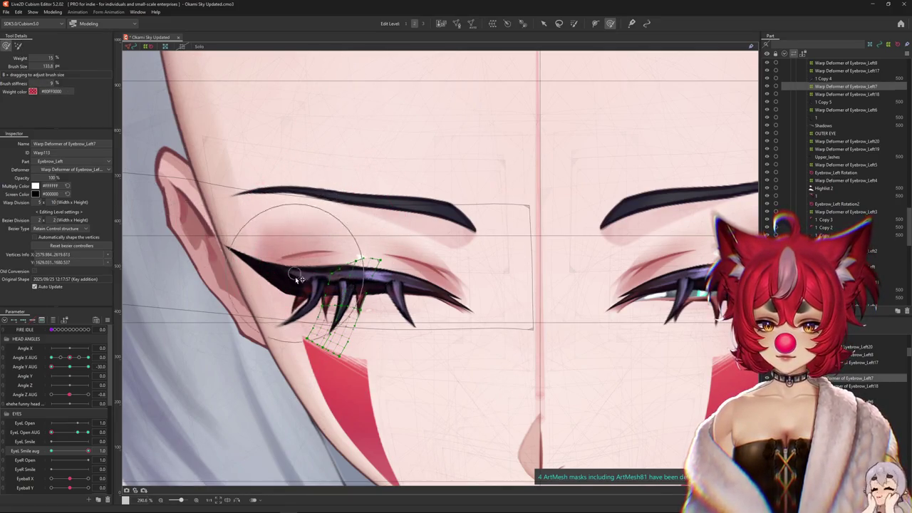
left_click_drag(389, 289, 328, 358)
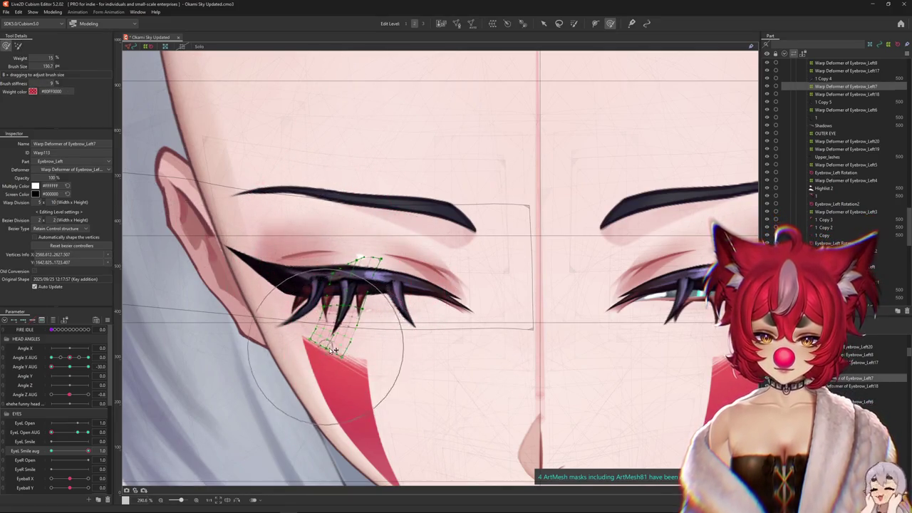
key("ctrl+h")
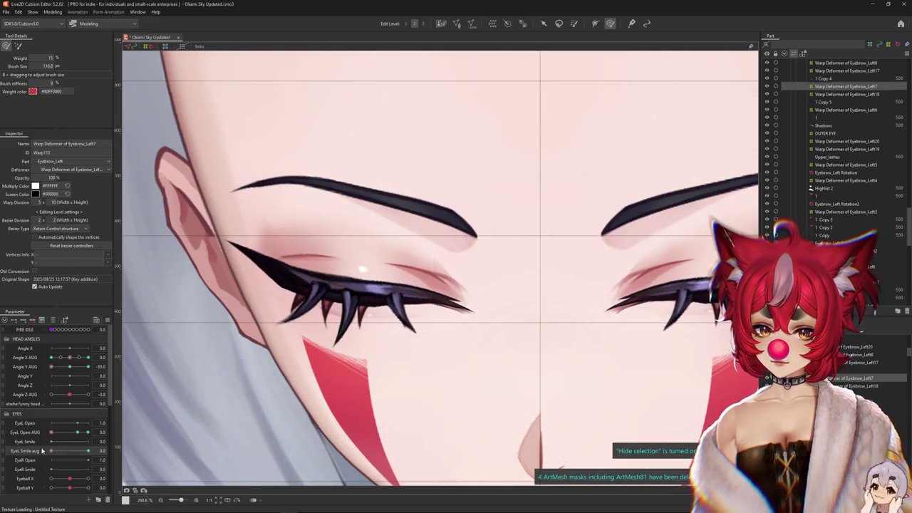
left_click_drag(81, 435, 79, 433)
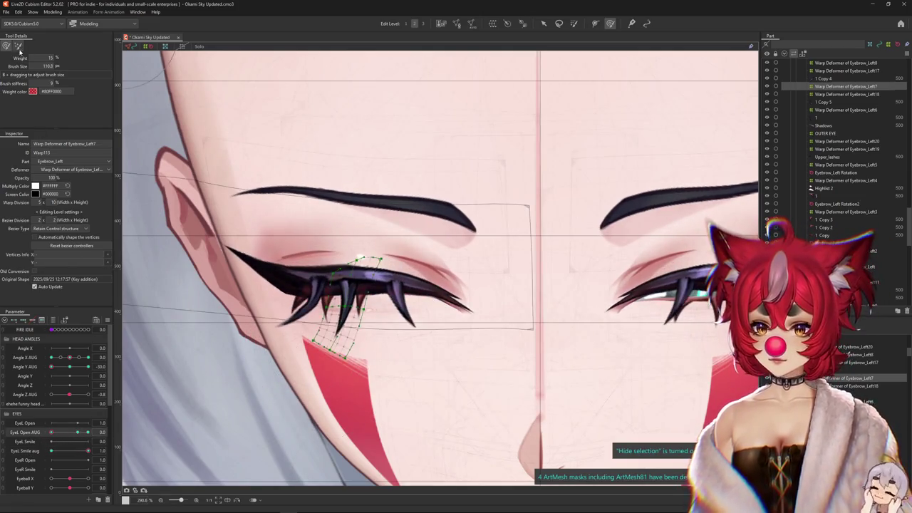
Reshape the small lash warp grid by the eye corner and nudge it slightly down at neutral smile
left_click(413, 22)
left_click_drag(326, 136, 239, 288)
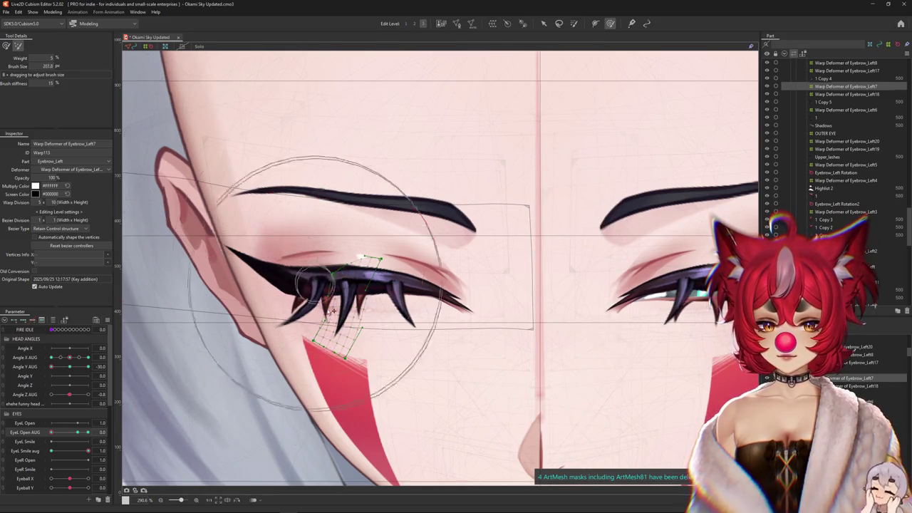
left_click(6, 45)
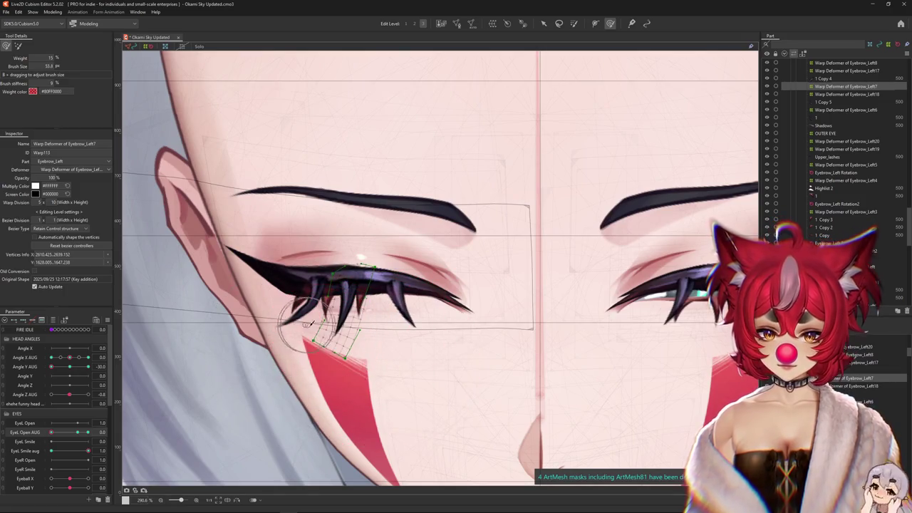
left_click_drag(330, 330, 335, 312)
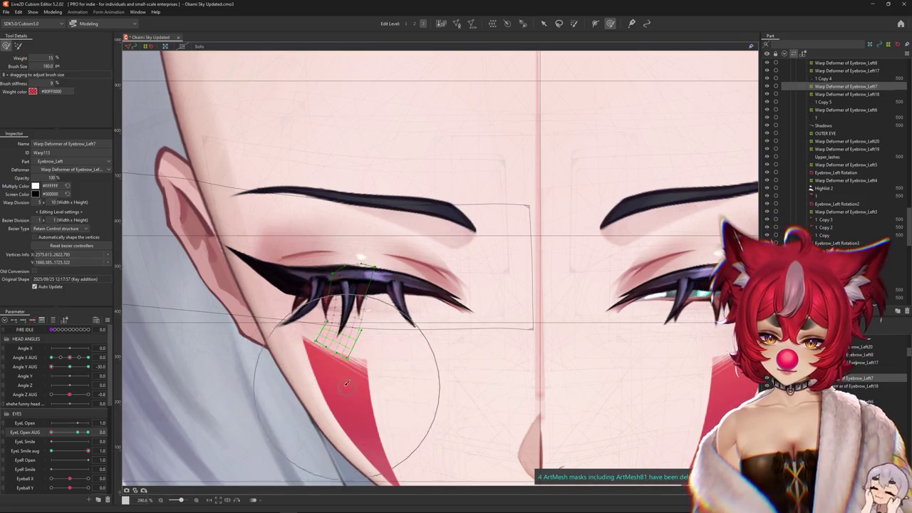
mouse_move(366, 378)
left_mouse_down()
mouse_move(361, 305)
mouse_move(369, 324)
left_mouse_up()
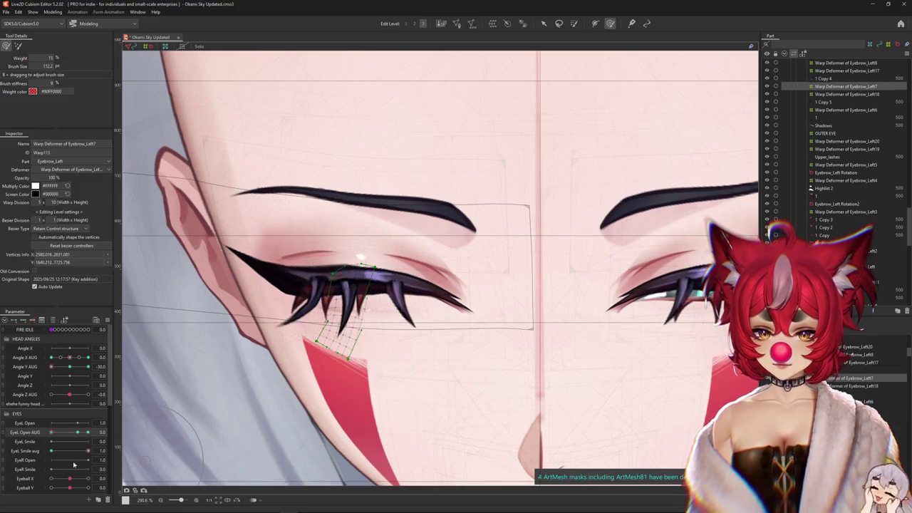
left_click_drag(89, 450, 2, 456)
left_click(340, 309)
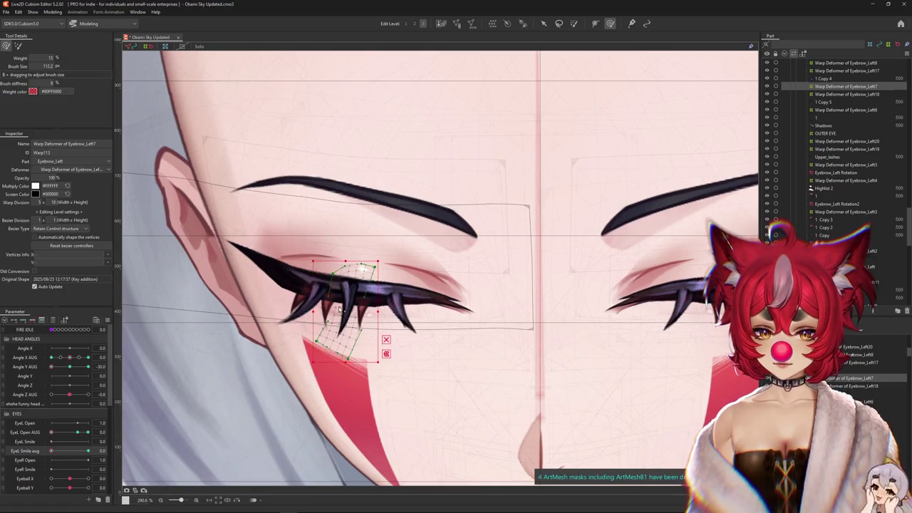
left_click_drag(346, 310, 346, 321)
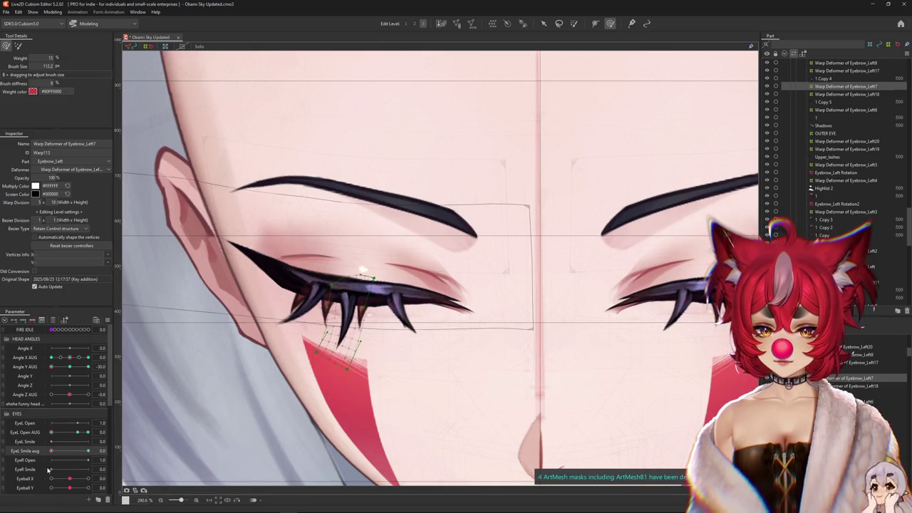
Compare the lash shape between neutral and full EyeL Smile aug with the selection hidden
left_click_drag(52, 450, 88, 450)
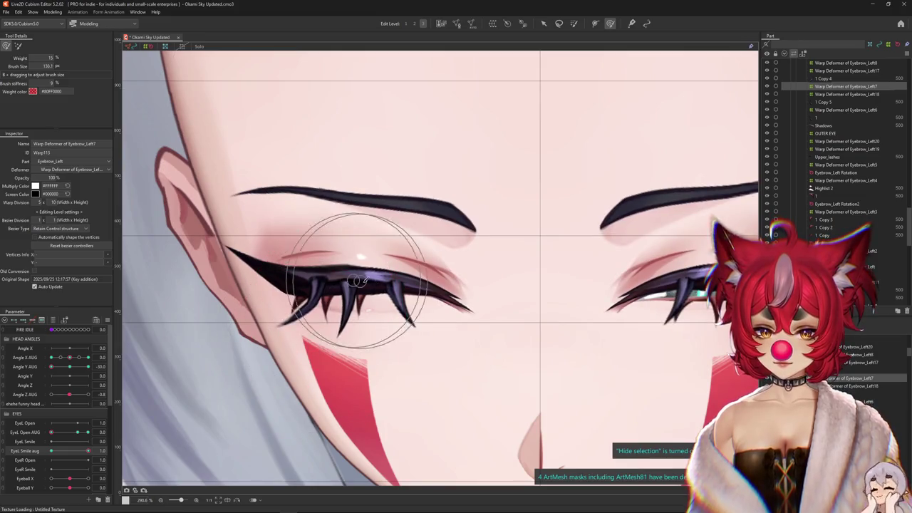
left_click_drag(336, 126, 178, 236)
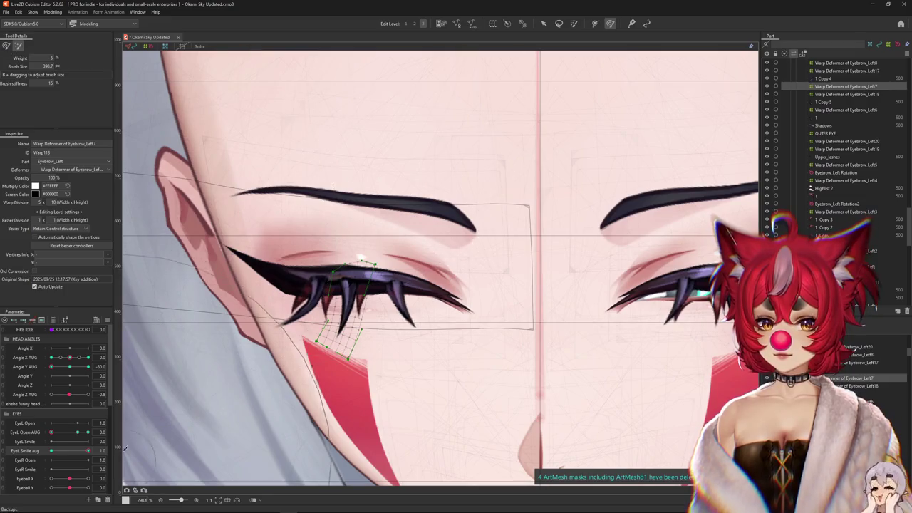
left_click(78, 450)
left_click(17, 46)
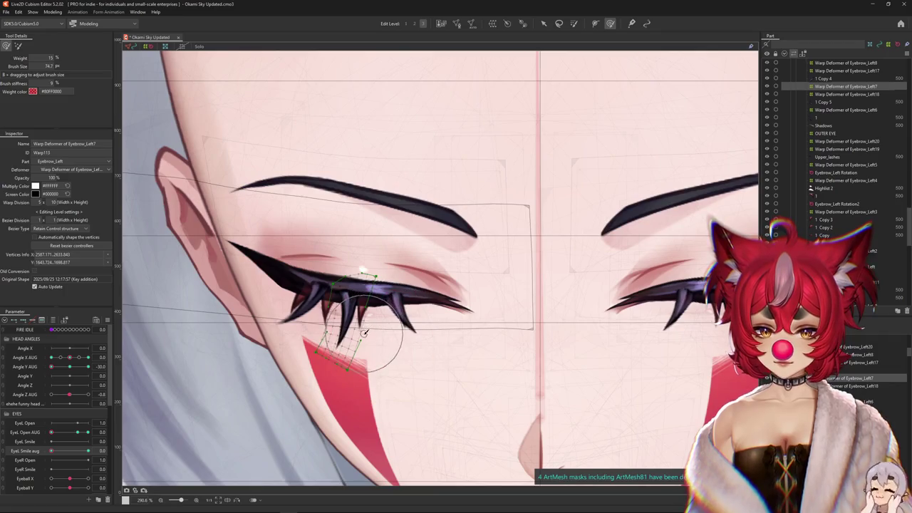
key("ctrl+h")
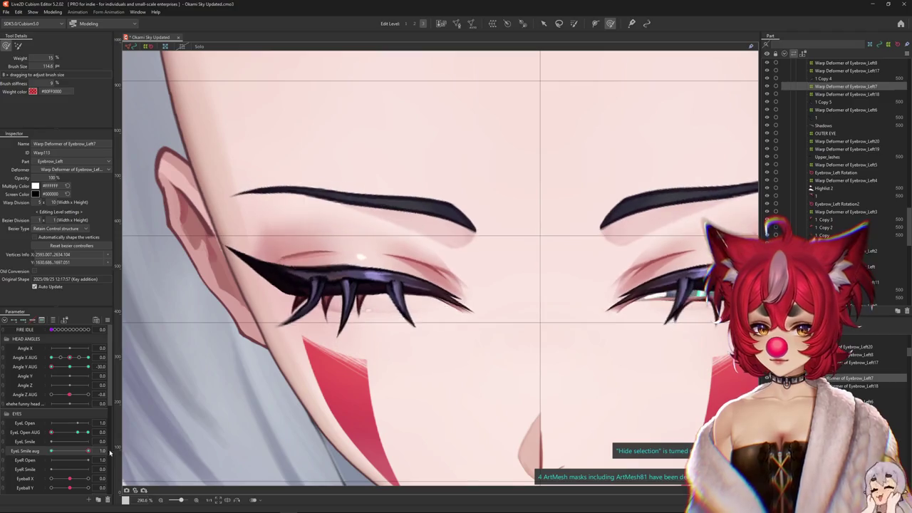
left_click_drag(52, 451, 88, 451)
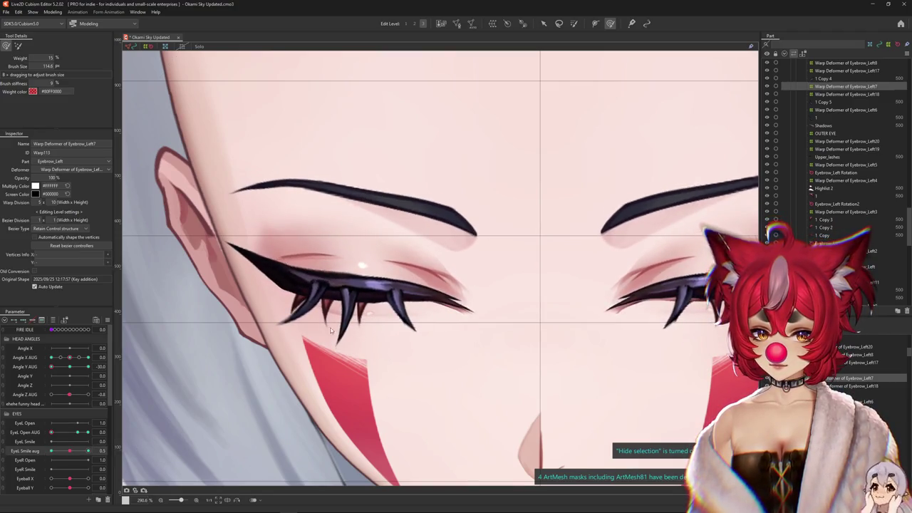
mouse_move(253, 380)
left_mouse_down()
mouse_move(300, 380)
mouse_move(362, 248)
mouse_move(399, 314)
left_mouse_up()
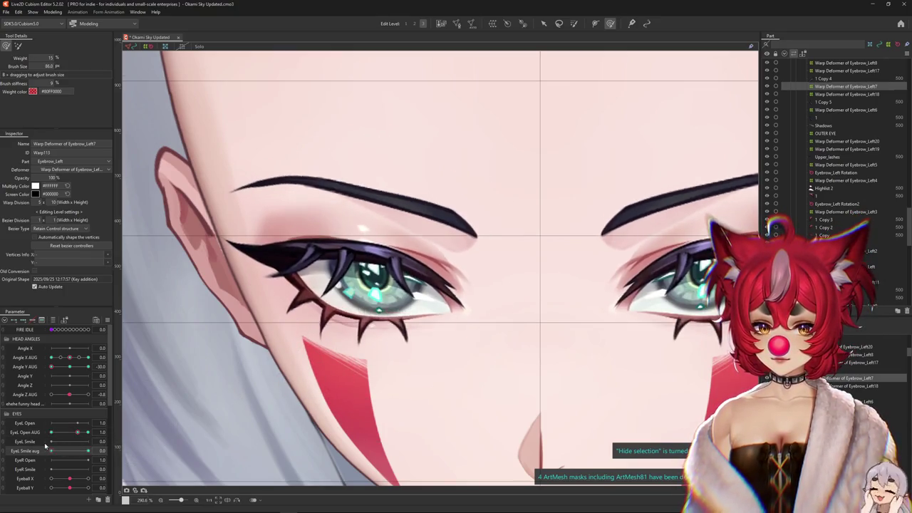
Select the eyelid deformer points at neutral smile and drive EyeL Open AUG to 1.4
left_click(322, 321)
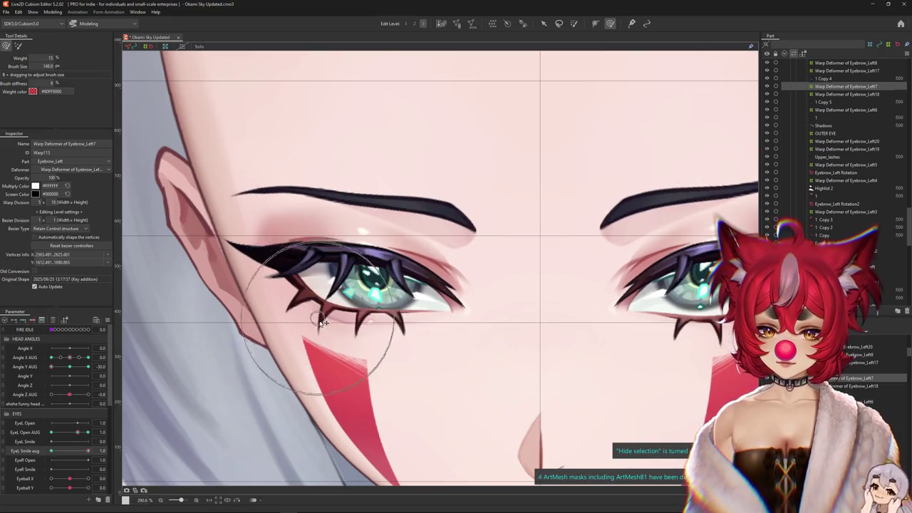
left_click_drag(85, 450, 10, 445)
left_click(312, 318)
mouse_move(78, 432)
left_mouse_down()
mouse_move(51, 432)
mouse_move(118, 441)
mouse_move(204, 376)
left_mouse_up()
right_click(409, 237)
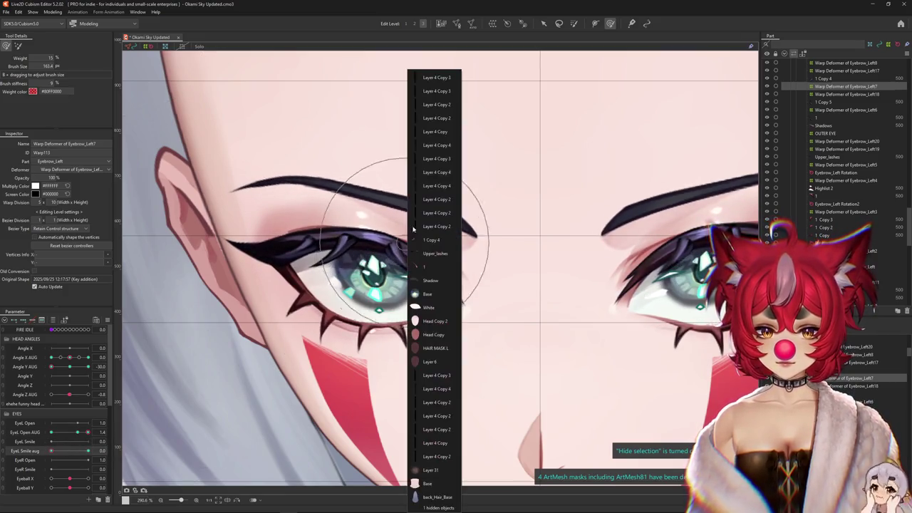
Pick the 1 Copy 4 lash mesh and select Warp Deformer of Eyebrow_Left8 at a finer edit level
left_click(432, 240)
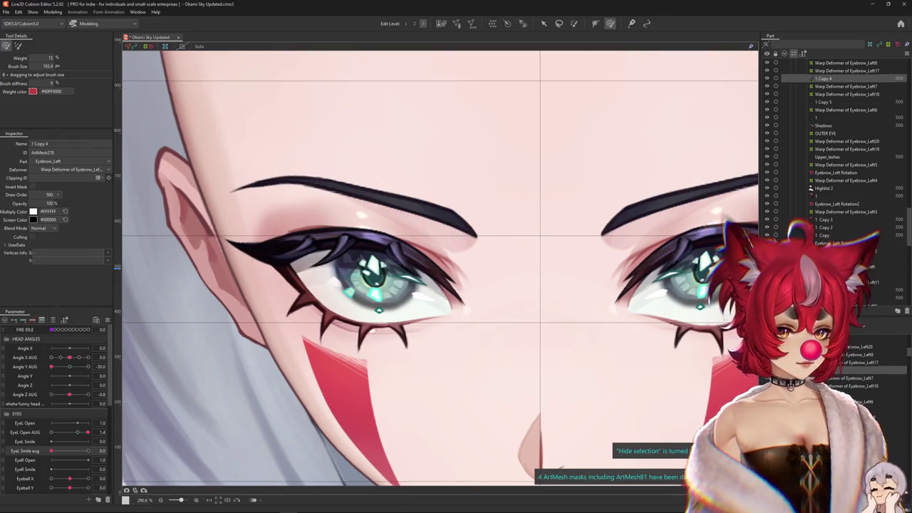
left_click(846, 63)
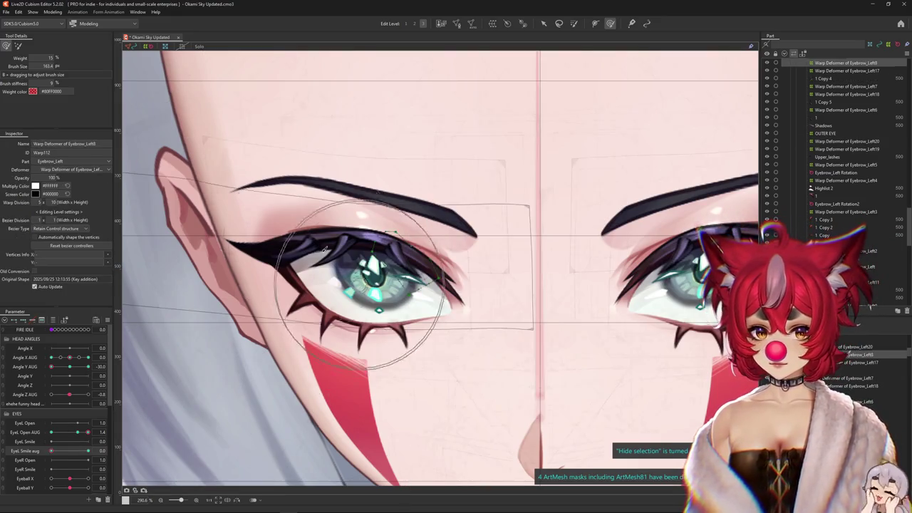
scroll(328, 150, "up", 2)
scroll(373, 260, "up", 1)
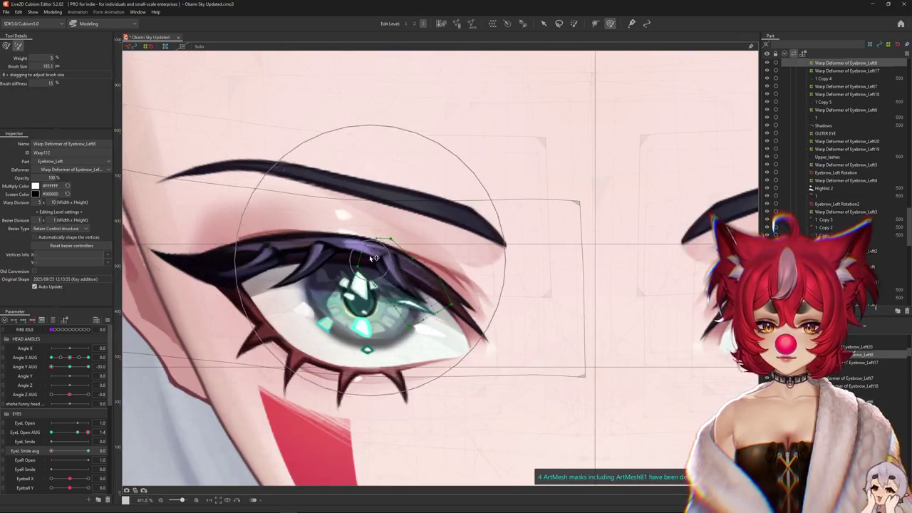
left_click(414, 24)
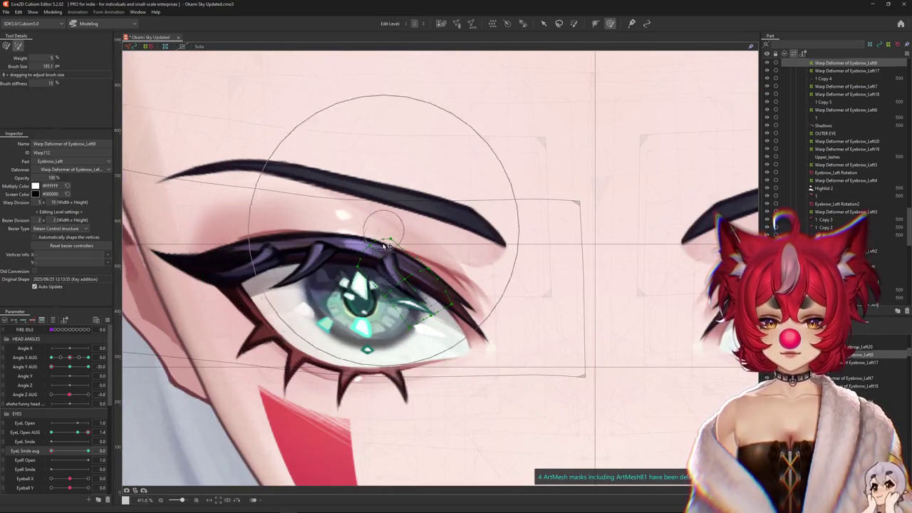
key("b")
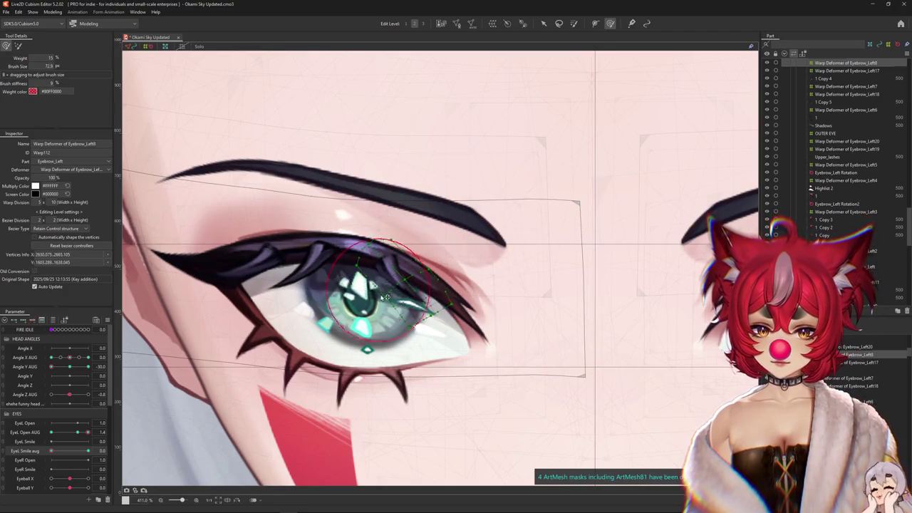
Brush-deform the upper-lash points above the iris and push the eyelid points up and left
mouse_move(417, 278)
left_mouse_down()
mouse_move(382, 342)
mouse_move(455, 333)
left_mouse_up()
key("ctrl+h")
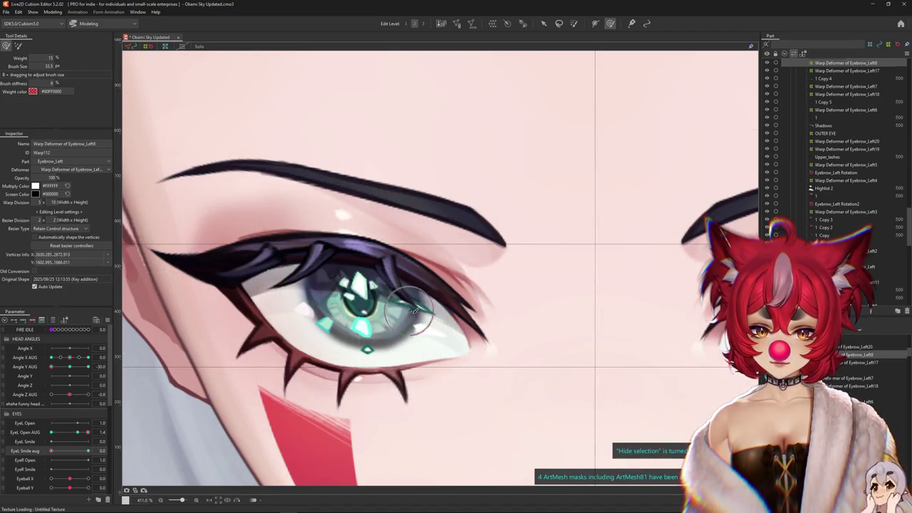
left_click_drag(422, 364, 363, 243)
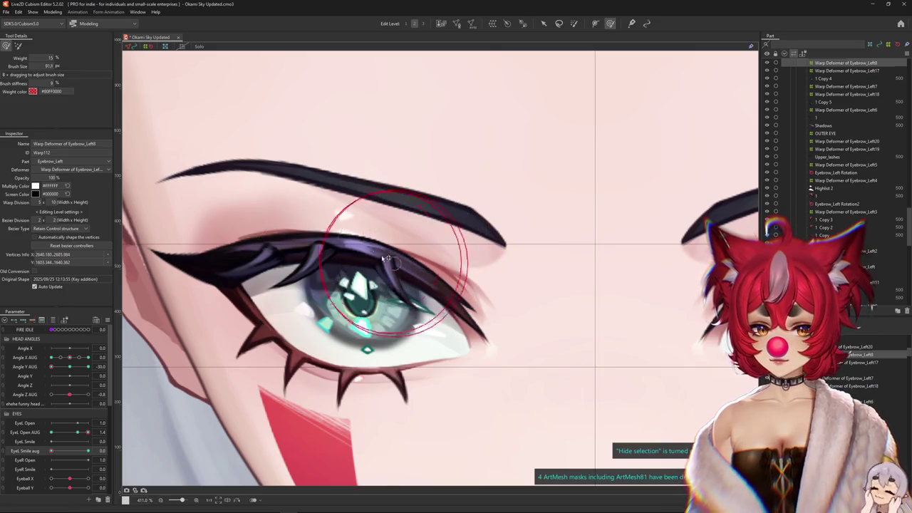
left_click_drag(402, 295, 384, 294)
left_click(15, 47)
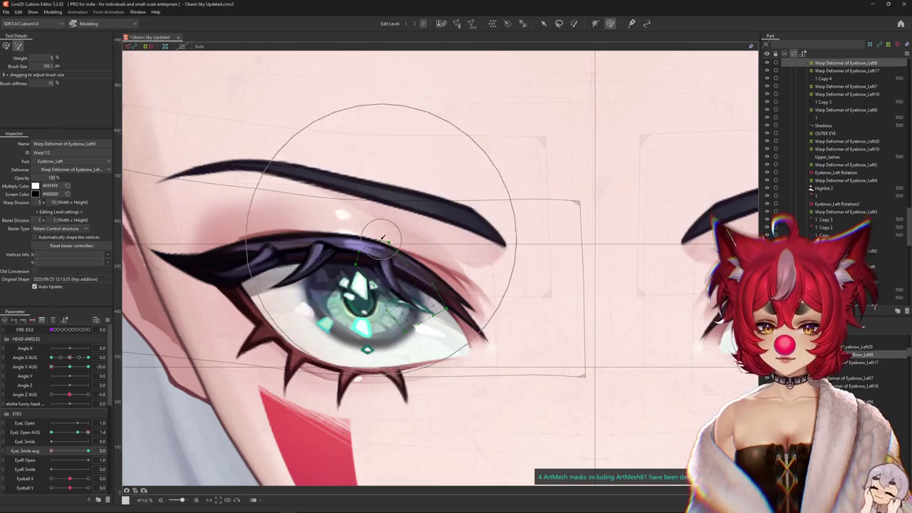
left_click(400, 283)
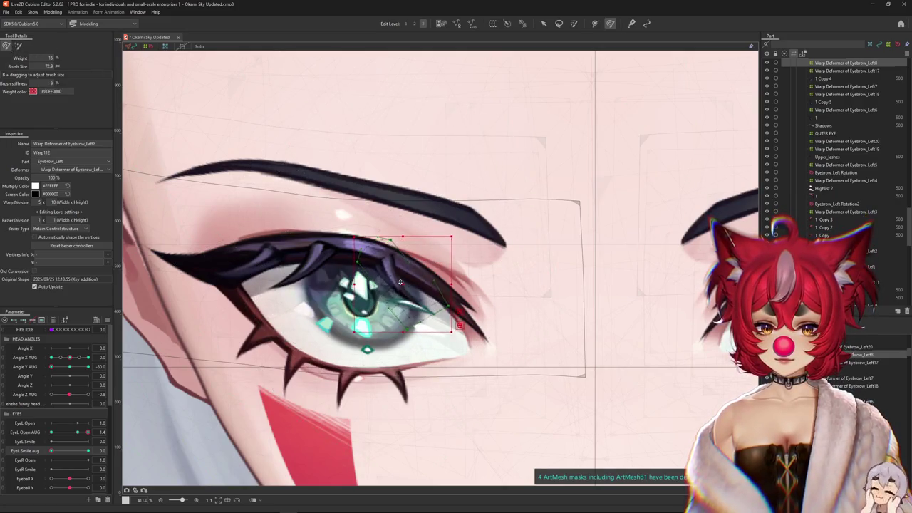
left_click_drag(428, 229, 426, 223)
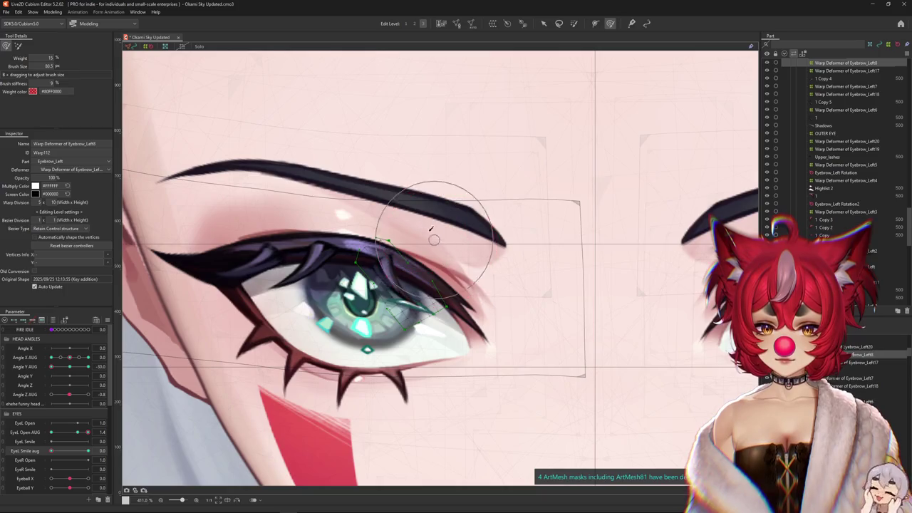
left_click_drag(368, 263, 362, 260)
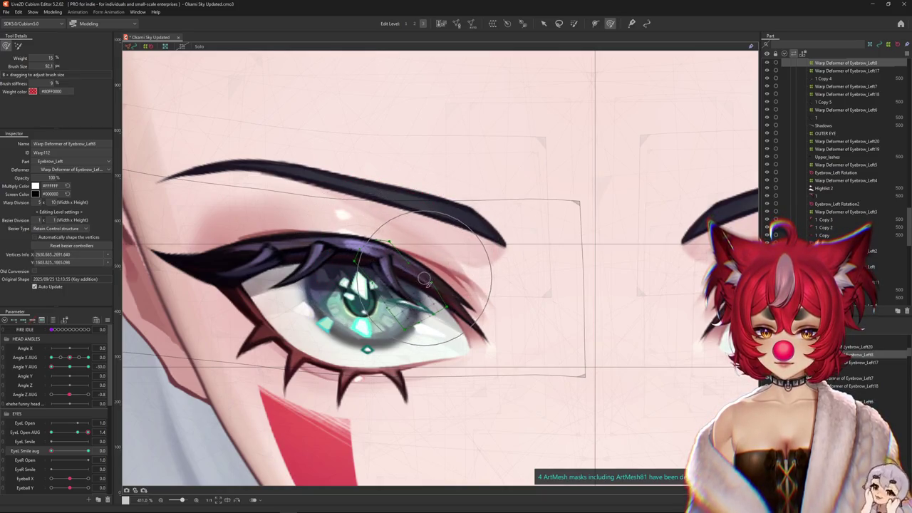
Preview both eyes, undo the last edit, and move the selected lash points slightly down
key("ctrl+h")
scroll(266, 396, "down", 2)
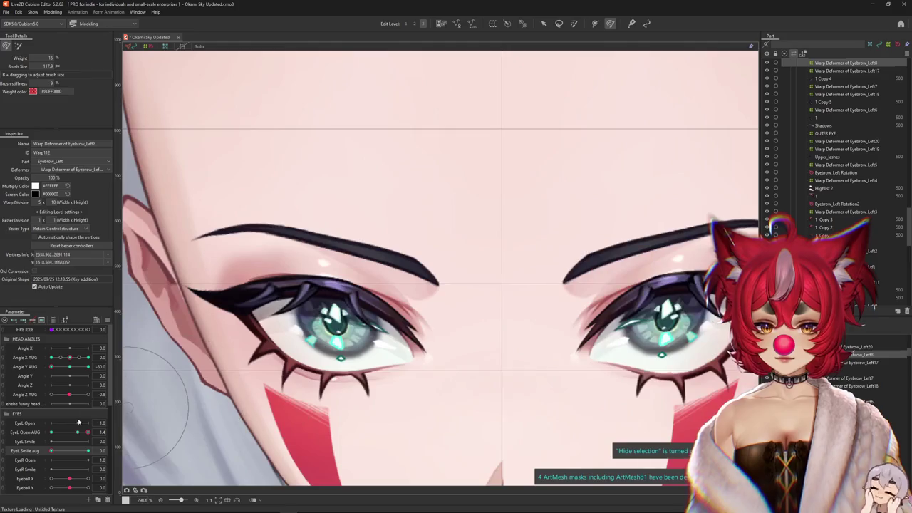
key("ctrl+z")
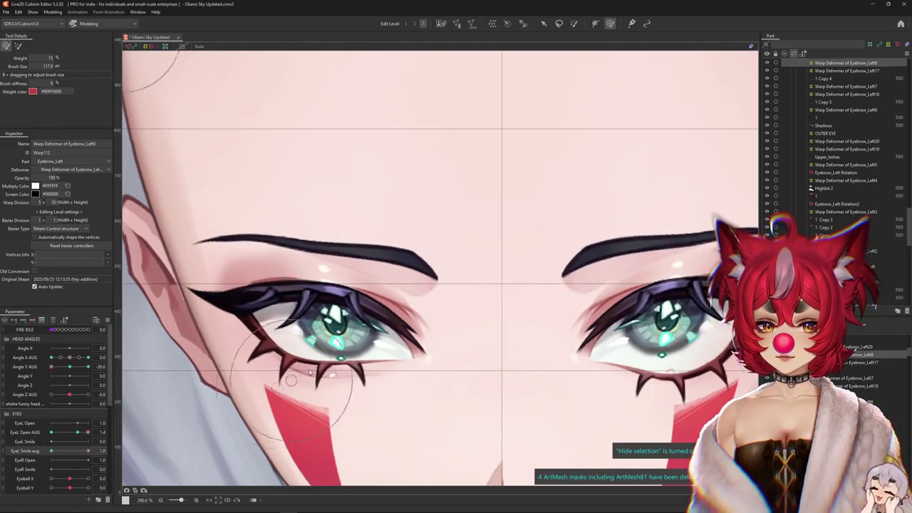
key("ctrl+h")
scroll(369, 309, "up", 2)
left_click_drag(370, 309, 370, 317)
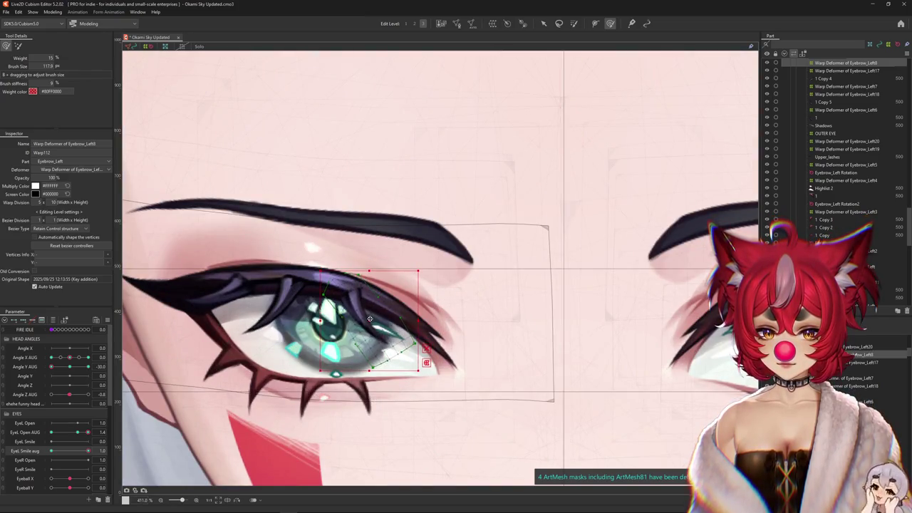
key("ctrl+h")
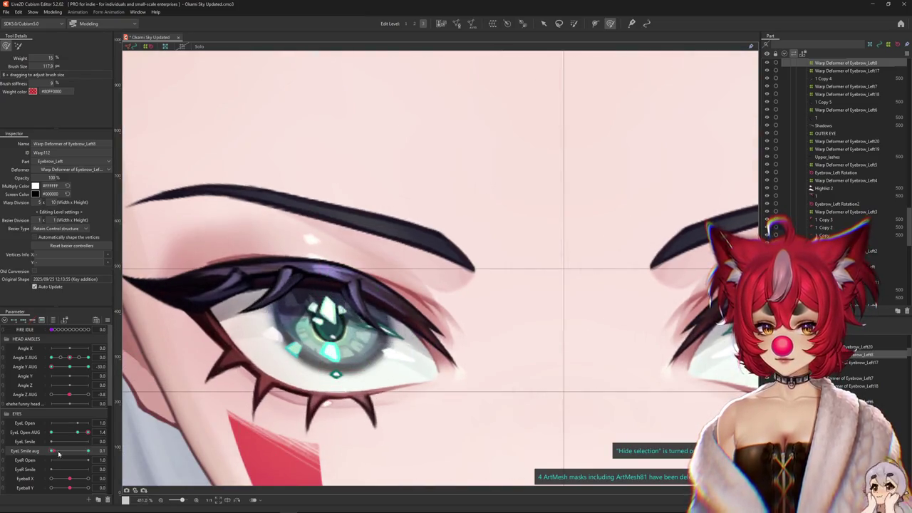
Reshape the upper lashes at the eye-smile pose, then return EyeL Smile aug to 0
left_click(61, 479)
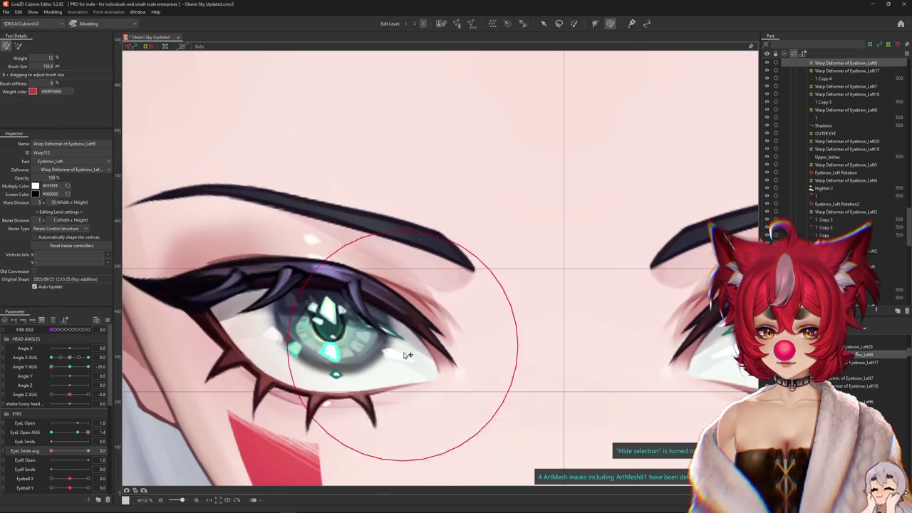
left_click_drag(492, 355, 383, 241)
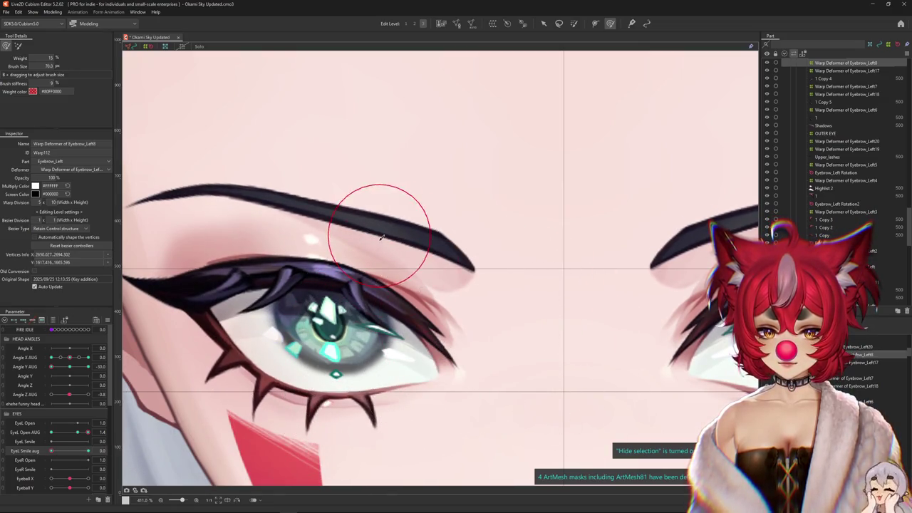
mouse_move(320, 269)
left_mouse_down()
mouse_move(444, 337)
mouse_move(365, 333)
mouse_move(446, 325)
left_mouse_up()
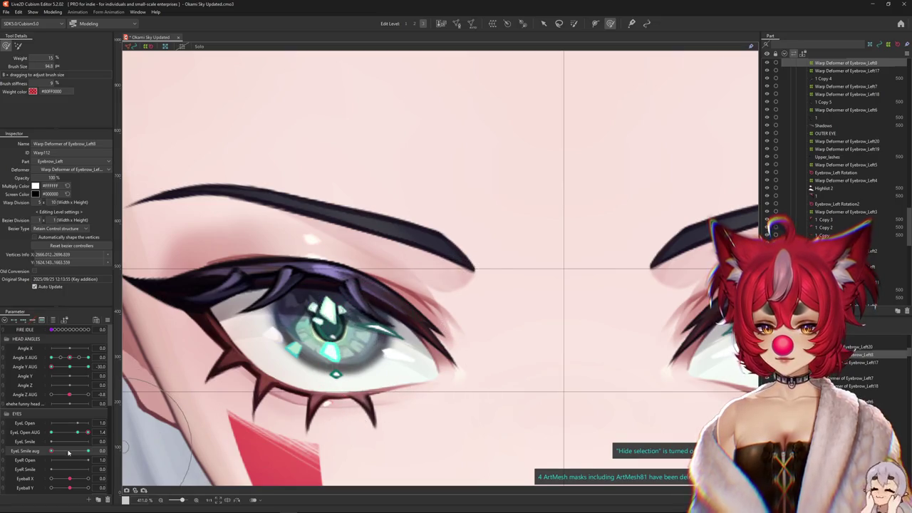
left_click_drag(69, 453, 102, 451)
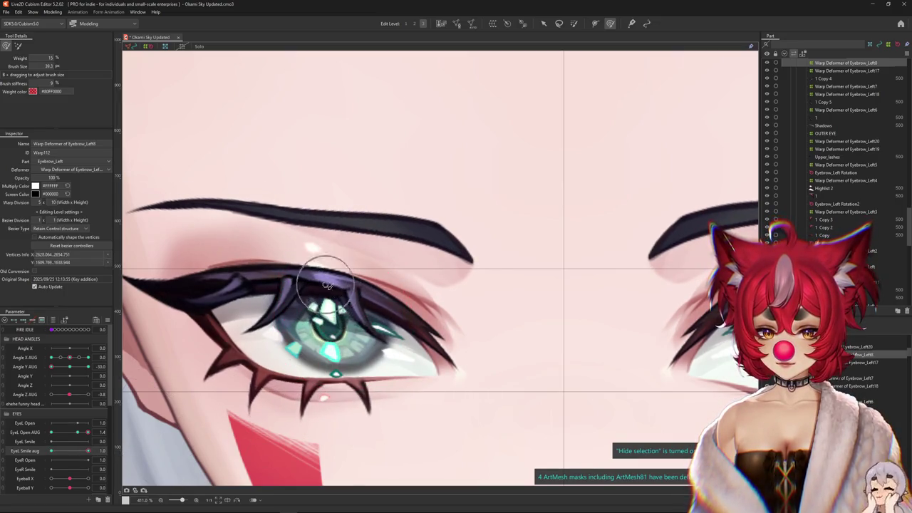
scroll(393, 317, "down", 2)
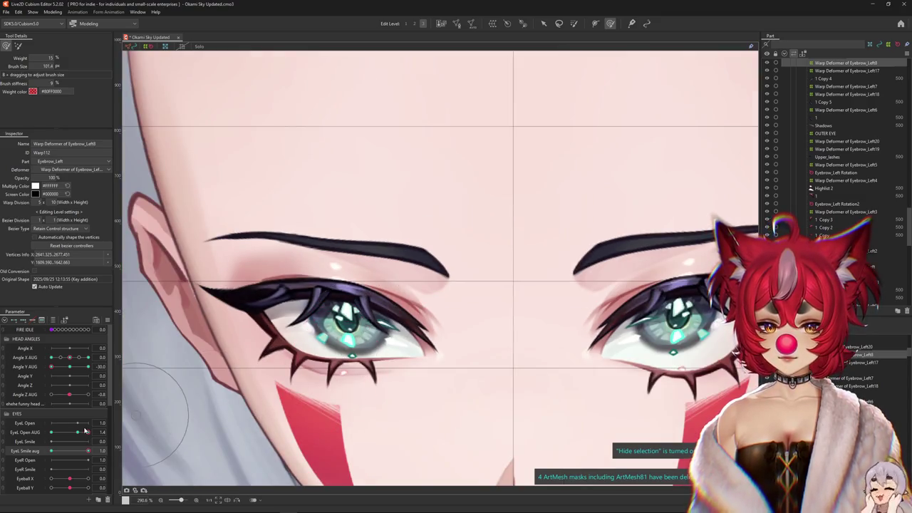
left_click(345, 356)
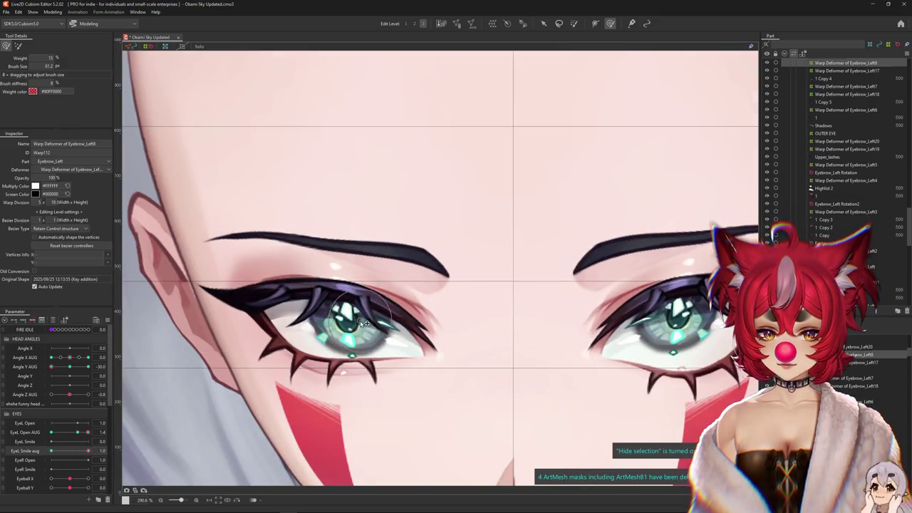
left_click_drag(399, 393, 374, 379)
mouse_move(83, 452)
left_mouse_down()
mouse_move(49, 453)
mouse_move(99, 431)
mouse_move(50, 455)
left_mouse_up()
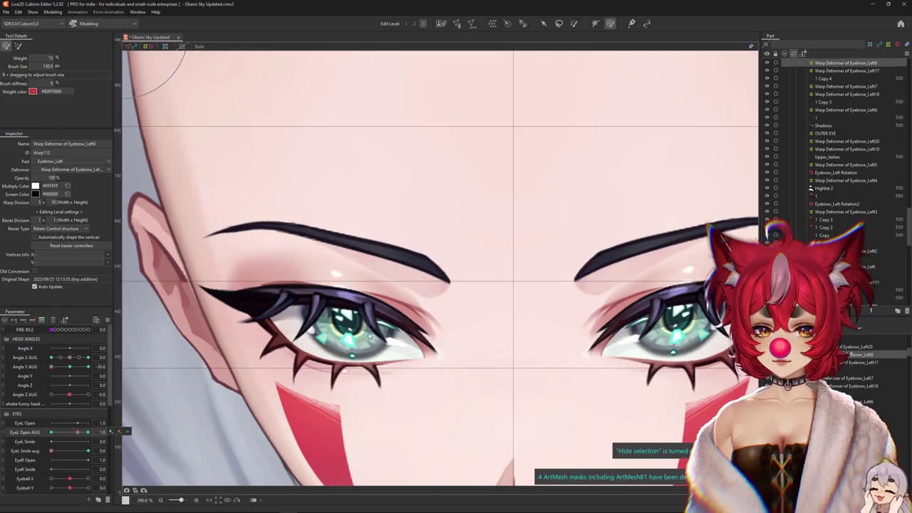
Rotate the upper-lash points to fit the eye, previewing the smile and a wider EyeL Open AUG
scroll(370, 337, "up", 3)
left_click(389, 324)
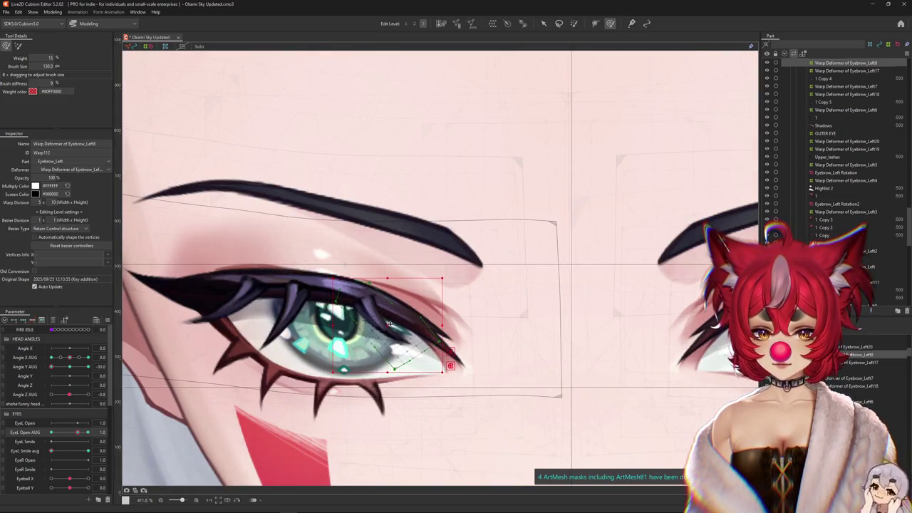
scroll(390, 324, "down", 3)
key("ctrl+h")
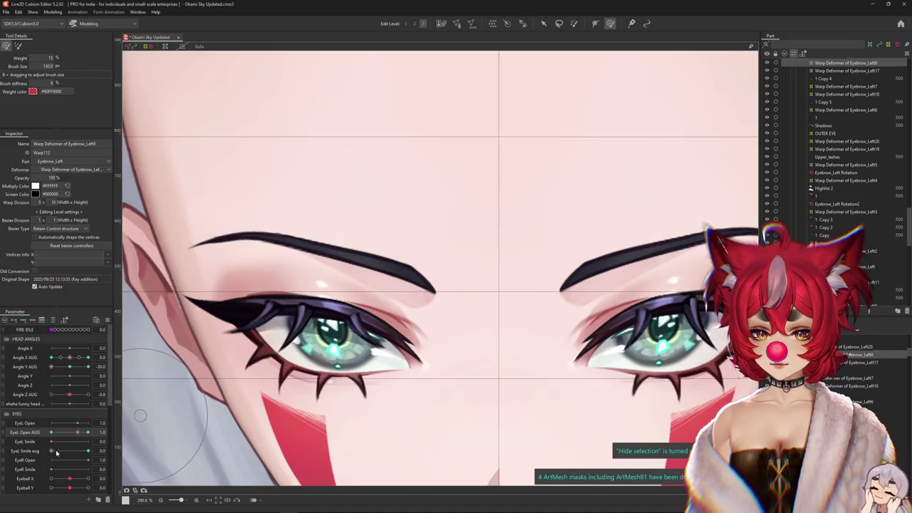
left_click_drag(56, 451, 34, 454)
mouse_move(77, 432)
left_mouse_down()
mouse_move(88, 432)
mouse_move(78, 433)
left_mouse_up()
scroll(414, 330, "up", 3)
key("ctrl+h")
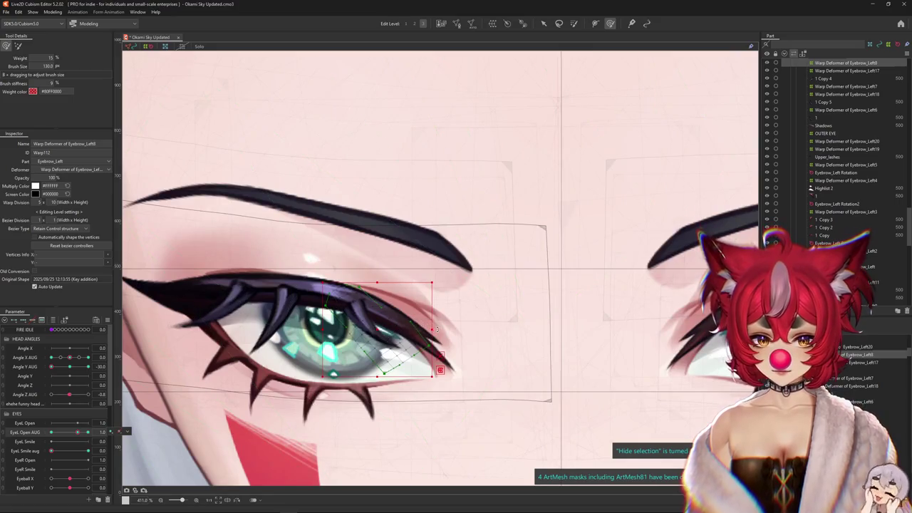
left_click_drag(437, 330, 373, 335)
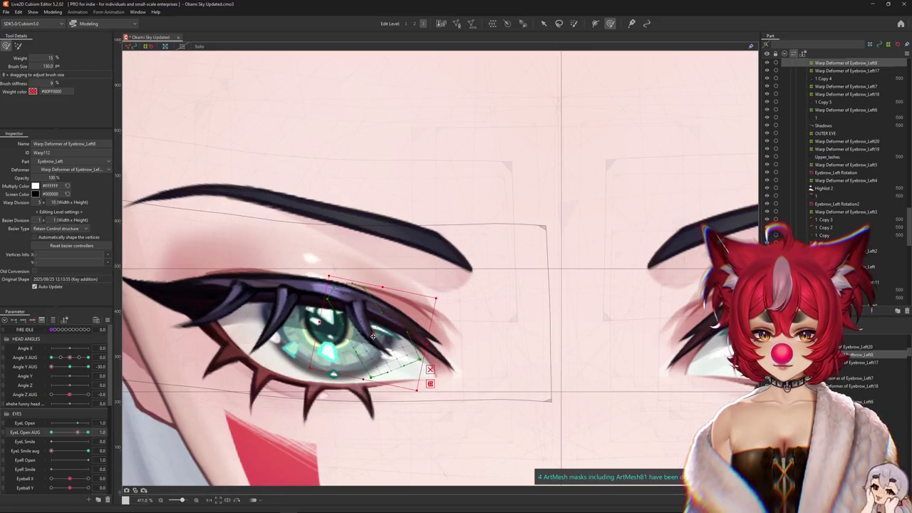
scroll(372, 336, "down", 3)
key("ctrl+h")
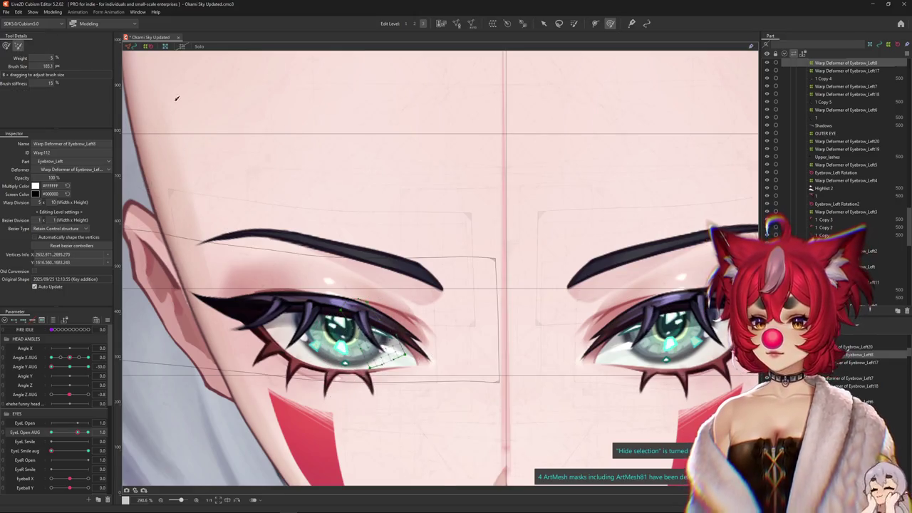
At EyeL Smile aug 1.0, select inner-corner lash vertices and nudge the lash into the smile shape
mouse_move(87, 451)
left_mouse_down()
mouse_move(71, 453)
mouse_move(152, 437)
left_mouse_up()
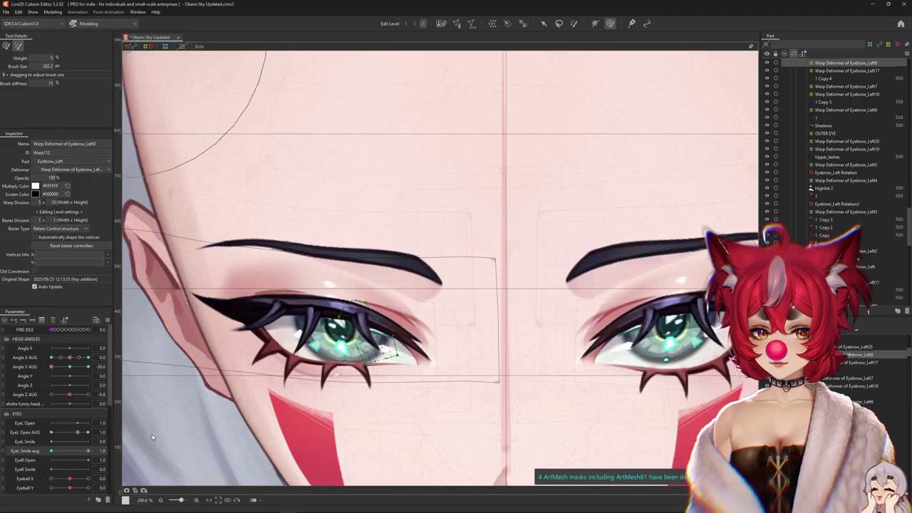
scroll(370, 364, "up", 2)
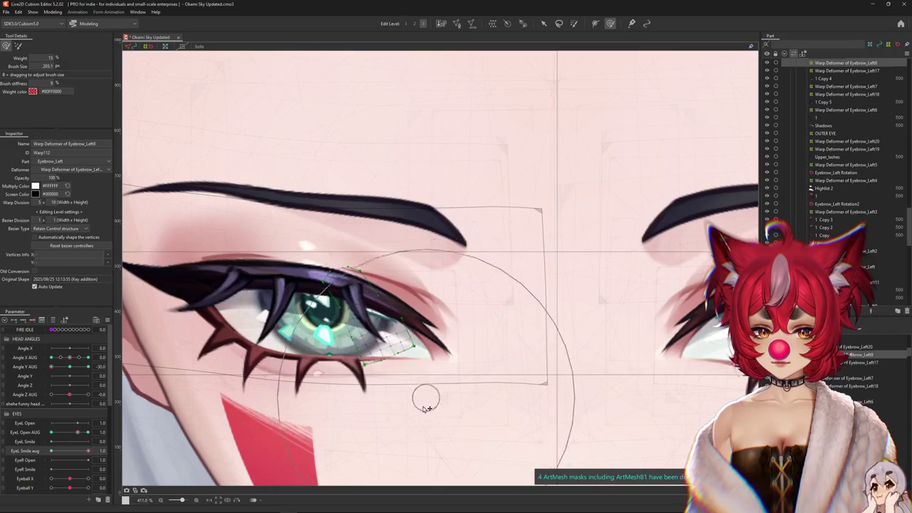
mouse_move(414, 364)
left_mouse_down()
mouse_move(367, 321)
mouse_move(399, 378)
left_mouse_up()
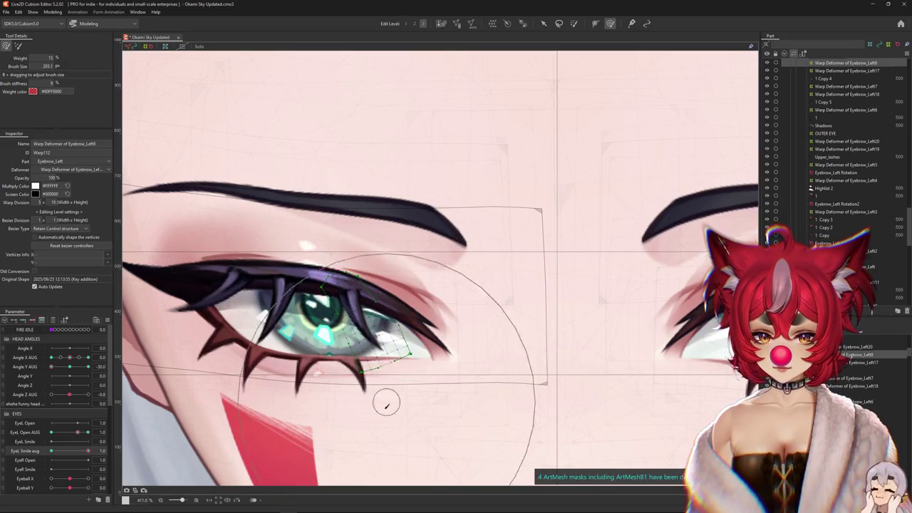
left_click_drag(426, 327, 407, 334)
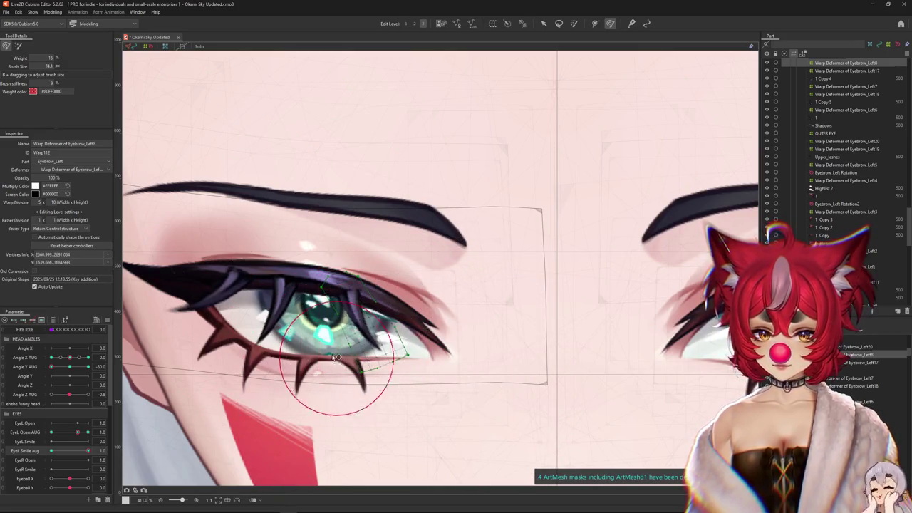
left_click_drag(309, 306, 331, 236)
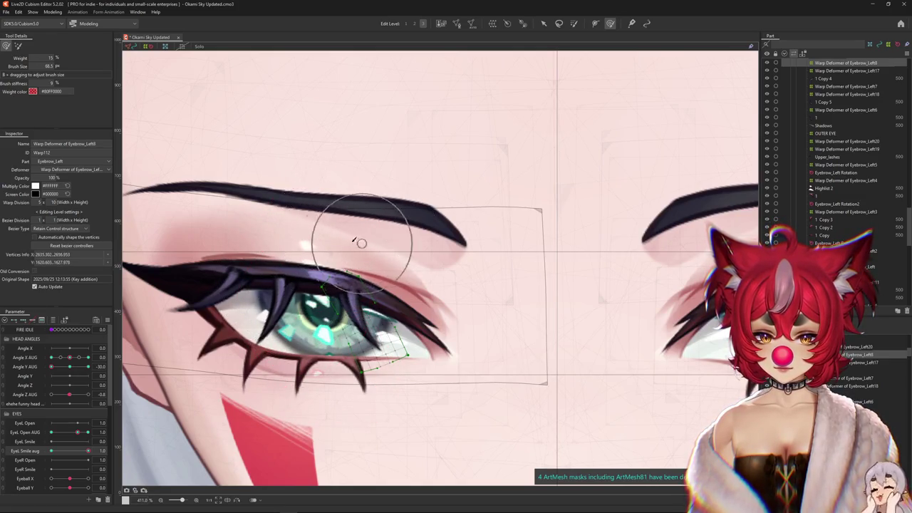
scroll(324, 266, "down", 3)
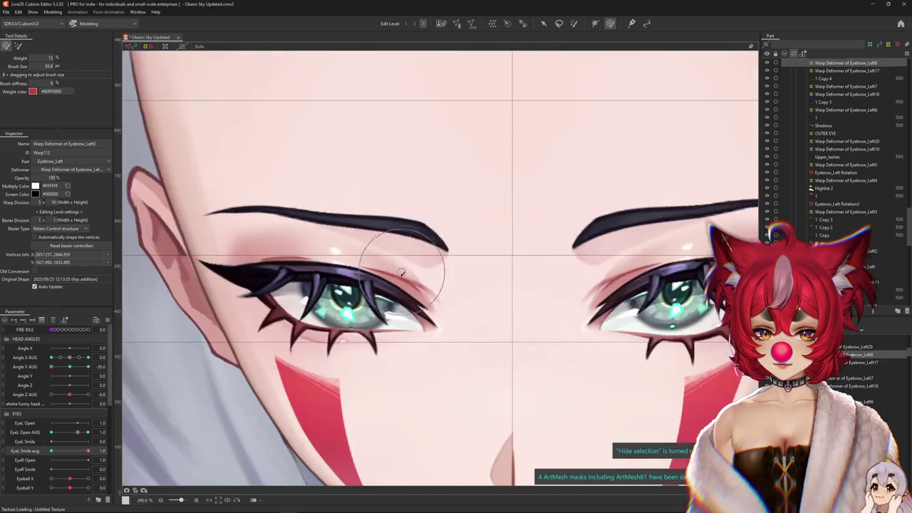
left_click(298, 339)
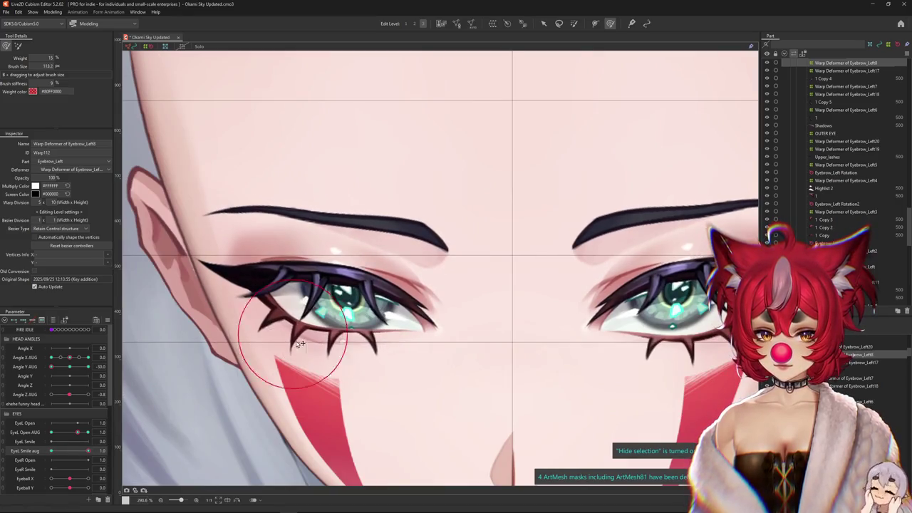
left_click_drag(326, 323, 399, 357)
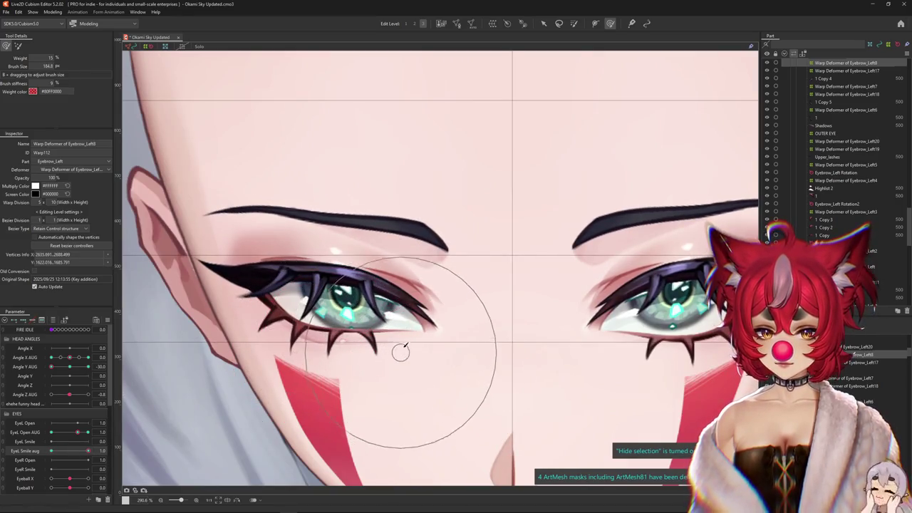
scroll(354, 378, "down", 3)
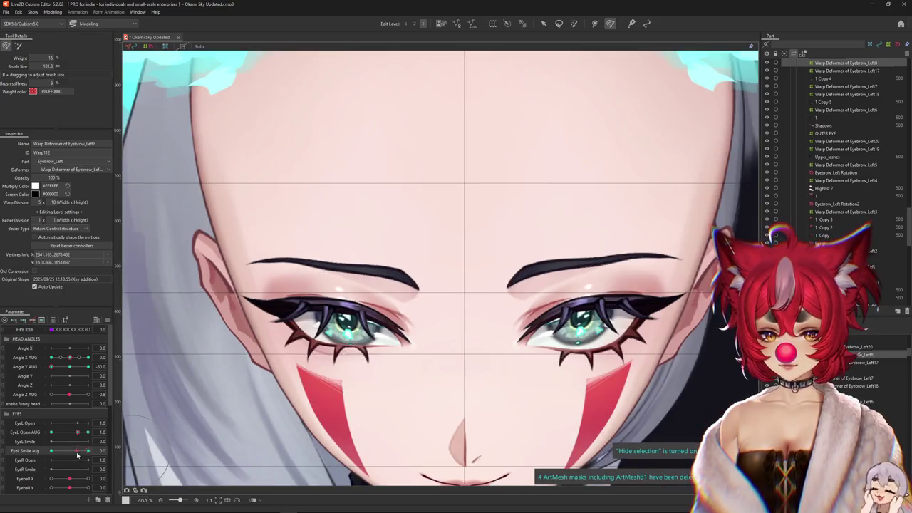
Scrub EyeL Smile aug between 0 and about 0.7 and push EyeL Open AUG to 1.4 to test the lashes
left_click_drag(79, 452, 18, 460)
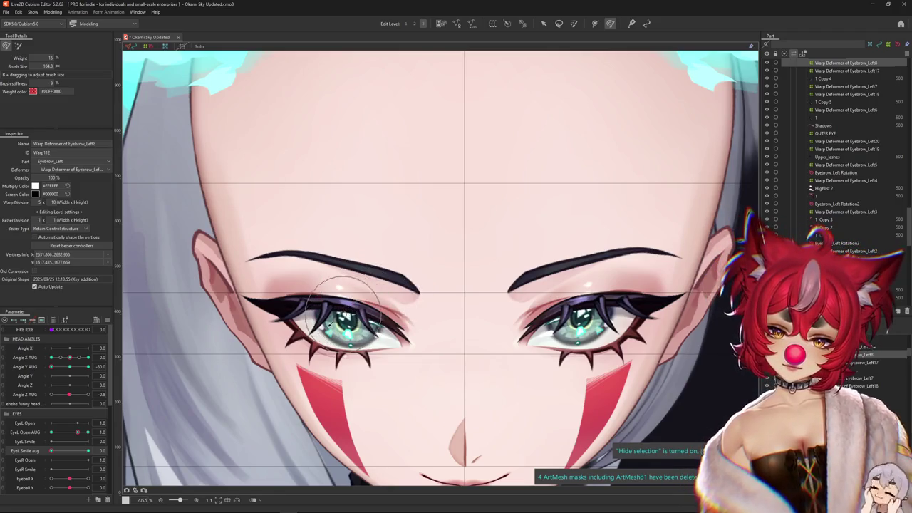
left_click(98, 449)
left_click_drag(99, 449, 80, 453)
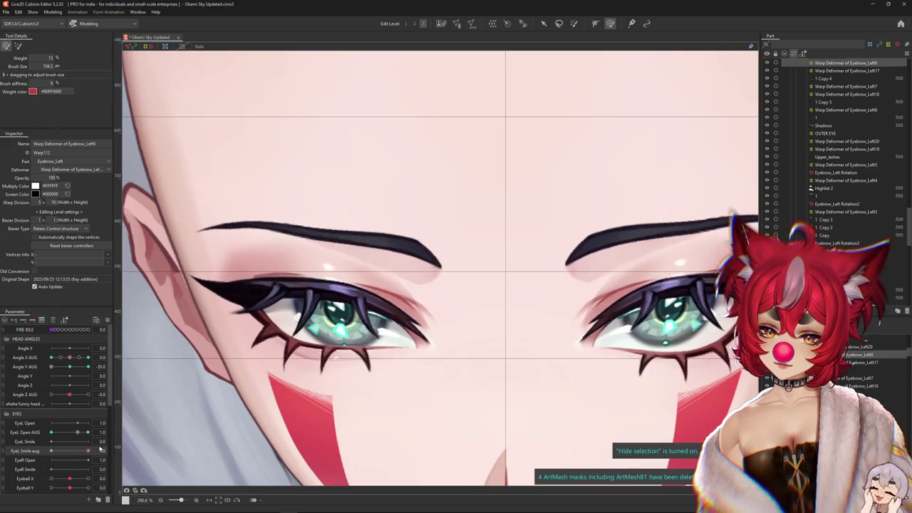
left_click_drag(78, 432, 87, 432)
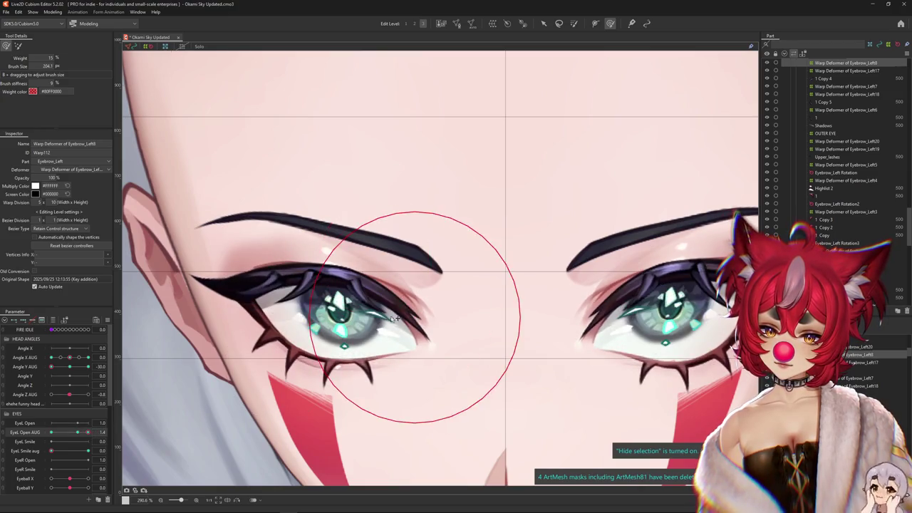
left_click_drag(52, 451, 50, 439)
left_click(52, 451)
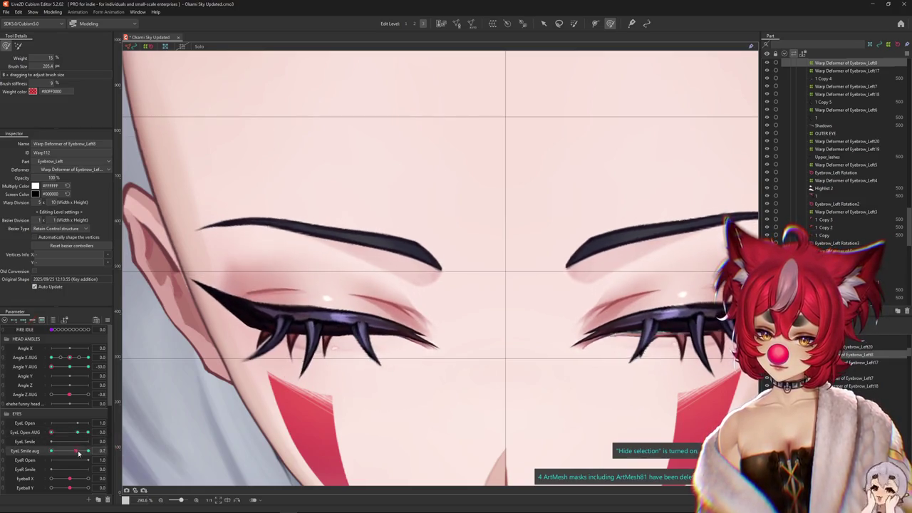
Select vertices along the left upper-lash mesh and set EyeL Smile aug to 1.0
left_click(353, 342)
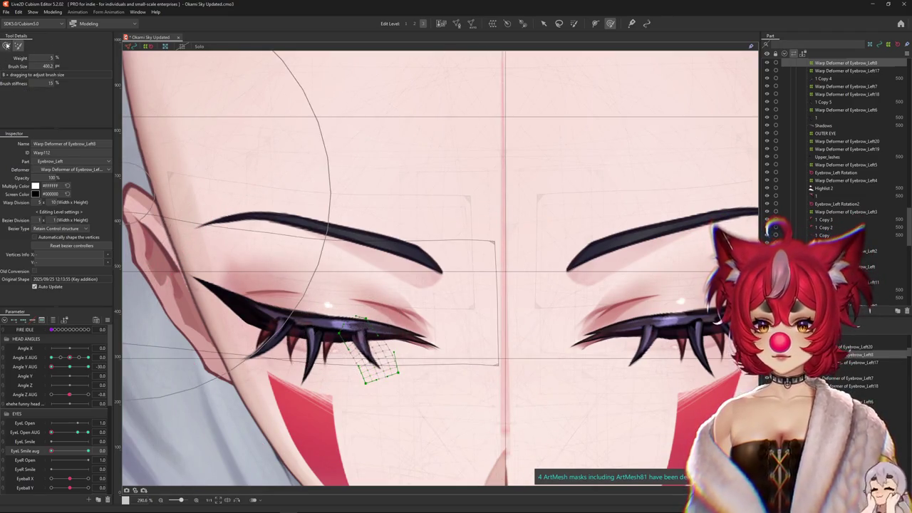
key("ctrl+h")
left_click_drag(329, 305, 339, 321)
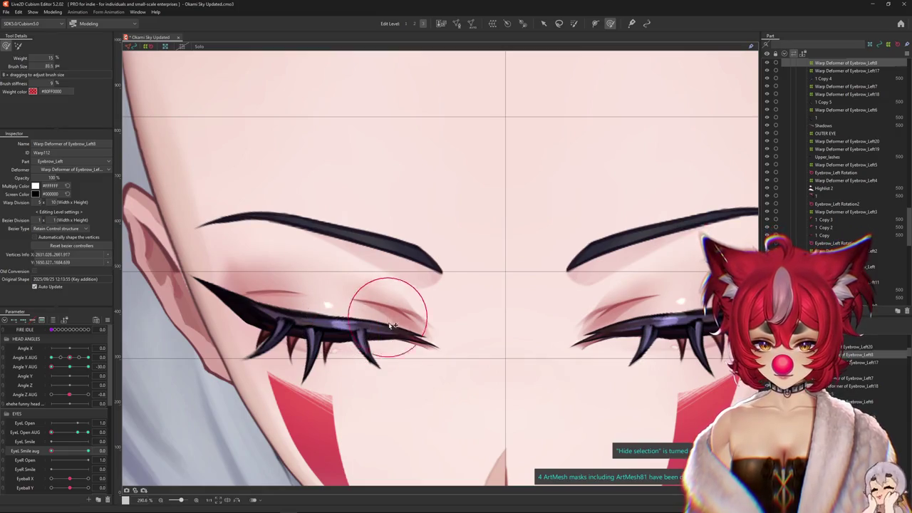
mouse_move(386, 391)
left_mouse_down()
mouse_move(375, 422)
mouse_move(341, 347)
left_mouse_up()
left_click_drag(329, 421, 292, 429)
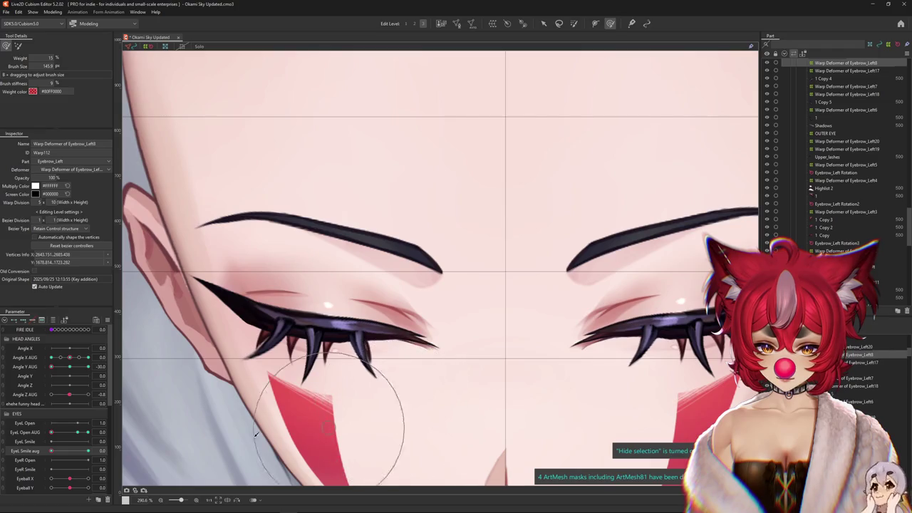
left_click_drag(51, 453, 89, 451)
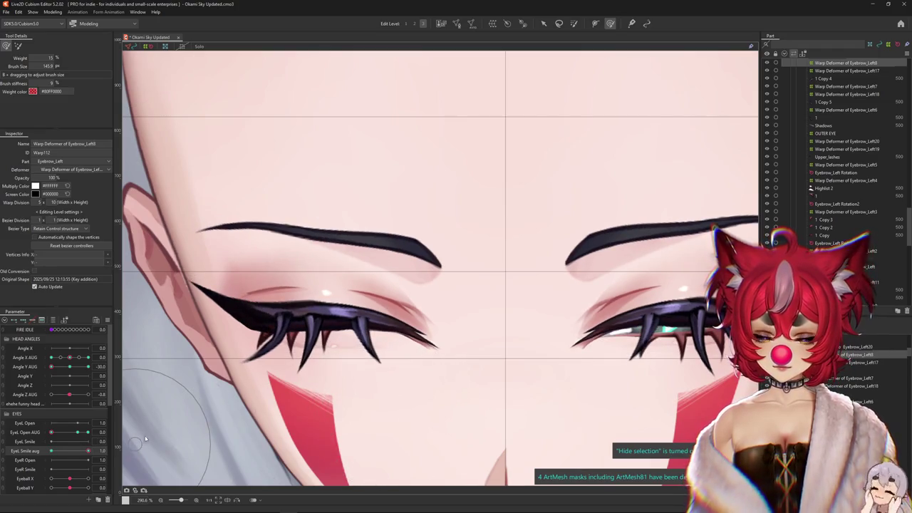
Transform the selected lash vertices to tuck in the drooping lash spike at full smile
mouse_move(366, 397)
left_mouse_down()
mouse_move(383, 349)
mouse_move(369, 344)
left_mouse_up()
left_click(373, 376)
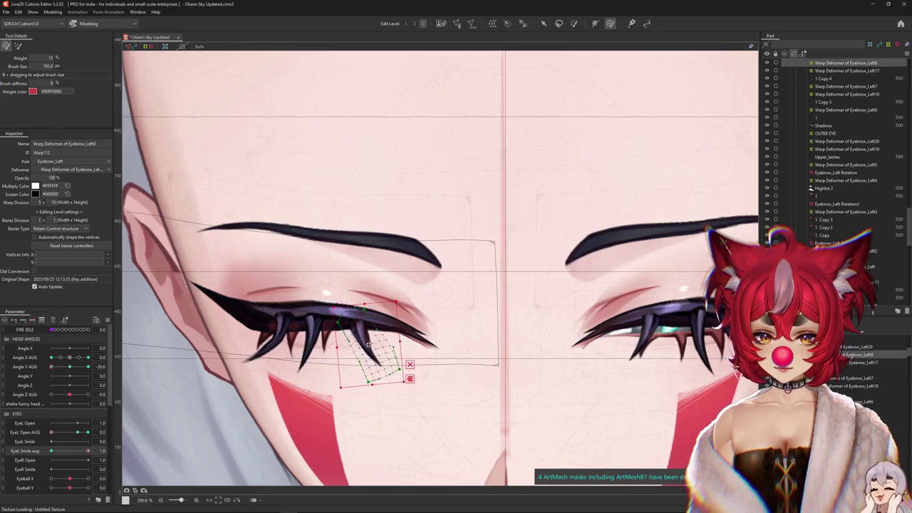
key("ctrl+h")
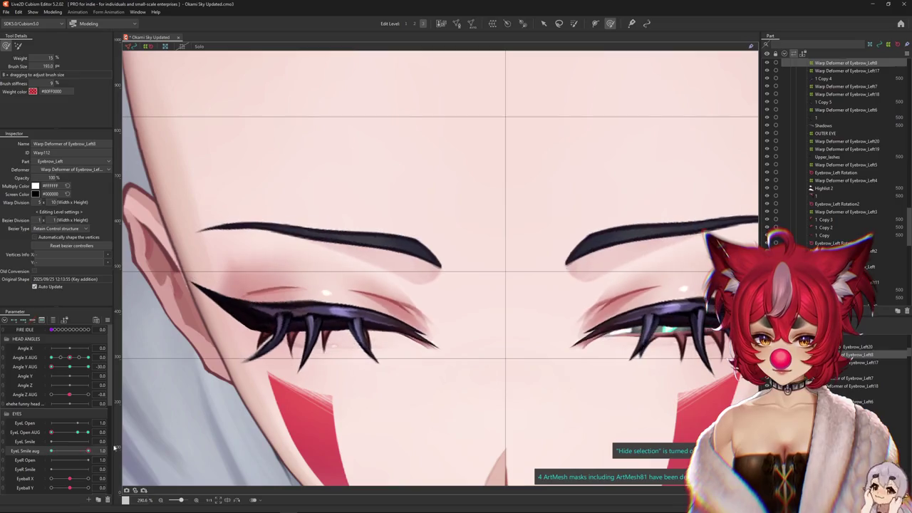
left_click_drag(422, 415, 366, 355)
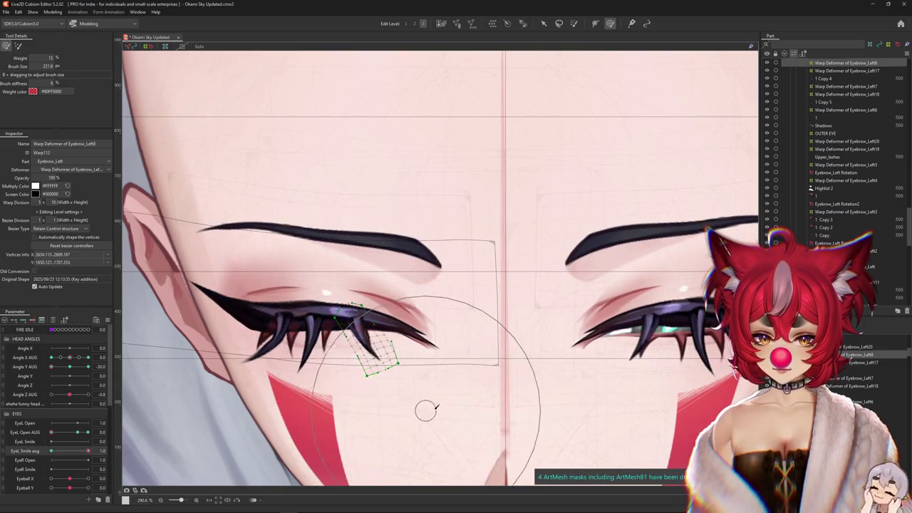
mouse_move(485, 340)
left_mouse_down()
mouse_move(365, 355)
mouse_move(464, 340)
left_mouse_up()
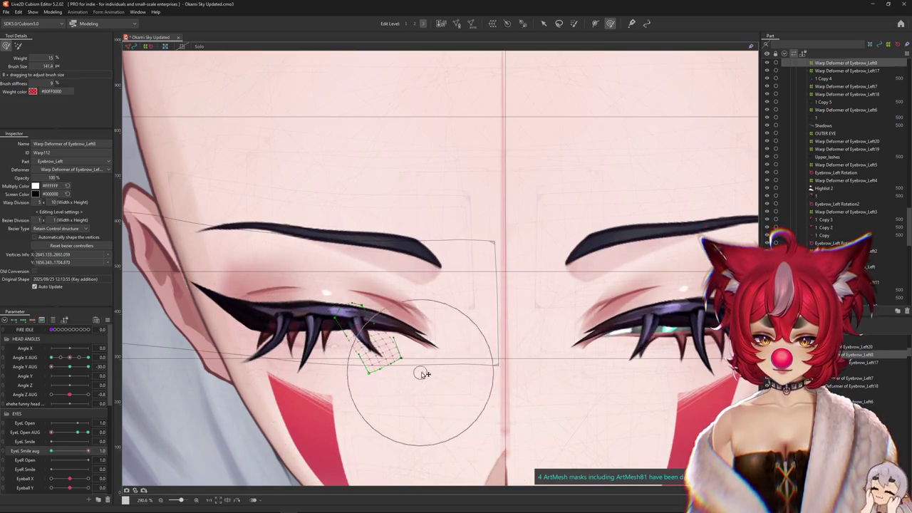
key("ctrl+h")
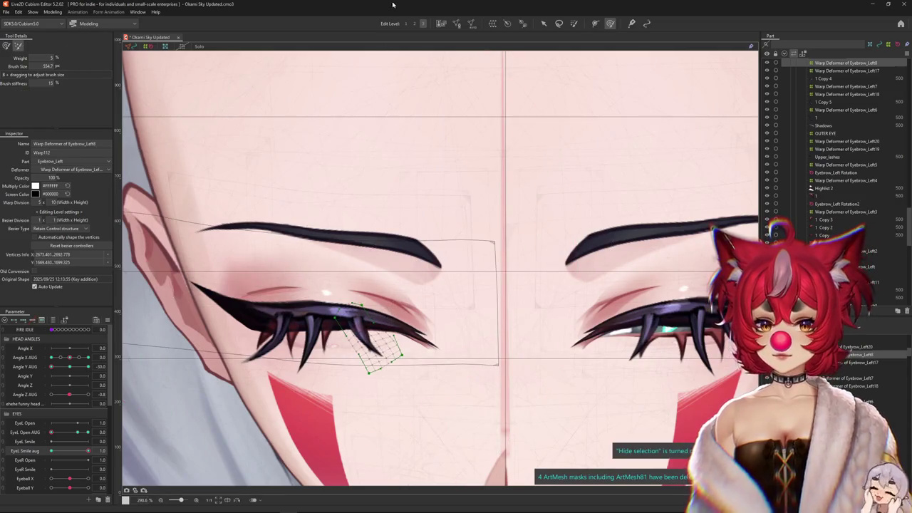
left_click_drag(347, 261, 403, 107)
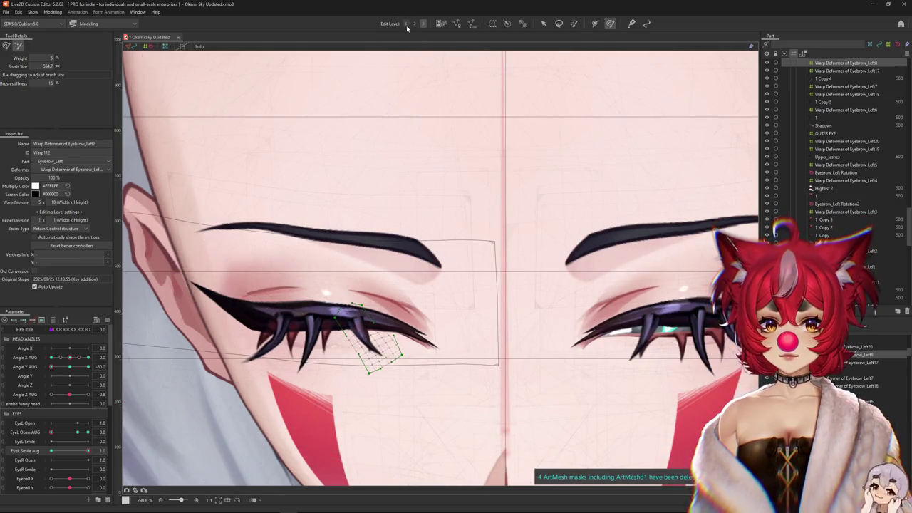
At full eye-smile, push the upper-lash vertices into shape with a resized deform brush
left_click_drag(316, 203, 356, 335)
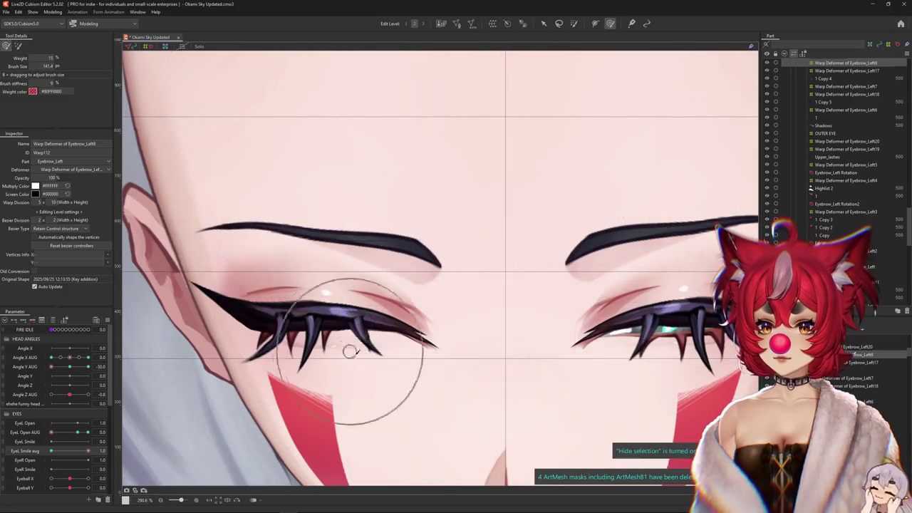
scroll(298, 251, "up", 3)
left_click_drag(364, 259, 442, 412)
scroll(442, 412, "down", 2)
left_click_drag(51, 451, 171, 437)
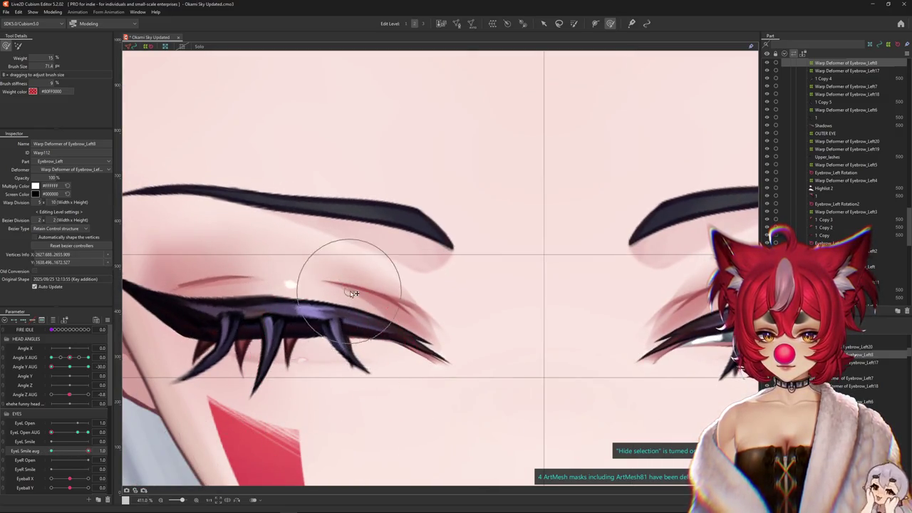
left_click_drag(373, 356, 434, 399)
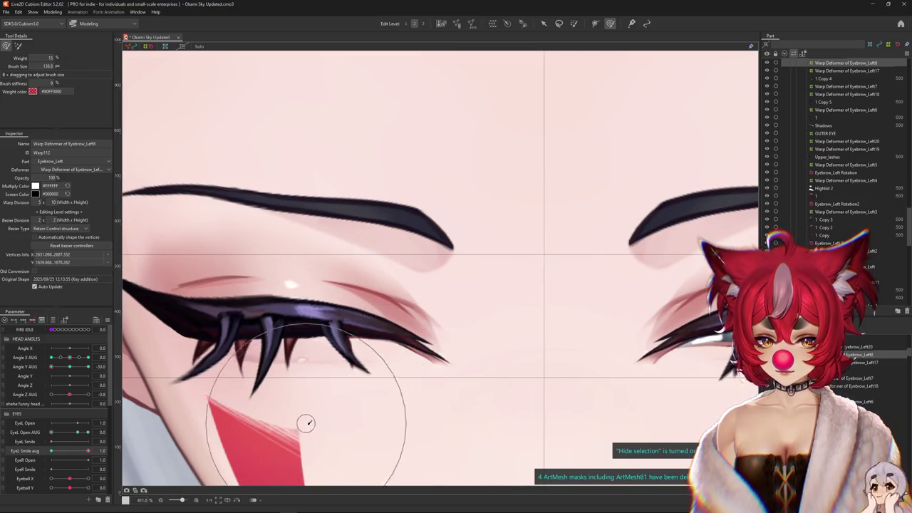
left_click_drag(418, 366, 437, 356)
scroll(336, 397, "down", 1)
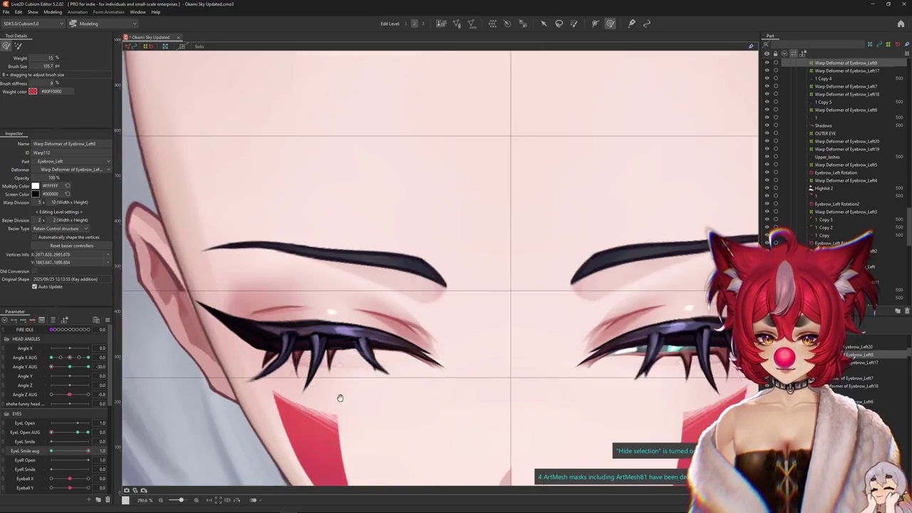
Scrub the eye-smile and eye-open parameters, then refine the upper-lash curve
left_click_drag(90, 452, 89, 451)
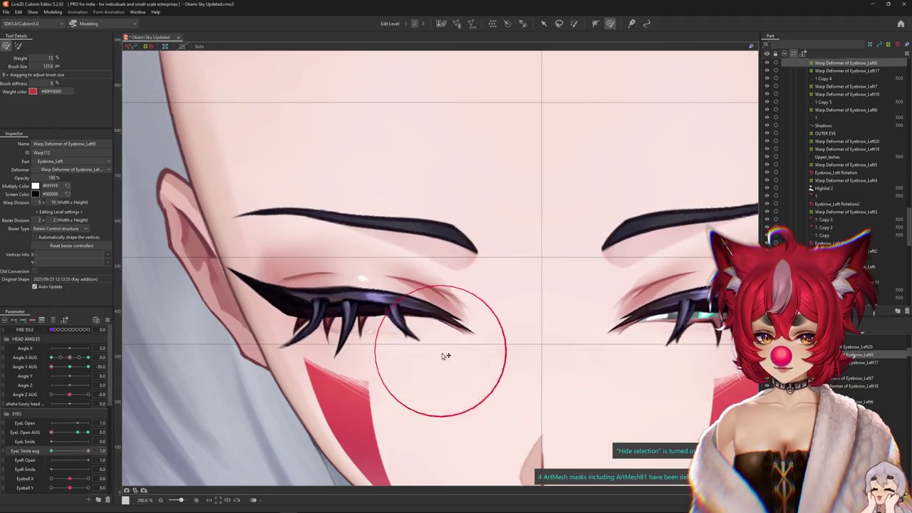
left_click_drag(69, 430, 129, 445)
left_click_drag(76, 436, 124, 438)
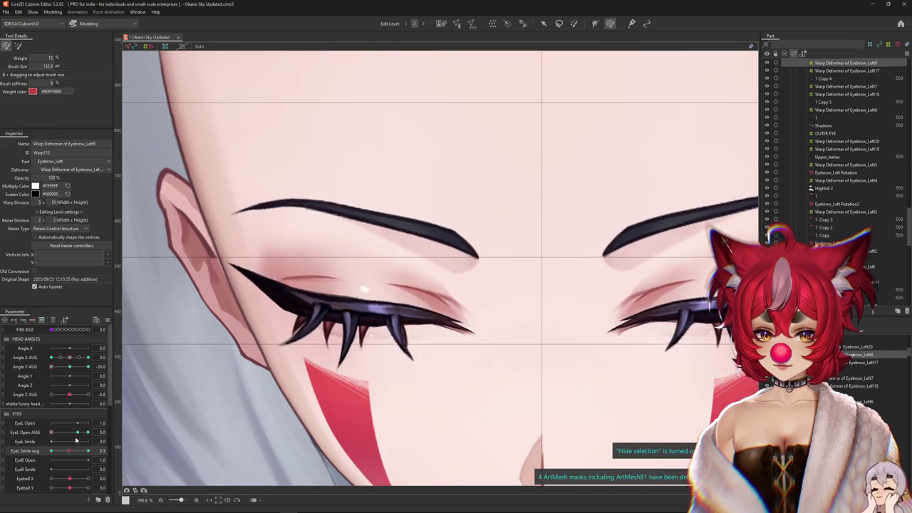
left_click(88, 442)
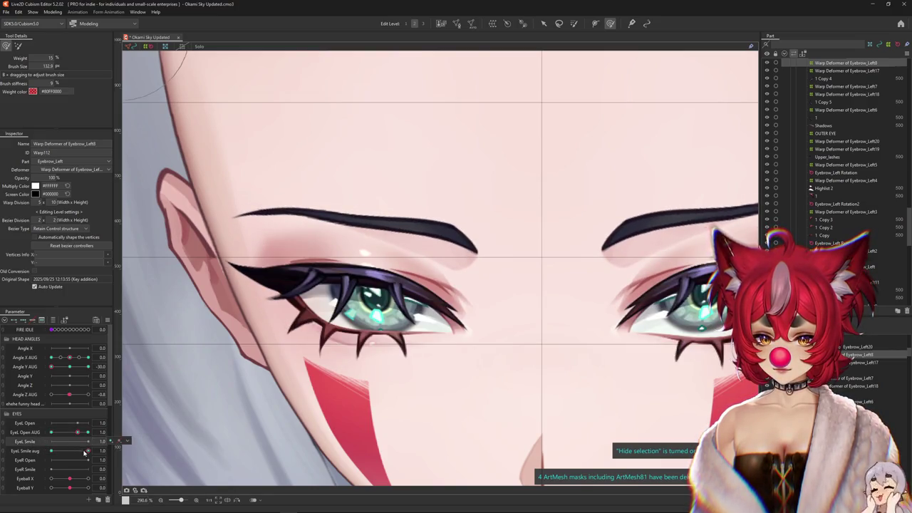
left_click_drag(85, 452, 89, 451)
left_click_drag(425, 369, 427, 363)
Set EyeL Open AUG to 0 to close the left eye fully and list the objects under the lashes
left_click(88, 453)
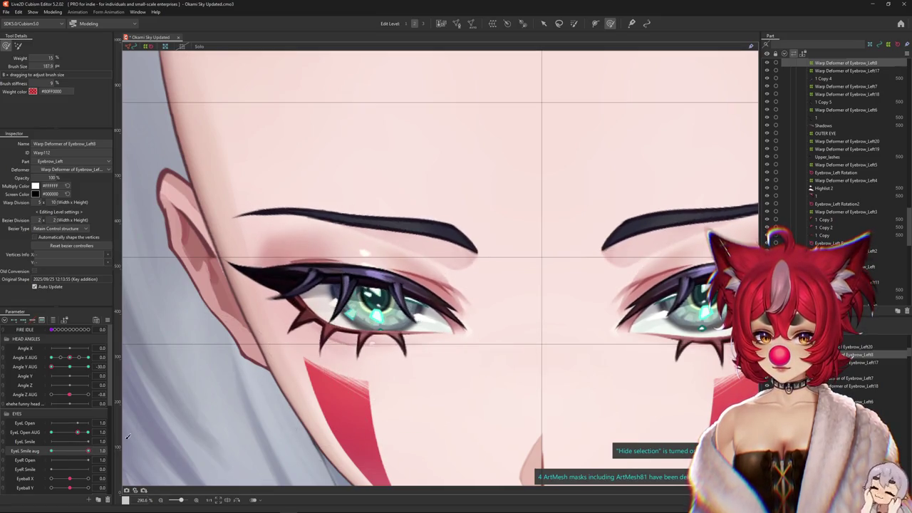
left_click_drag(78, 432, 88, 433)
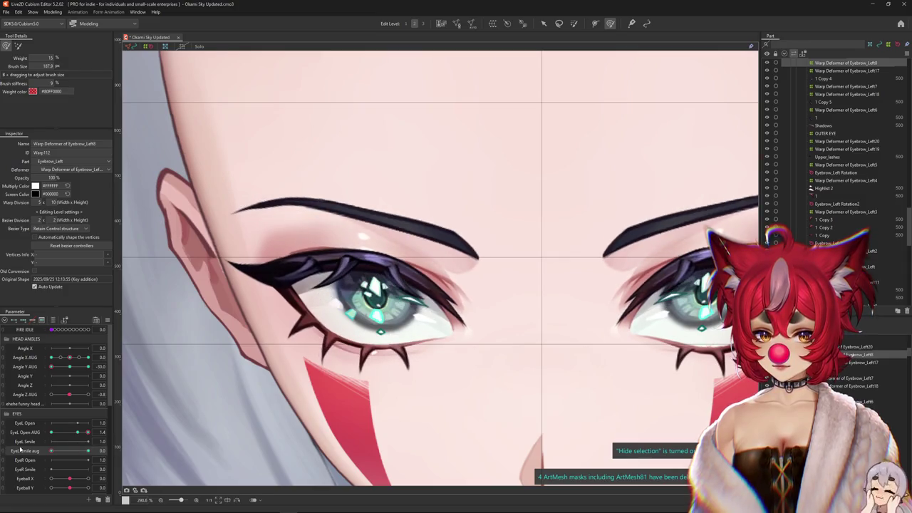
left_click_drag(80, 432, 56, 458)
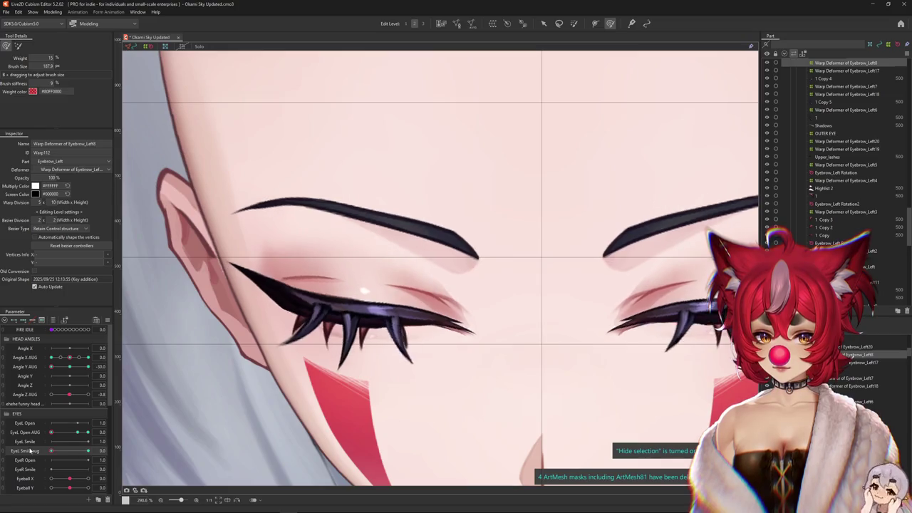
scroll(347, 311, "up", 2)
right_click(375, 151)
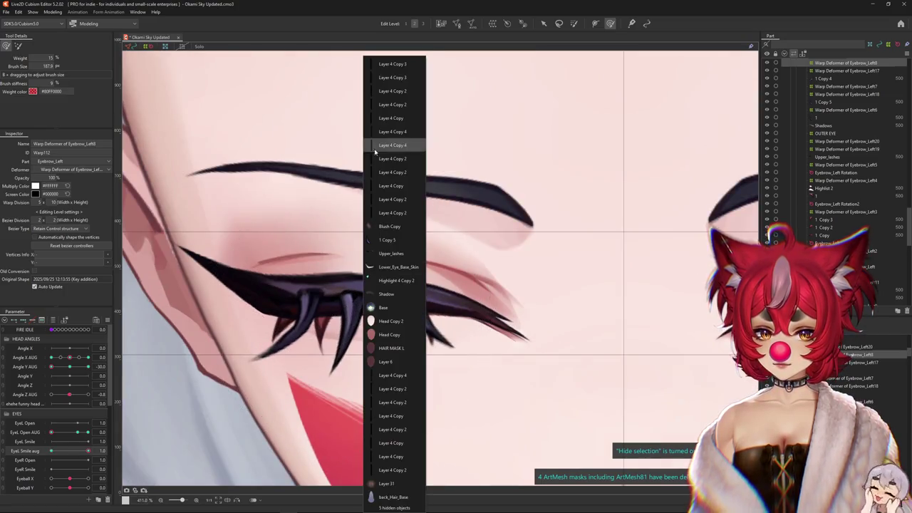
Select Warp Deformer of Eyebrow_Left7 and size the soft deform brush over the left lashes
left_click(389, 239)
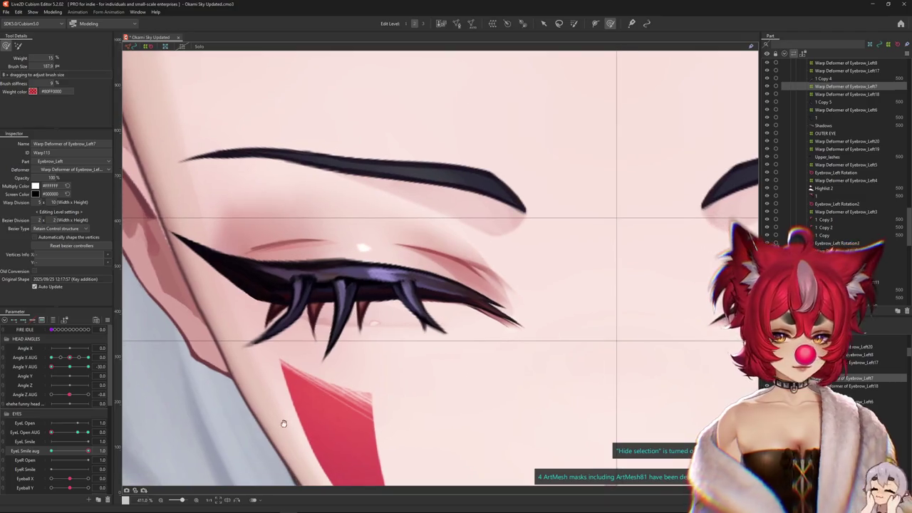
left_click(17, 46)
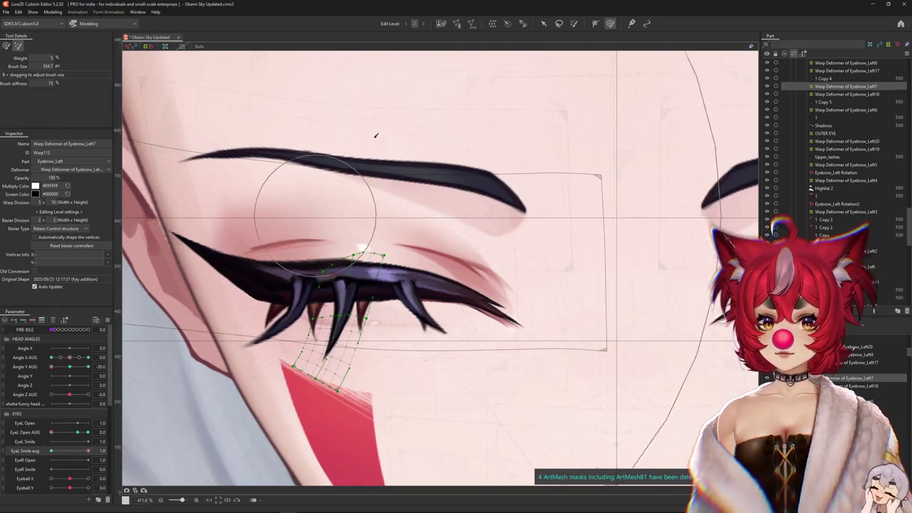
mouse_move(312, 249)
left_mouse_down()
mouse_move(409, 323)
mouse_move(313, 283)
left_mouse_up()
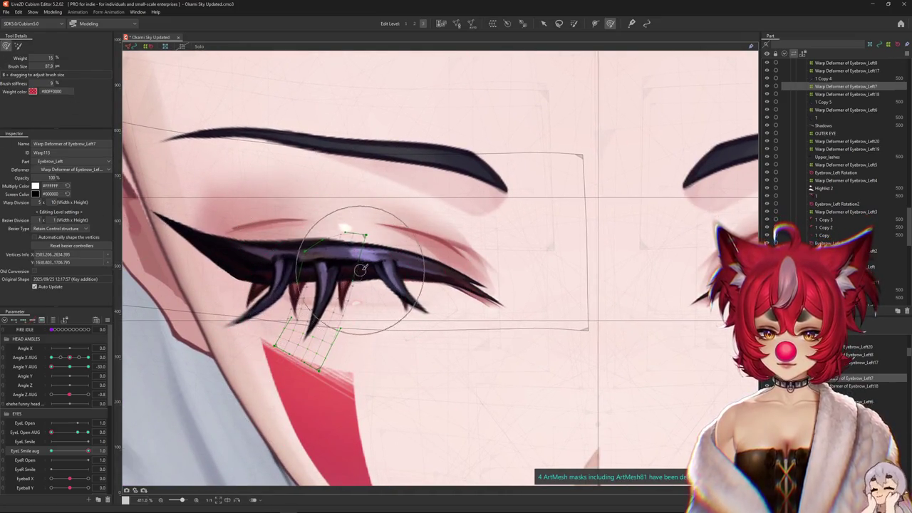
scroll(84, 448, "down", 2)
left_click_drag(221, 364, 267, 377)
left_click_drag(345, 335, 344, 308)
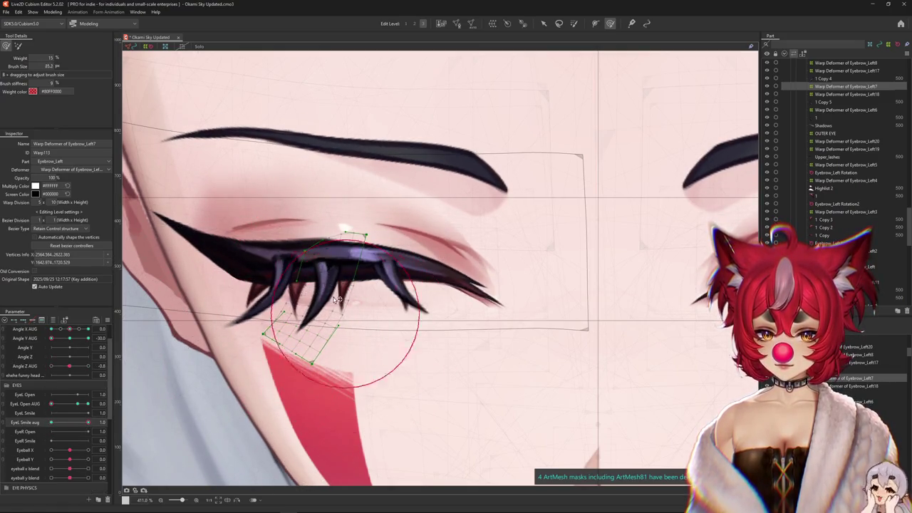
left_click_drag(368, 221, 135, 171)
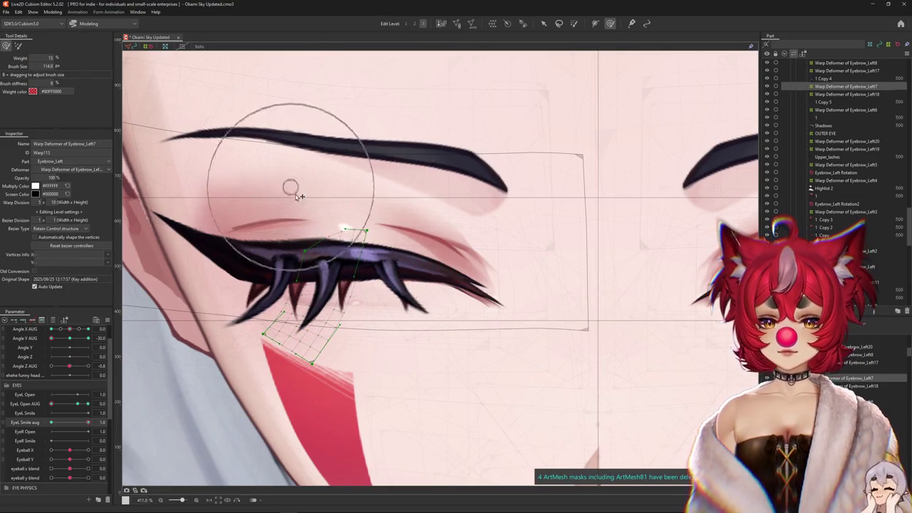
With a larger deform brush and the grid hidden, push the left lash vertices into shape
left_click(18, 45)
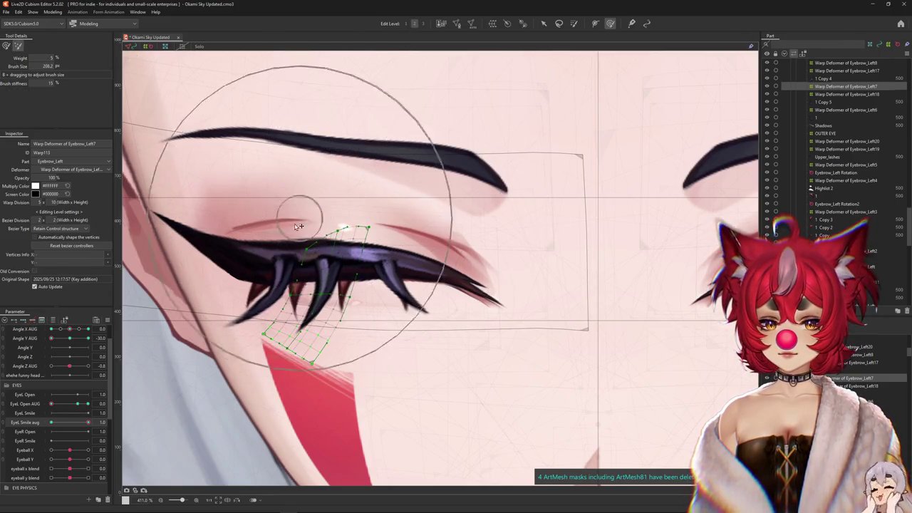
key("b")
left_click_drag(321, 228, 303, 267)
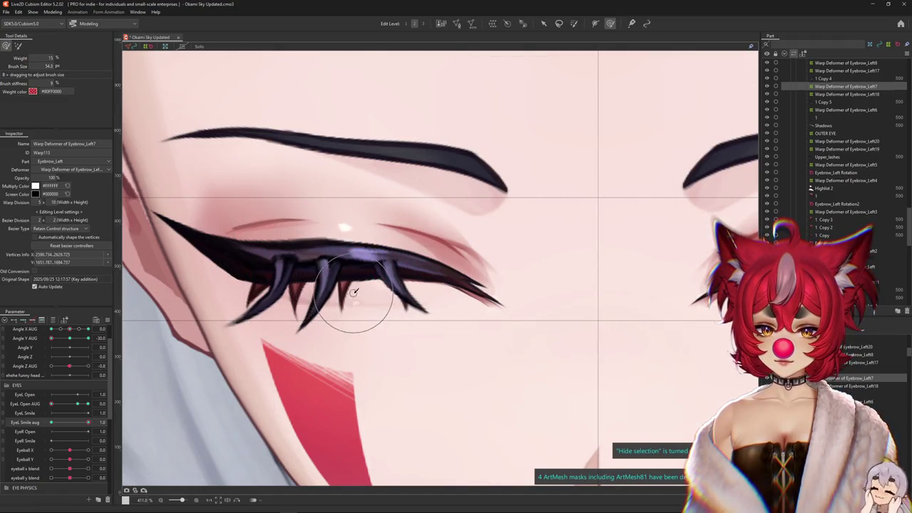
scroll(353, 292, "down", 3)
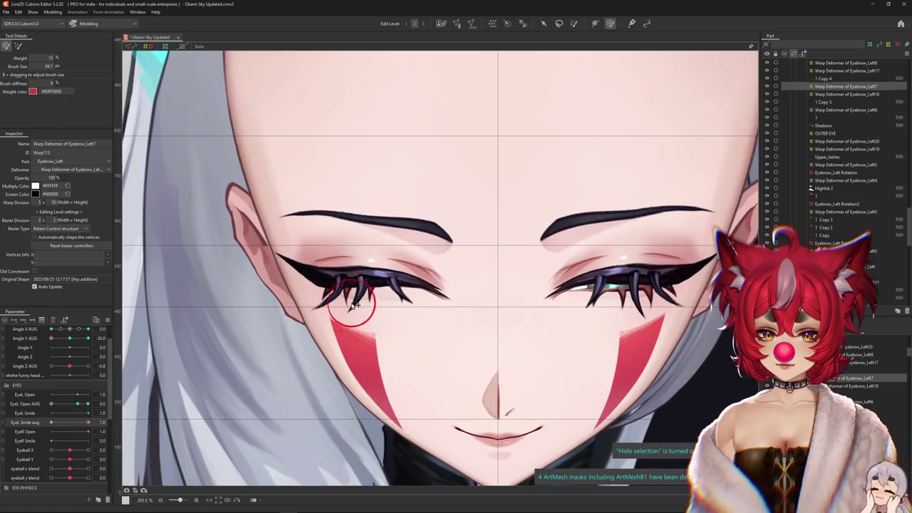
scroll(352, 294, "up", 3)
left_click_drag(371, 337, 375, 319)
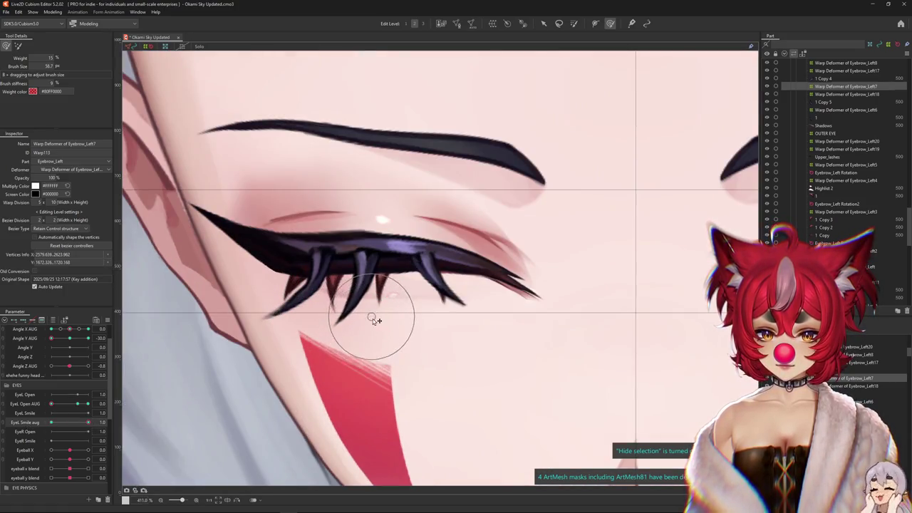
Compare against the non-smiling eye, then shift the lash warp deformer slightly left and down
scroll(410, 316, "down", 2)
left_click_drag(88, 422, 25, 423)
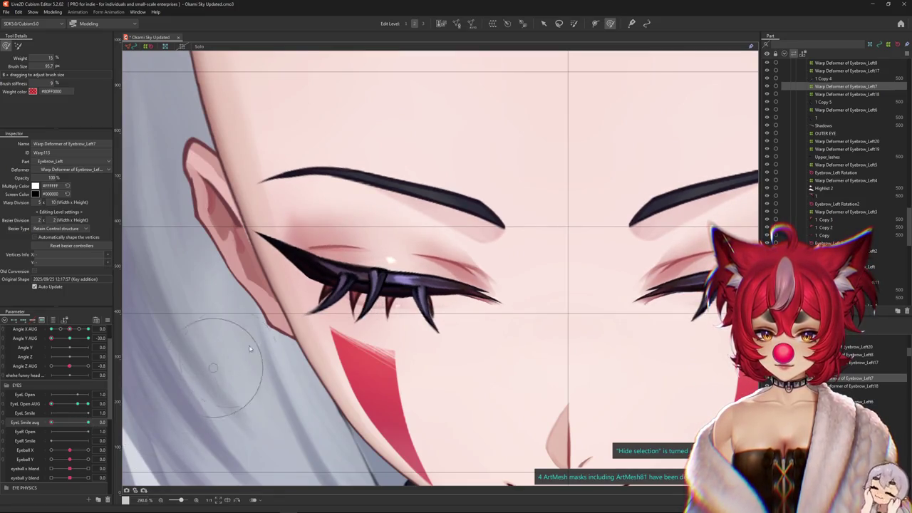
left_click(367, 305)
left_click_drag(368, 305, 364, 312)
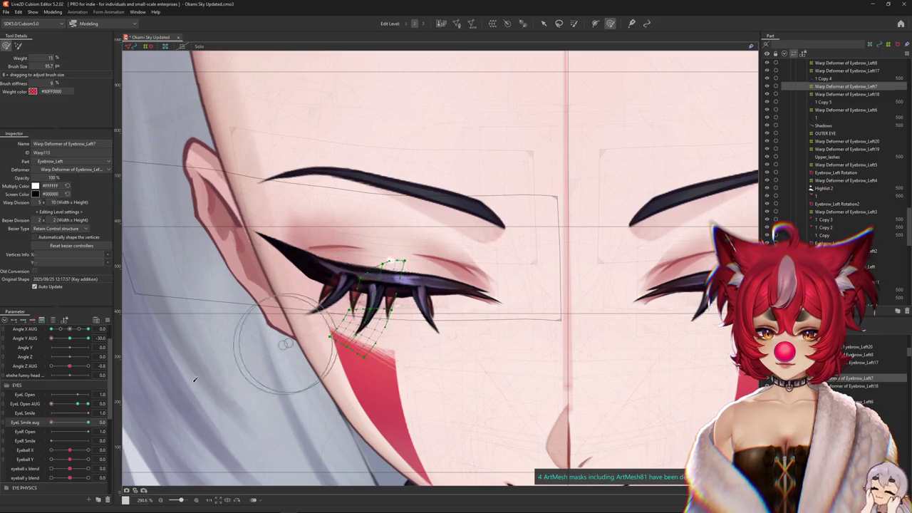
Hide deformer outlines, brush the lash vertices, and reopen the eye from its smile to compare
key("ctrl+h")
left_click_drag(317, 325, 366, 382)
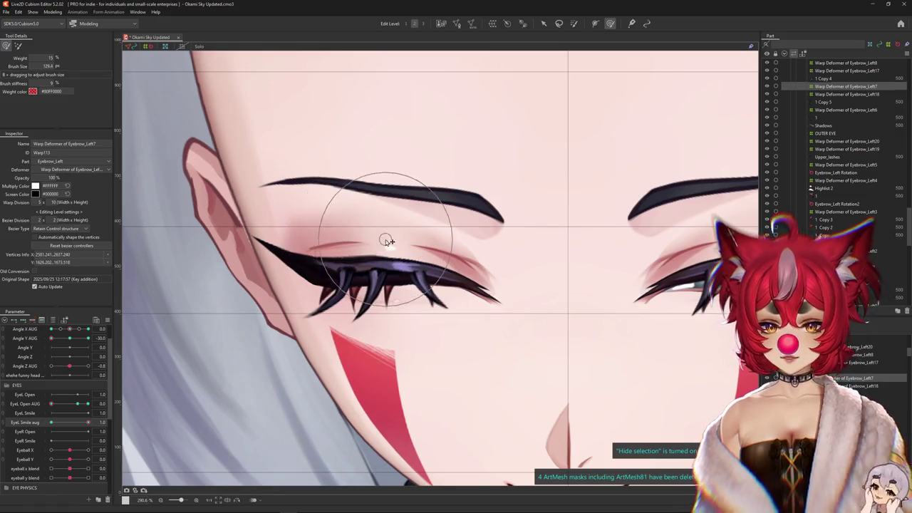
left_click_drag(385, 241, 372, 253)
mouse_move(86, 426)
left_mouse_down()
mouse_move(51, 426)
mouse_move(88, 422)
left_mouse_up()
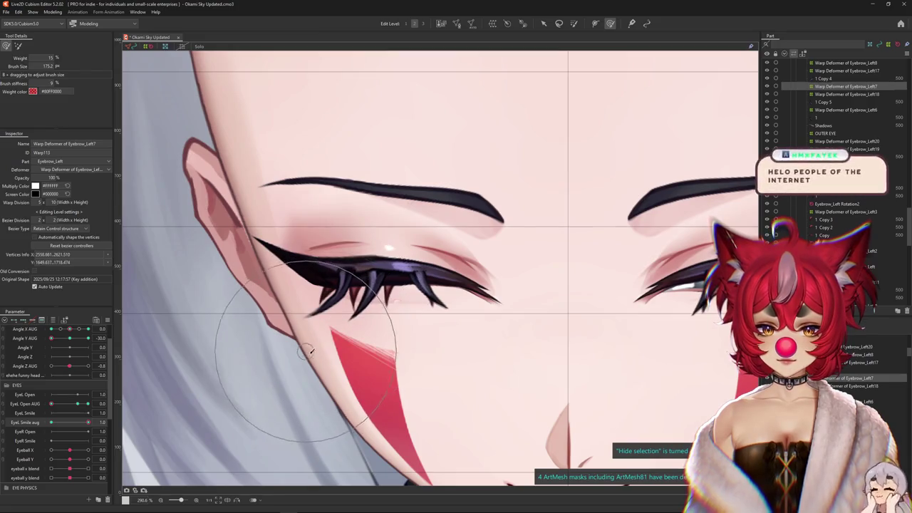
Recentre the view on the lower lashes and reduce the deform brush size
left_click_drag(380, 339, 382, 345)
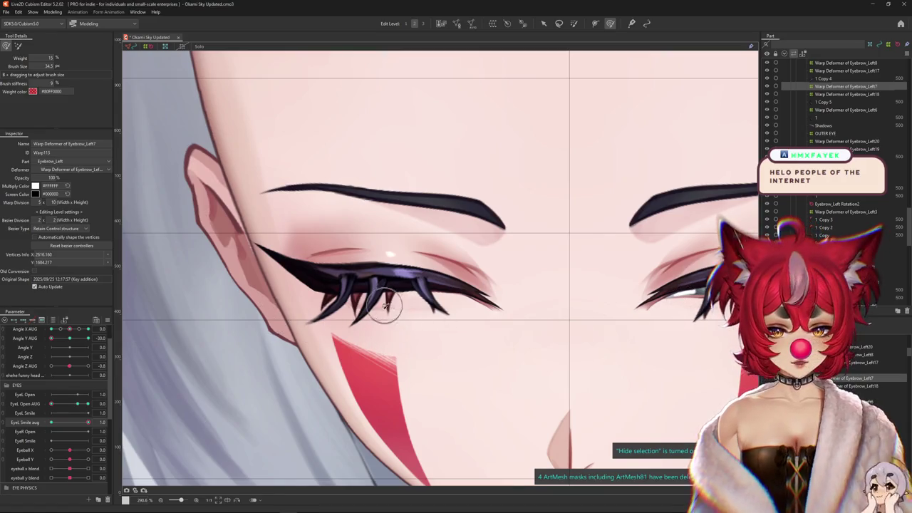
scroll(379, 324, "up", 5)
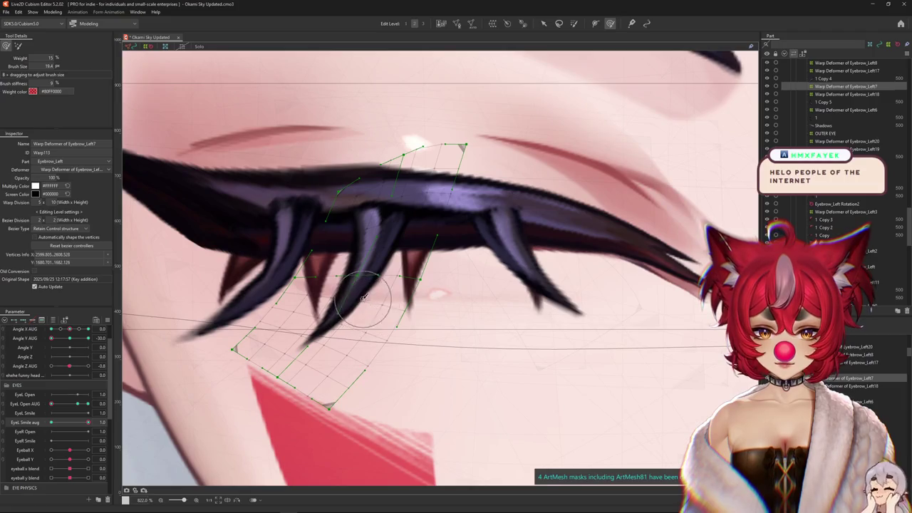
left_click_drag(363, 297, 386, 358)
scroll(382, 344, "down", 1)
scroll(399, 353, "down", 2)
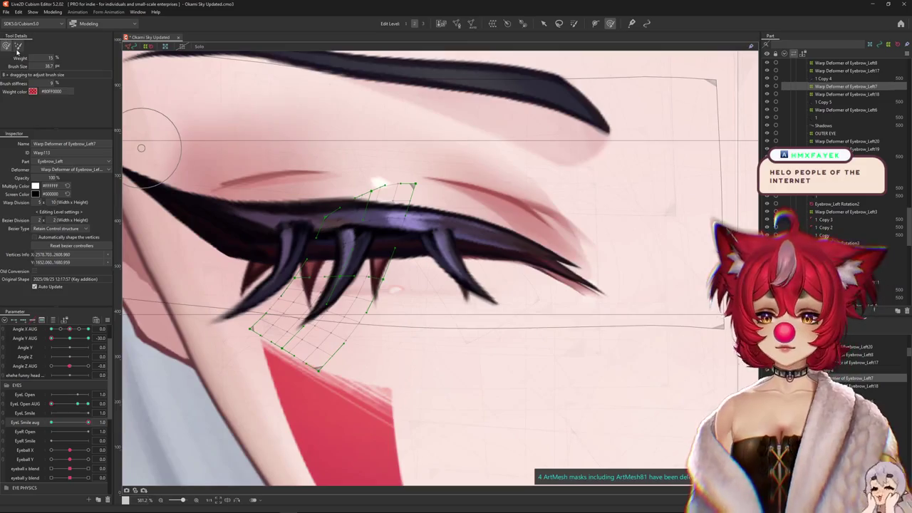
scroll(427, 364, "up", 1)
left_click_drag(434, 369, 364, 347)
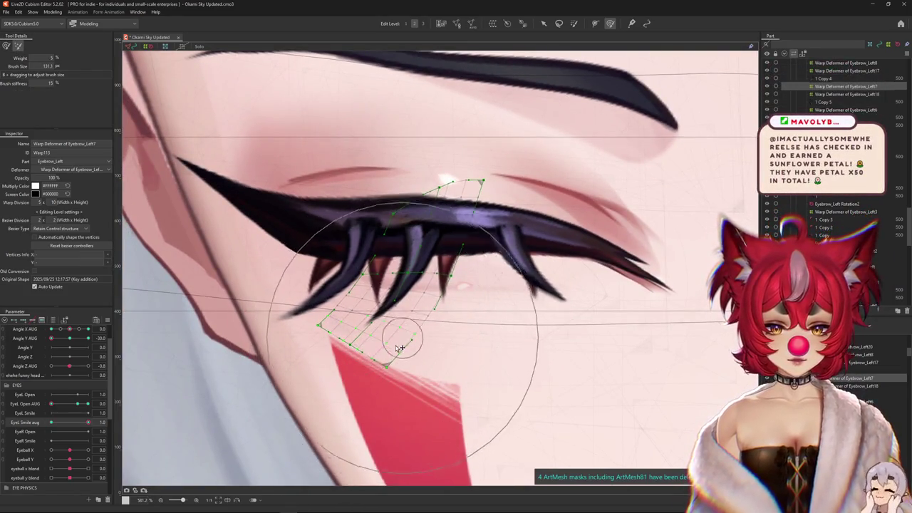
left_click_drag(556, 56, 486, 87)
mouse_move(316, 347)
left_mouse_down()
mouse_move(342, 363)
mouse_move(414, 354)
left_mouse_up()
Use the weighted deform brush to reshape the lashes, then hide the grid to preview
left_click(6, 46)
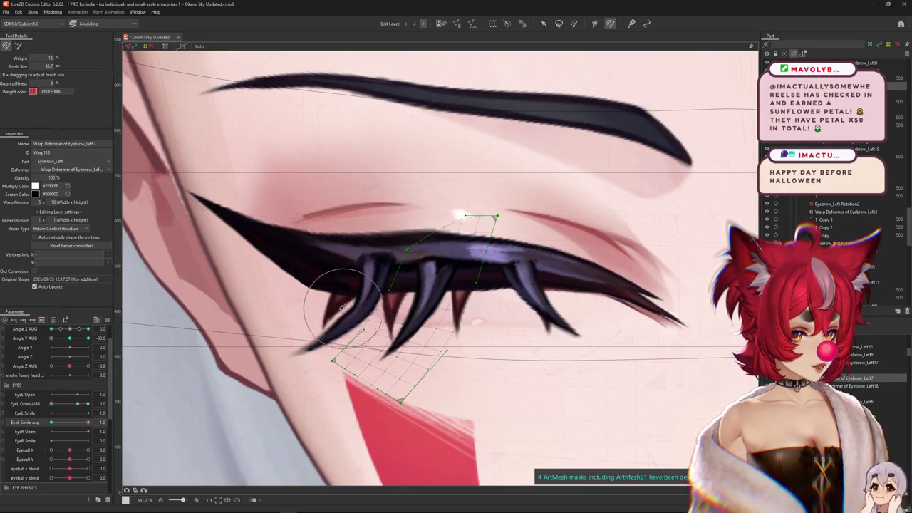
scroll(346, 307, "down", 1)
scroll(341, 312, "down", 1)
scroll(337, 317, "down", 1)
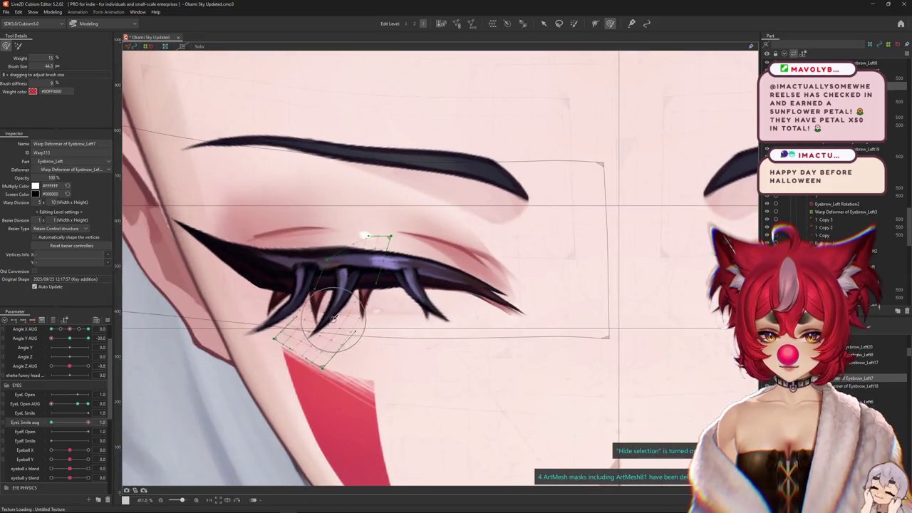
mouse_move(332, 324)
left_mouse_down()
mouse_move(384, 288)
mouse_move(362, 312)
left_mouse_up()
key("ctrl+h")
scroll(363, 333, "down", 3)
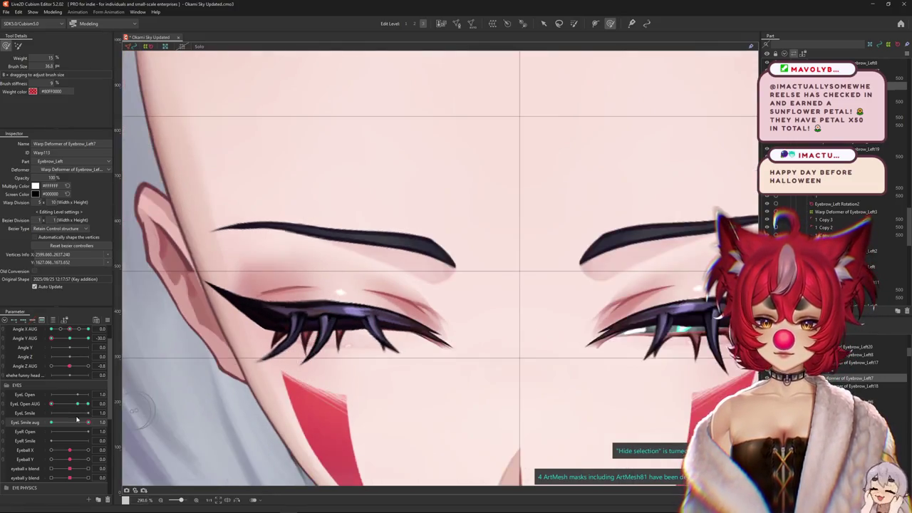
Check the left eye in its neutral pose, then return it to the smile pose
left_click_drag(87, 422, 42, 441)
scroll(298, 322, "up", 3)
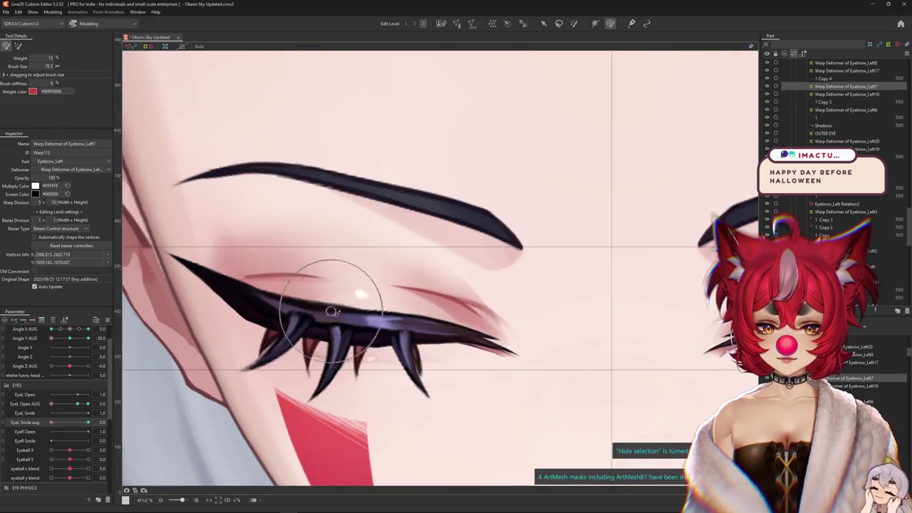
left_click_drag(347, 381, 389, 298)
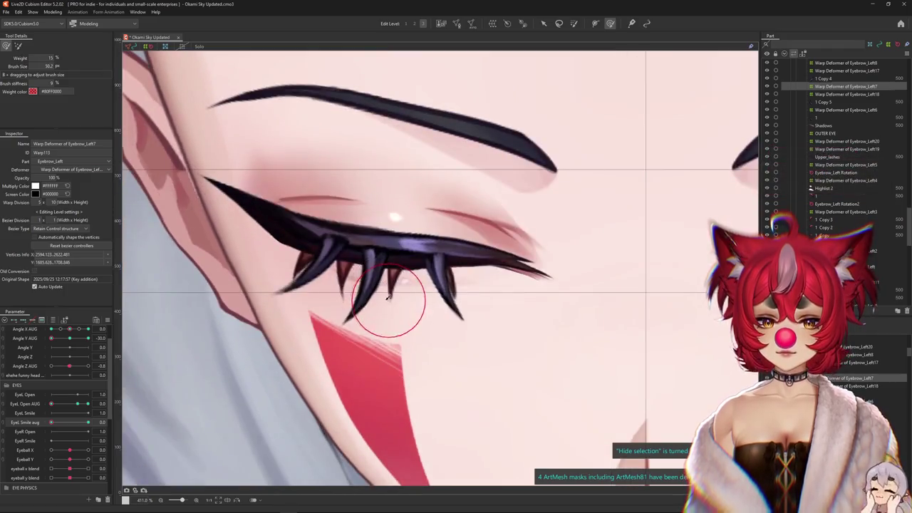
scroll(395, 350, "down", 3)
scroll(420, 346, "down", 3)
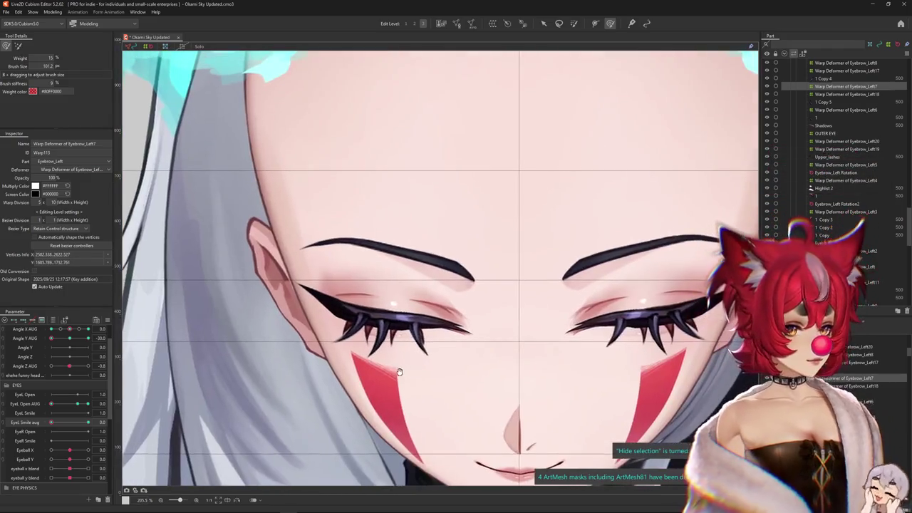
left_click_drag(52, 421, 88, 422)
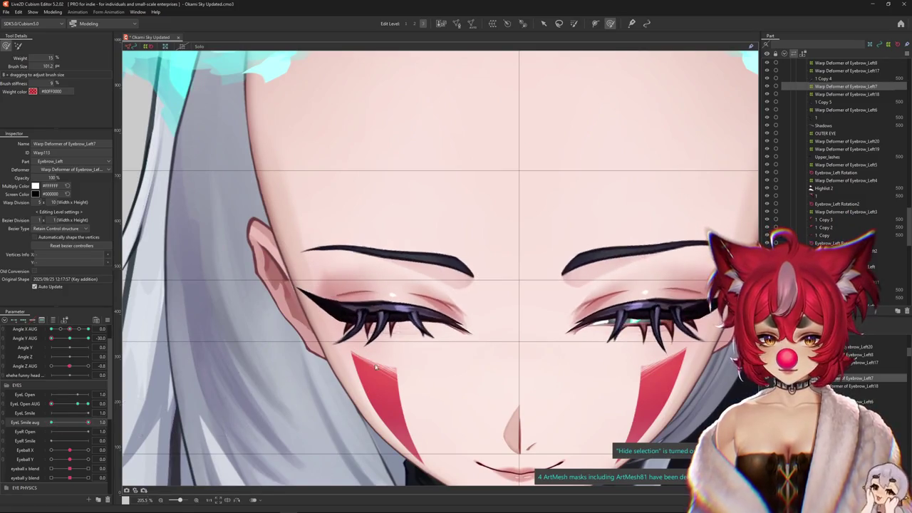
scroll(372, 366, "up", 3)
Lightly deform the lash mesh with a smaller brush and set the left eye smile to full
mouse_move(314, 360)
left_mouse_down()
mouse_move(331, 346)
mouse_move(246, 395)
left_mouse_up()
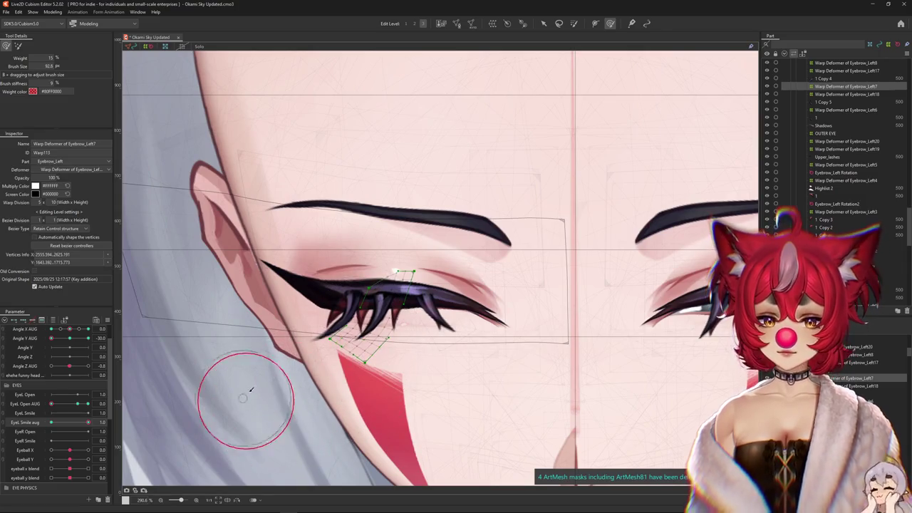
left_click_drag(406, 315, 396, 312)
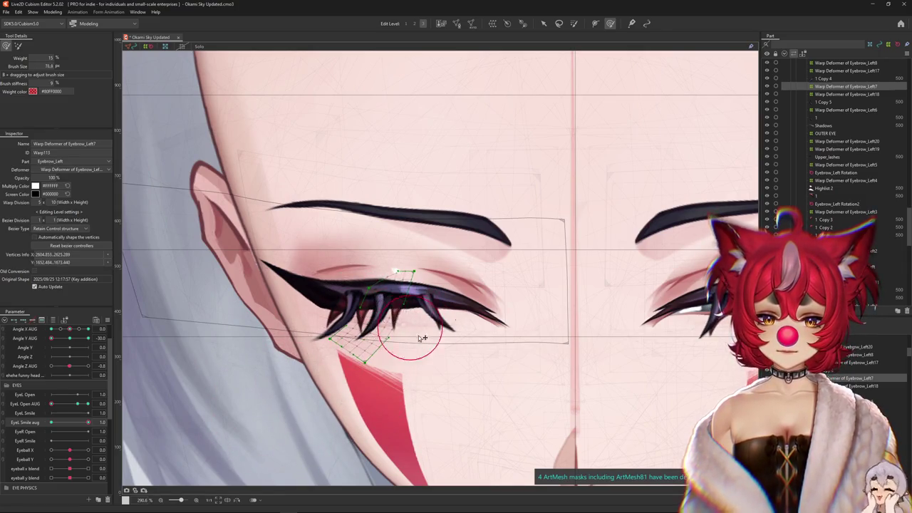
scroll(420, 335, "down", 3)
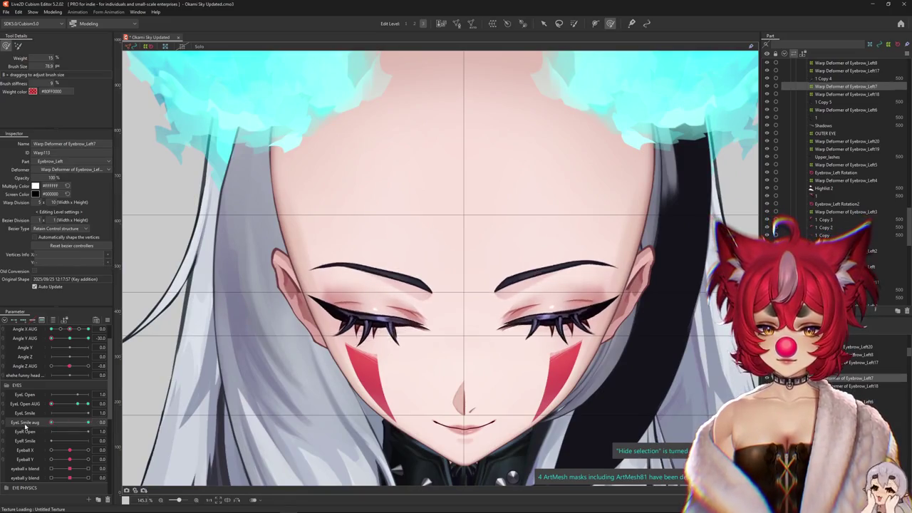
left_click(89, 422)
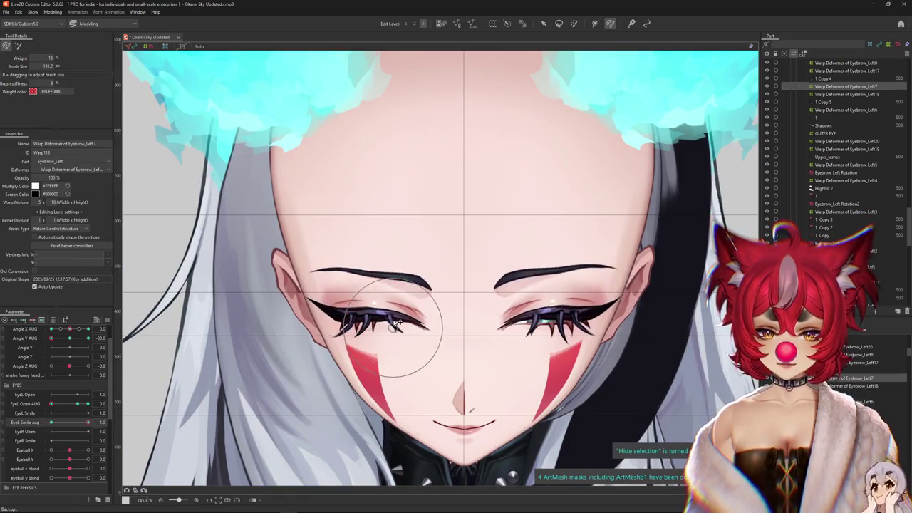
Open the left eye fully, turn off its smile, and list the objects stacked under it
left_click_drag(85, 404, 77, 403)
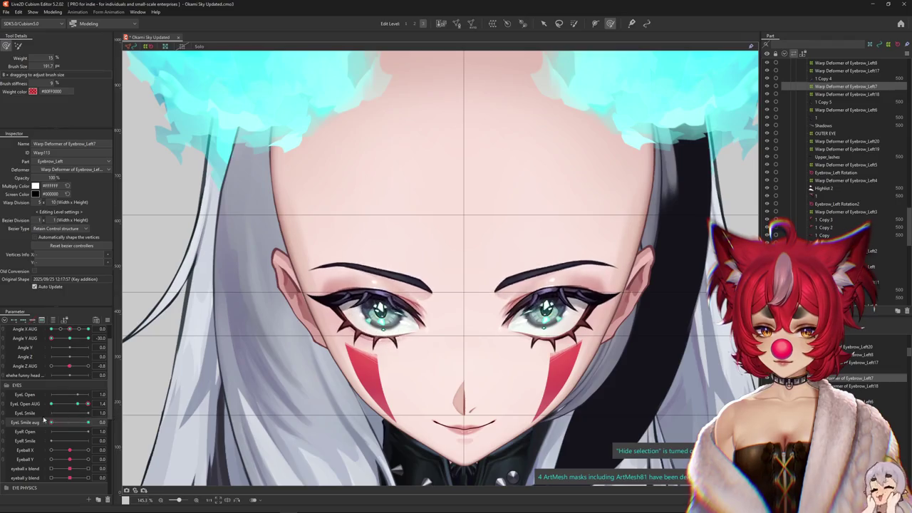
left_click_drag(88, 422, 47, 422)
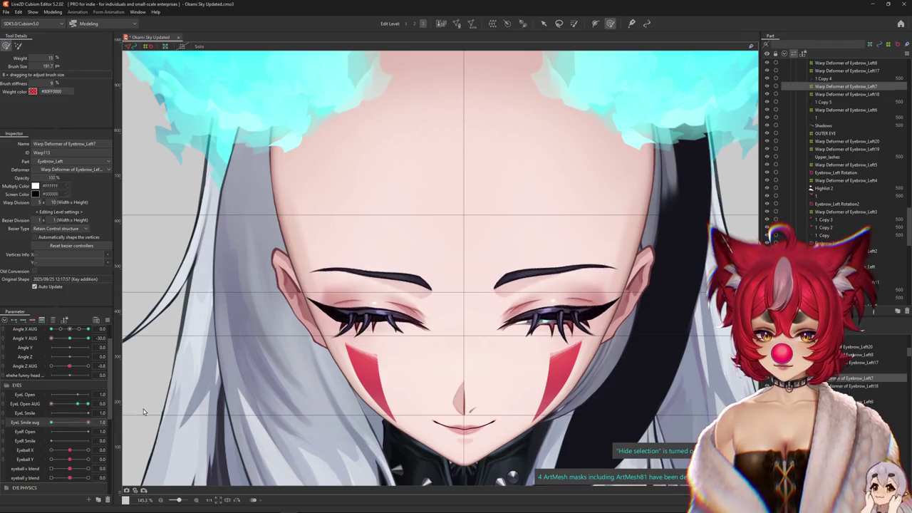
scroll(386, 326, "up", 3)
right_click(325, 323)
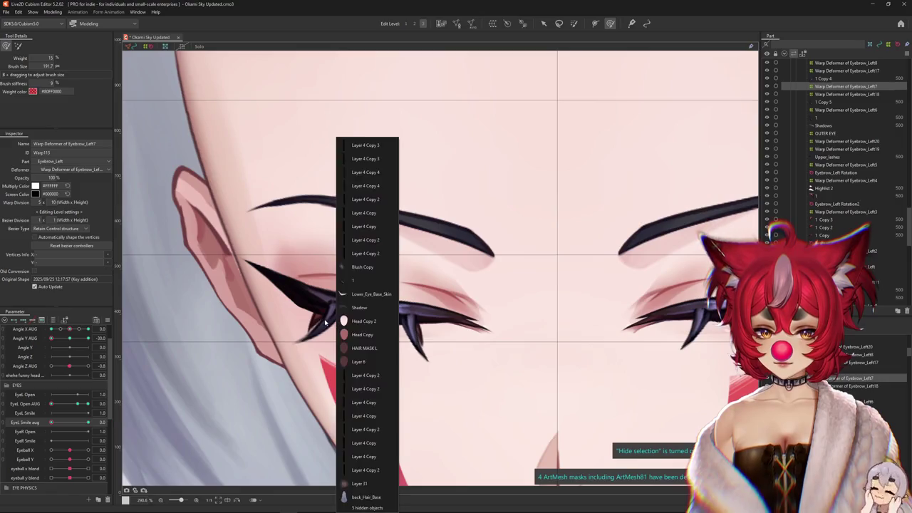
Select Warp Deformer of Eyebrow_Left6 and compare the full-smile and un-smiled left eye
left_click(351, 202)
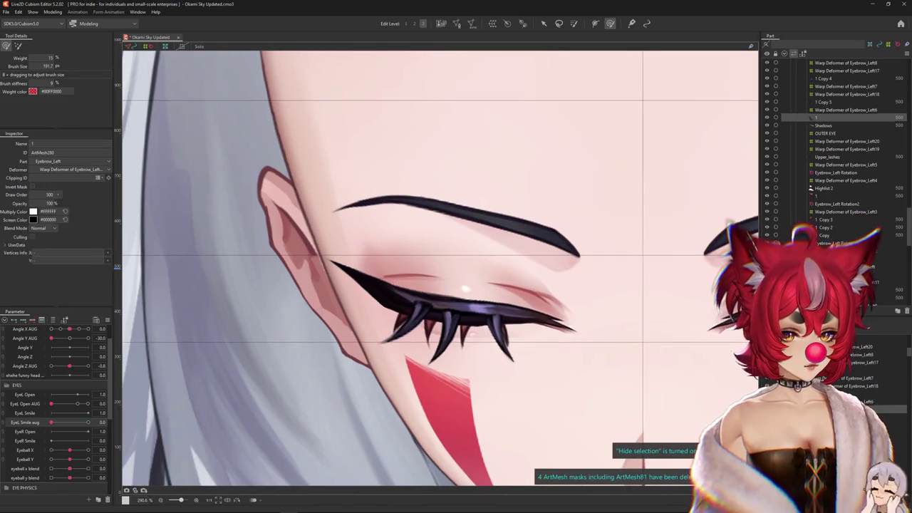
key("ctrl+h")
left_click_drag(339, 245, 282, 220)
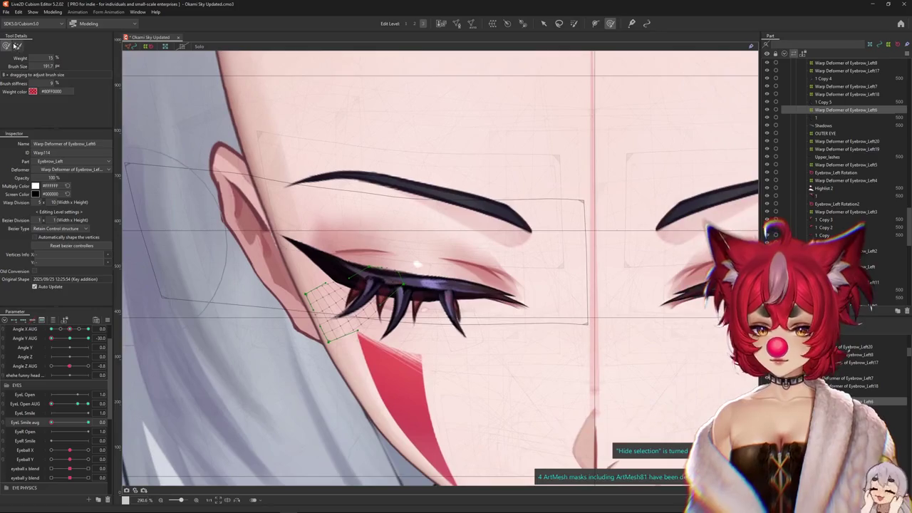
left_click_drag(307, 285, 356, 263)
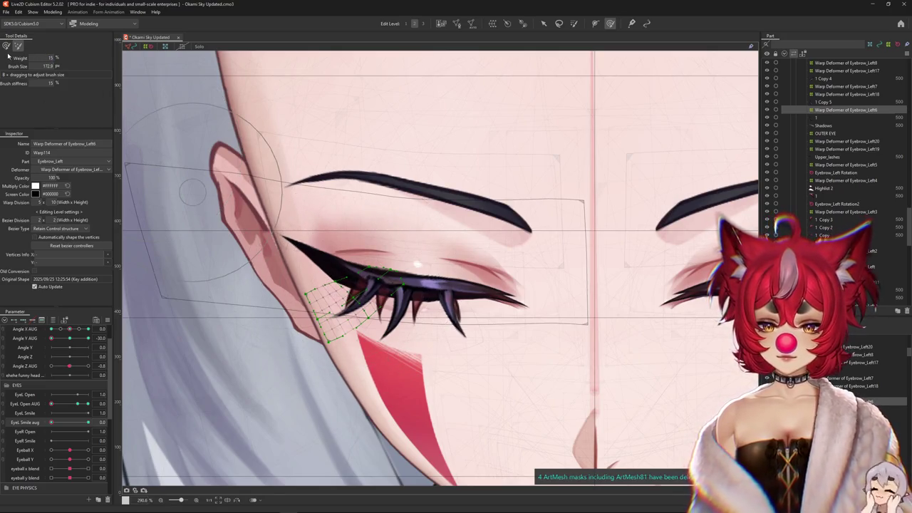
left_click_drag(61, 423, 113, 415)
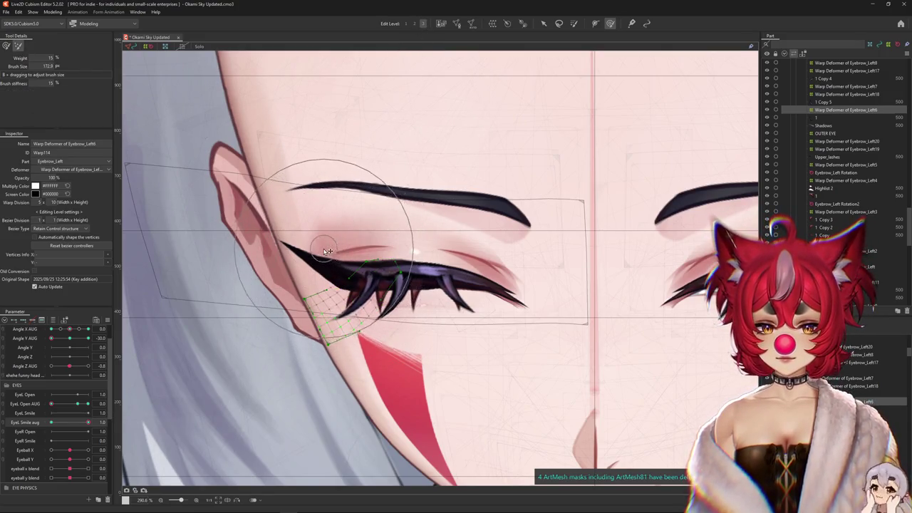
left_click_drag(89, 421, 51, 422)
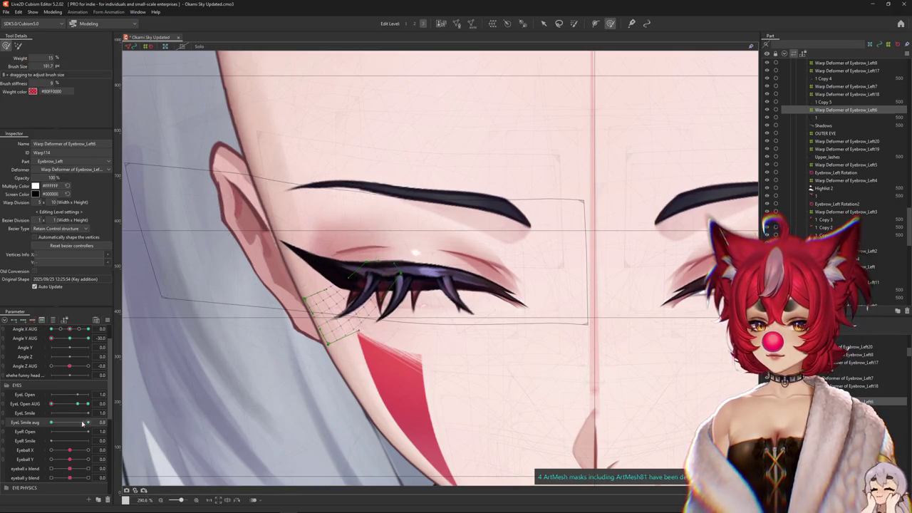
scroll(328, 314, "up", 2)
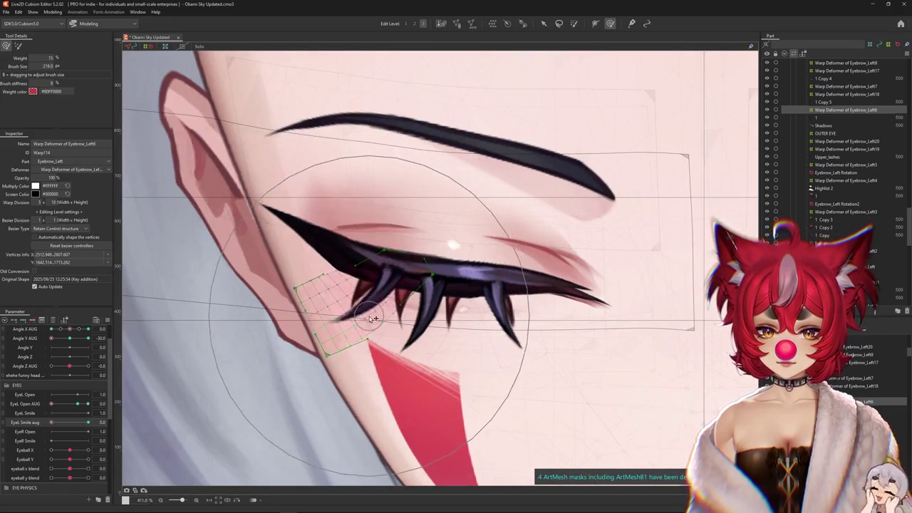
Fit the deform brush to the outer lash corner and reshape the smiling eye's corner
mouse_move(382, 302)
left_mouse_down()
mouse_move(338, 282)
mouse_move(371, 283)
mouse_move(385, 337)
left_mouse_up()
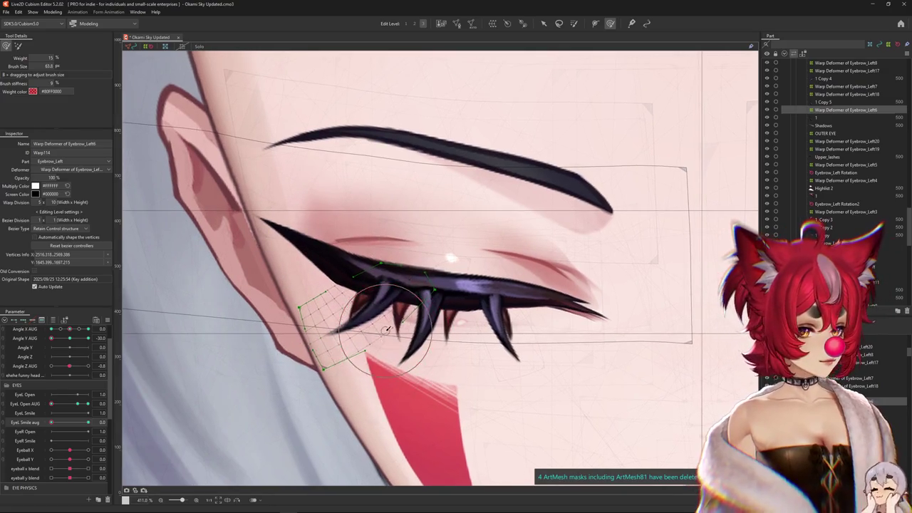
left_click_drag(386, 337, 377, 327)
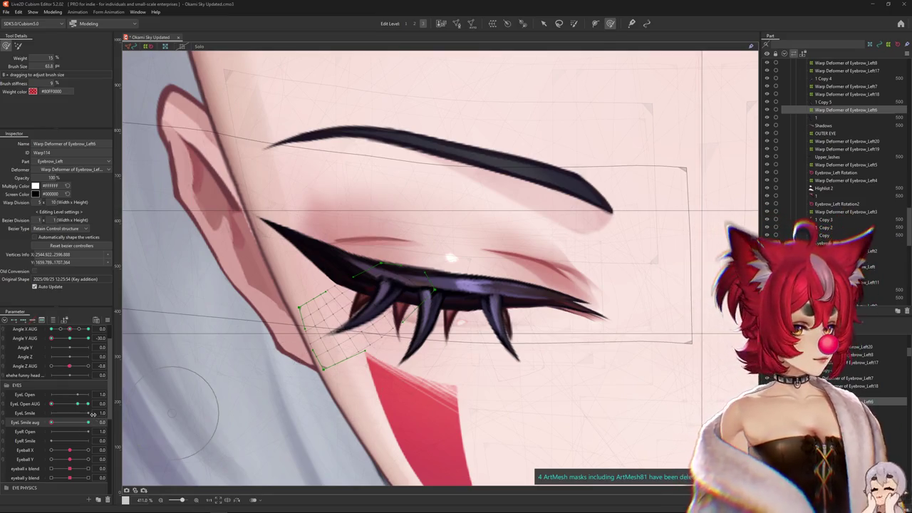
left_click_drag(74, 426, 88, 422)
scroll(157, 378, "down", 3)
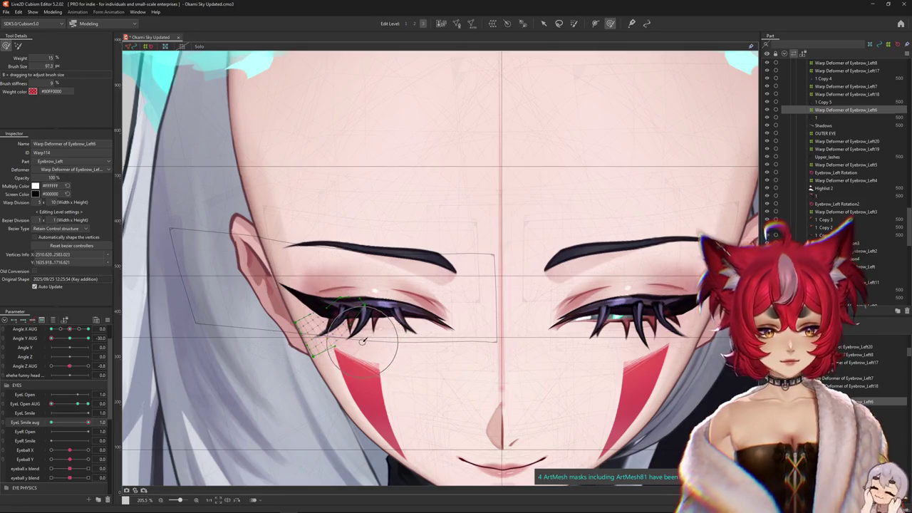
scroll(336, 324, "up", 1)
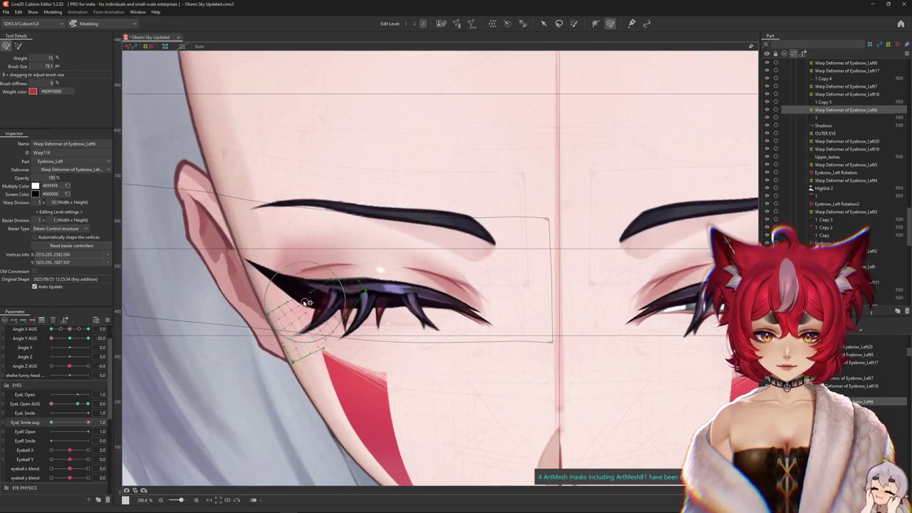
mouse_move(331, 317)
left_mouse_down()
mouse_move(314, 260)
mouse_move(376, 326)
left_mouse_up()
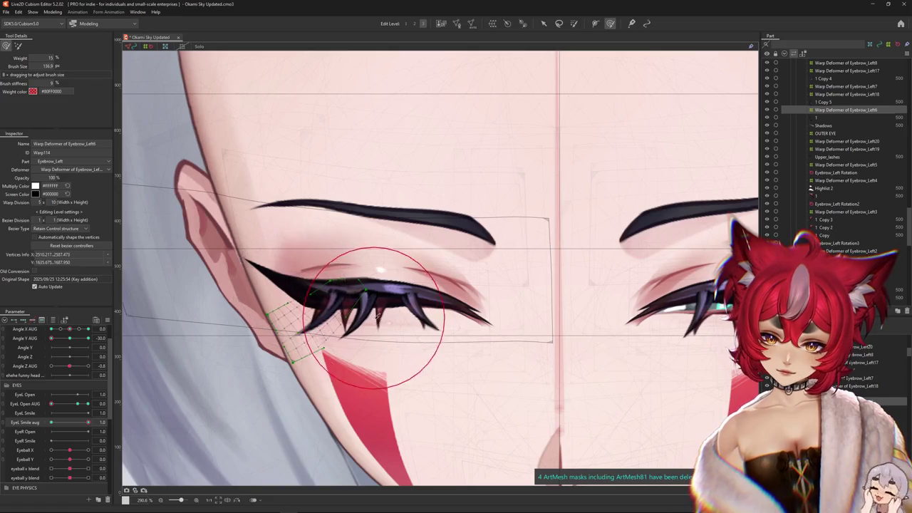
key("ctrl+h")
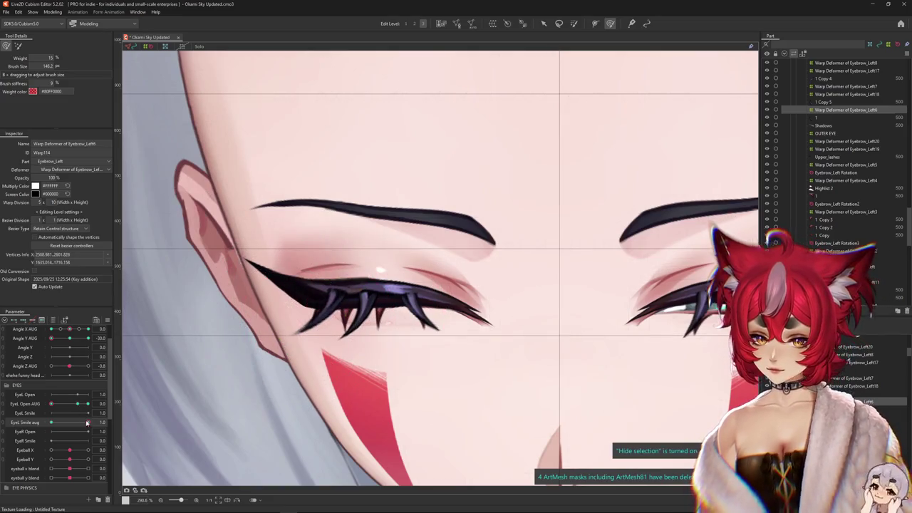
Preview the smile motion with EyeL Open at its 1.0 key, then reset EyeL Smile to 0.0
mouse_move(87, 412)
left_mouse_down()
mouse_move(117, 403)
mouse_move(49, 422)
left_mouse_up()
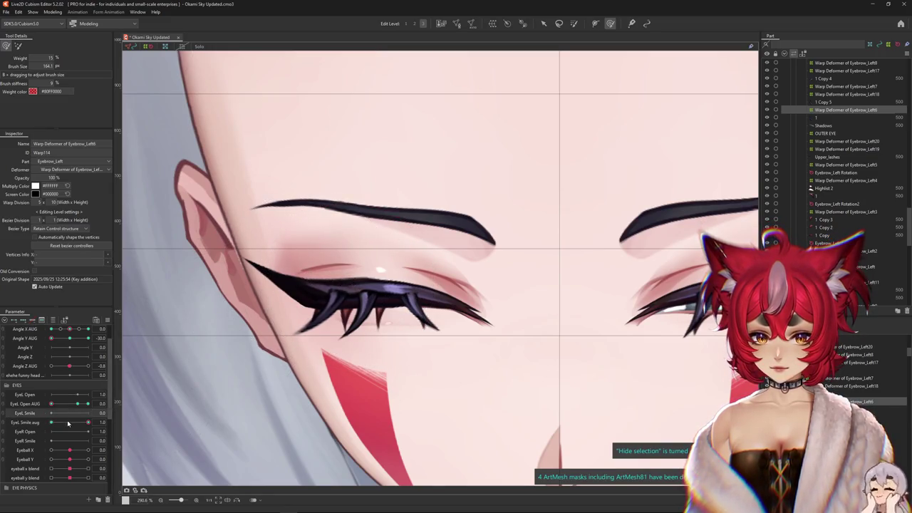
left_click(77, 404)
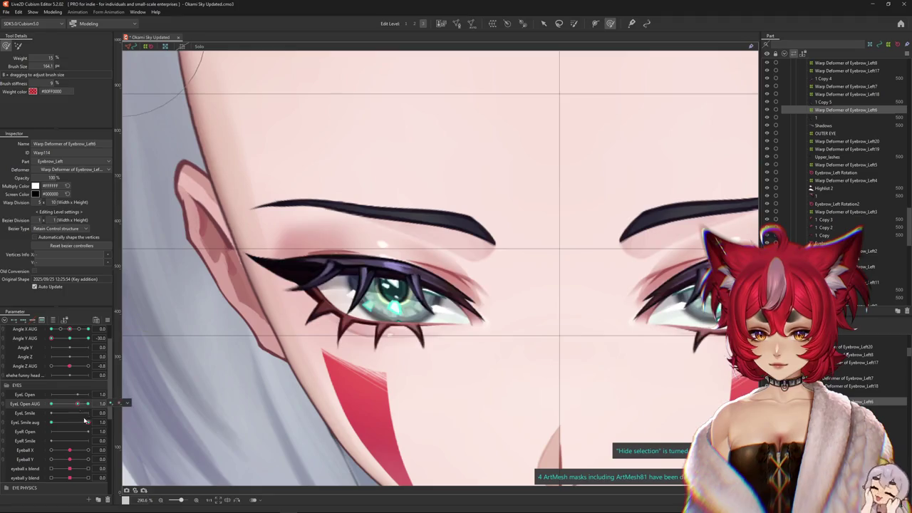
left_click_drag(85, 420, 87, 422)
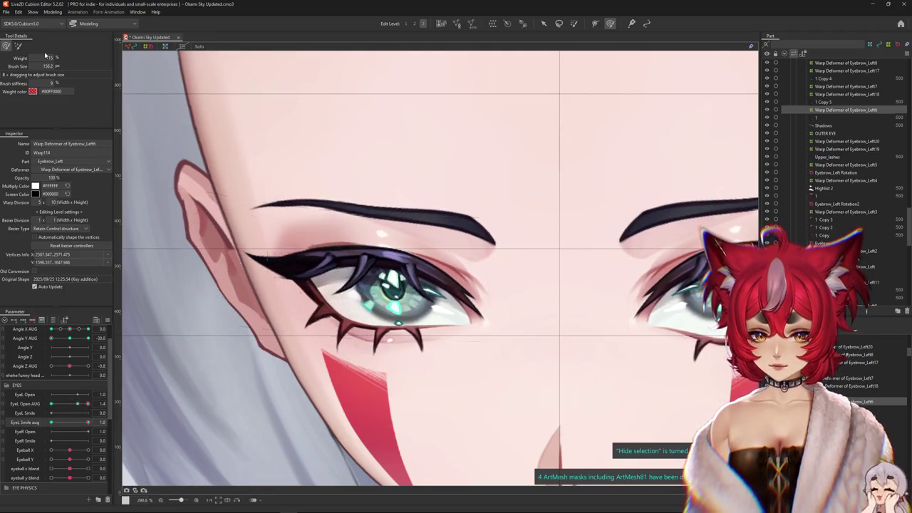
left_click_drag(264, 302, 382, 79)
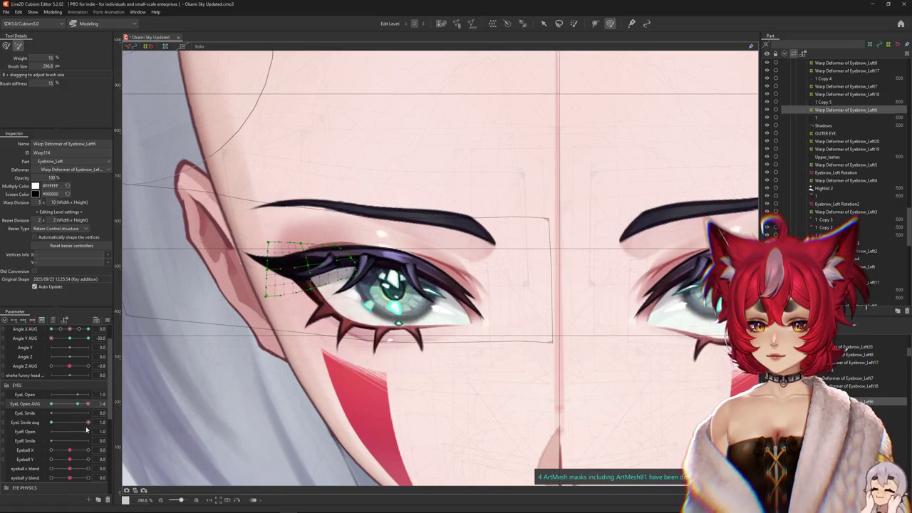
left_click(86, 424)
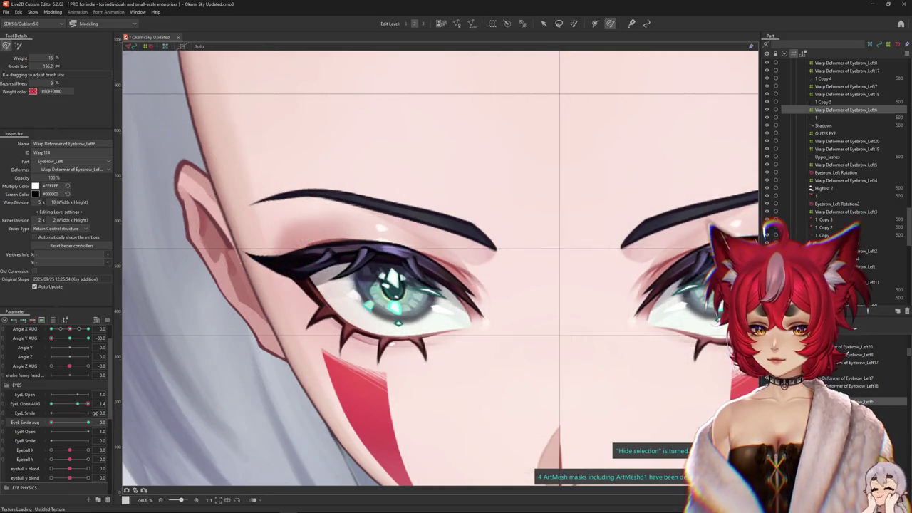
left_click(77, 407)
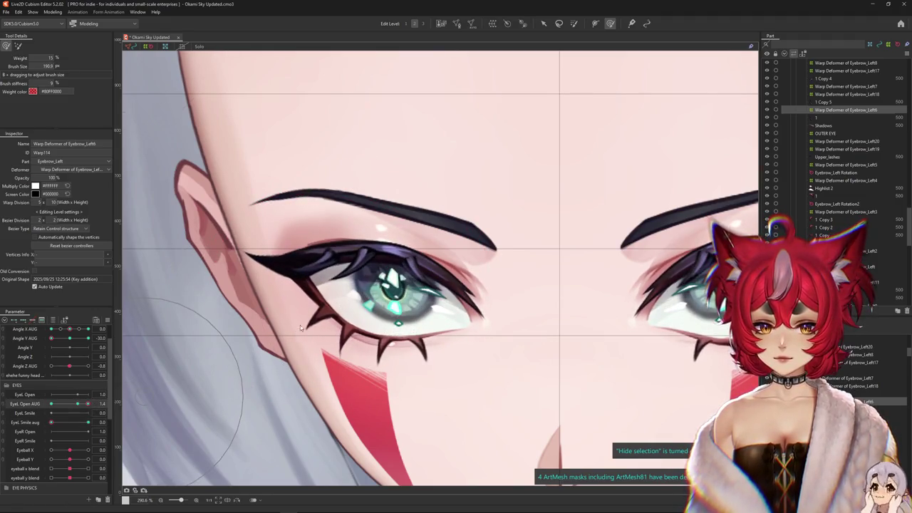
Select the grid points around the outer lash corner and check them at full smile and neutral
left_click(310, 272)
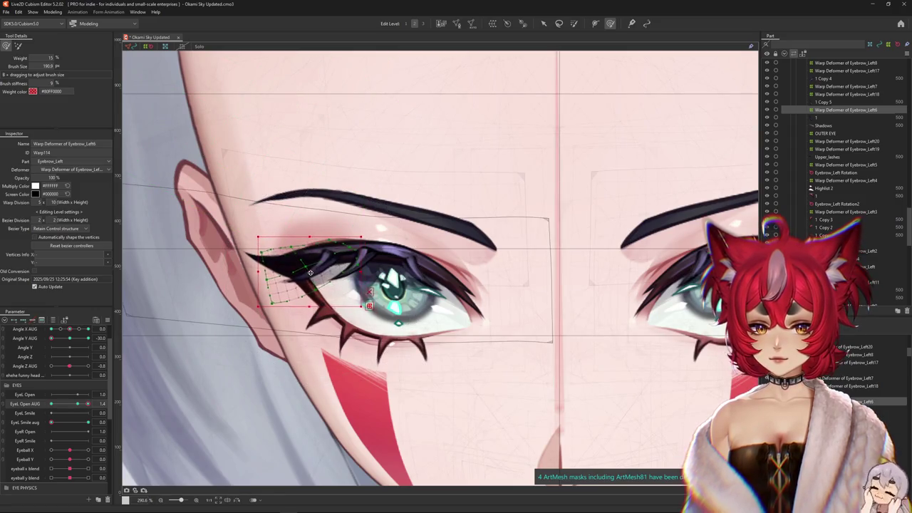
left_click_drag(312, 265, 262, 302)
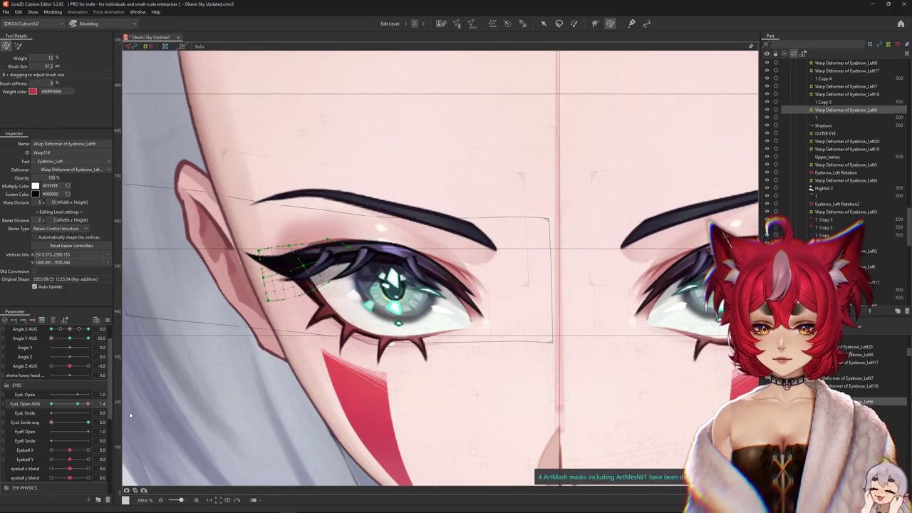
key("ctrl+h")
left_click_drag(54, 423, 137, 415)
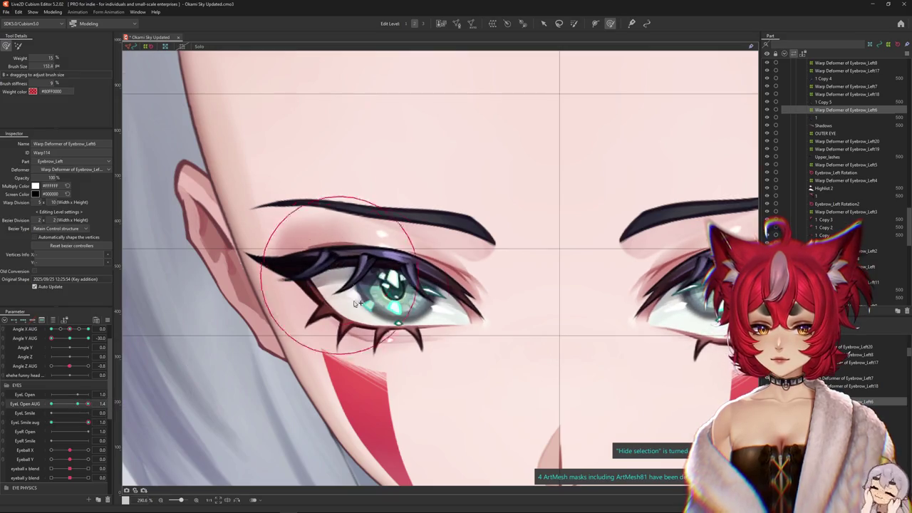
mouse_move(302, 171)
left_mouse_down()
mouse_move(313, 270)
mouse_move(283, 300)
left_mouse_up()
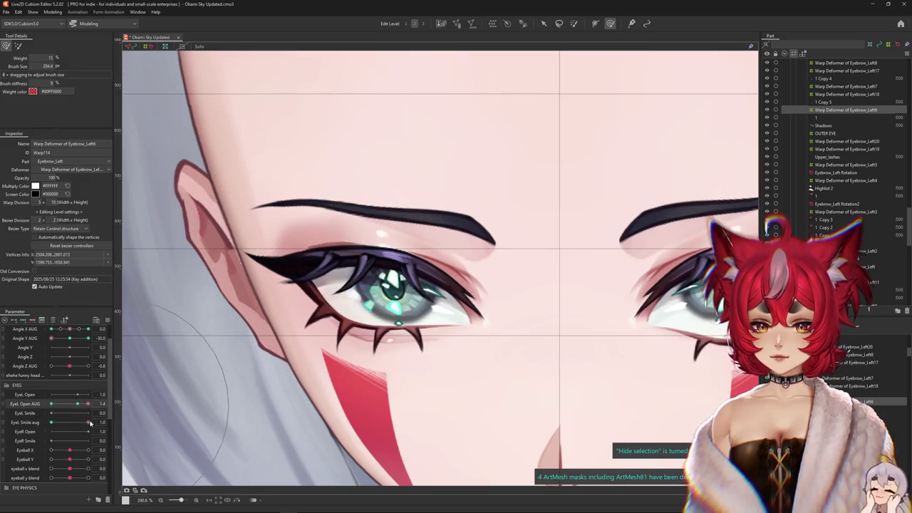
left_click_drag(91, 423, 51, 423)
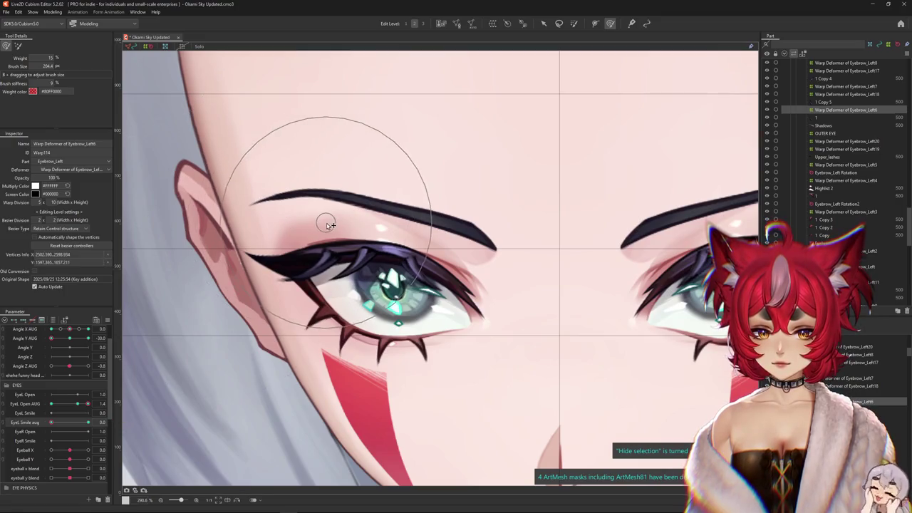
Preview both eyes closing and reopening, ending with the left eye smile at full
scroll(328, 225, "down", 4)
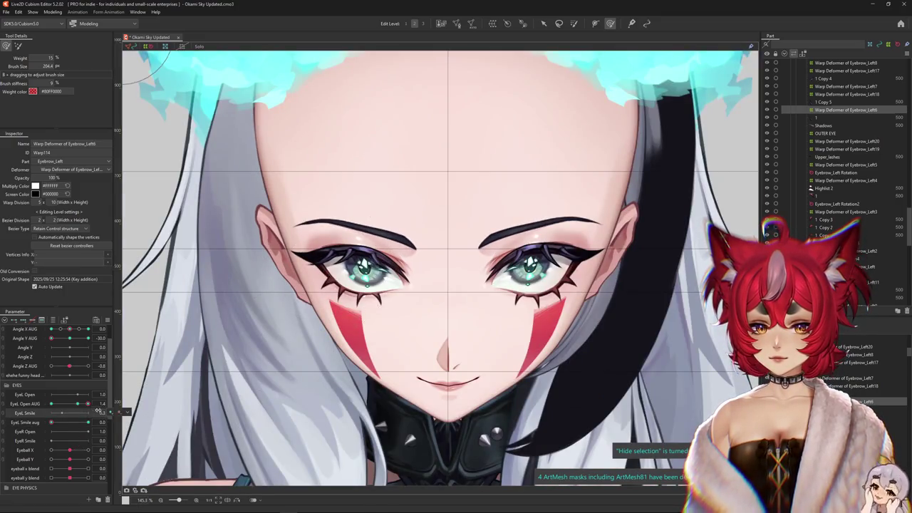
left_click_drag(51, 422, 107, 422)
left_click_drag(52, 423, 88, 423)
scroll(388, 274, "up", 4)
Pick the Upper_lashes mesh from the object list, hide its selection points, and size the brush
right_click(352, 236)
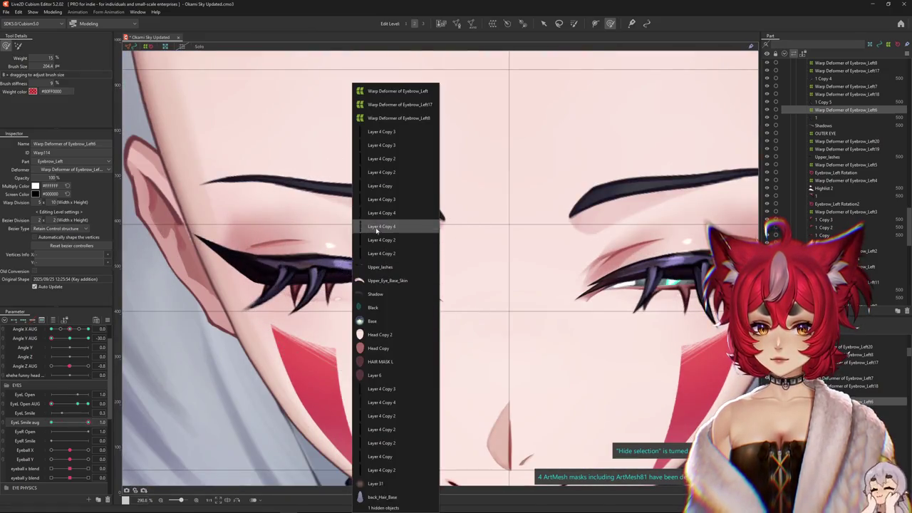
left_click(385, 266)
scroll(304, 335, "down", 2)
scroll(304, 335, "down", 2)
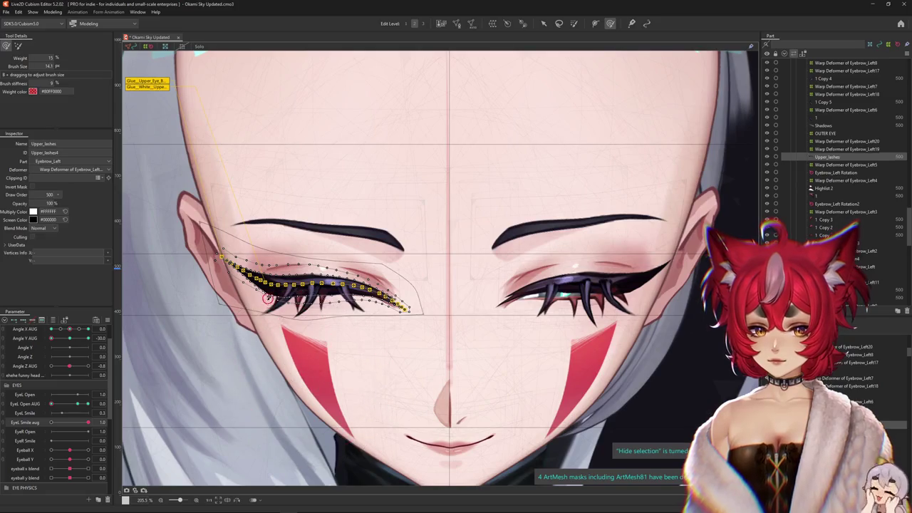
scroll(328, 285, "up", 5)
key("ctrl+h")
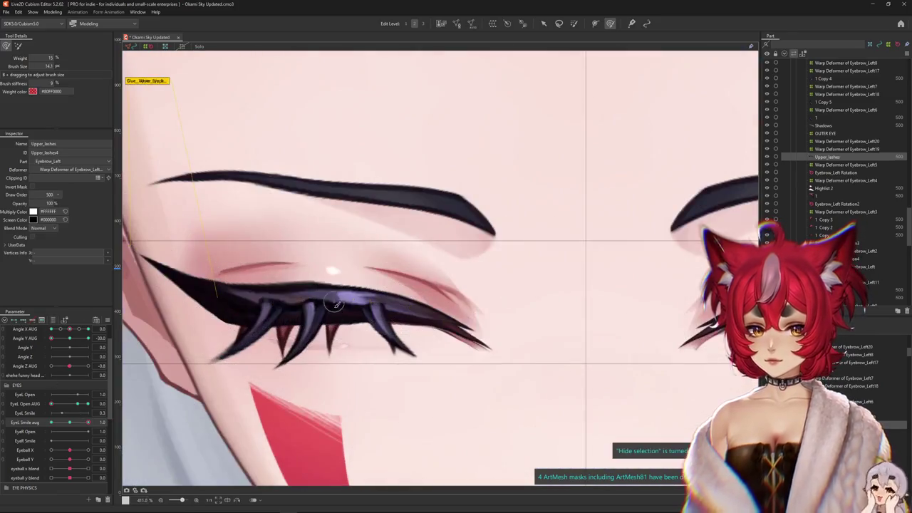
mouse_move(341, 307)
left_mouse_down()
mouse_move(285, 334)
mouse_move(243, 328)
left_mouse_up()
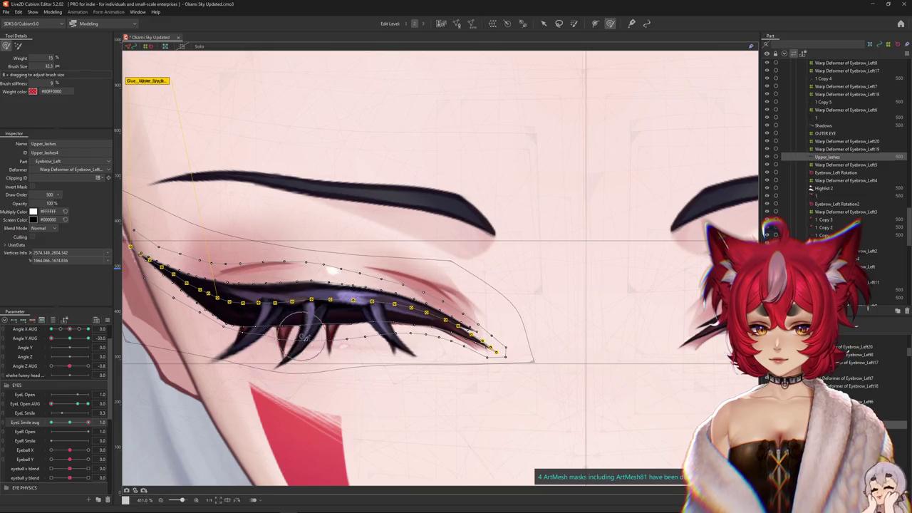
Brush the lash vertices down and left, reshaping the middle of the lash line and its tips
mouse_move(302, 333)
left_mouse_down()
mouse_move(376, 332)
mouse_move(437, 348)
left_mouse_up()
mouse_move(416, 311)
left_mouse_down()
mouse_move(300, 244)
mouse_move(306, 264)
left_mouse_up()
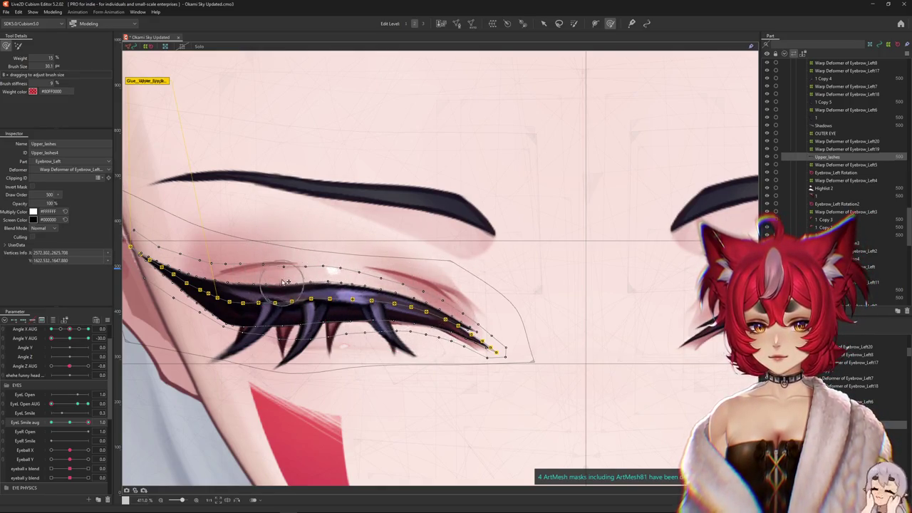
left_click_drag(300, 292, 289, 302)
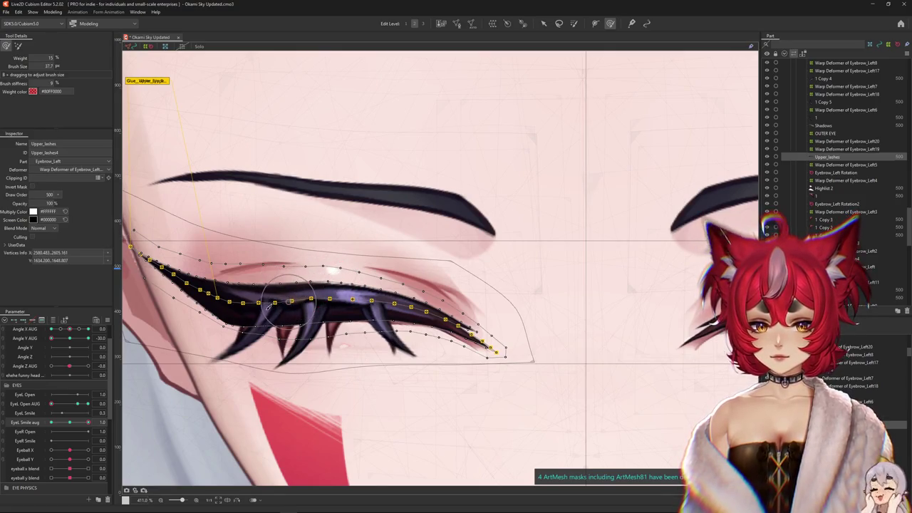
left_click_drag(204, 300, 256, 301)
mouse_move(321, 325)
left_mouse_down()
mouse_move(380, 321)
mouse_move(438, 336)
left_mouse_up()
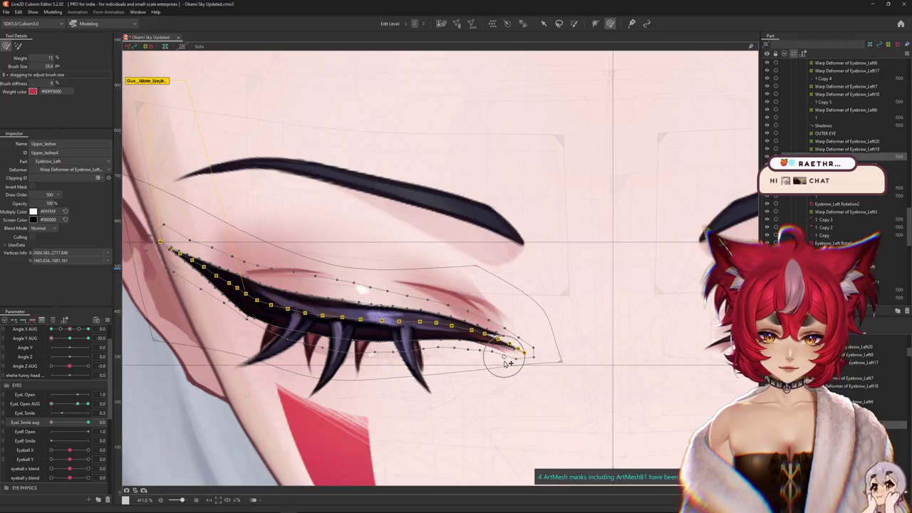
left_click_drag(508, 363, 504, 357)
Bend the left end of the upper lash along the closed eye
mouse_move(479, 317)
left_mouse_down()
mouse_move(484, 327)
mouse_move(462, 322)
mouse_move(464, 308)
left_mouse_up()
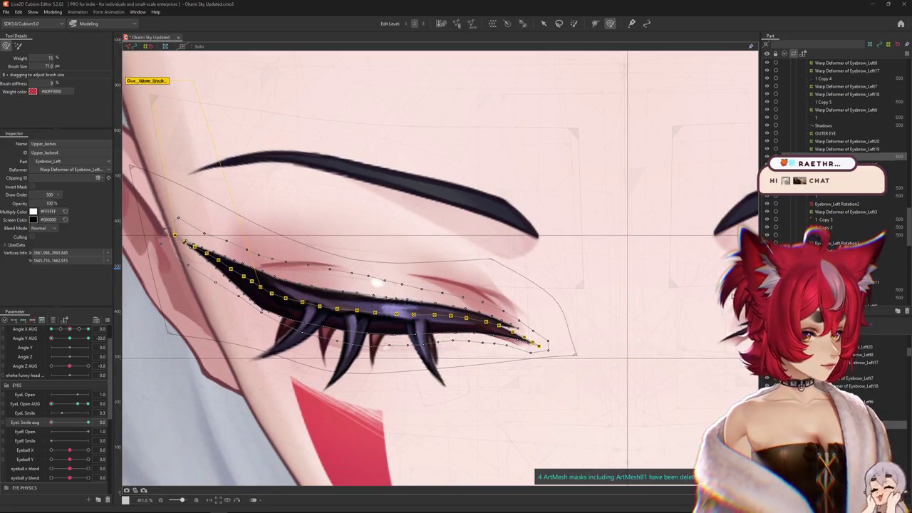
mouse_move(245, 275)
left_mouse_down()
mouse_move(387, 285)
mouse_move(376, 325)
left_mouse_up()
mouse_move(436, 351)
left_mouse_down()
mouse_move(553, 345)
mouse_move(568, 325)
left_mouse_up()
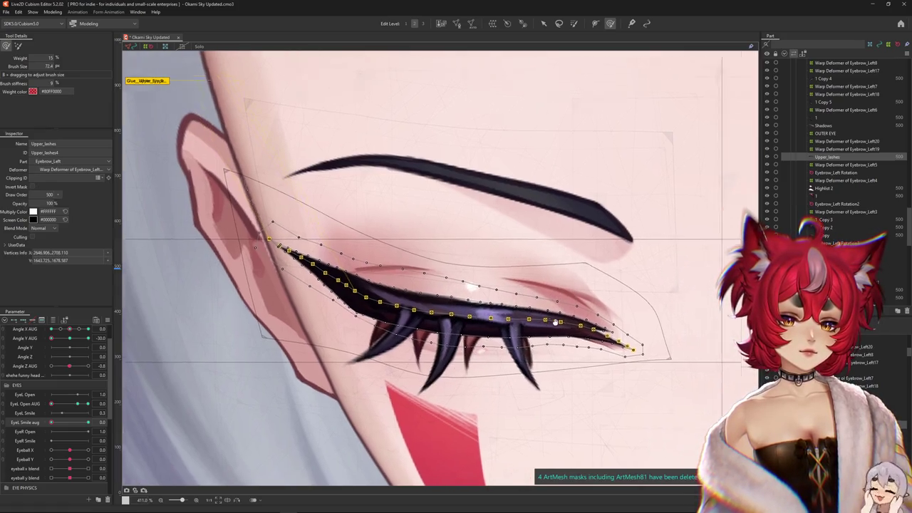
mouse_move(560, 371)
left_mouse_down()
mouse_move(305, 302)
mouse_move(371, 335)
mouse_move(397, 285)
left_mouse_up()
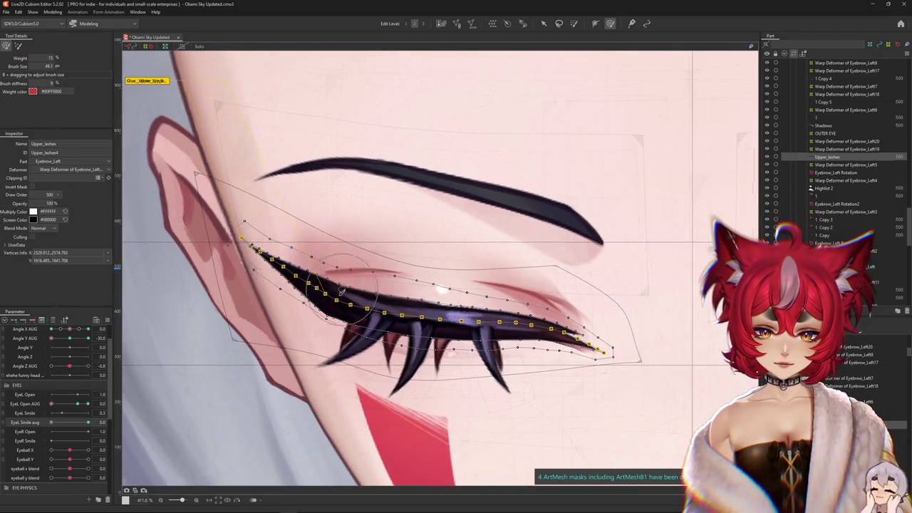
Enlarge the deform brush, preview the eye-smile, and reshape the lash's lower inner edge
left_click_drag(342, 291, 460, 356)
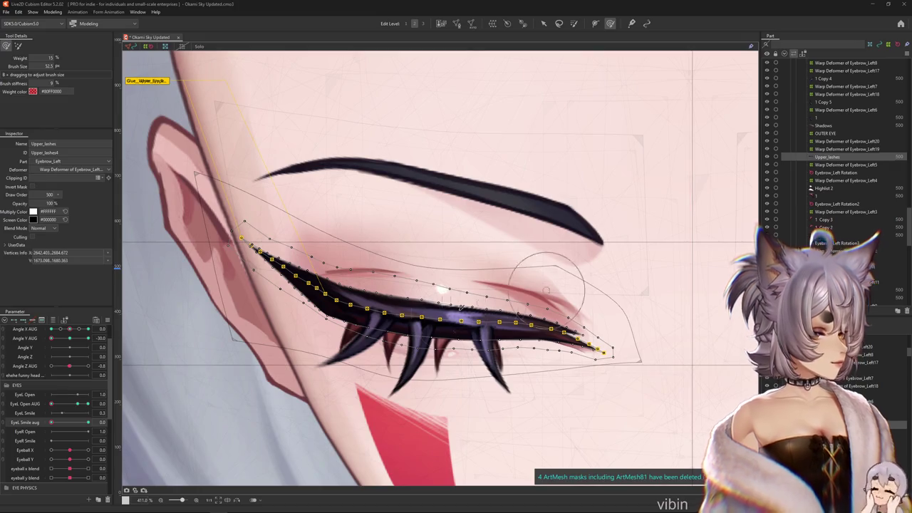
mouse_move(88, 422)
left_mouse_down()
mouse_move(101, 421)
mouse_move(88, 422)
left_mouse_up()
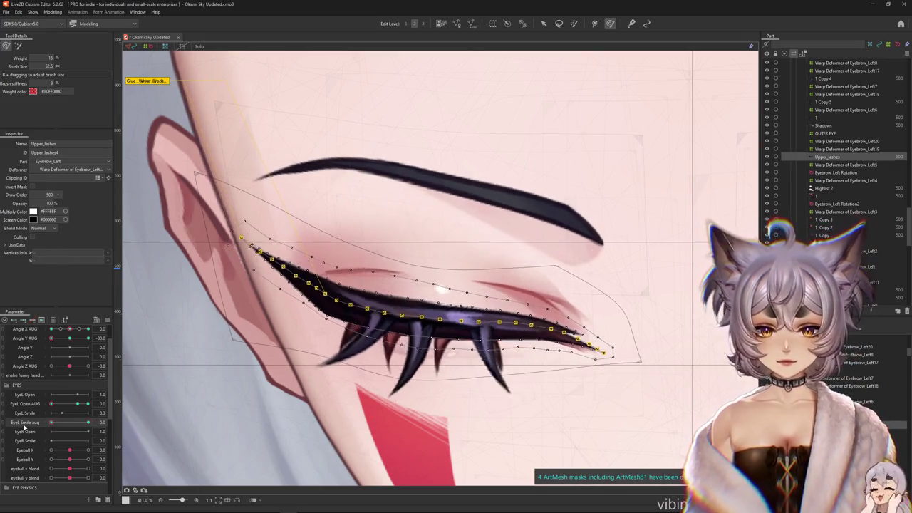
left_click_drag(339, 339, 351, 338)
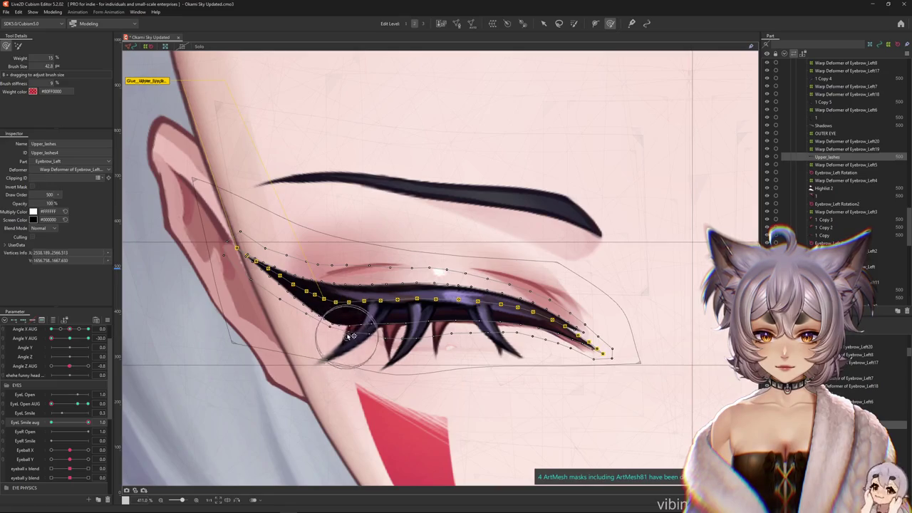
scroll(421, 326, "down", 3)
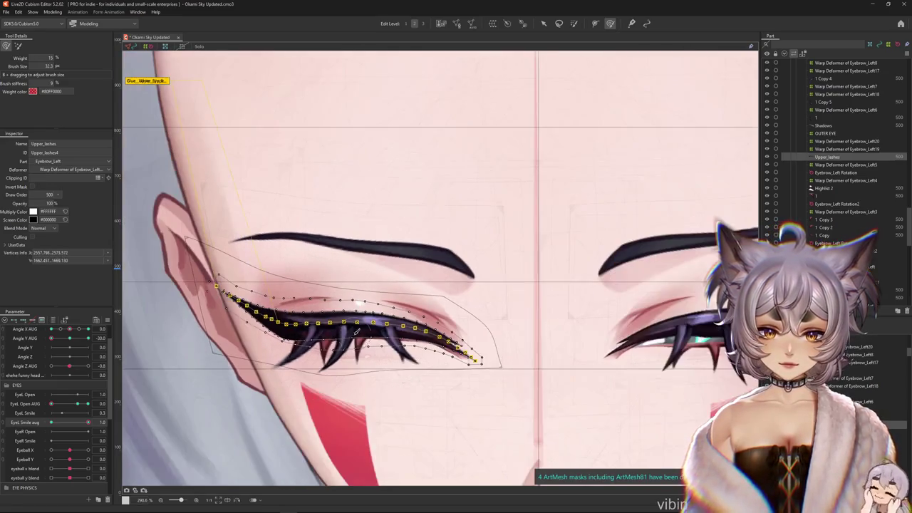
With the overlay hidden, tidy the outer lash tips, preview without smile, and nudge the inner end
key("ctrl+h")
key("ctrl+h")
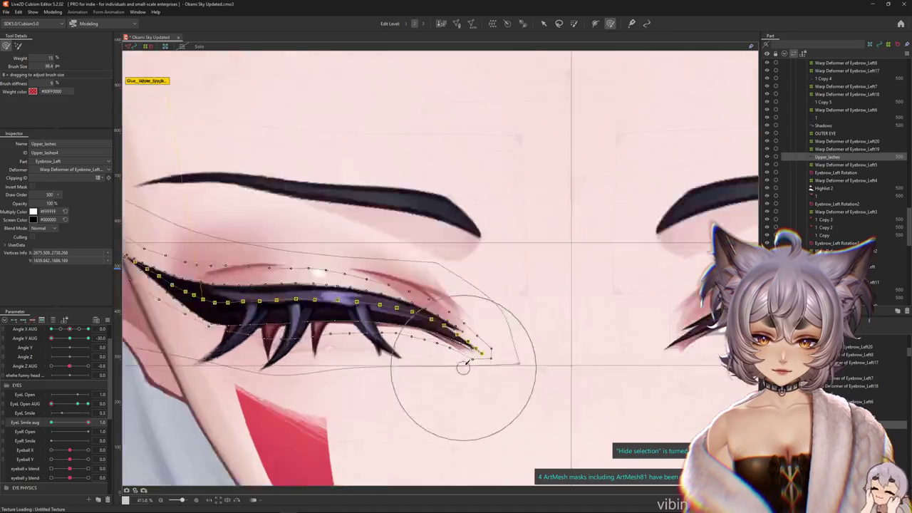
scroll(442, 306, "up", 5)
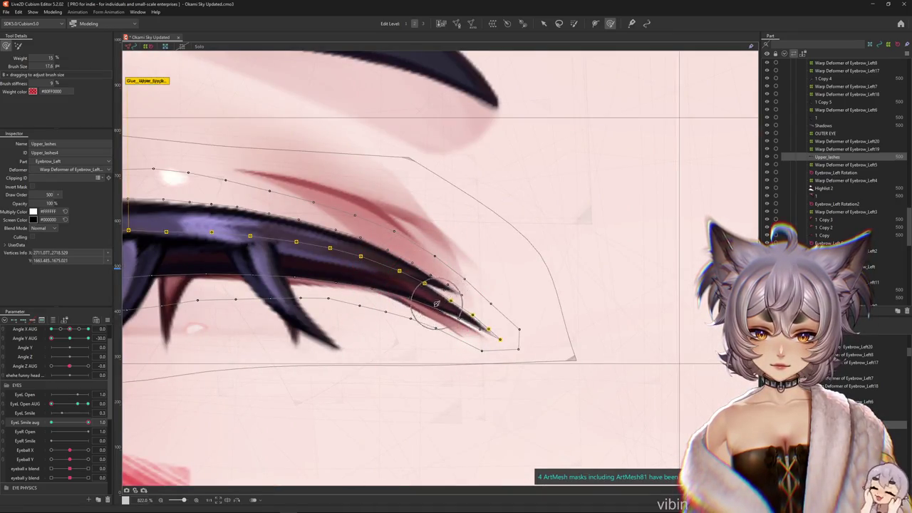
scroll(438, 303, "down", 2)
key("ctrl+h")
left_click_drag(404, 339, 432, 265)
scroll(407, 303, "down", 2)
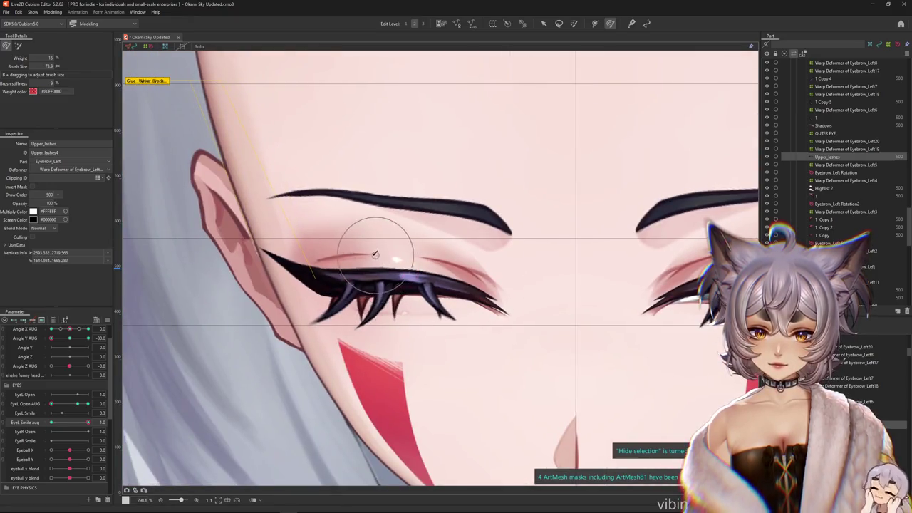
mouse_move(87, 422)
left_mouse_down()
mouse_move(51, 423)
mouse_move(81, 423)
left_mouse_up()
left_click_drag(291, 265, 317, 263)
Turn off EyeL Smile aug, then partly reapply it to preview the lash
left_click_drag(87, 423, 57, 423)
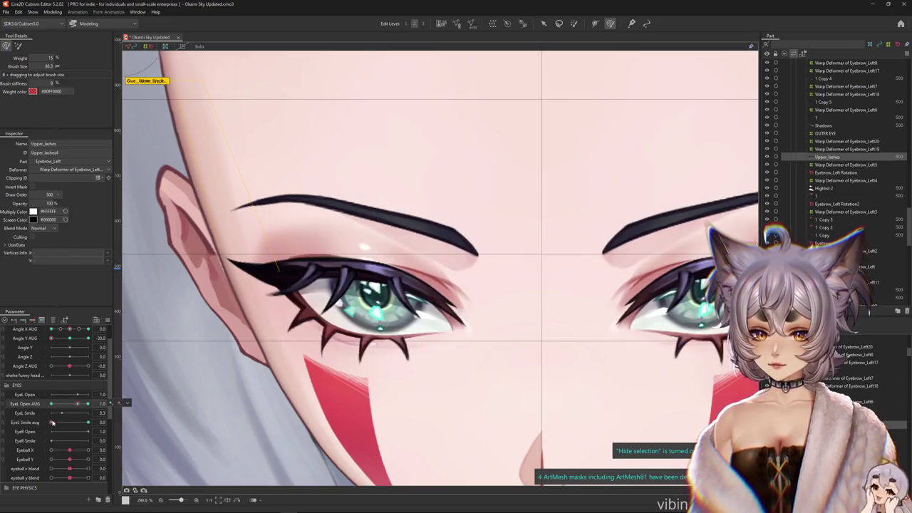
scroll(335, 292, "up", 3)
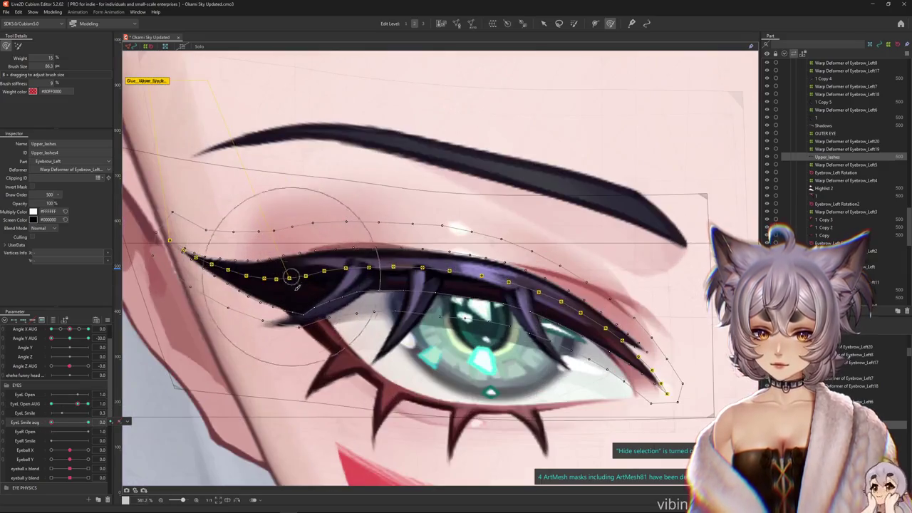
scroll(335, 292, "up", 2)
scroll(385, 309, "down", 1)
mouse_move(51, 422)
left_mouse_down()
mouse_move(88, 422)
mouse_move(52, 422)
mouse_move(95, 412)
left_mouse_up()
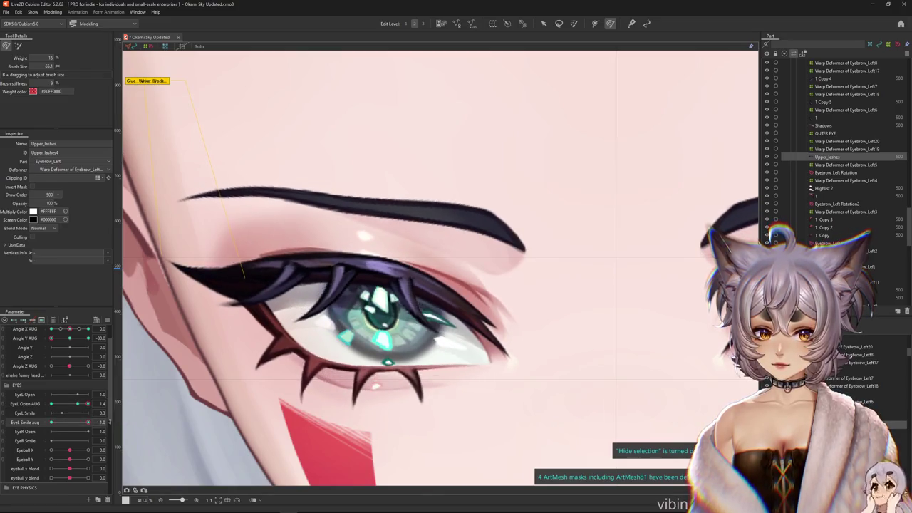
scroll(295, 391, "down", 5)
scroll(326, 418, "up", 3)
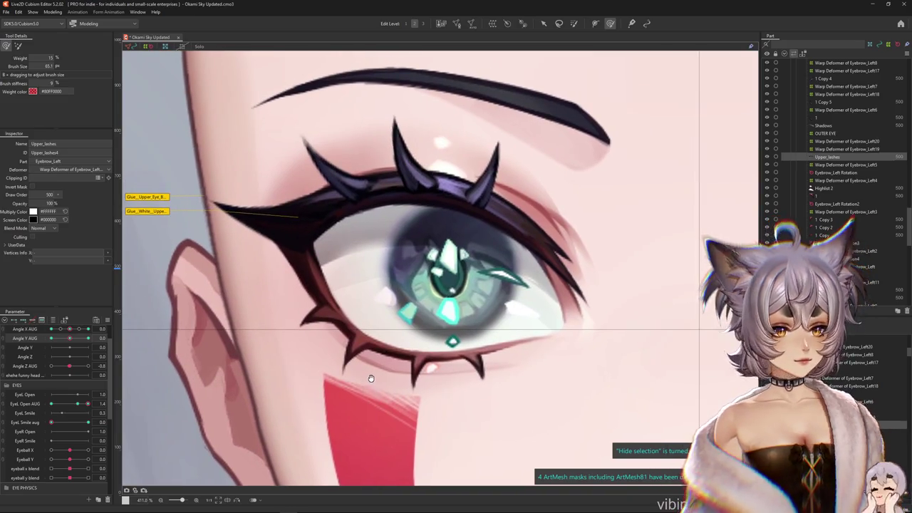
scroll(335, 288, "up", 2)
Select Upper_lashes, enlarge the brush, and set EyeL Smile aug to 1 with the eye fully closed
left_click(336, 292)
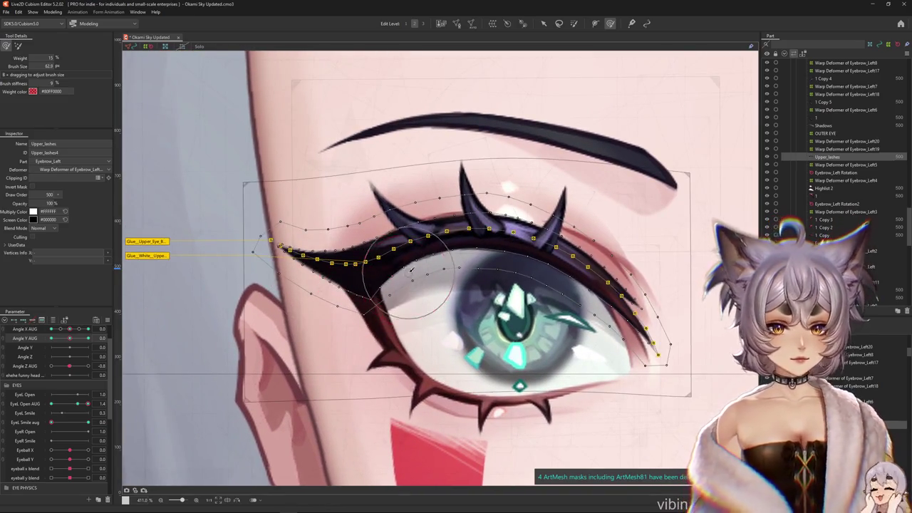
left_click_drag(380, 303, 583, 285)
key("ctrl+h")
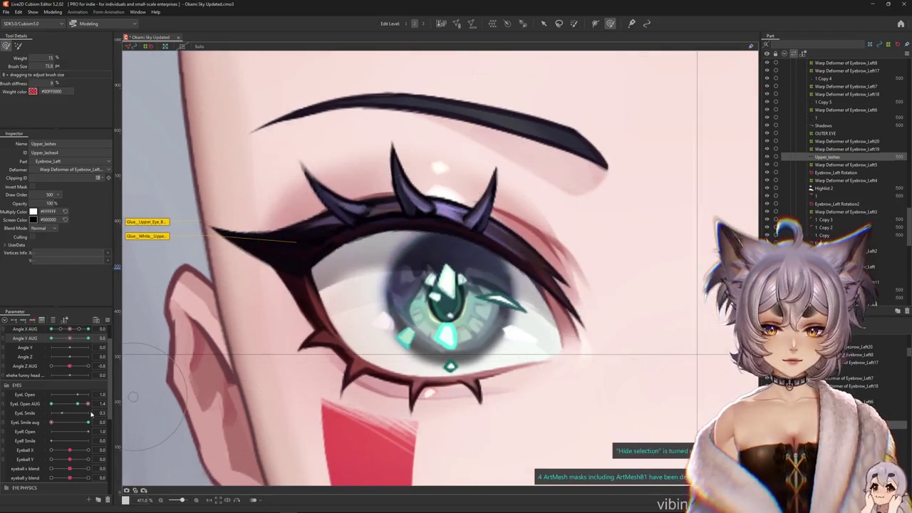
left_click(88, 422)
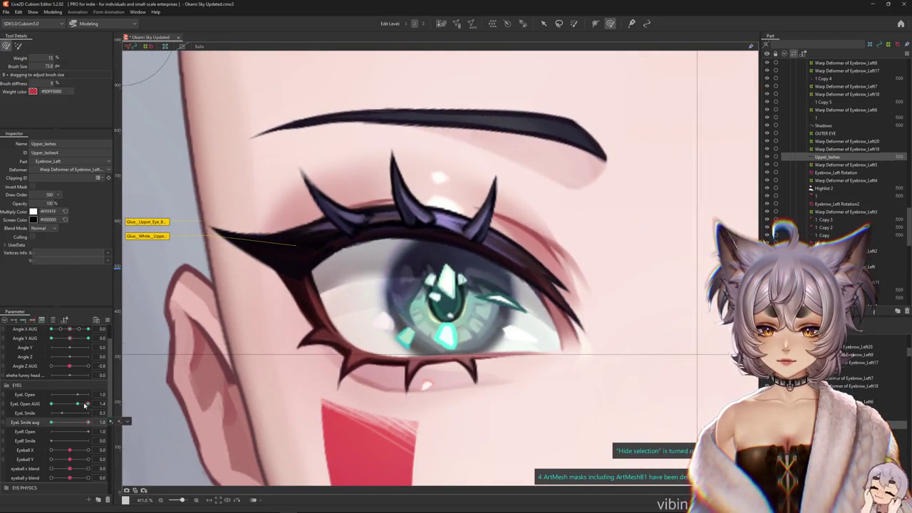
left_click_drag(87, 404, 90, 401)
left_click(55, 424)
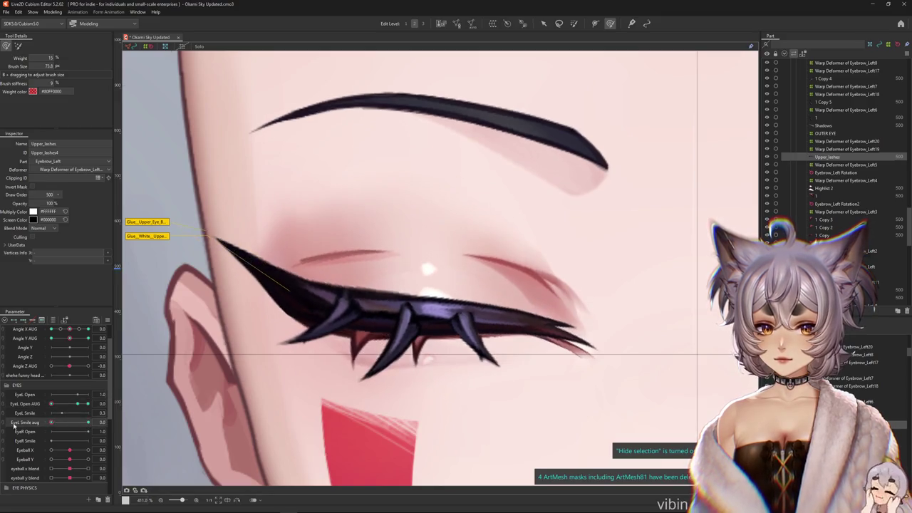
Toggle the lash mesh overlay and preview the eye-smile on the closed left eye
key("ctrl+h")
scroll(277, 334, "up", 2)
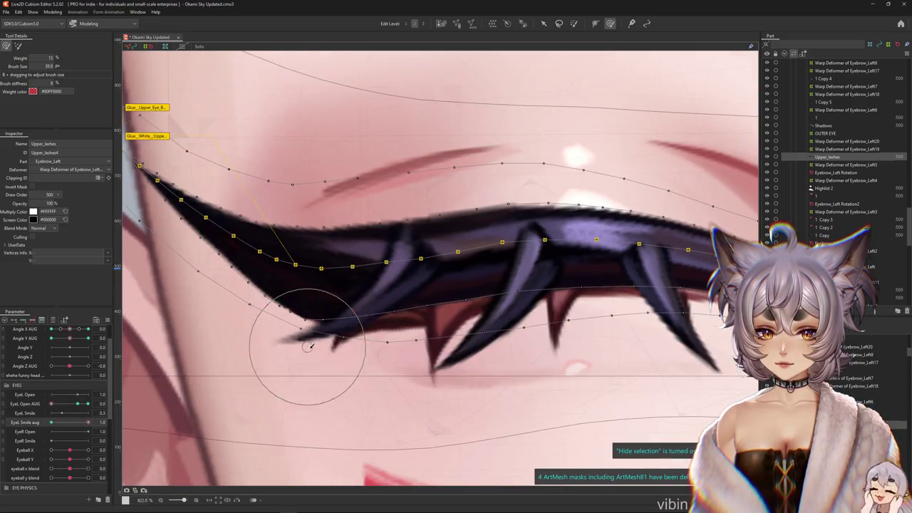
scroll(295, 342, "down", 1)
scroll(478, 356, "down", 1)
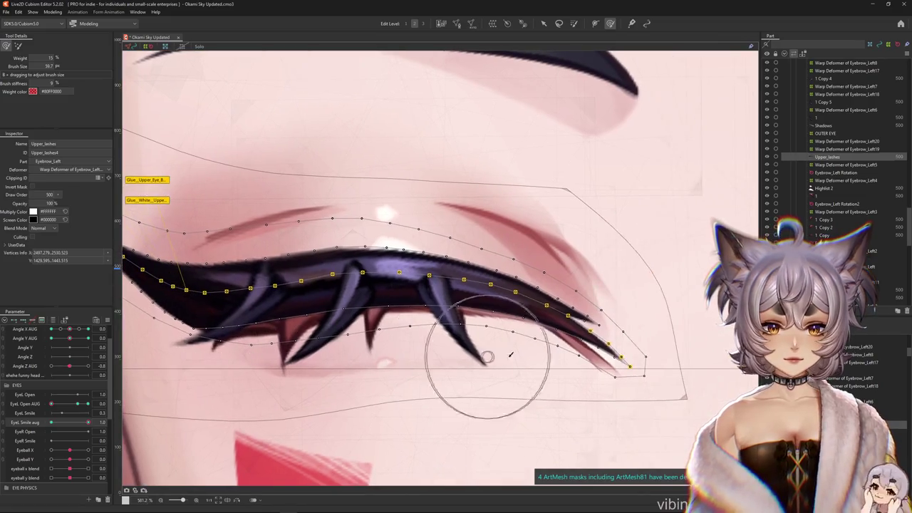
key("ctrl+h")
scroll(432, 349, "down", 1)
scroll(312, 362, "down", 1)
left_click_drag(311, 362, 319, 359)
left_click_drag(82, 428, 88, 422)
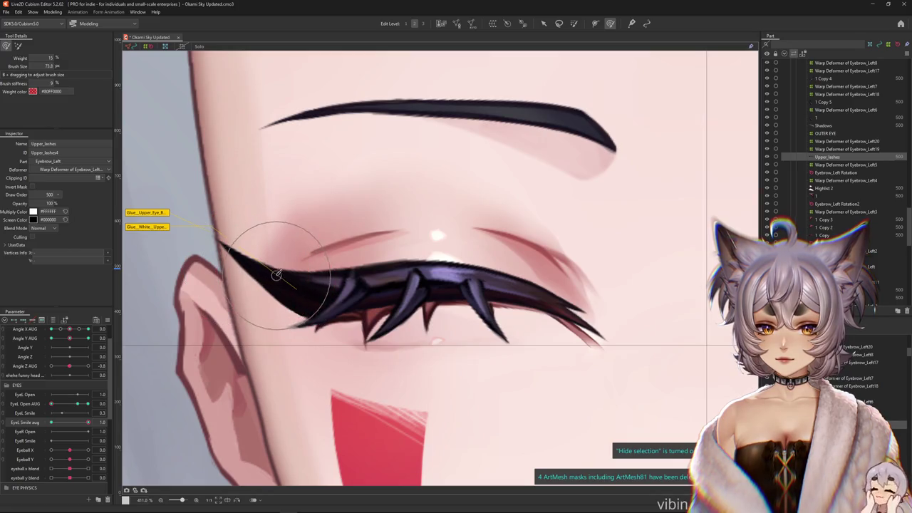
Brush Upper_lashes flat along the closed lid, then reopen the left eye to check it
left_click(245, 257)
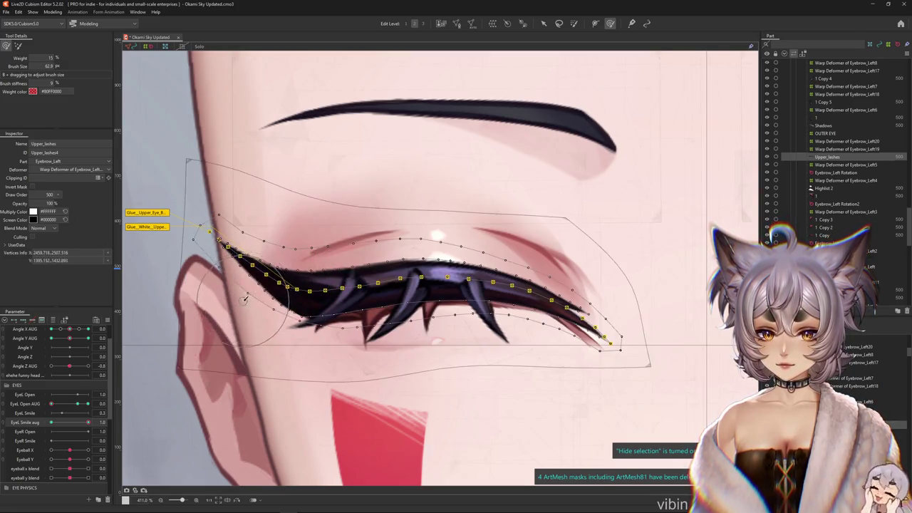
left_click_drag(88, 422, 51, 422)
left_click(239, 263)
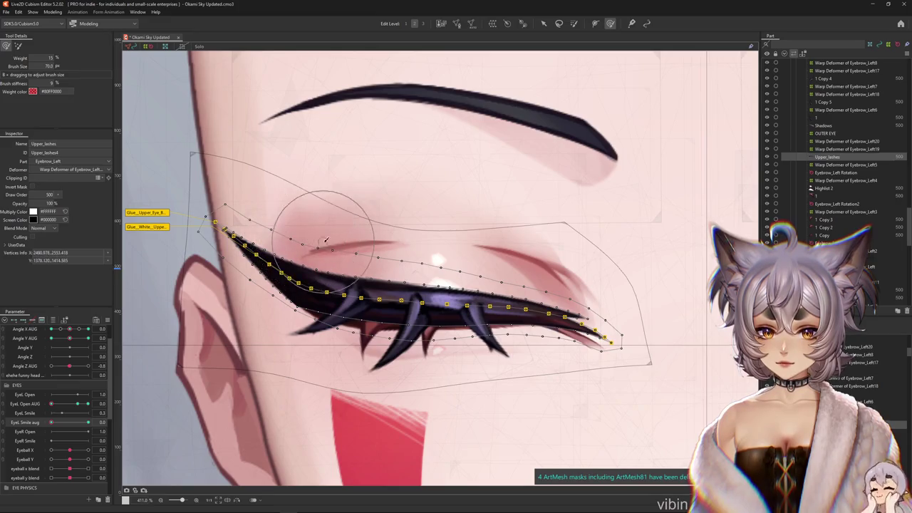
key("ctrl+h")
left_click_drag(526, 275, 385, 264)
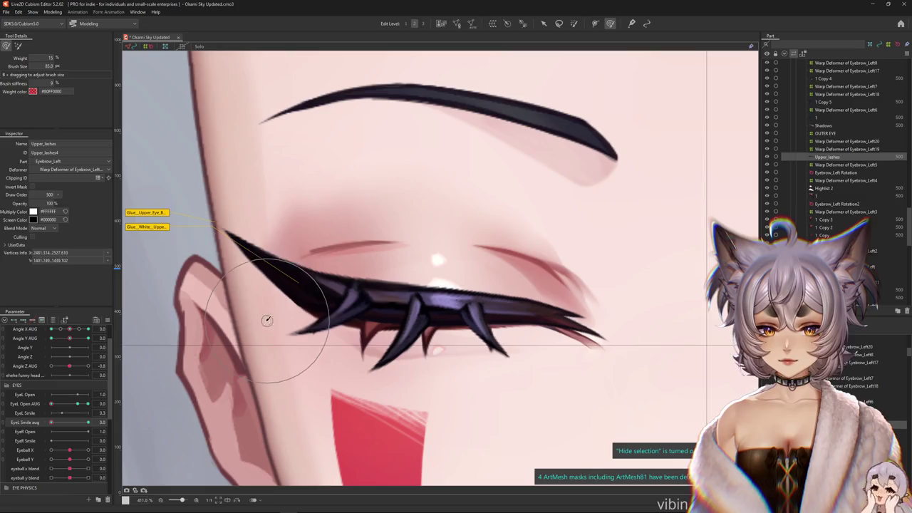
scroll(244, 283, "down", 3)
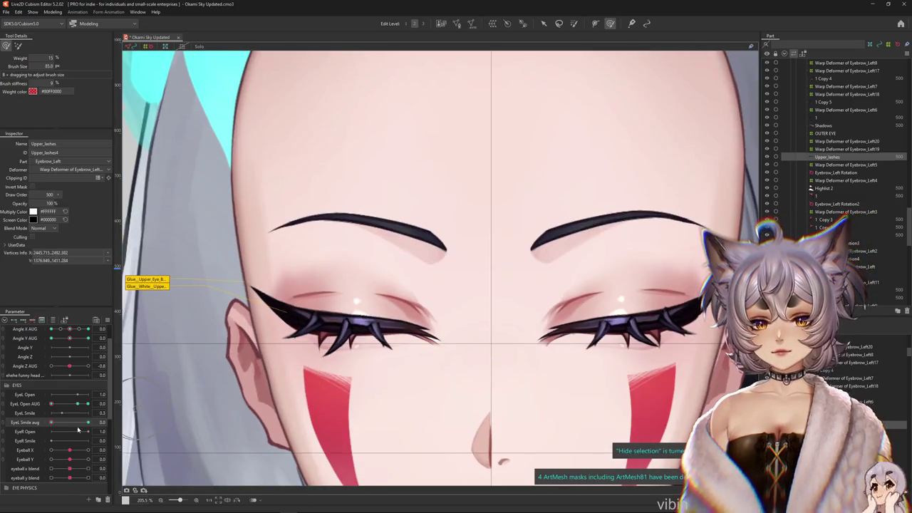
left_click_drag(86, 403, 78, 403)
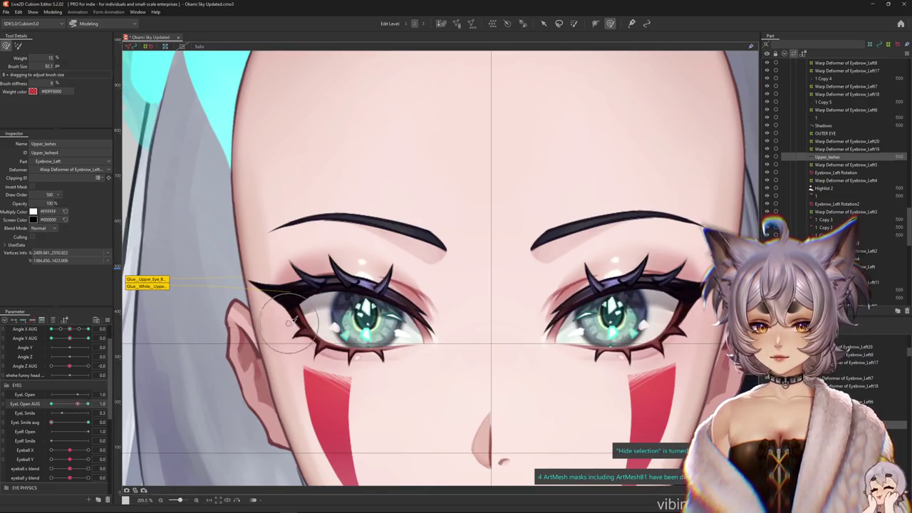
scroll(268, 310, "up", 2)
left_click(261, 303)
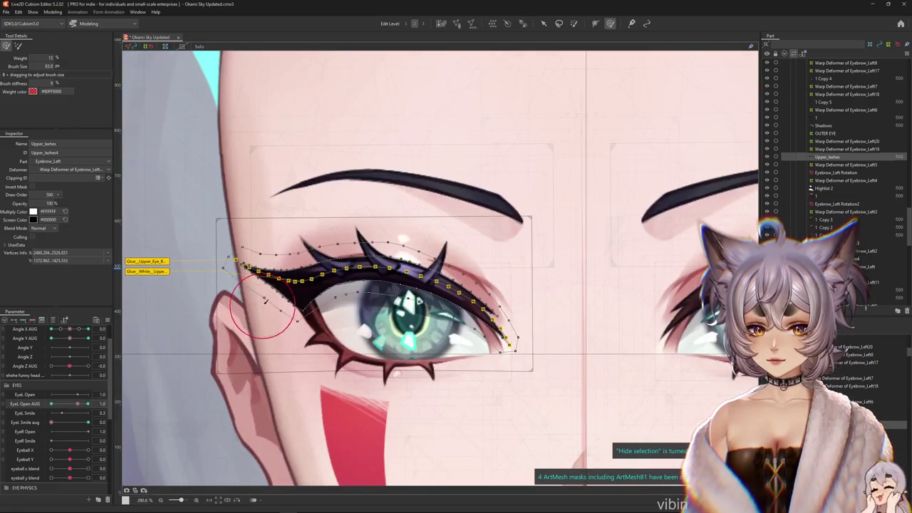
key("ctrl+h")
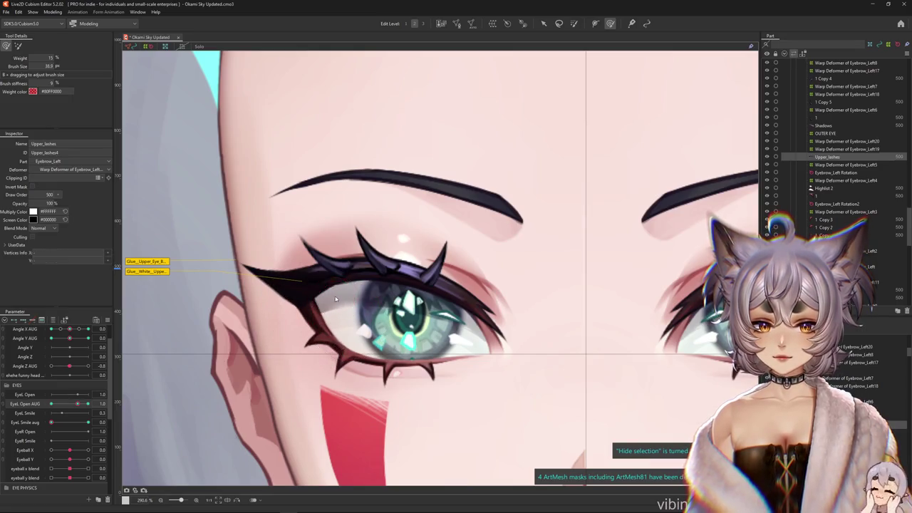
key("ctrl+h")
left_click_drag(339, 295, 345, 298)
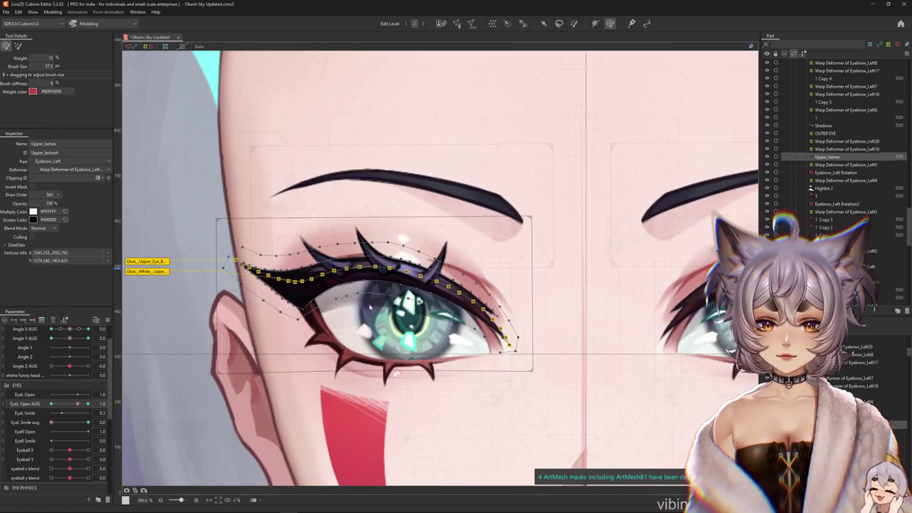
key("ctrl+h")
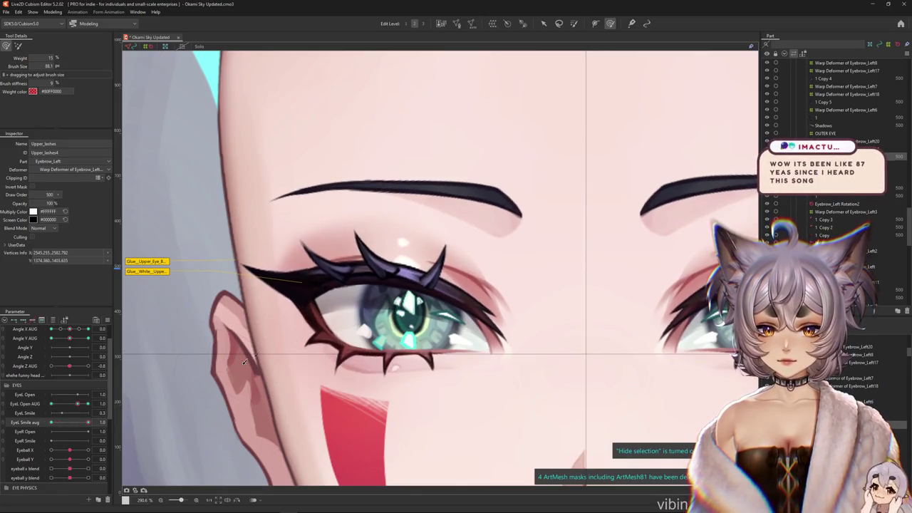
Resize the weight brush and paint glue weight onto the upper lash mesh
left_click_drag(93, 419, 187, 411)
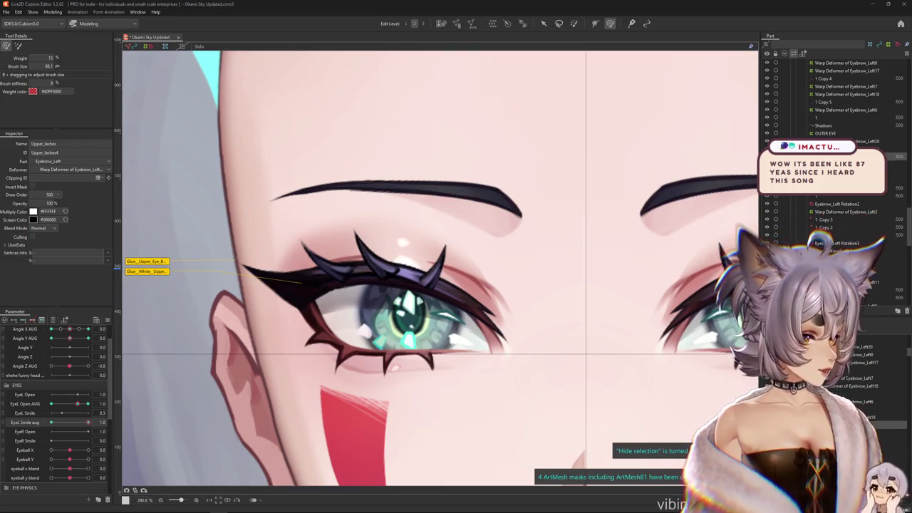
scroll(579, 304, "up", 3)
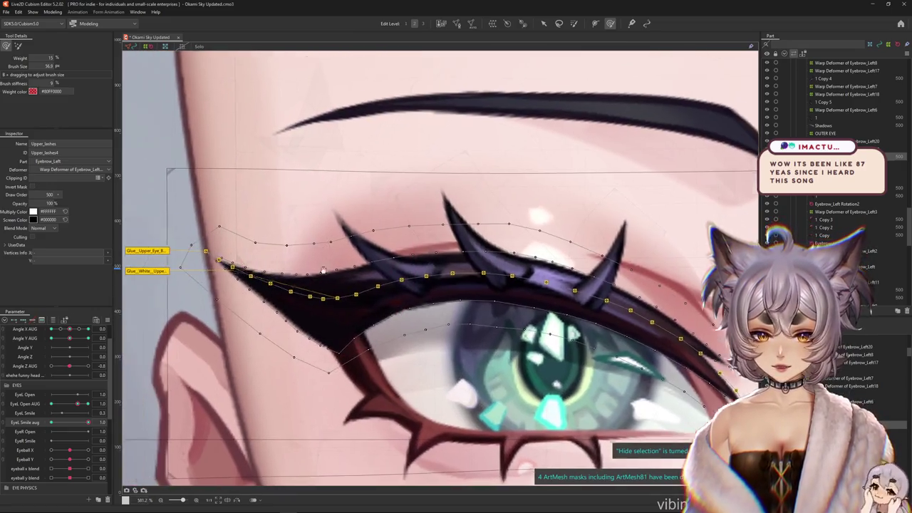
left_click_drag(323, 270, 365, 274)
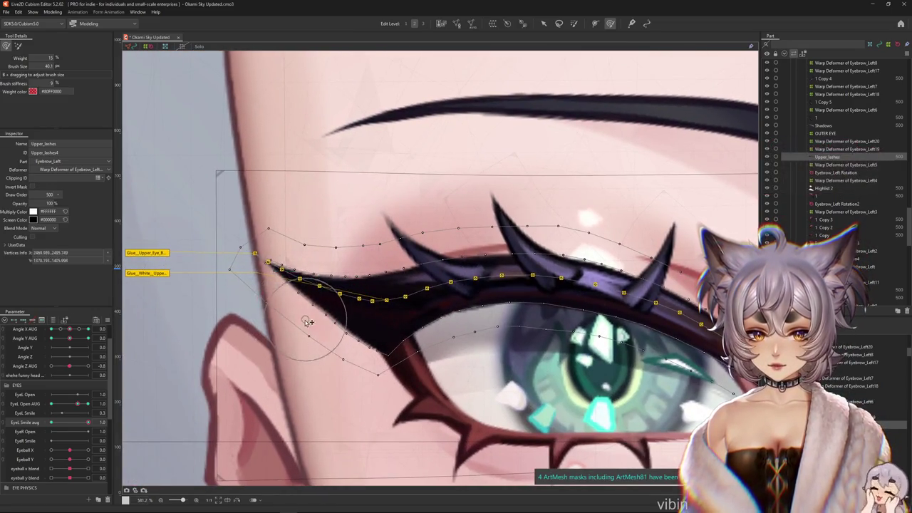
left_click_drag(318, 326, 332, 324)
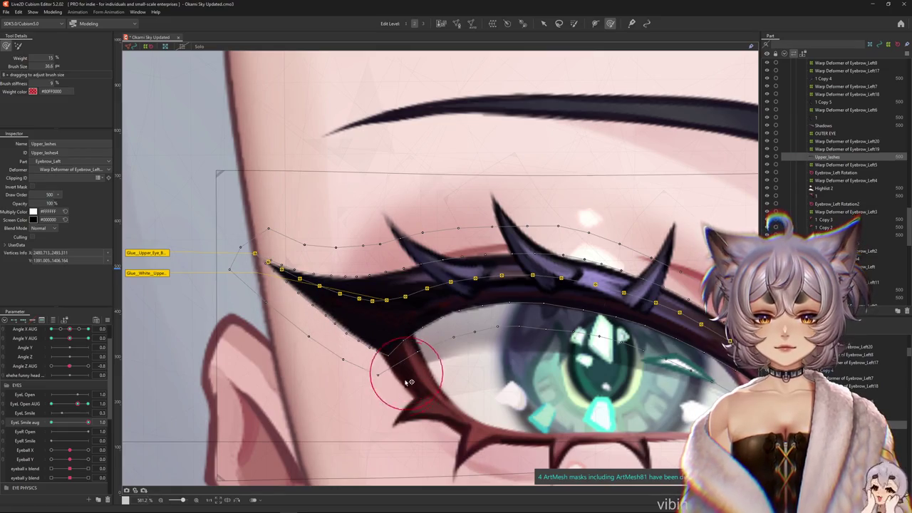
key("ctrl+h")
mouse_move(305, 313)
left_mouse_down()
mouse_move(265, 267)
mouse_move(245, 298)
left_mouse_up()
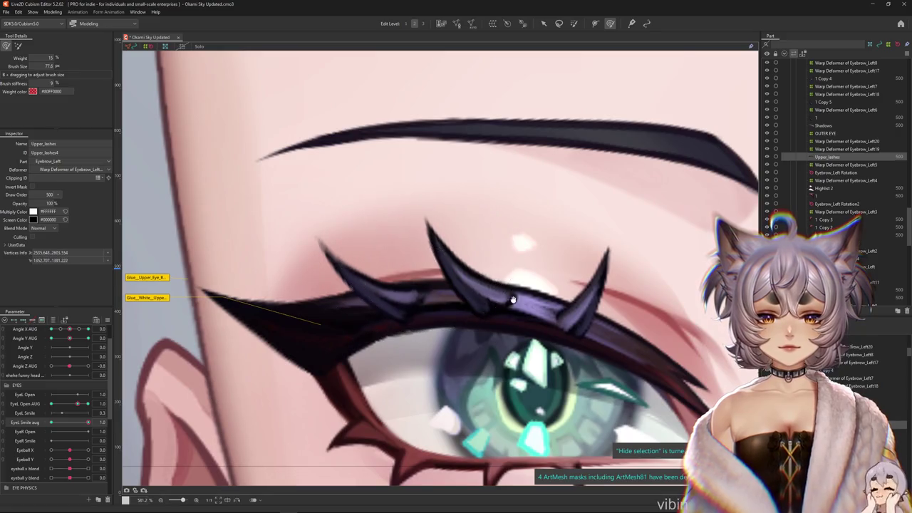
left_click_drag(511, 295, 364, 281)
left_click_drag(447, 248, 438, 275)
left_click_drag(522, 325, 551, 277)
mouse_move(373, 299)
left_mouse_down()
mouse_move(423, 300)
mouse_move(470, 328)
left_mouse_up()
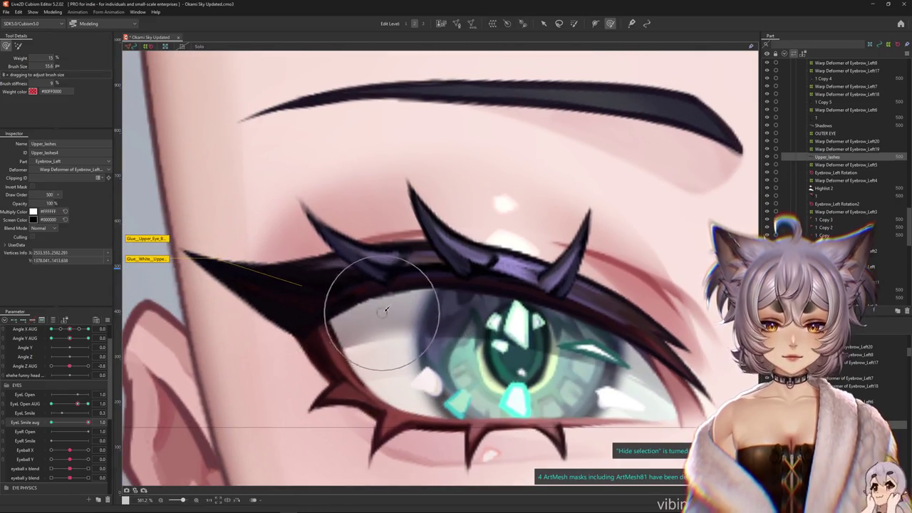
left_click_drag(472, 210, 491, 205)
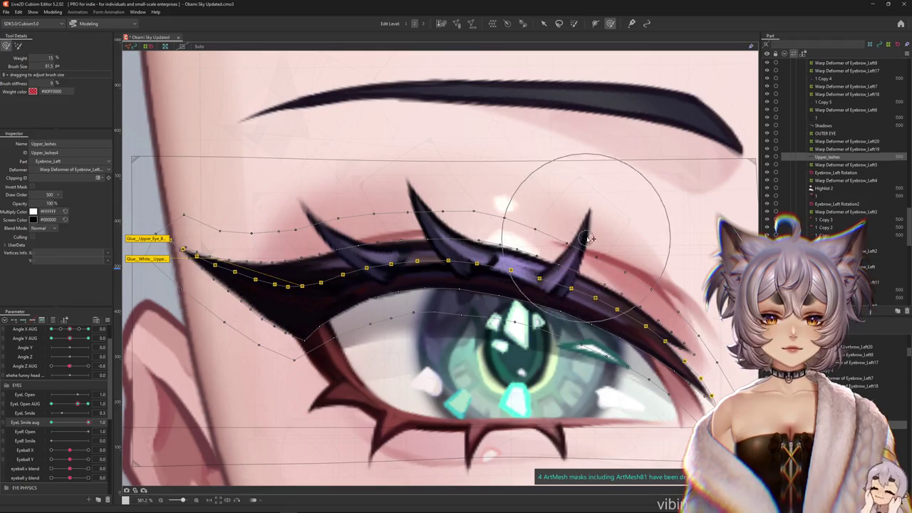
left_click_drag(586, 237, 608, 315)
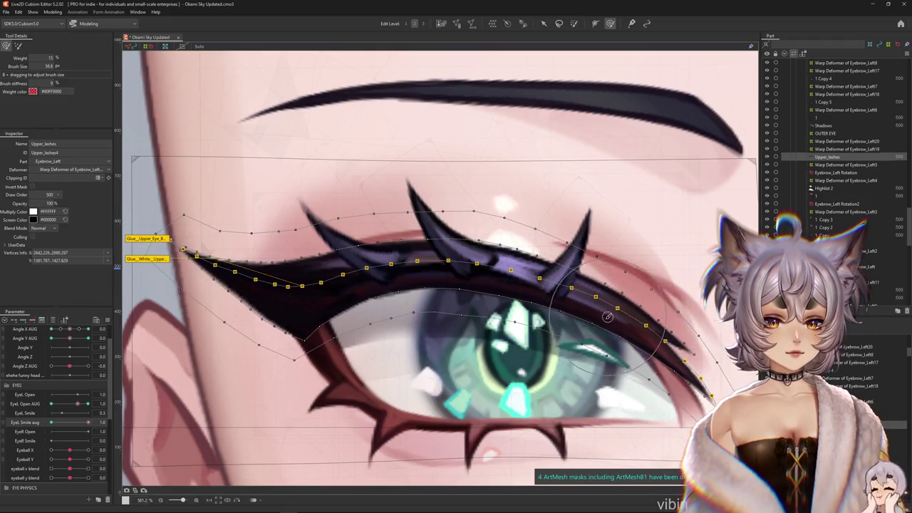
Paint glue weight over the lashes above the iris and at the inner eye corner
left_click_drag(318, 275, 422, 275)
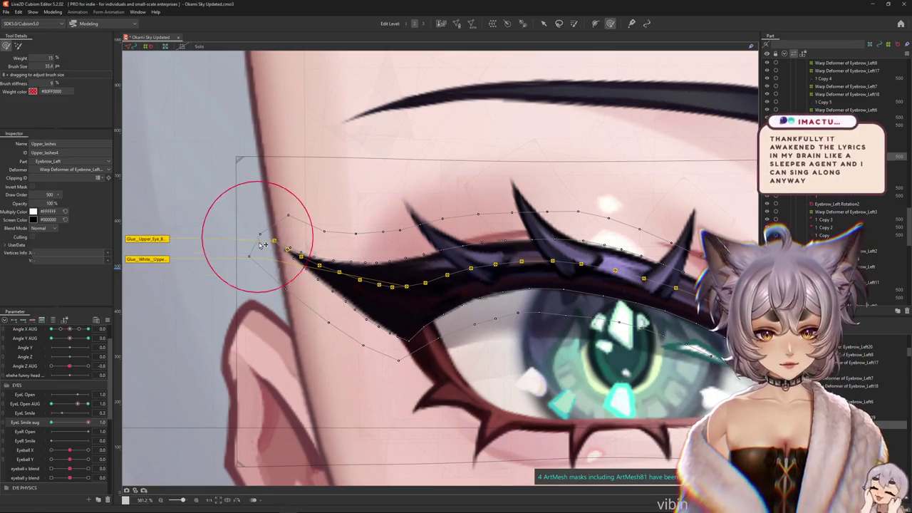
mouse_move(439, 293)
left_mouse_down()
mouse_move(391, 301)
mouse_move(332, 335)
left_mouse_up()
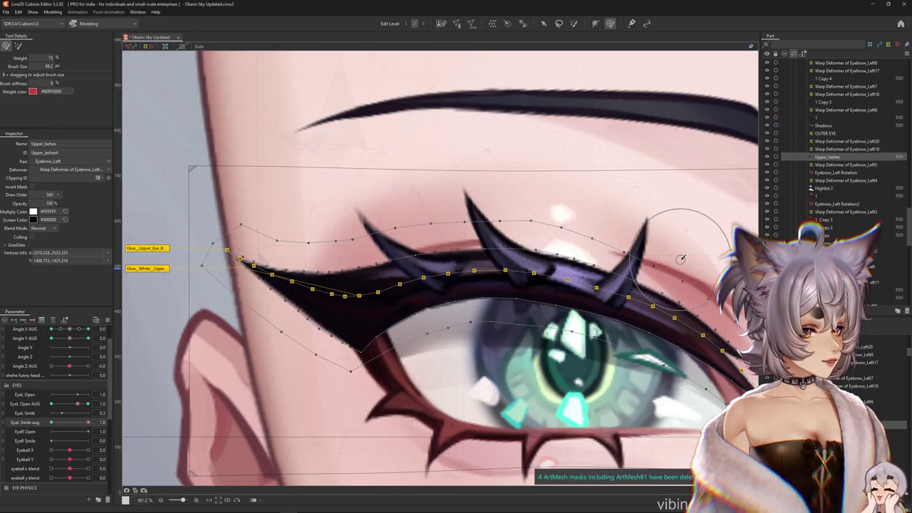
scroll(510, 315, "down", 2)
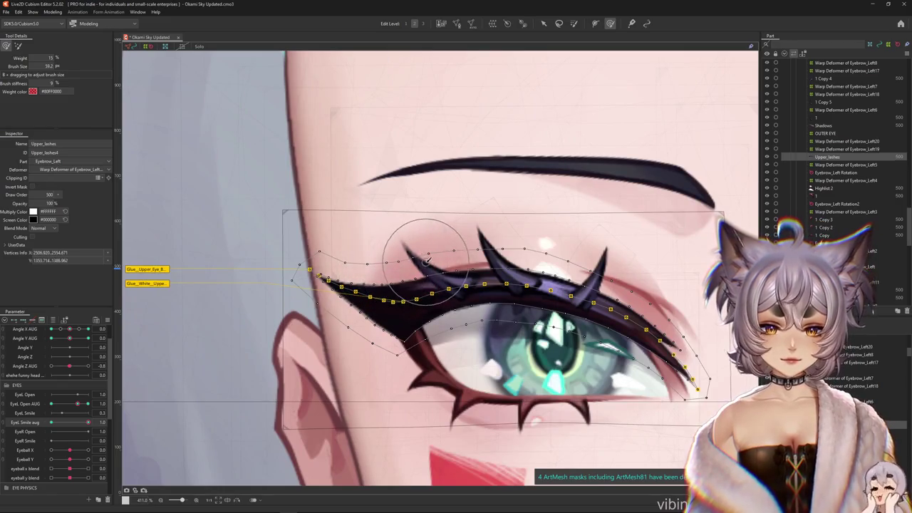
scroll(442, 256, "right", 2)
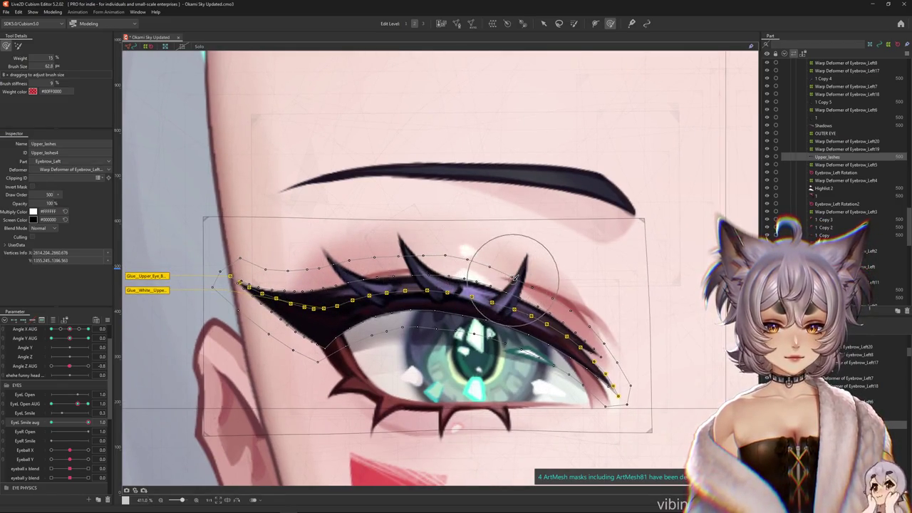
mouse_move(513, 276)
left_mouse_down()
mouse_move(429, 337)
mouse_move(541, 343)
left_mouse_up()
scroll(541, 343, "down", 1)
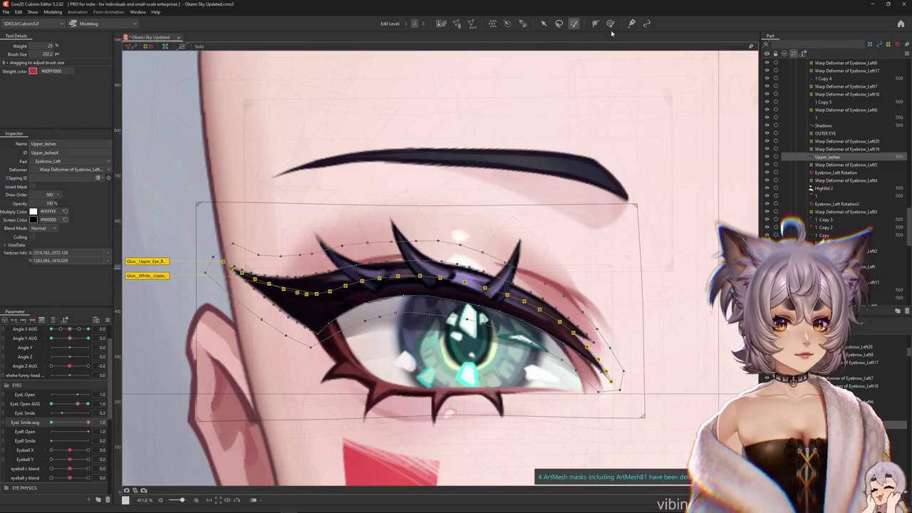
mouse_move(530, 260)
left_mouse_down()
mouse_move(447, 280)
mouse_move(669, 309)
left_mouse_up()
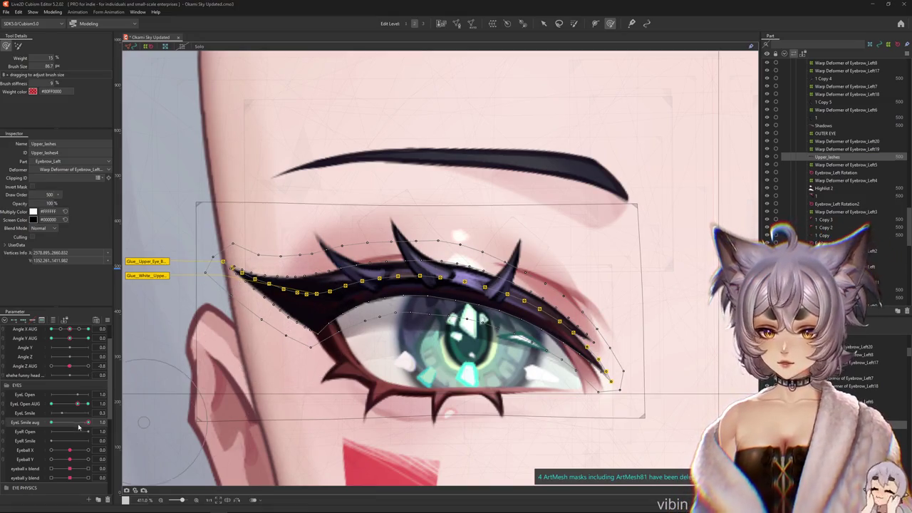
mouse_move(299, 317)
left_mouse_down()
mouse_move(242, 317)
mouse_move(243, 302)
left_mouse_up()
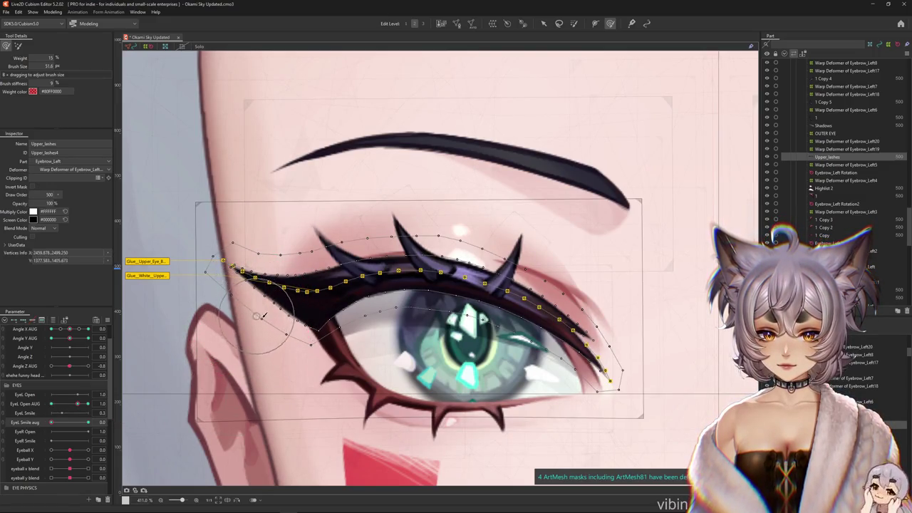
Test EyeL Open AUG and full EyeL Smile aug against the lashes, then return smile to neutral
mouse_move(78, 405)
left_mouse_down()
mouse_move(101, 404)
mouse_move(78, 406)
mouse_move(87, 405)
left_mouse_up()
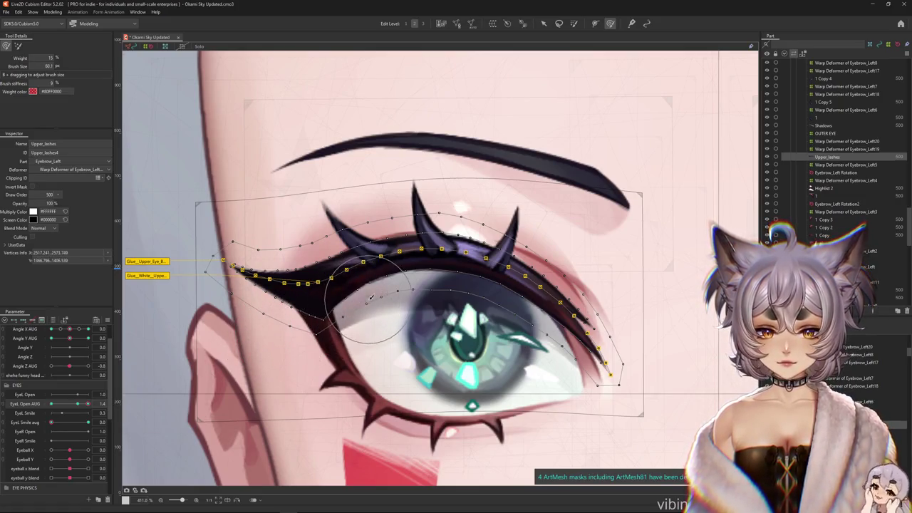
key("ctrl+h")
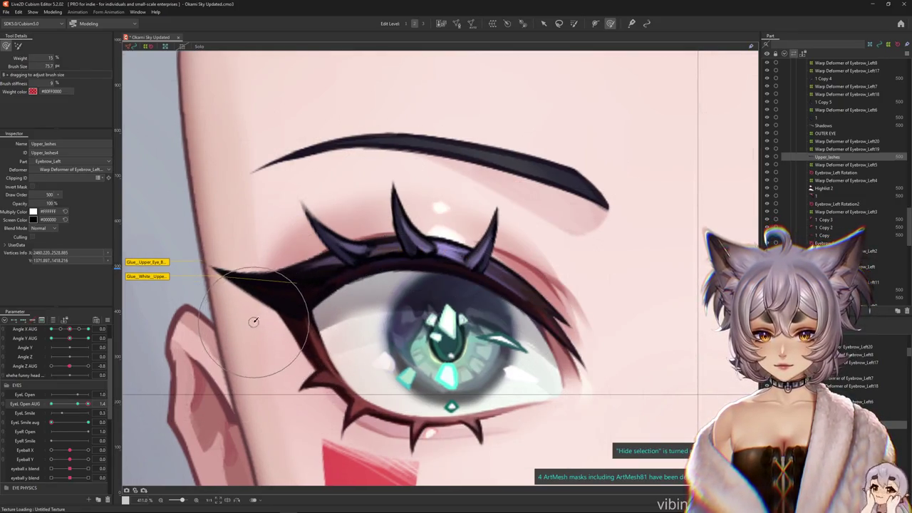
scroll(259, 322, "down", 2)
left_click_drag(53, 422, 88, 422)
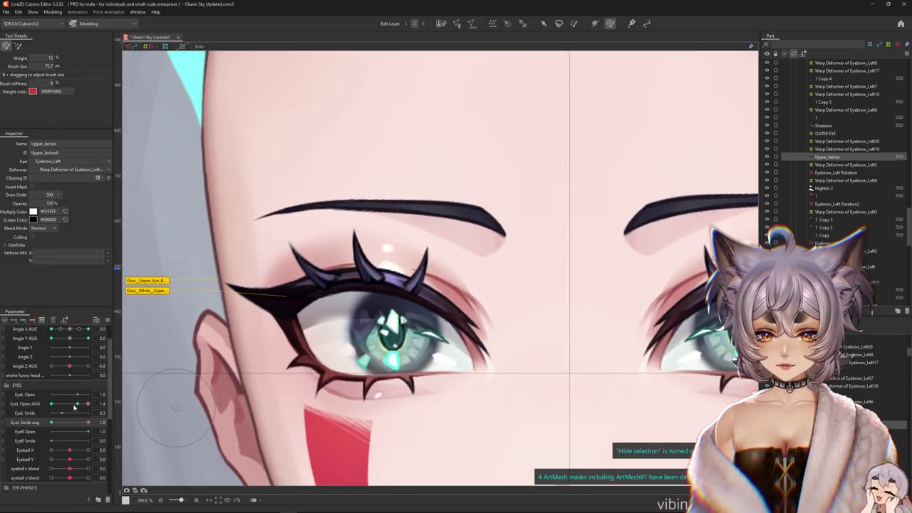
left_click_drag(79, 406, 135, 396)
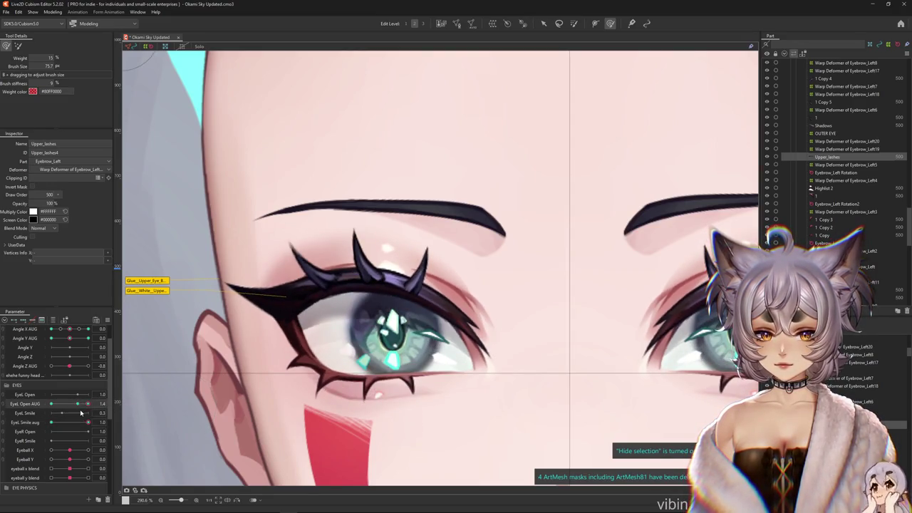
left_click_drag(73, 420, 3, 432)
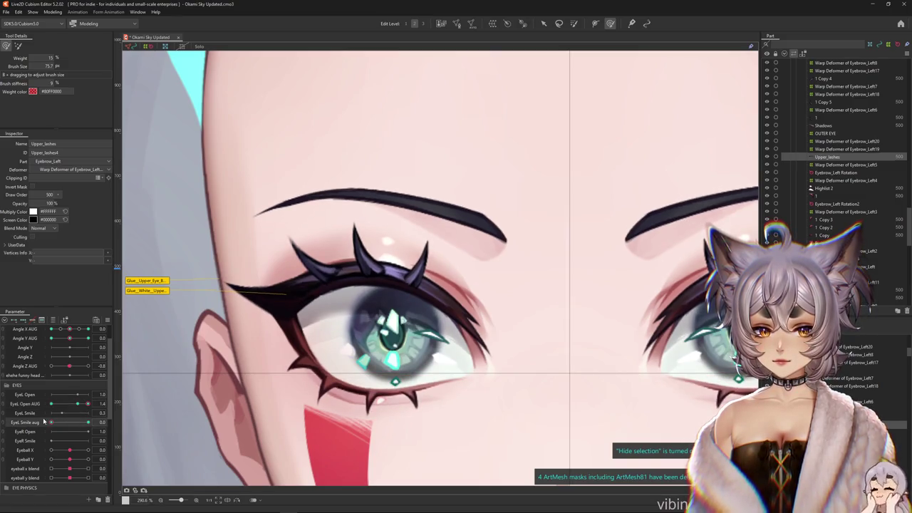
Enter Mesh Edit mode on Upper_lashes with Ctrl+E
scroll(240, 332, "up", 1)
scroll(285, 326, "up", 1)
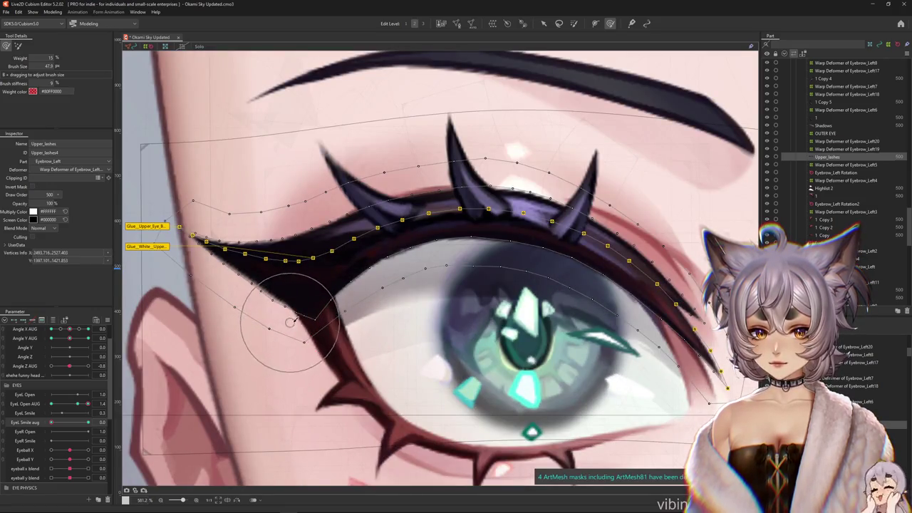
key("ctrl+e")
scroll(221, 276, "up", 1)
scroll(207, 228, "up", 1)
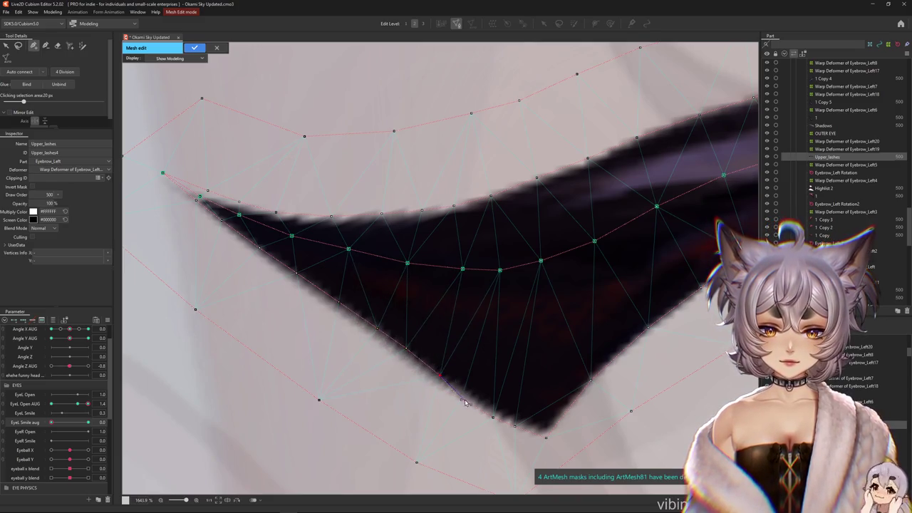
Reconnect the triangles at Upper_lashes' inner tip and apply the mesh edit
left_click(501, 414)
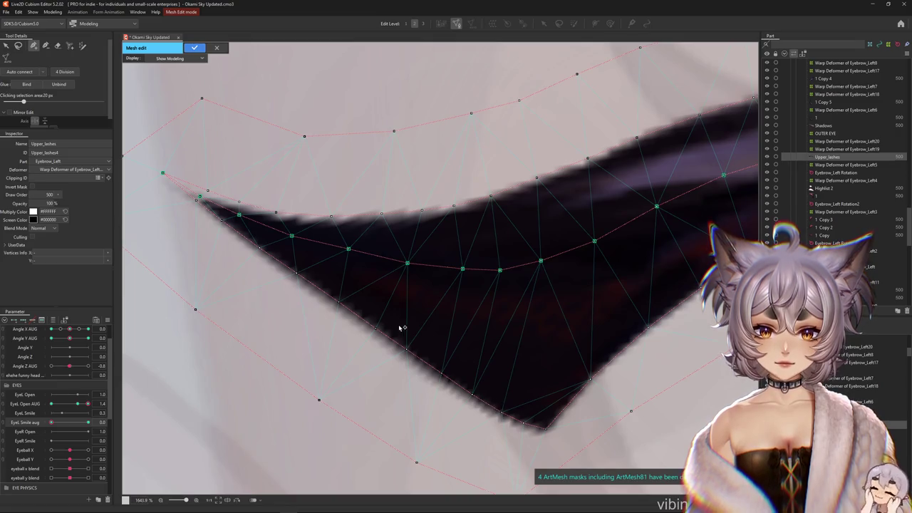
left_click_drag(329, 218, 264, 263)
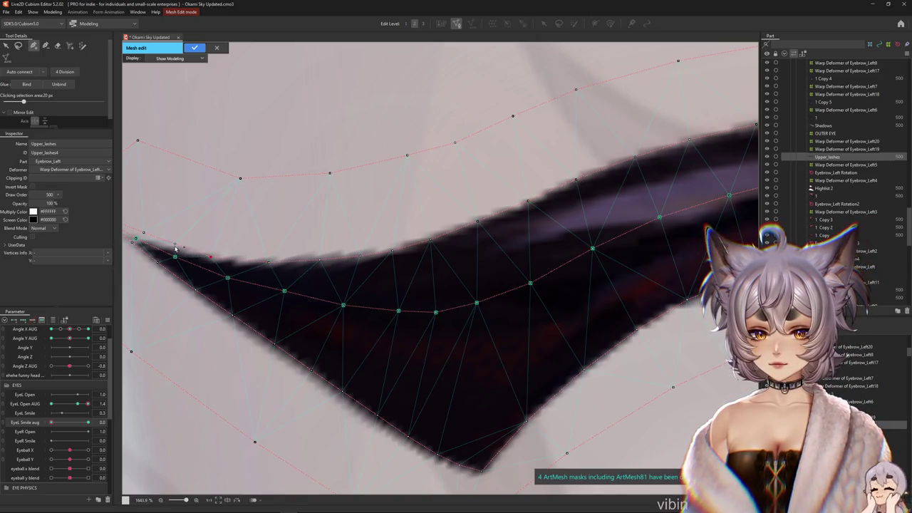
left_click_drag(167, 249, 234, 256)
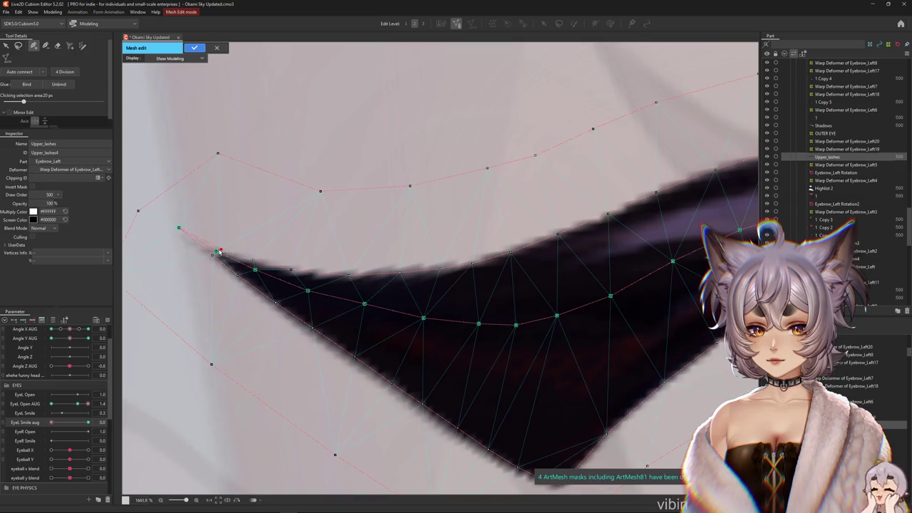
scroll(220, 251, "down", 3)
scroll(249, 207, "down", 2)
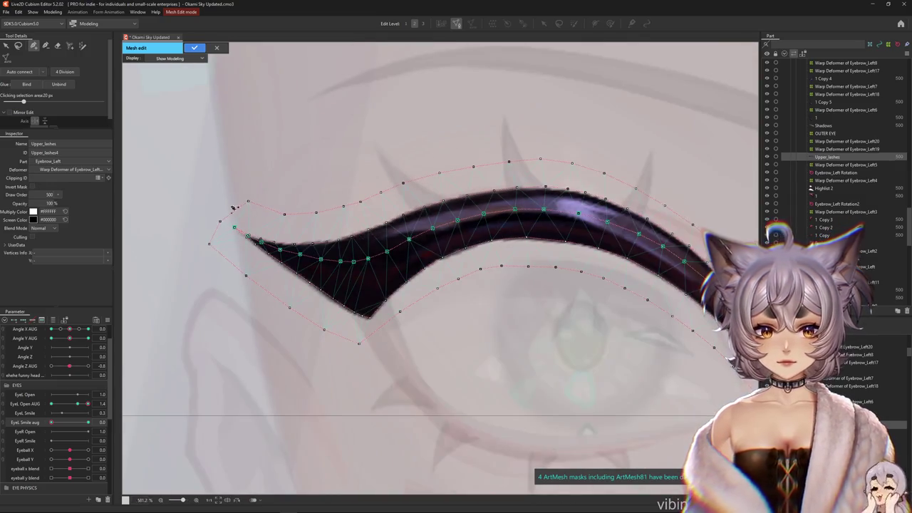
left_click(195, 48)
key("ctrl+h")
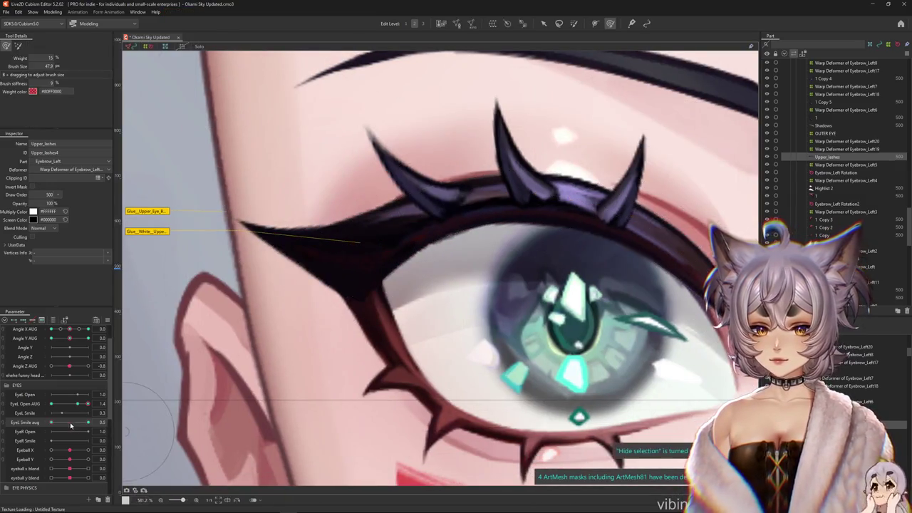
Scrub the EyeL open/smile pad through closed and smile keys, then turn Angle Y AUG downward
left_click_drag(79, 404, 69, 404)
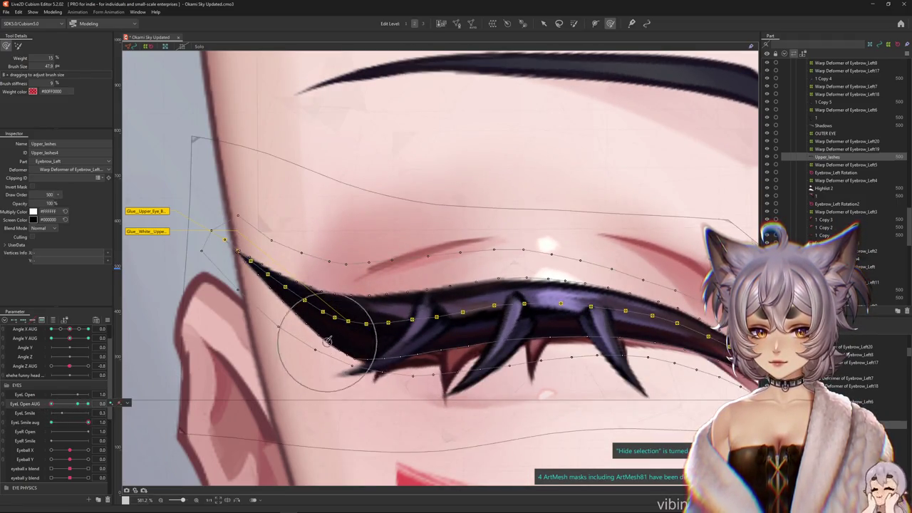
scroll(330, 362, "down", 5)
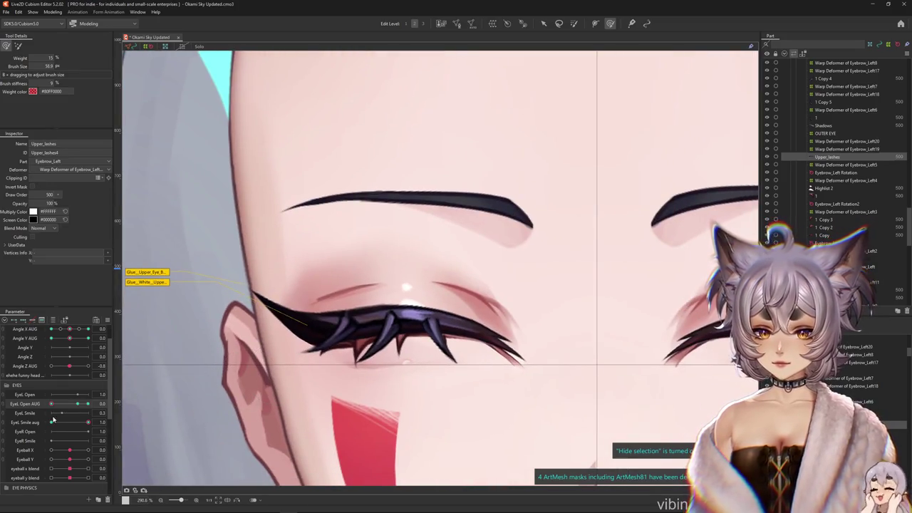
left_click(25, 423)
mouse_move(71, 404)
left_mouse_down()
mouse_move(84, 406)
mouse_move(85, 423)
mouse_move(99, 421)
mouse_move(10, 422)
left_mouse_up()
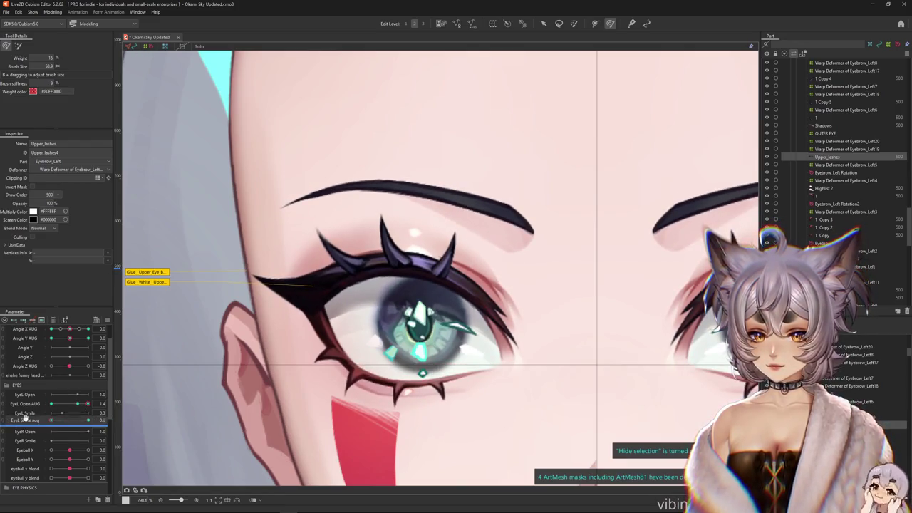
mouse_move(78, 420)
left_mouse_down()
mouse_move(104, 404)
mouse_move(14, 443)
mouse_move(141, 446)
mouse_move(4, 454)
left_mouse_up()
mouse_move(67, 348)
left_mouse_down()
mouse_move(69, 409)
mouse_move(20, 384)
left_mouse_up()
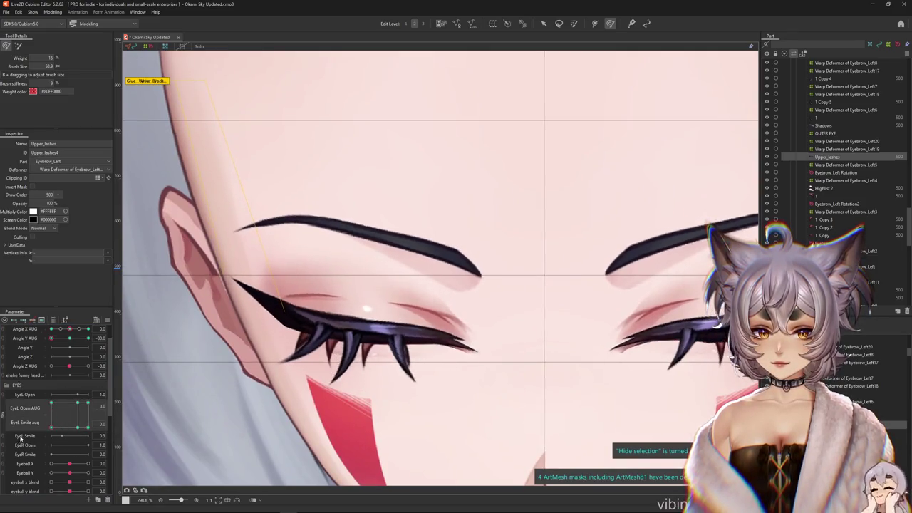
Brush Upper_lashes again on the closed lid, then reopen the left eye to EyeL Open AUG 1.0
key("ctrl+z")
left_click_drag(69, 415, 6, 412)
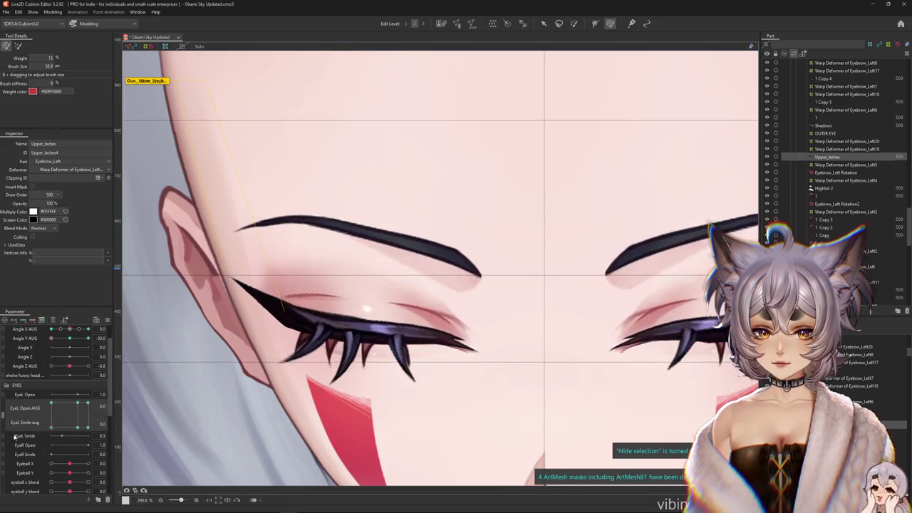
left_click_drag(6, 412, 10, 394)
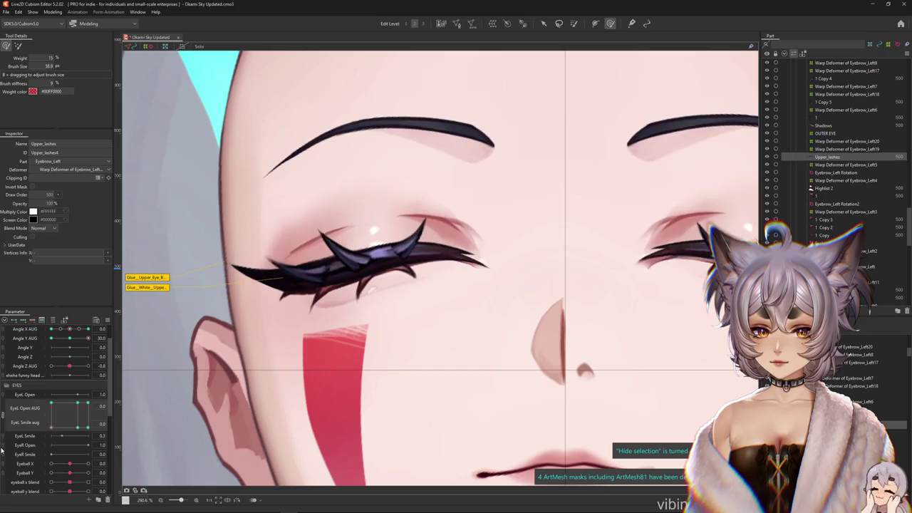
key("ctrl+h")
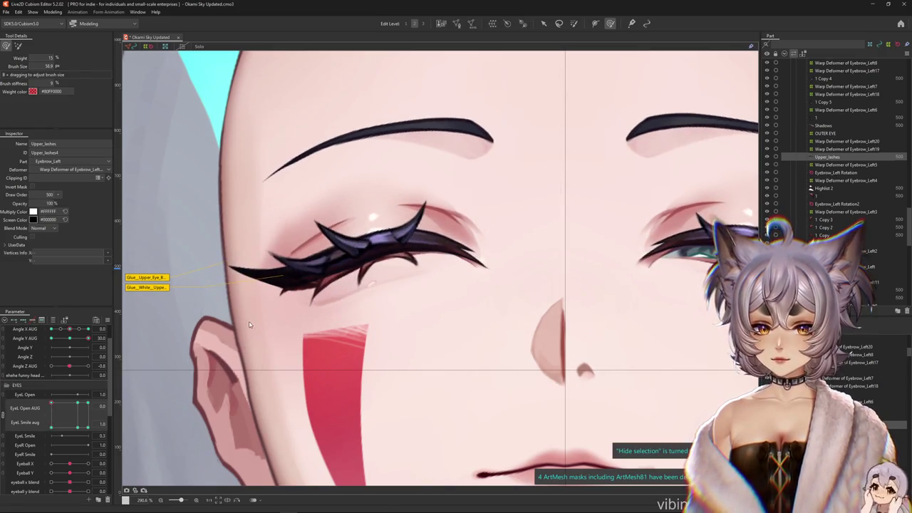
left_click_drag(251, 304, 261, 314)
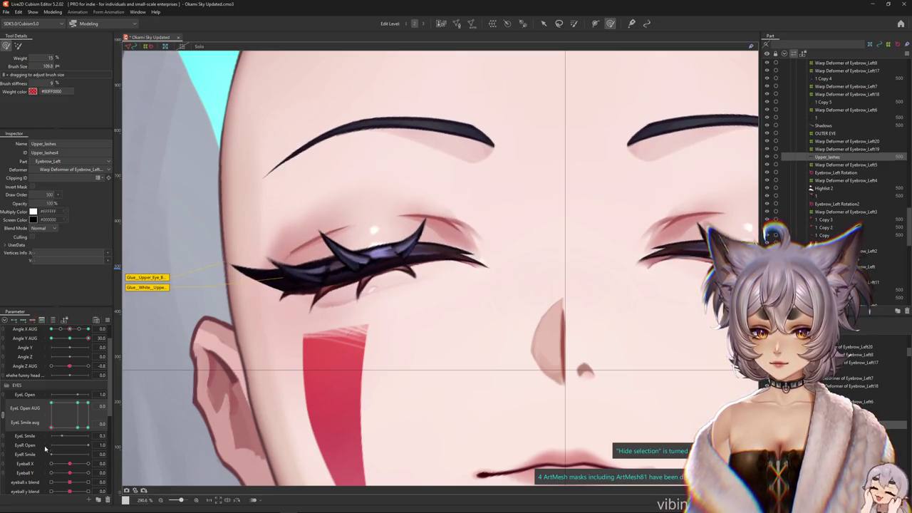
mouse_move(217, 233)
left_mouse_down()
mouse_move(262, 310)
mouse_move(321, 225)
left_mouse_up()
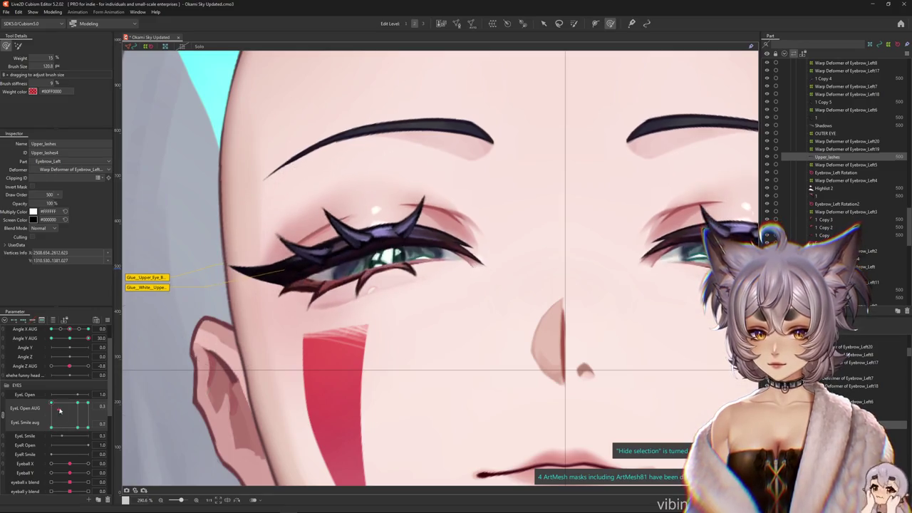
left_click_drag(67, 404, 78, 406)
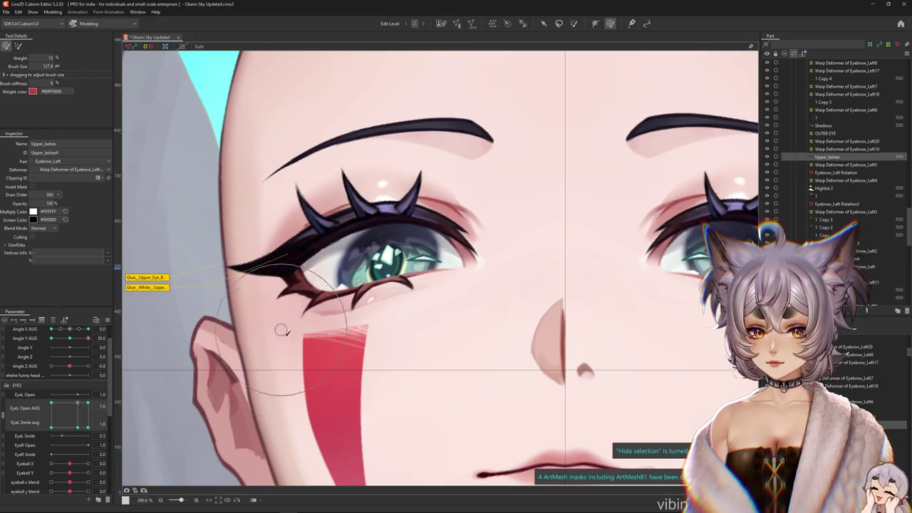
Reset Angle Y AUG to 0 and set the left eye to its full-smile closed pose
scroll(276, 274, "up", 2)
mouse_move(273, 298)
left_mouse_down()
mouse_move(270, 282)
mouse_move(295, 265)
left_mouse_up()
key("h")
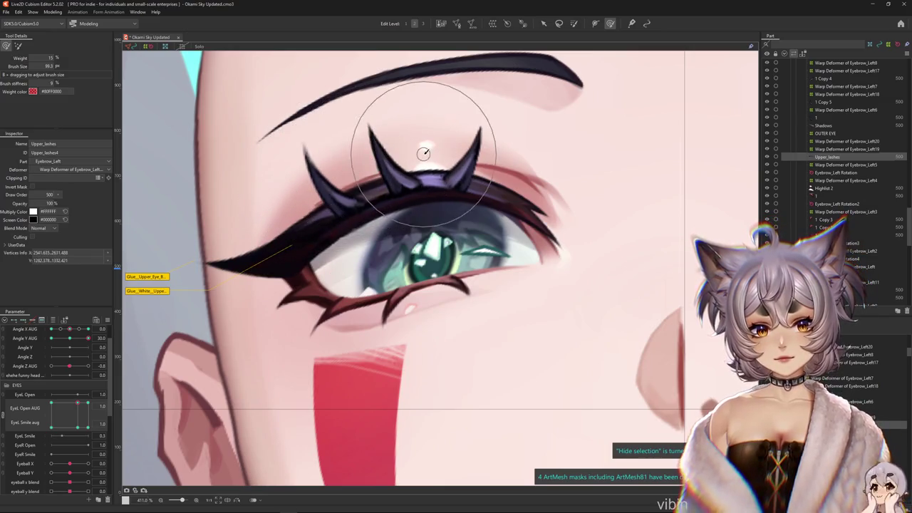
left_click_drag(295, 326, 259, 328)
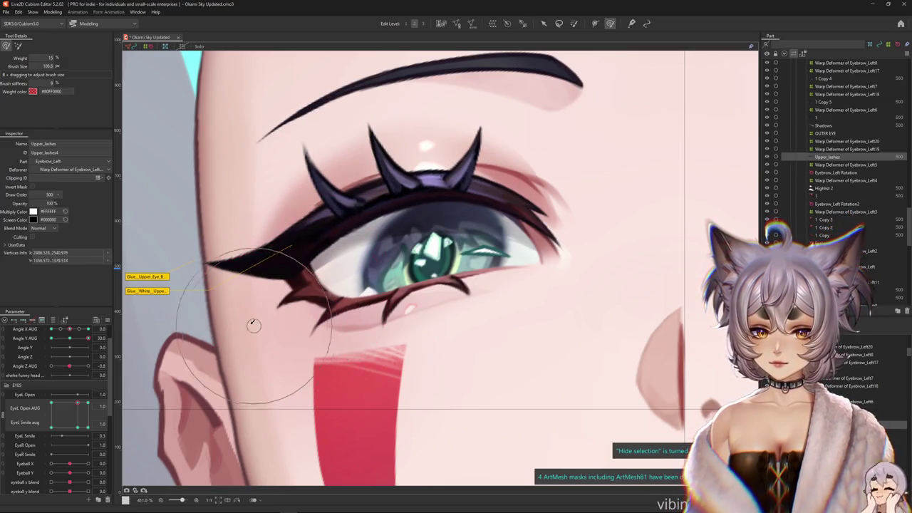
scroll(259, 328, "down", 3)
mouse_move(79, 406)
left_mouse_down()
mouse_move(77, 429)
mouse_move(102, 445)
left_mouse_up()
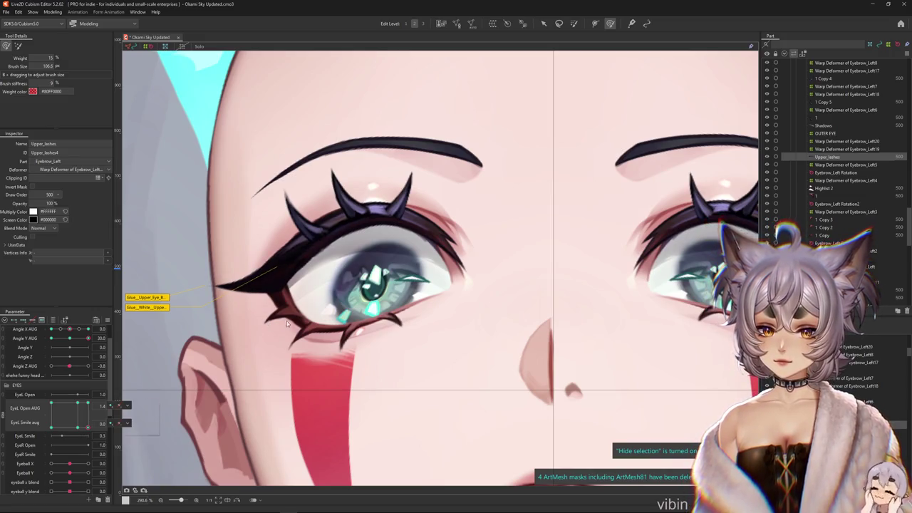
mouse_move(271, 335)
left_mouse_down()
mouse_move(290, 326)
mouse_move(256, 268)
left_mouse_up()
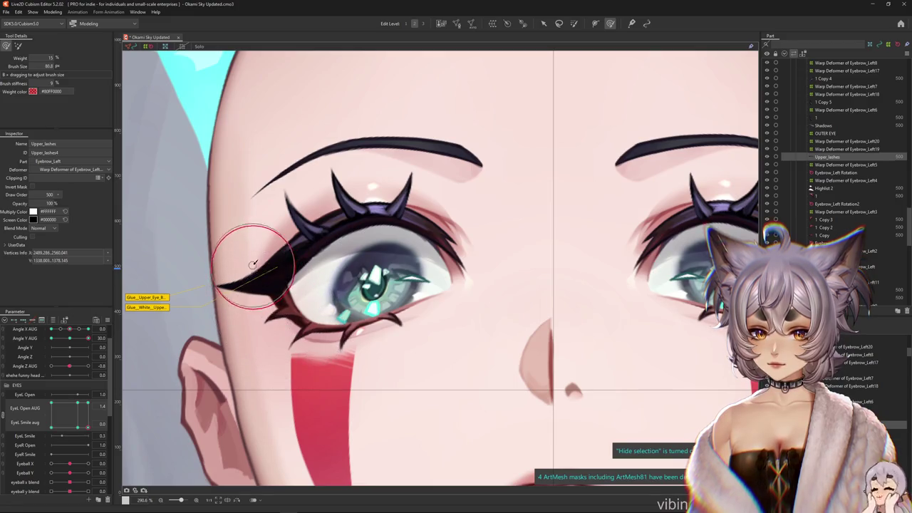
left_click_drag(89, 429, 107, 375)
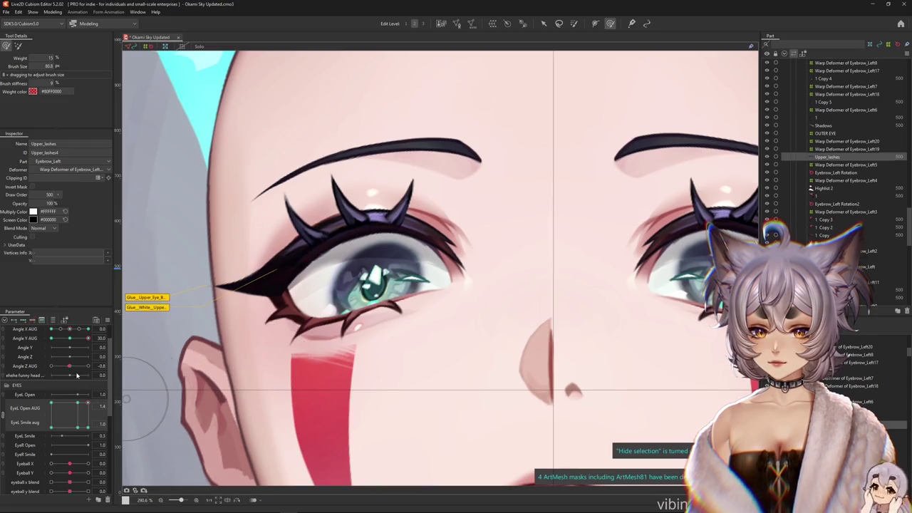
left_click_drag(71, 338, 89, 330)
left_click_drag(88, 412, 84, 404)
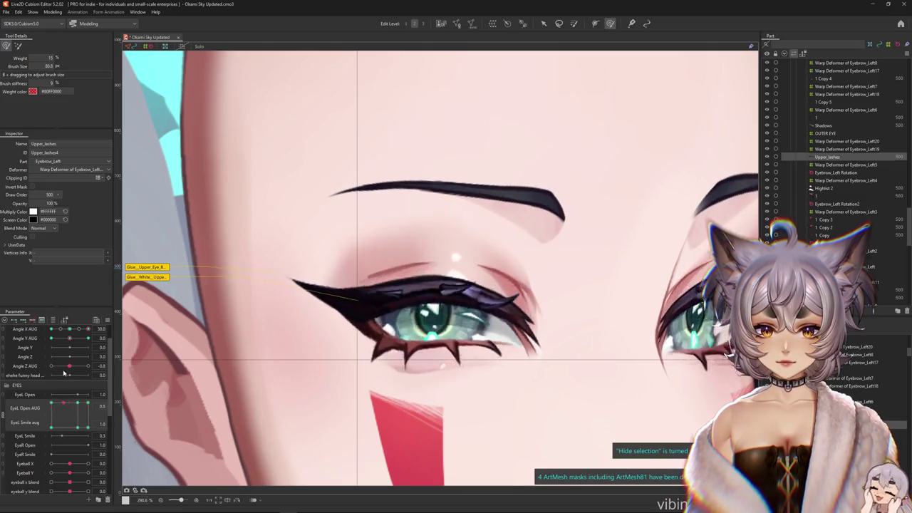
left_click_drag(84, 407, 85, 461)
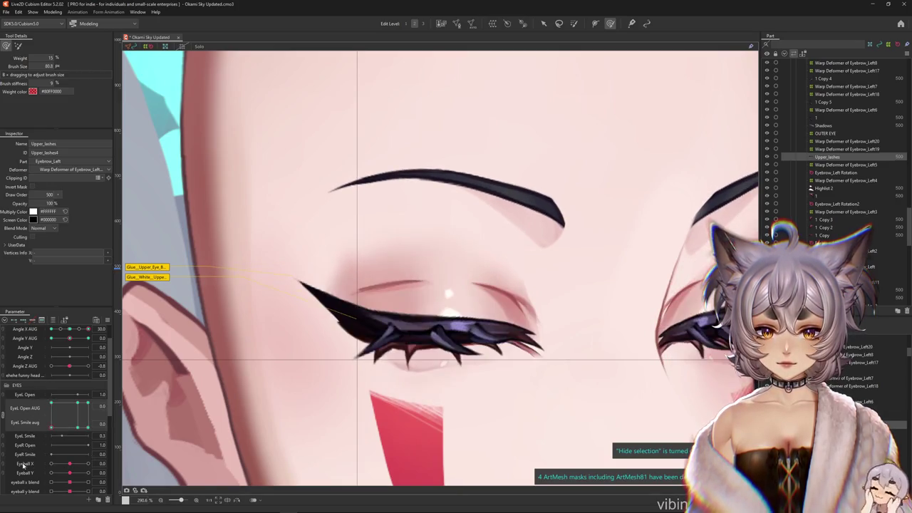
Select Upper_lashes and size the brush, toggling the overlay to inspect the lash
scroll(373, 336, "up", 2)
left_click(373, 336)
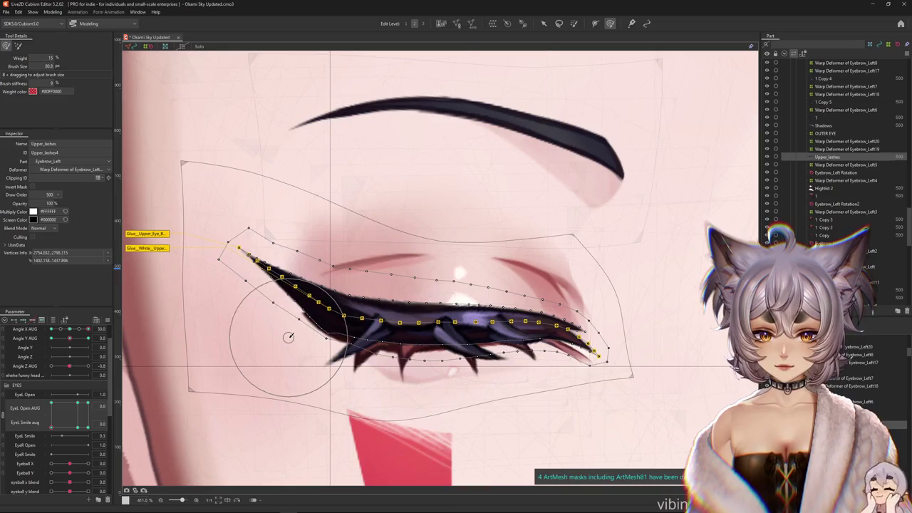
key("ctrl+h")
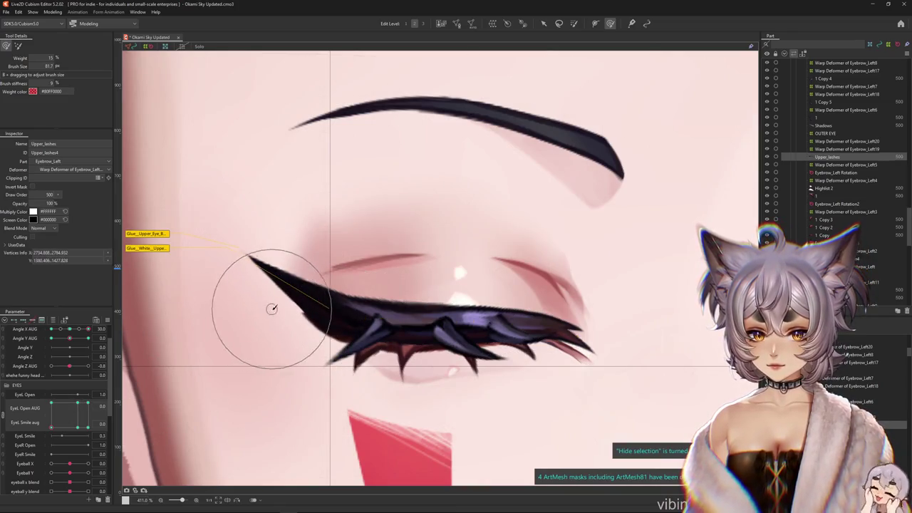
key("ctrl+h")
left_click_drag(251, 298, 244, 294)
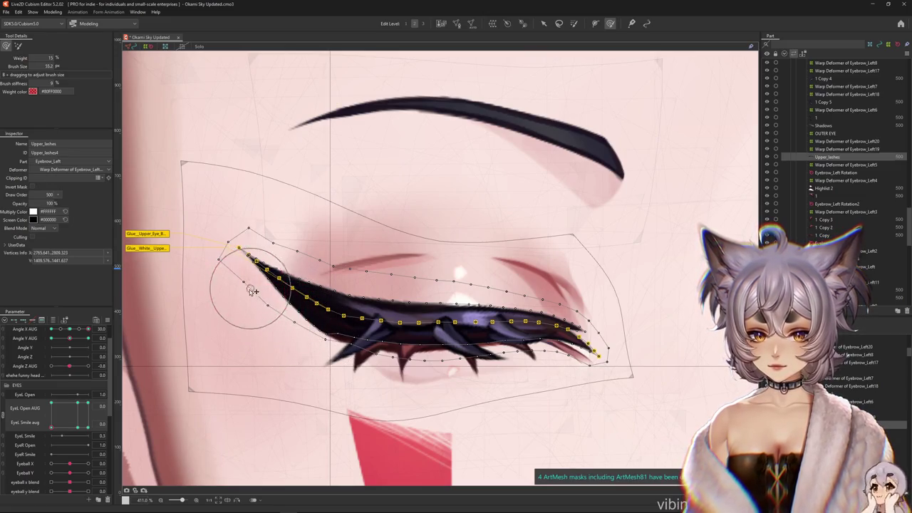
mouse_move(360, 299)
left_mouse_down()
mouse_move(341, 318)
mouse_move(362, 350)
left_mouse_up()
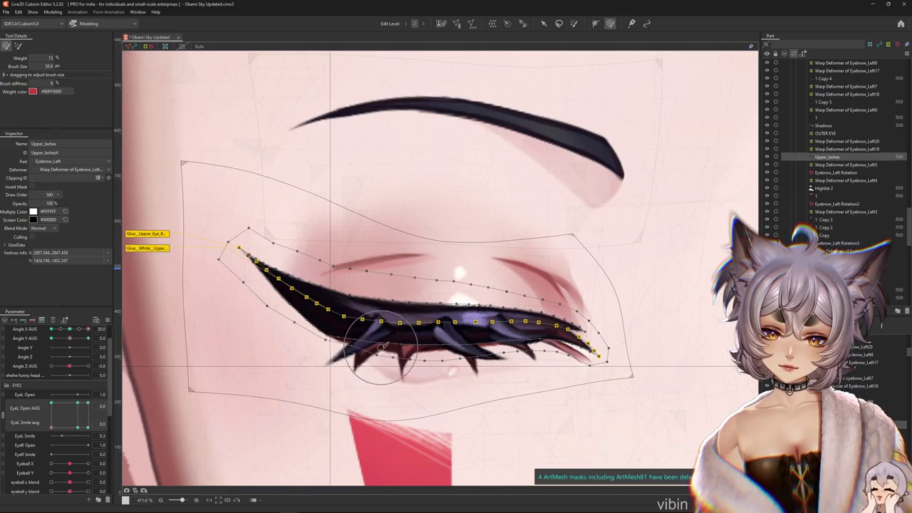
Reshape the middle of the lash mesh with a small brush, previewing with the overlay hidden
key("ctrl+h")
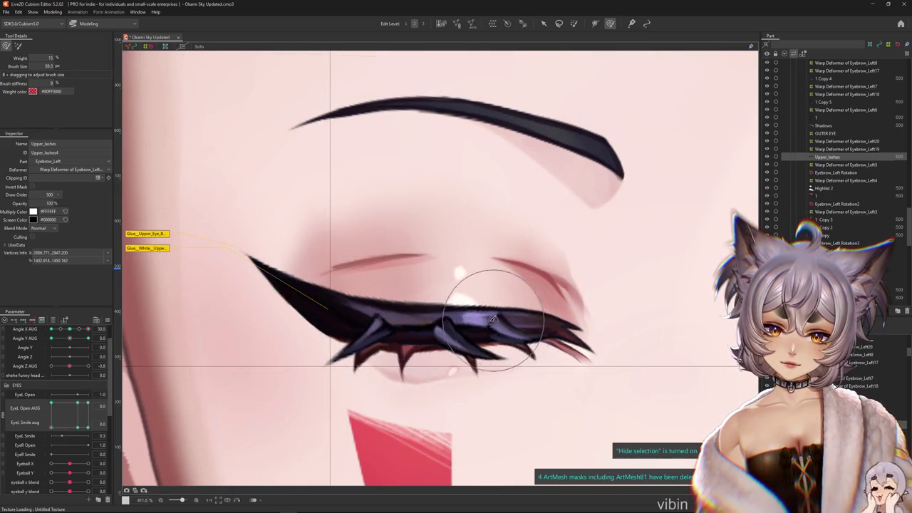
key("ctrl+h")
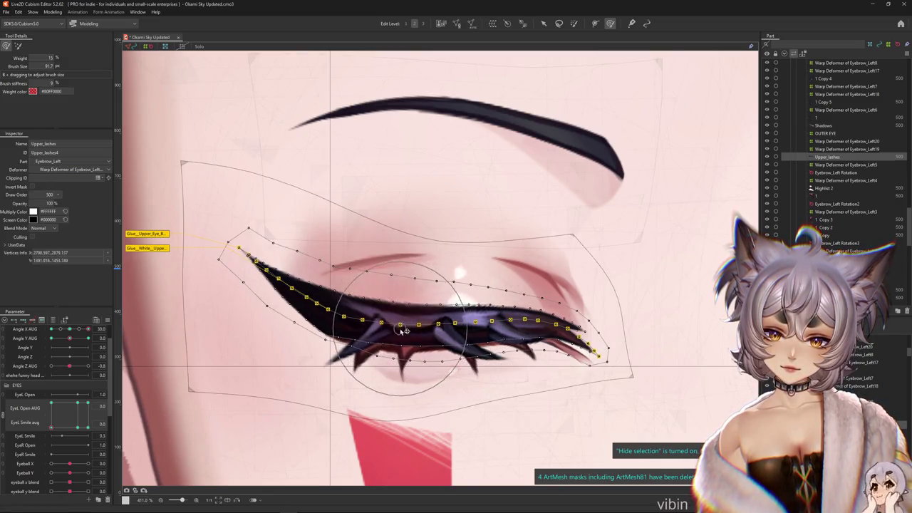
left_click_drag(328, 272, 354, 325)
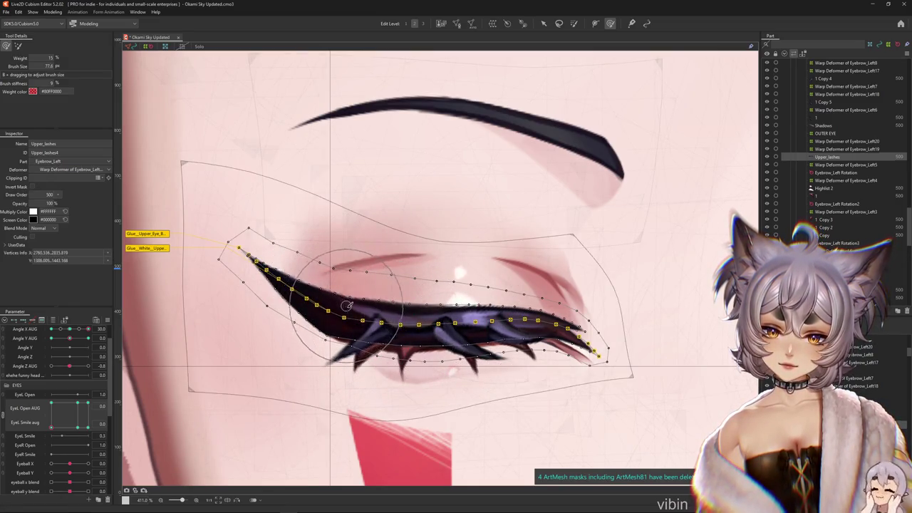
left_click_drag(387, 393, 400, 361)
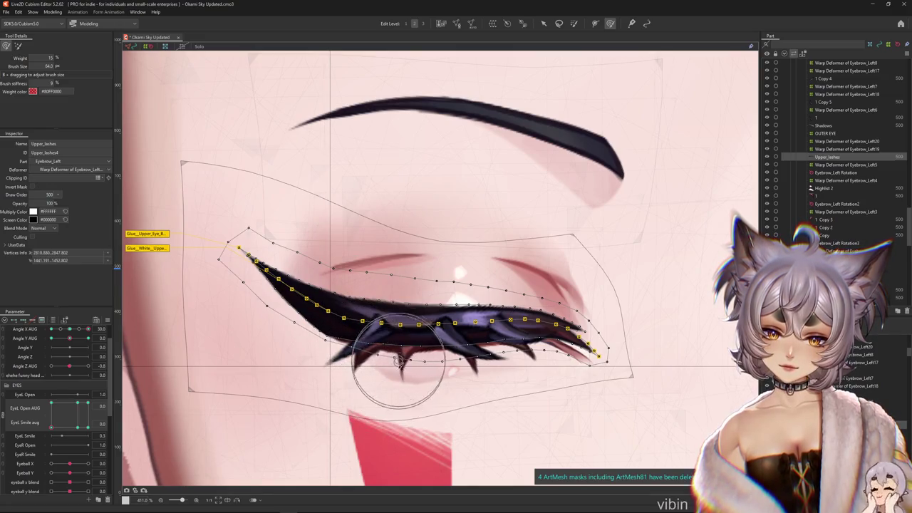
key("ctrl+h")
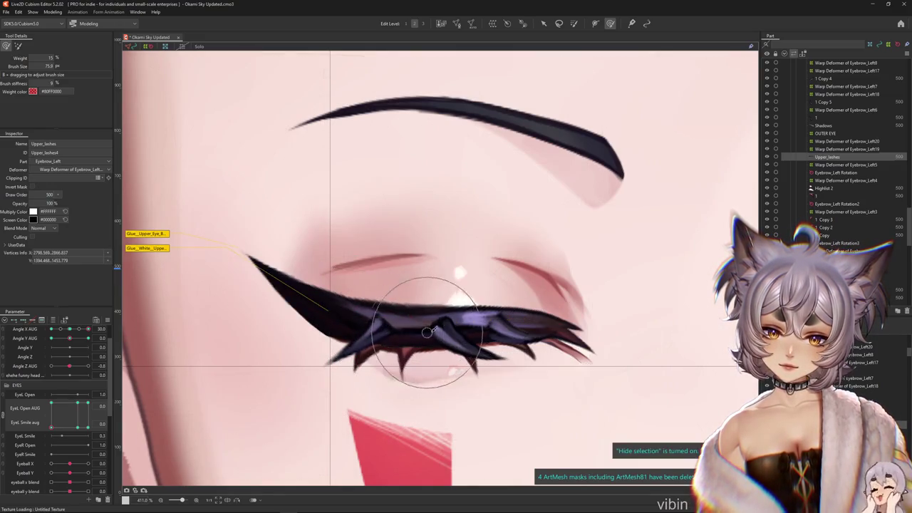
left_click_drag(403, 322, 366, 324)
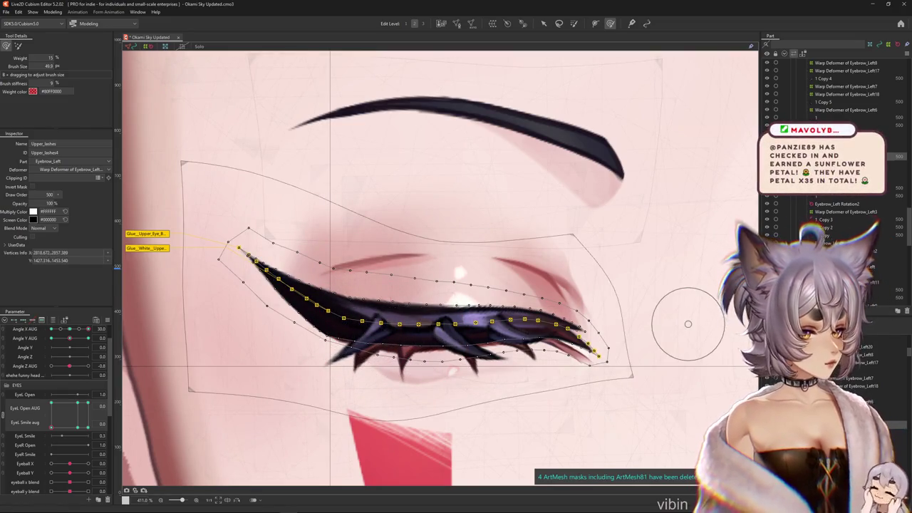
mouse_move(456, 312)
left_mouse_down()
mouse_move(492, 340)
mouse_move(454, 343)
mouse_move(483, 342)
left_mouse_up()
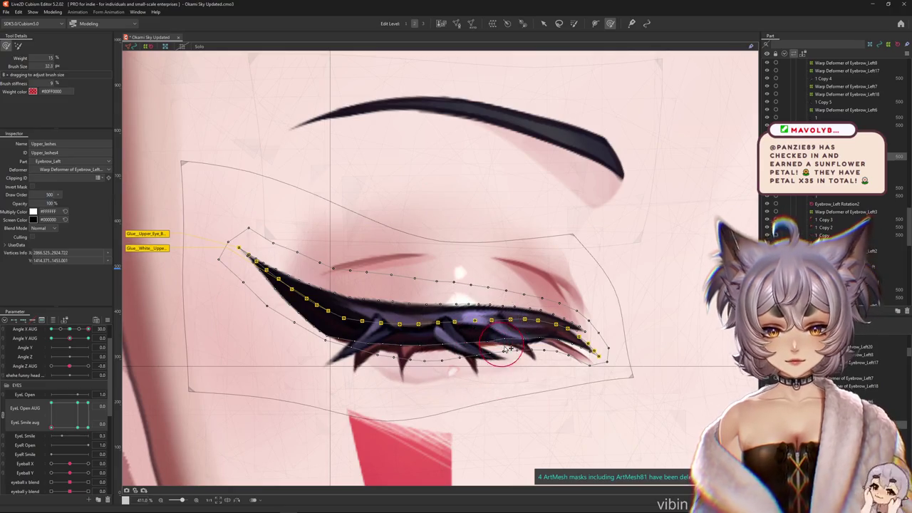
Briefly enter and leave mesh editing, then resize the brush over the lash
key("ctrl+e")
left_click(194, 48)
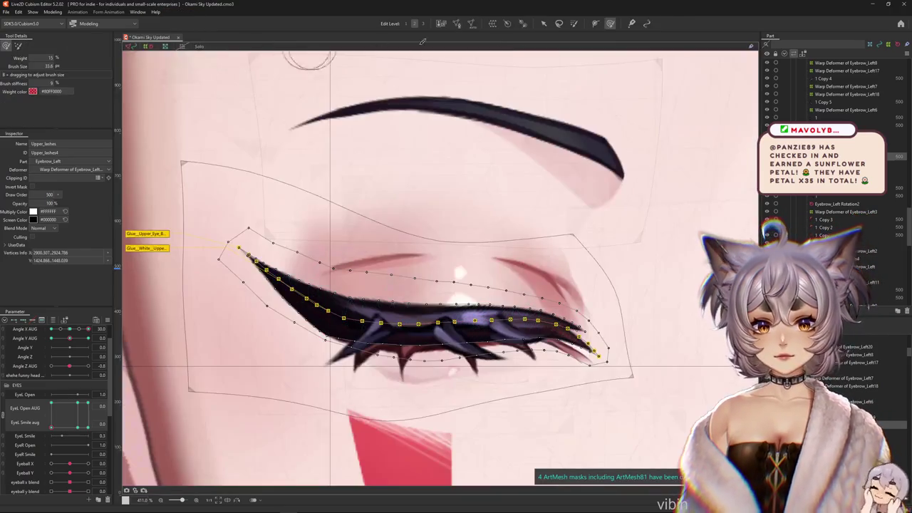
mouse_move(546, 314)
left_mouse_down()
mouse_move(524, 349)
mouse_move(552, 311)
left_mouse_up()
scroll(570, 324, "up", 1)
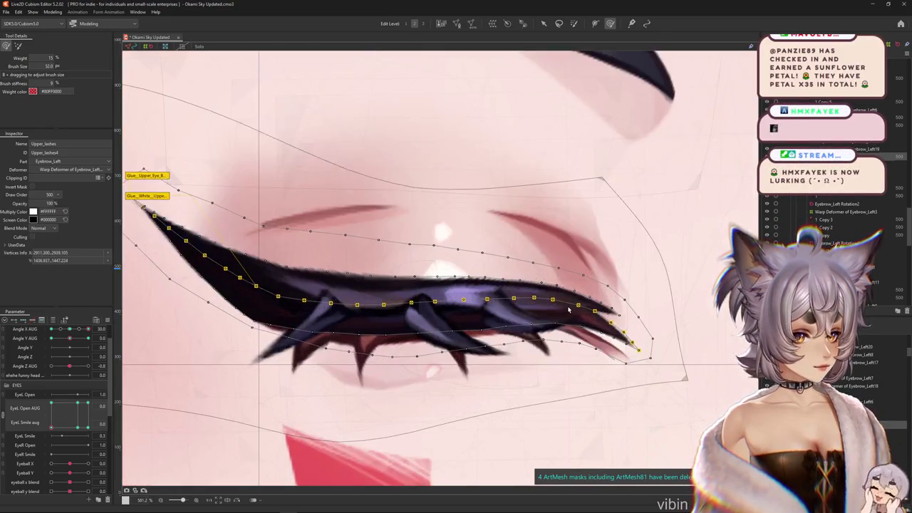
scroll(559, 314, "up", 1)
scroll(555, 308, "up", 1)
left_click_drag(558, 264, 548, 290)
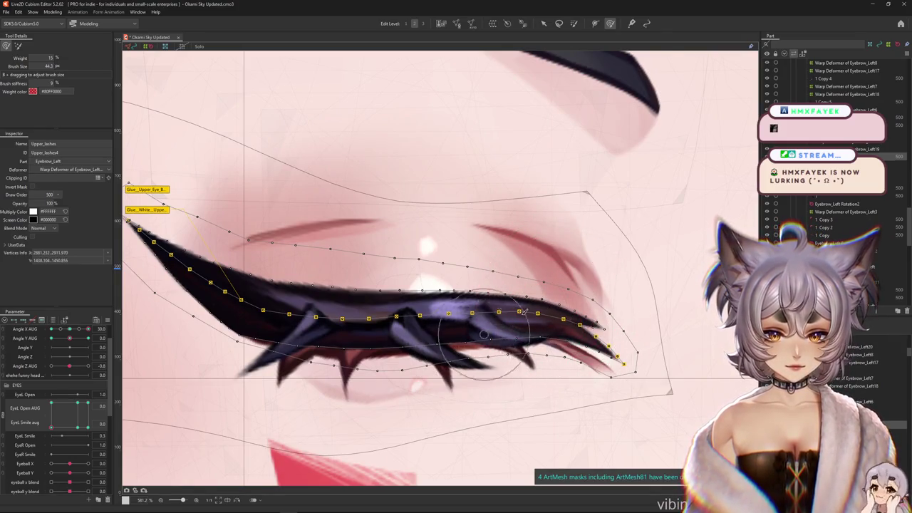
Brush the outer lash corner, then hide the mesh and open the left eye slightly to test
left_click_drag(563, 320, 681, 324)
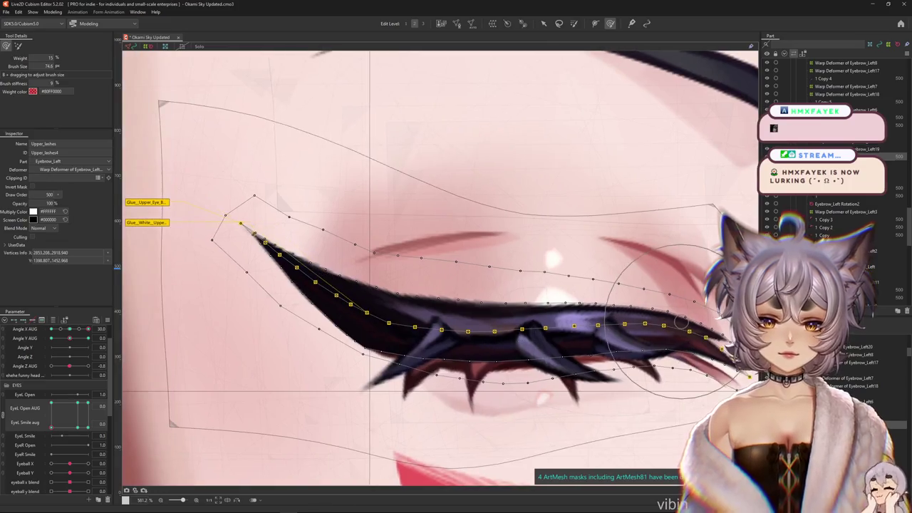
scroll(371, 292, "down", 3)
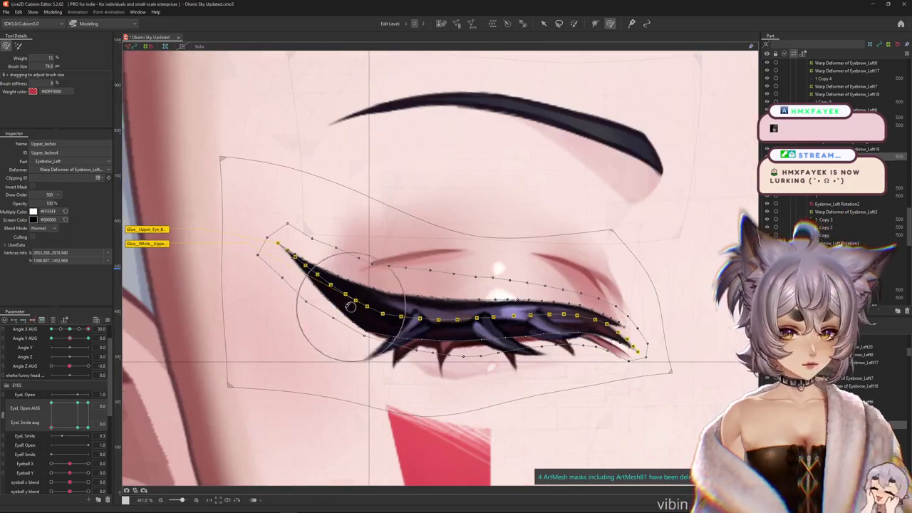
scroll(370, 292, "right", 2)
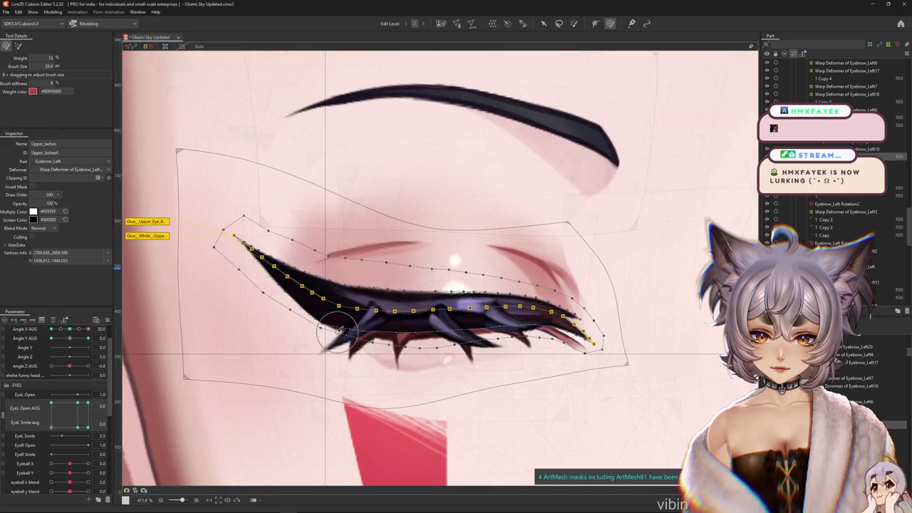
left_click_drag(342, 335, 369, 352)
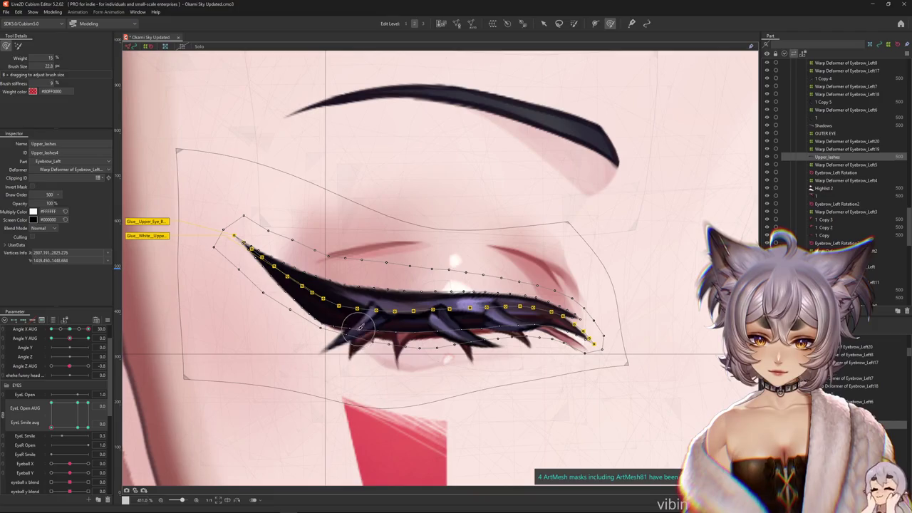
key("ctrl+h")
scroll(463, 318, "down", 2)
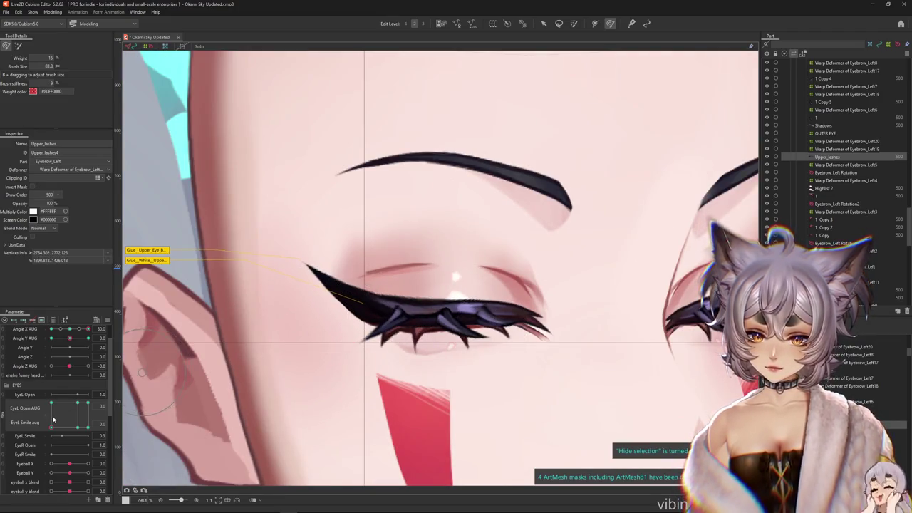
left_click_drag(53, 420, 66, 389)
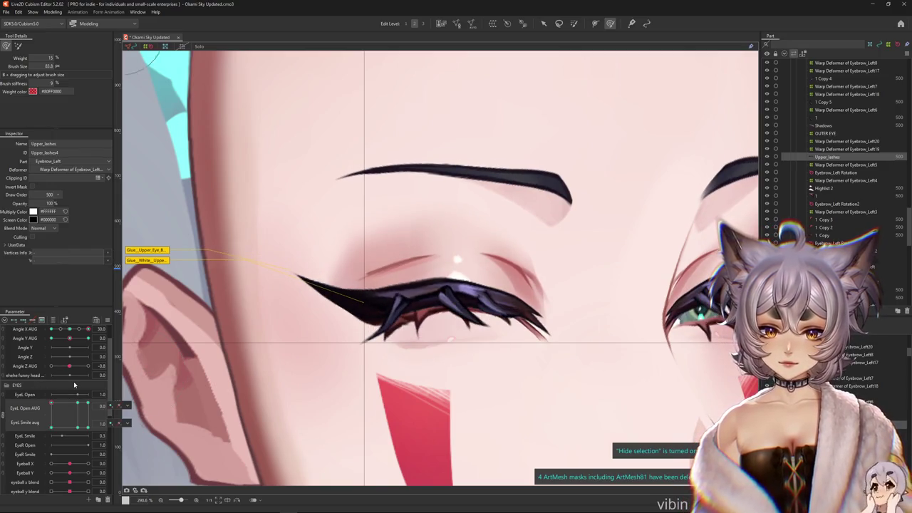
scroll(479, 292, "up", 2)
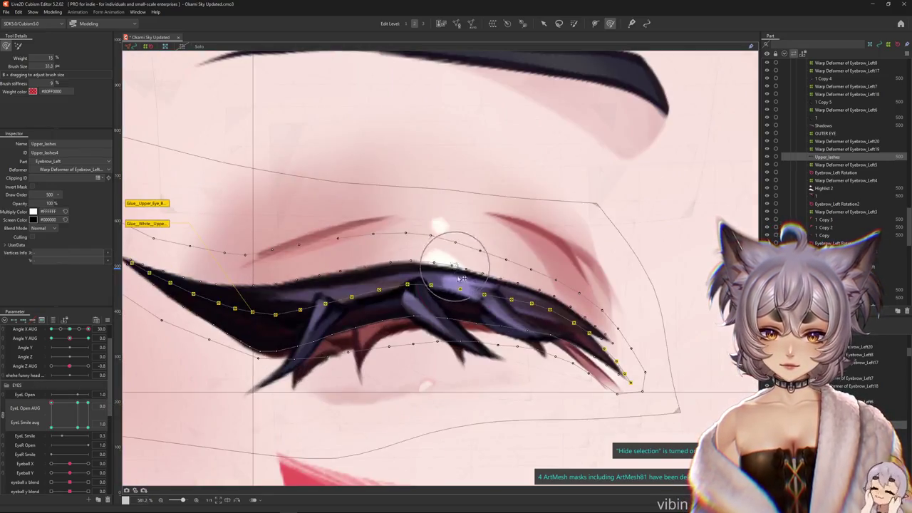
Select the Warp Deformer of Eyebrow_Left19 and size the deform brush over the eye
left_click(845, 149)
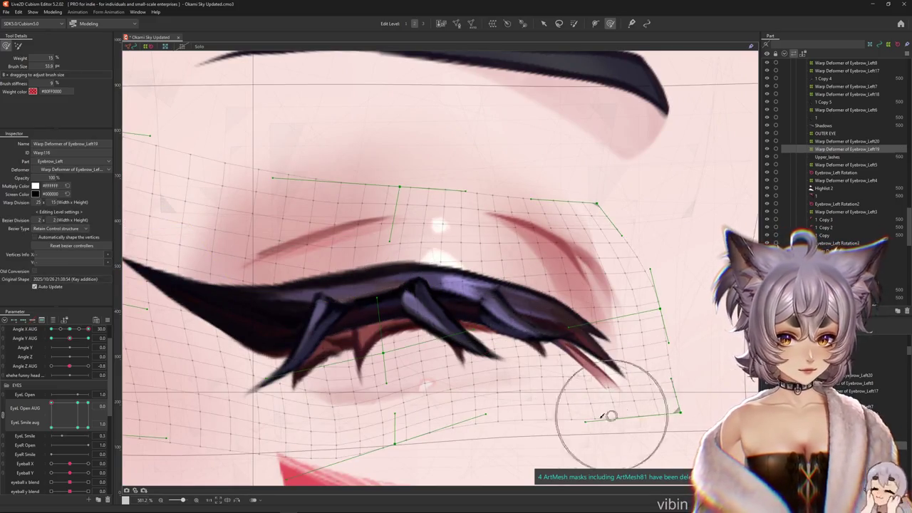
left_click_drag(476, 312, 379, 297)
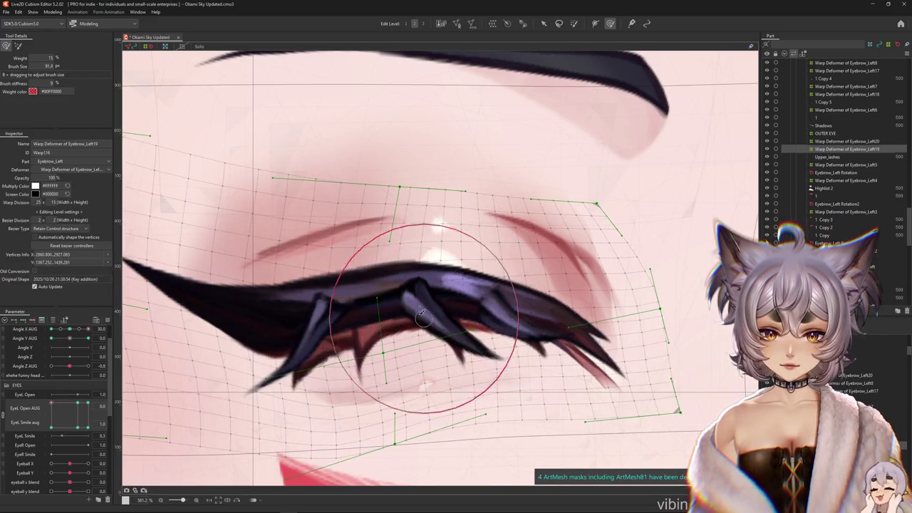
scroll(379, 297, "down", 2)
mouse_move(326, 193)
left_mouse_down()
mouse_move(363, 265)
mouse_move(145, 169)
left_mouse_up()
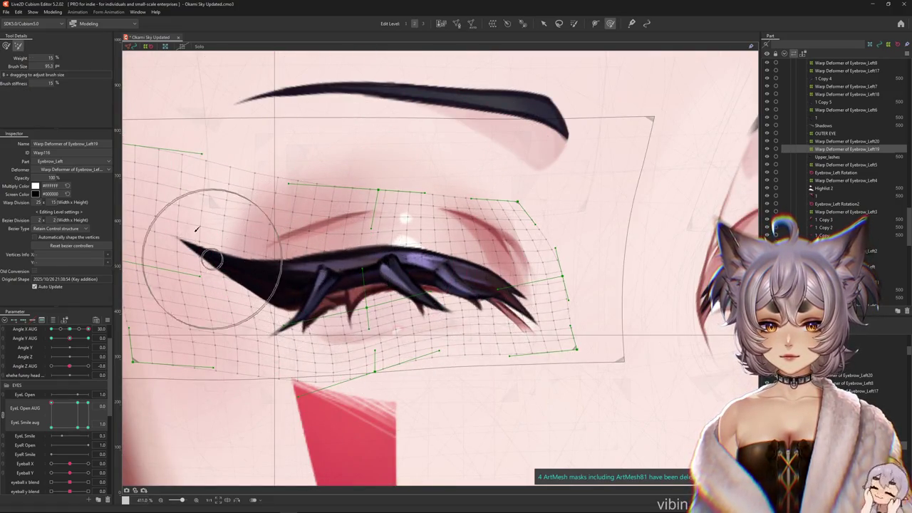
left_click_drag(260, 149, 273, 280)
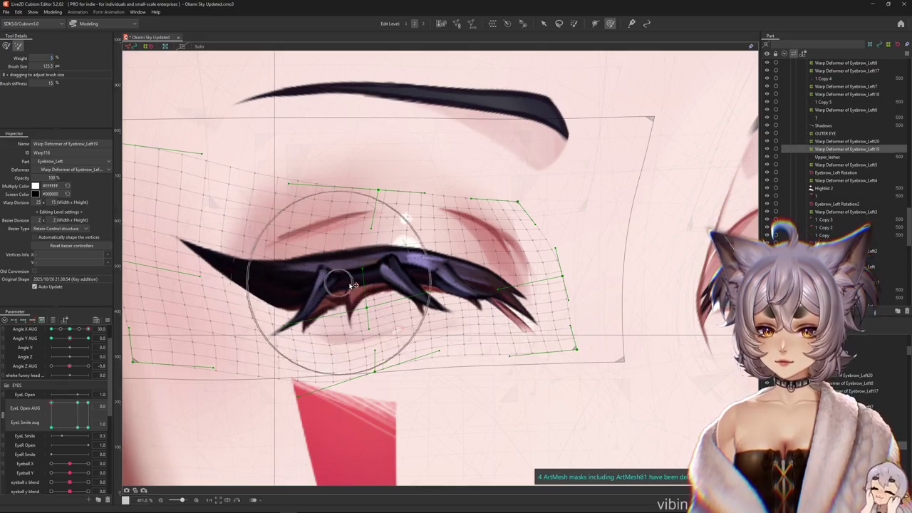
mouse_move(397, 213)
left_mouse_down()
mouse_move(433, 271)
mouse_move(499, 285)
mouse_move(309, 305)
left_mouse_up()
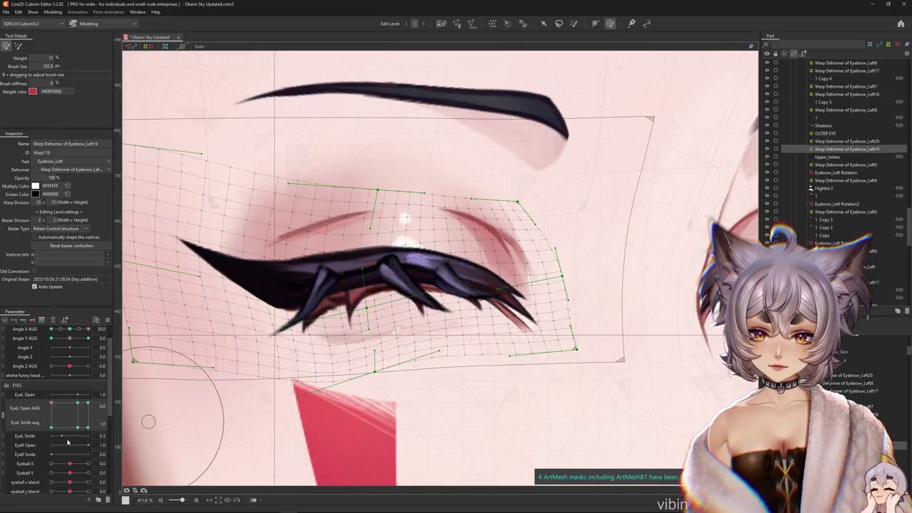
Compare the warp at EyeL Smile aug 0 and 1 while resizing the brush, then select Upper_lashes
left_click(51, 426)
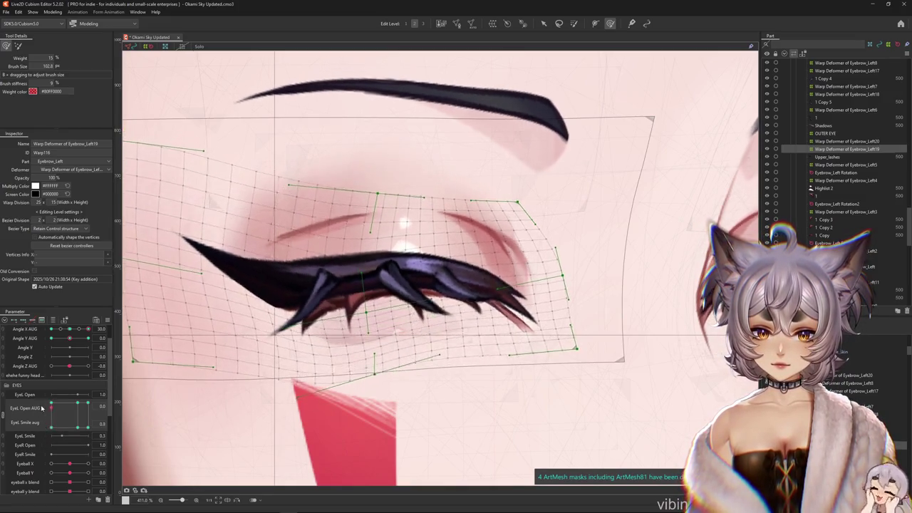
mouse_move(185, 382)
left_mouse_down()
mouse_move(294, 325)
mouse_move(285, 316)
left_mouse_up()
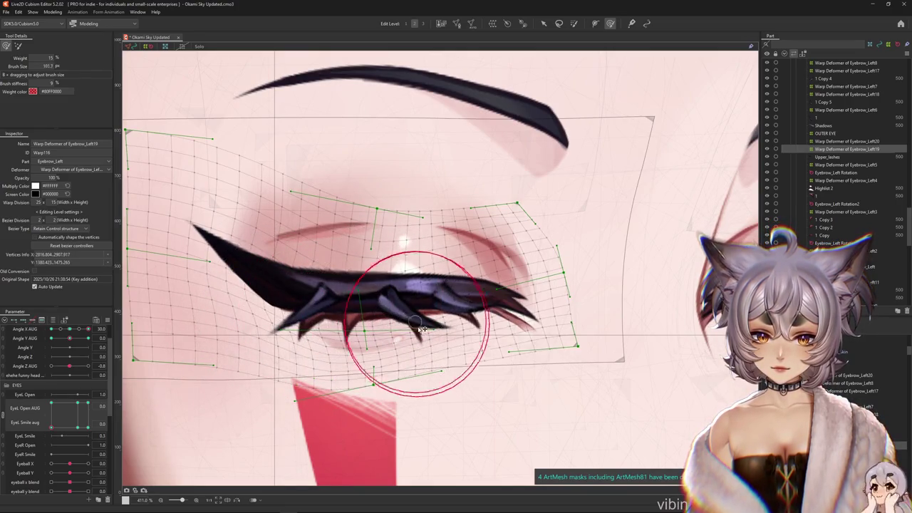
left_click_drag(188, 415, 173, 420)
left_click(80, 428)
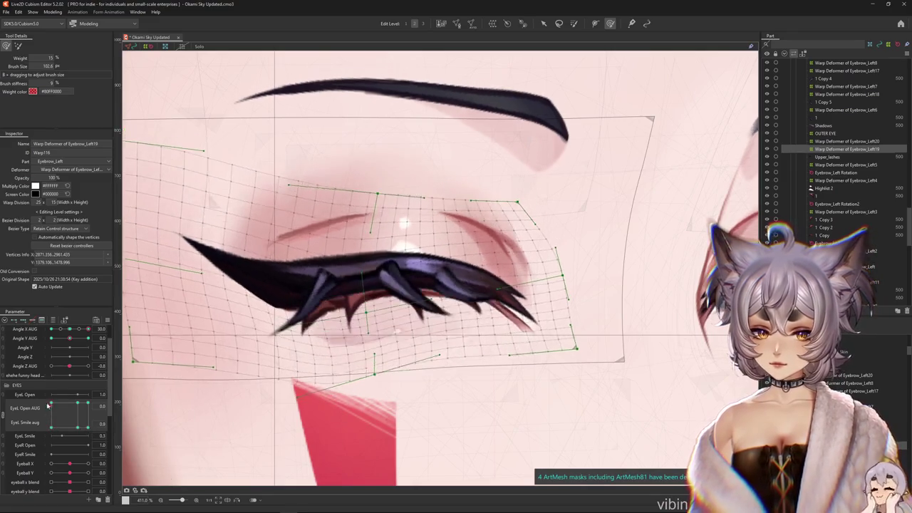
left_click_drag(469, 260, 407, 264)
left_click_drag(306, 214, 412, 393)
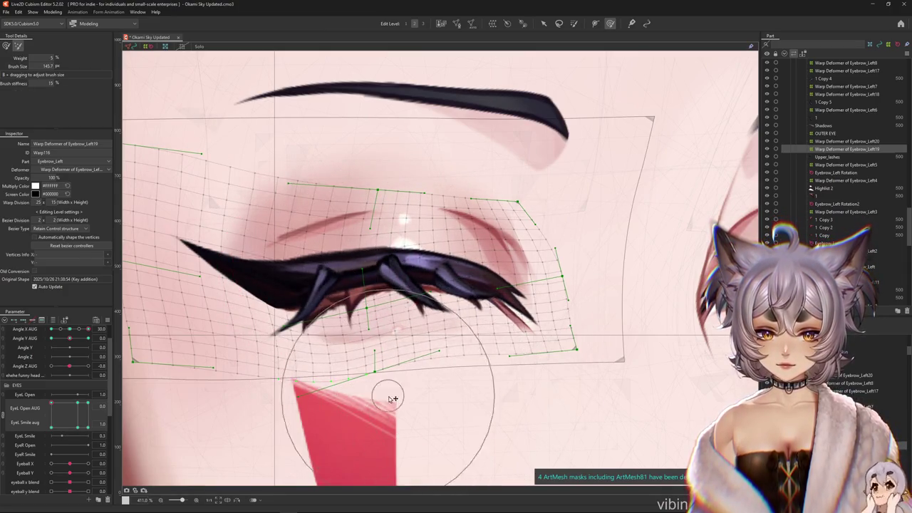
mouse_move(216, 349)
left_mouse_down()
mouse_move(197, 328)
mouse_move(282, 360)
left_mouse_up()
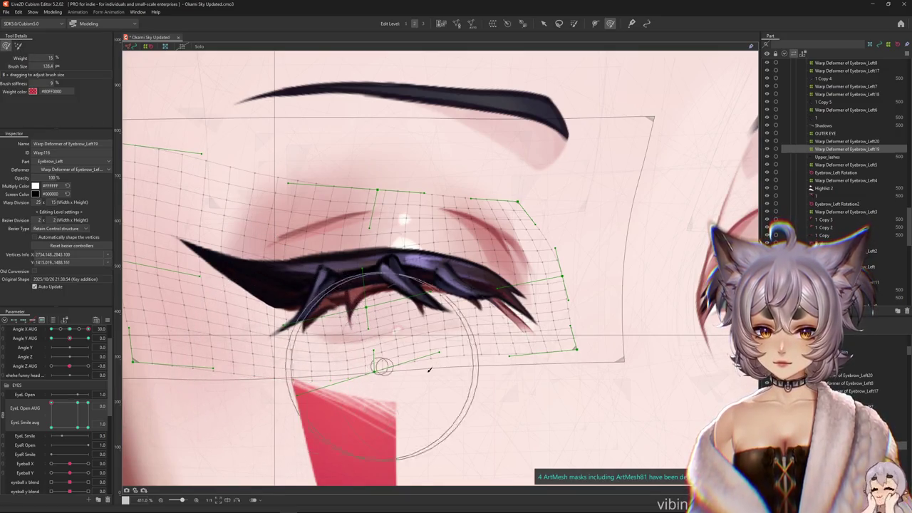
left_click_drag(421, 376, 354, 267)
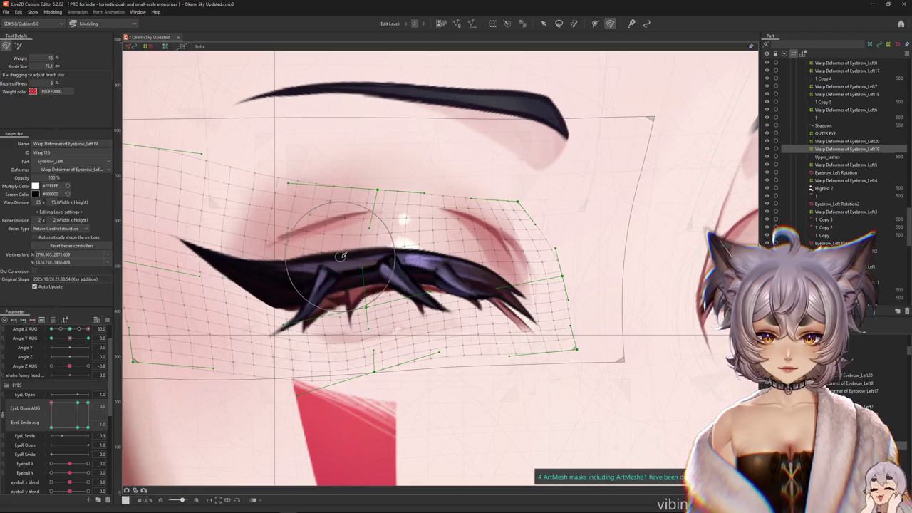
left_click(321, 274)
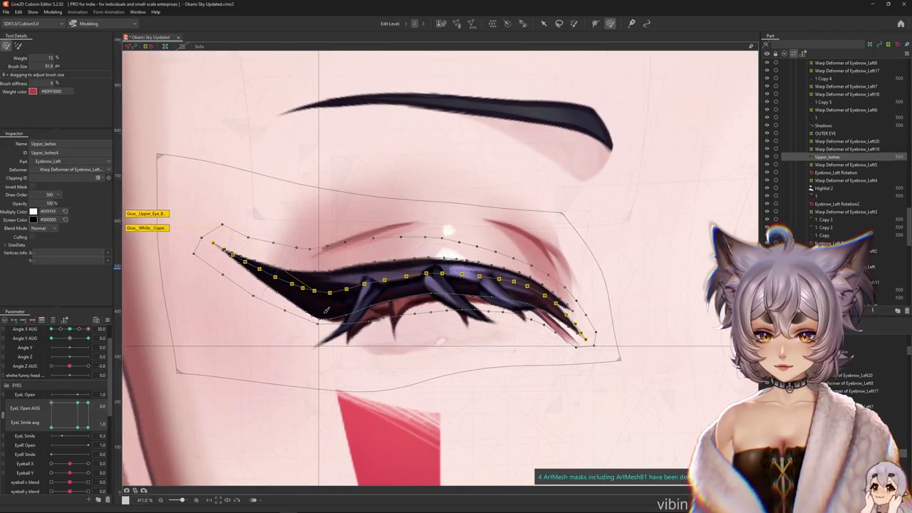
With EyeL Smile at 0, select the Deform brush and size it over the lashes
key("h")
left_click(52, 426)
left_click_drag(302, 364, 305, 335)
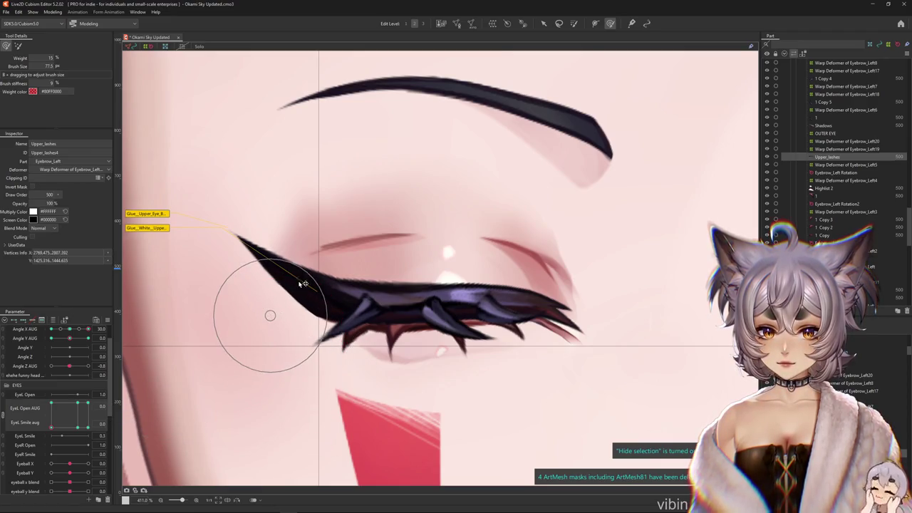
key("b")
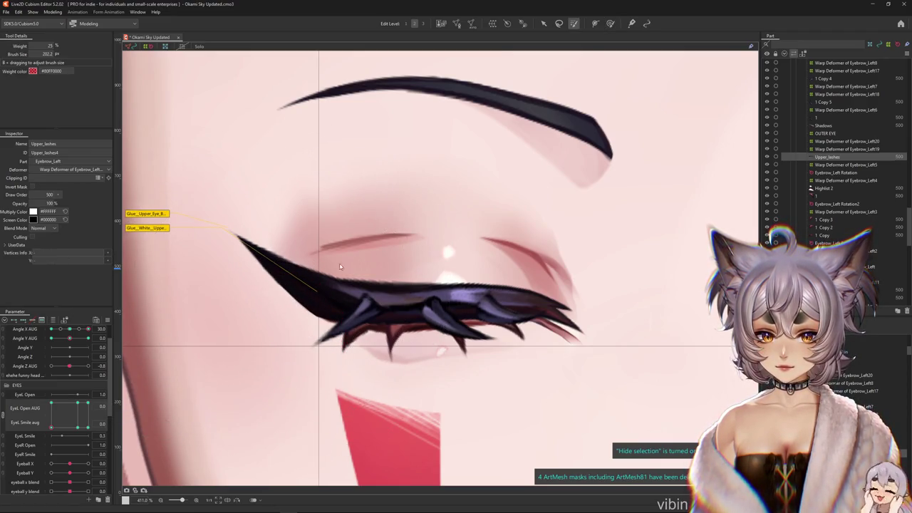
left_click(611, 24)
mouse_move(306, 190)
left_mouse_down()
mouse_move(306, 212)
mouse_move(265, 209)
mouse_move(305, 289)
left_mouse_up()
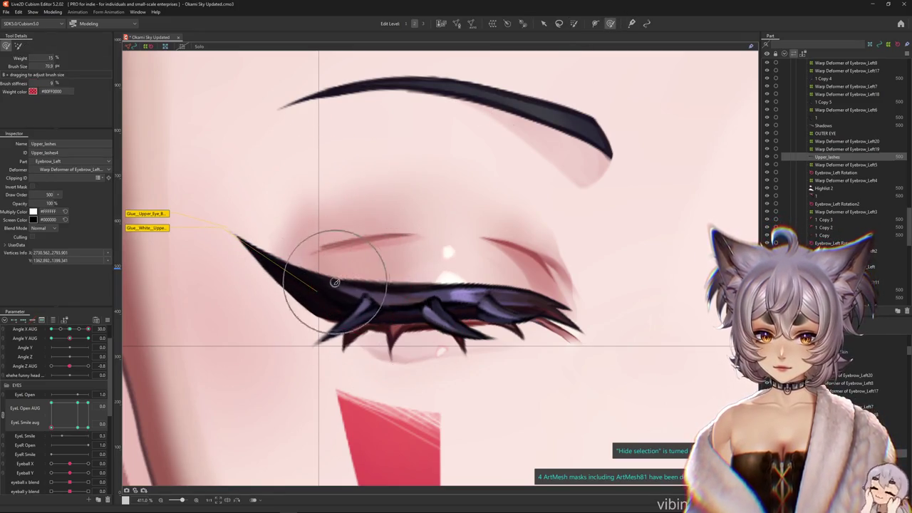
At EyeL Smile 1, brush the Upper_lashes wing and outer tip into a closed-lid curve
left_click(72, 426)
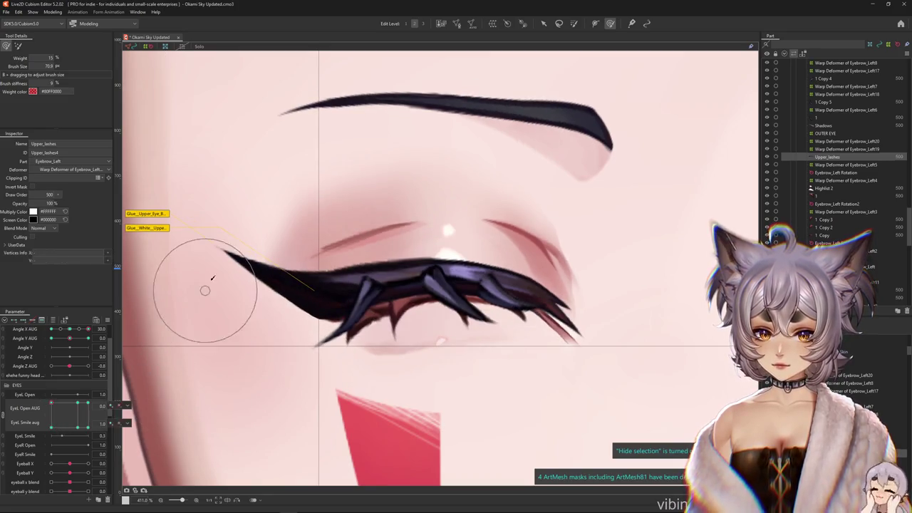
mouse_move(214, 313)
left_mouse_down()
mouse_move(288, 340)
mouse_move(301, 306)
left_mouse_up()
left_click_drag(278, 344, 269, 285)
scroll(267, 303, "up", 2)
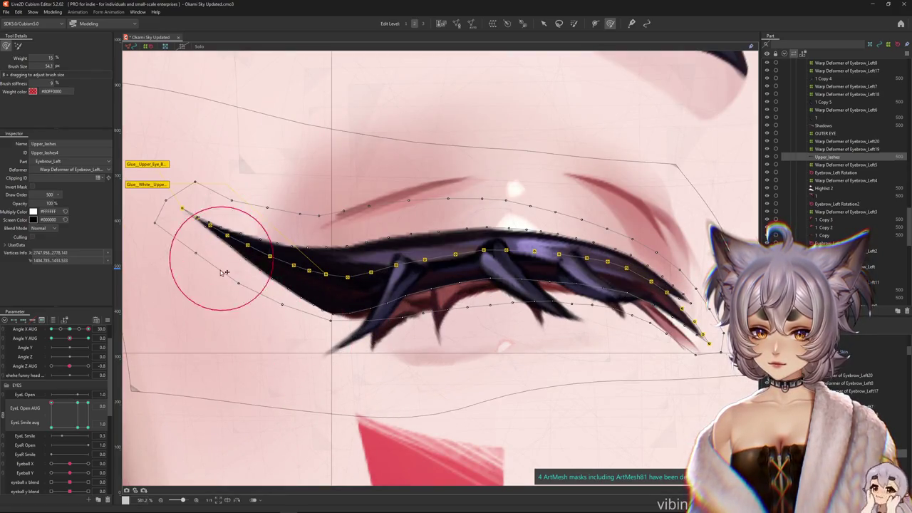
mouse_move(223, 262)
left_mouse_down()
mouse_move(344, 319)
mouse_move(322, 289)
left_mouse_up()
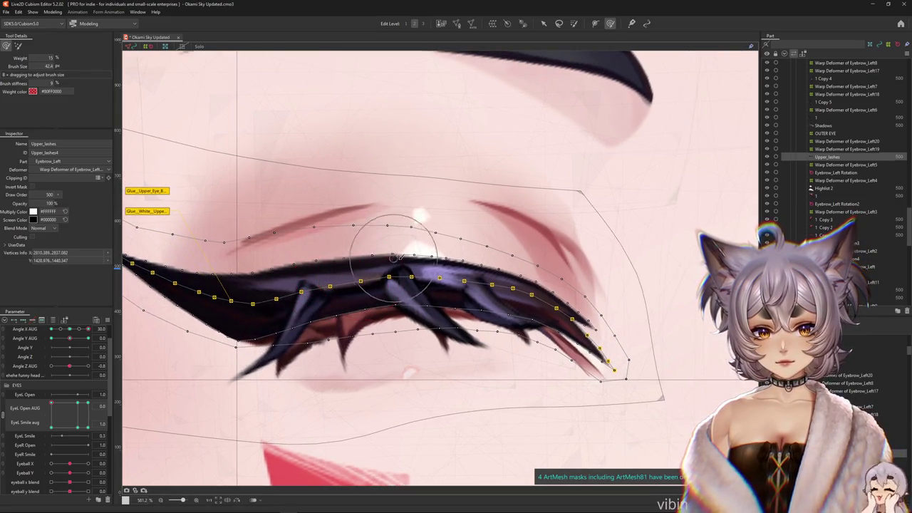
mouse_move(391, 257)
left_mouse_down()
mouse_move(511, 333)
mouse_move(574, 292)
left_mouse_up()
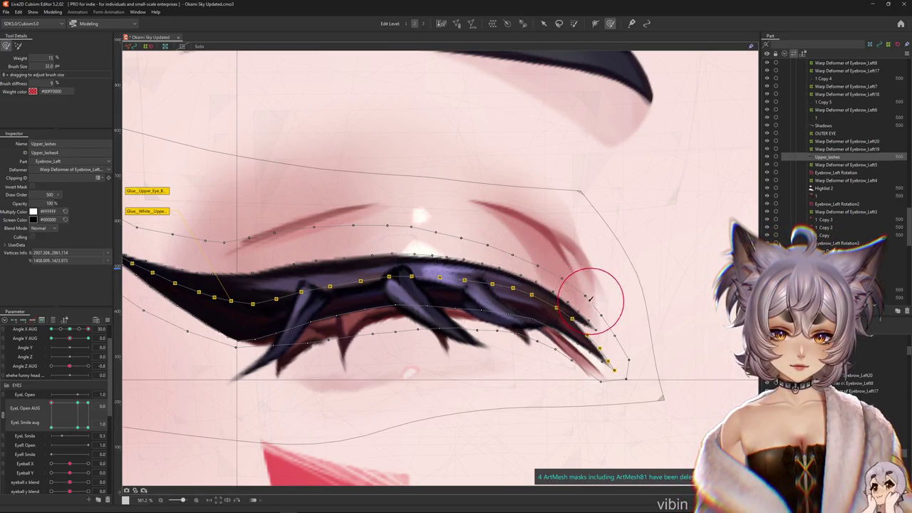
left_click_drag(275, 282, 289, 247)
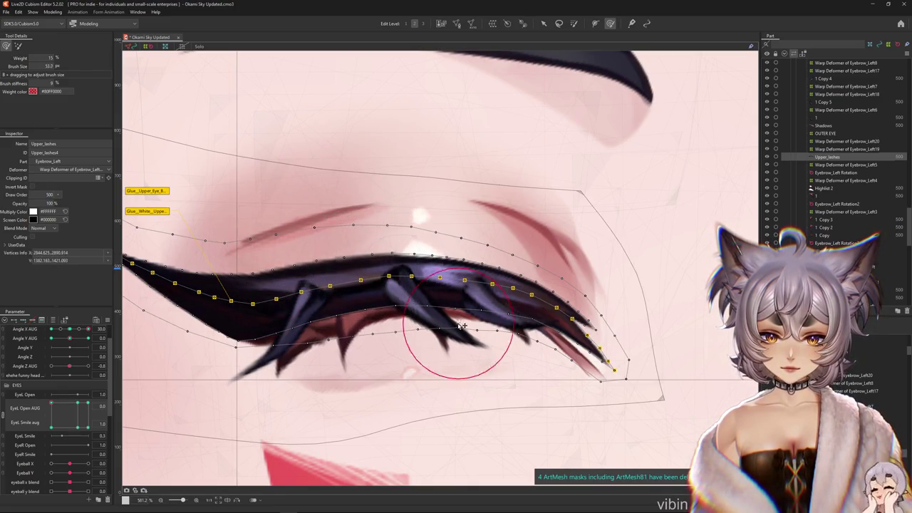
Preview the lashes by hiding the mesh and scrubbing the eye parameter, then reshape the upper lash mesh
key("ctrl+h")
scroll(389, 303, "down", 3)
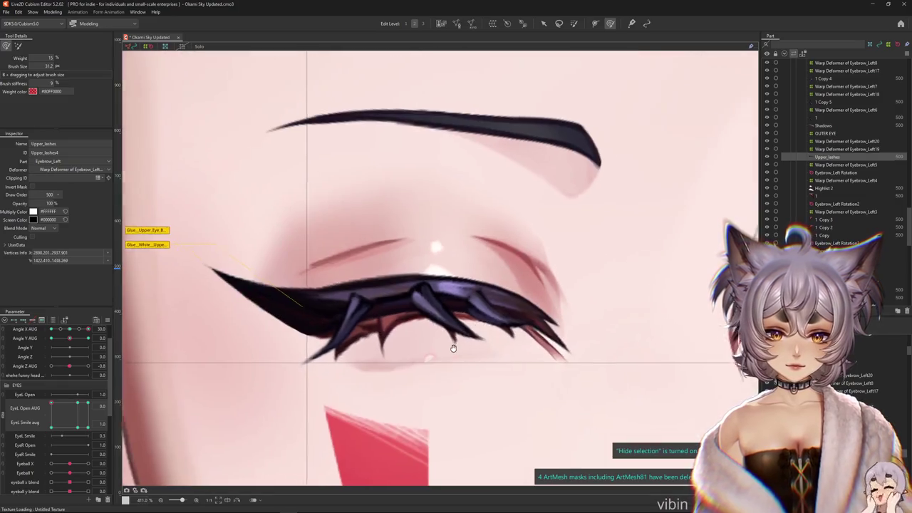
left_click_drag(65, 427, 46, 436)
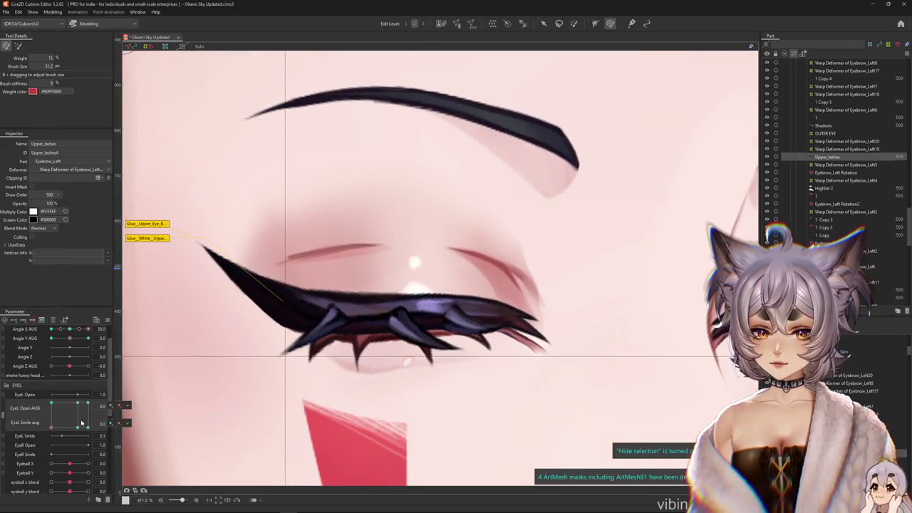
key("ctrl+h")
mouse_move(232, 347)
left_mouse_down()
mouse_move(170, 326)
mouse_move(264, 358)
left_mouse_up()
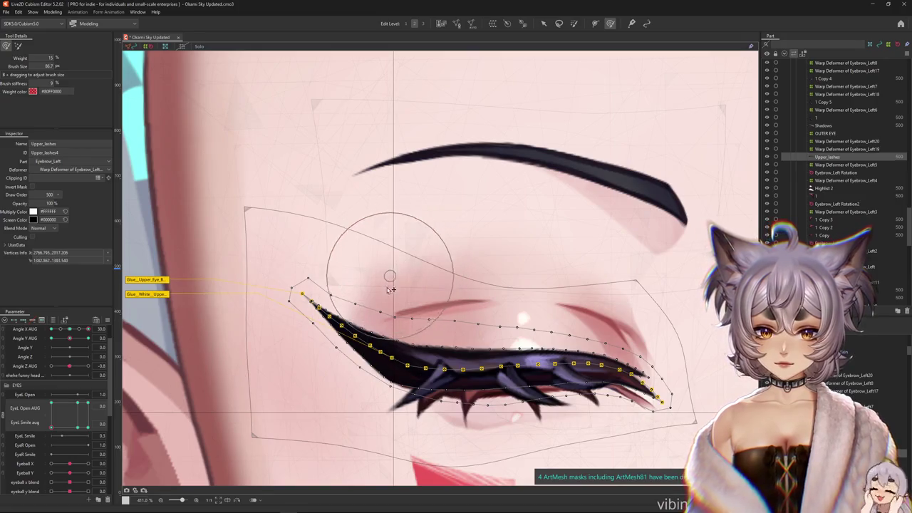
Nudge the lash vertices into a cleaner curve and scrub EyeL Smile to check the motion
key("ctrl+h")
left_click_drag(428, 412, 343, 364)
scroll(343, 364, "down", 2)
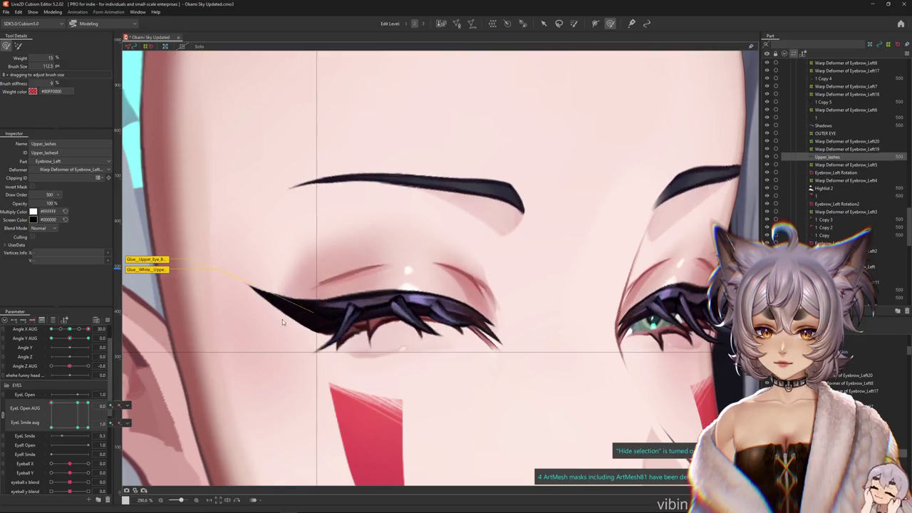
key("ctrl+h")
scroll(333, 255, "up", 2)
left_click_drag(336, 266, 354, 253)
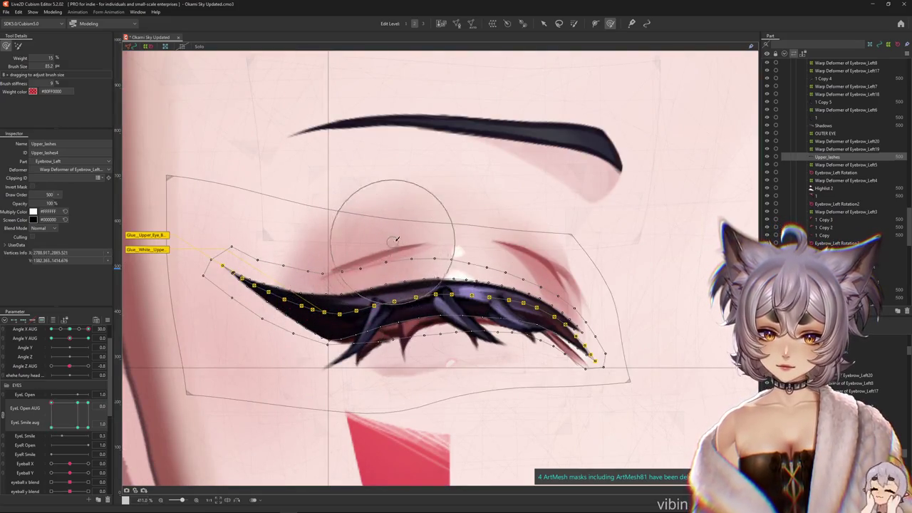
key("ctrl+h")
scroll(431, 268, "down", 2)
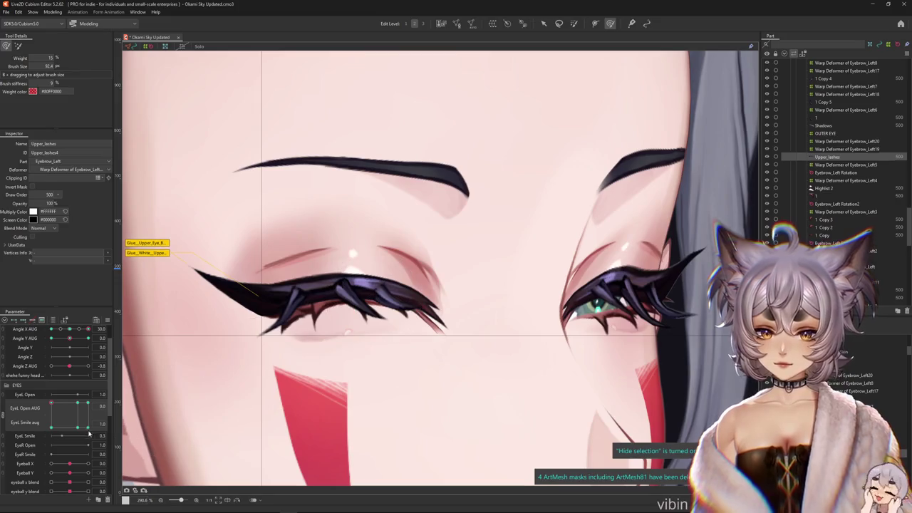
left_click_drag(92, 433, 19, 415)
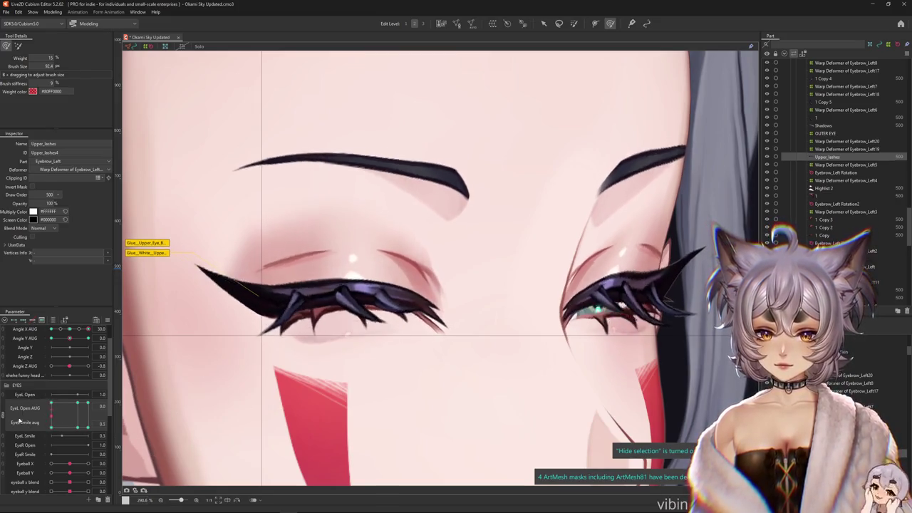
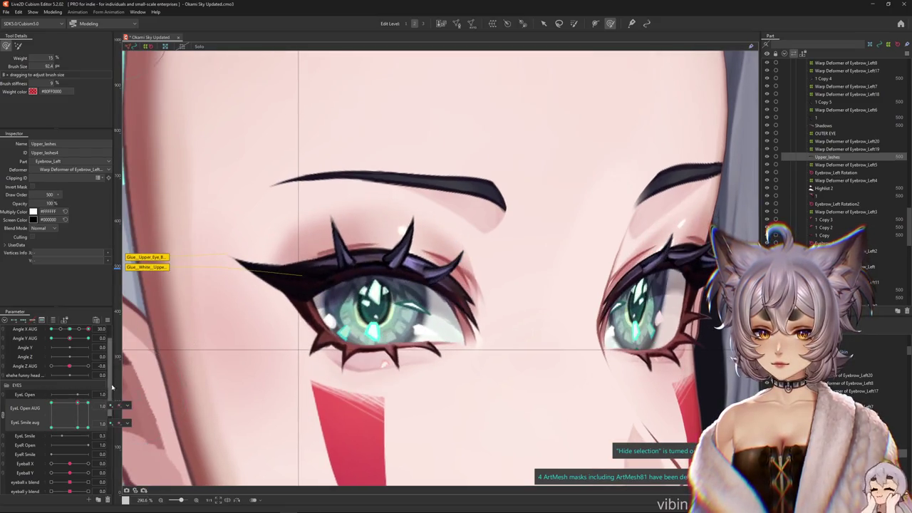
Preview the left-eye blink, select the Upper_lashes mesh and size the deform brush
left_click_drag(293, 332, 178, 444)
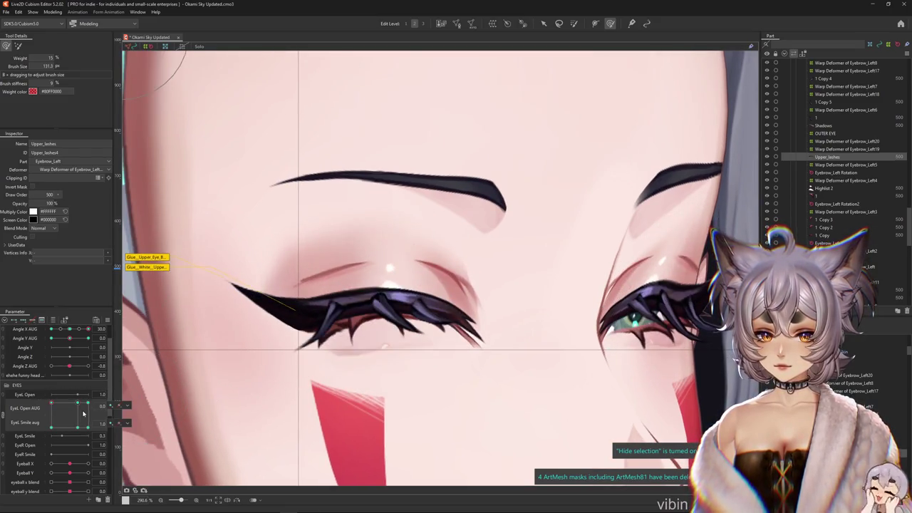
left_click_drag(83, 413, 79, 407)
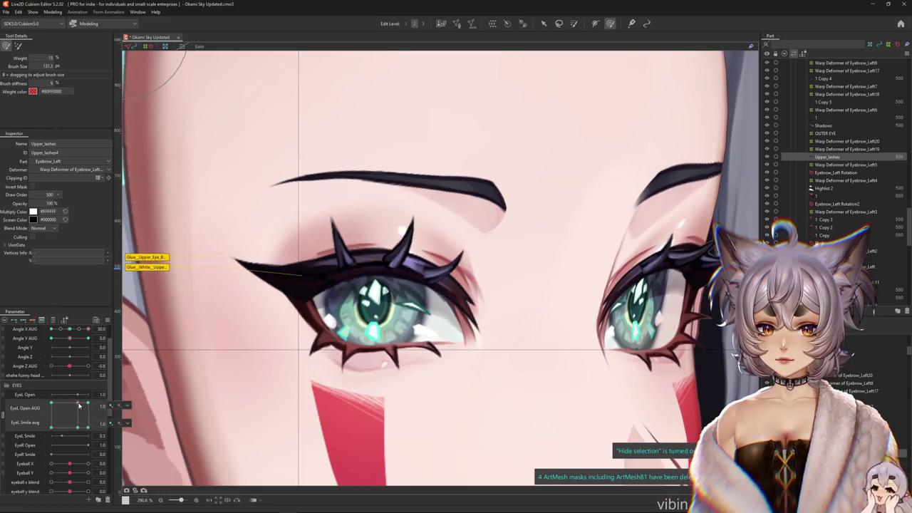
left_click(235, 264)
left_click_drag(293, 220, 248, 327)
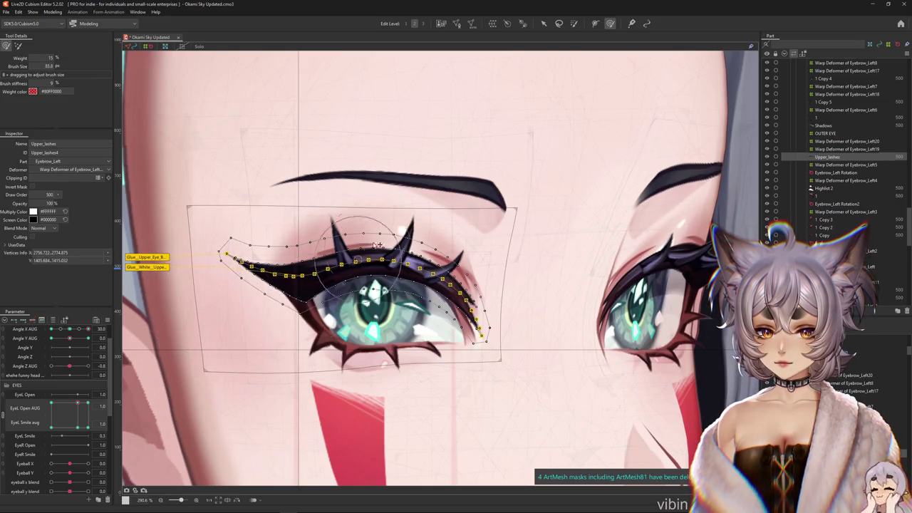
left_click_drag(302, 298, 312, 323)
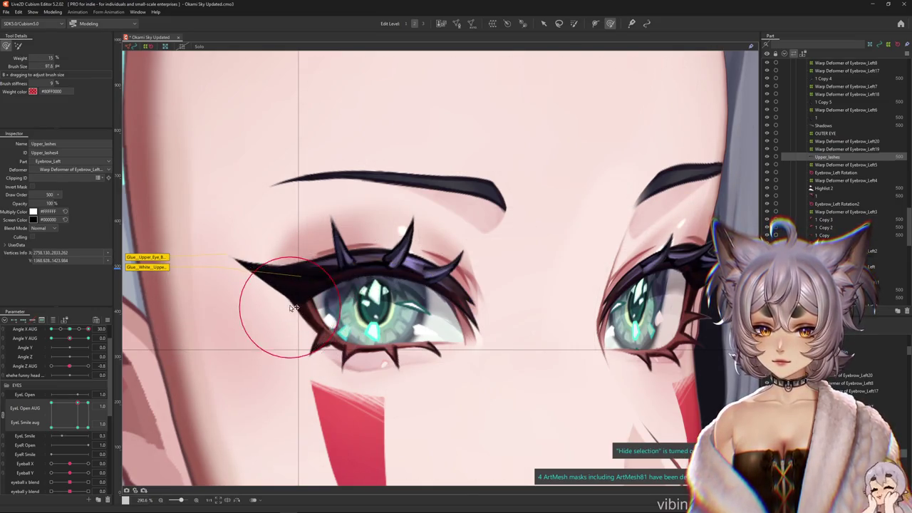
scroll(274, 305, "up", 3)
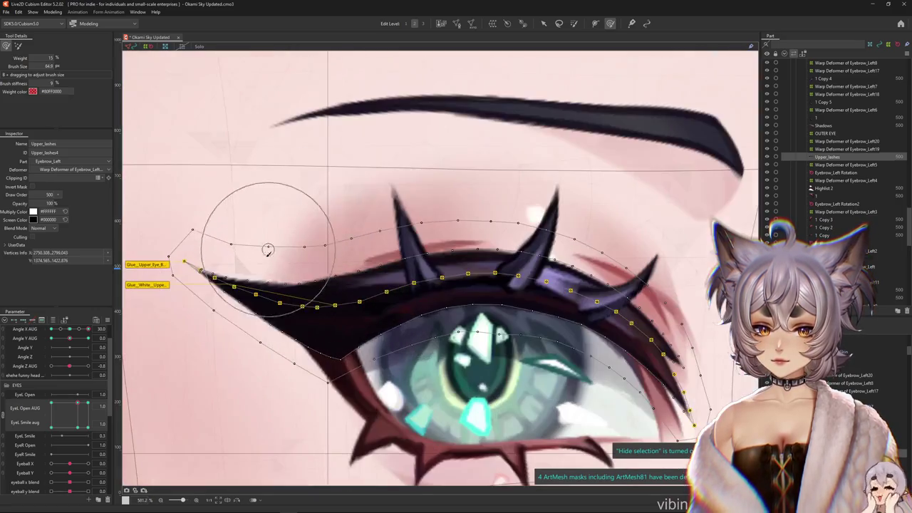
Push the upper lash line down over the eye and test the blink
left_click_drag(281, 252, 287, 261)
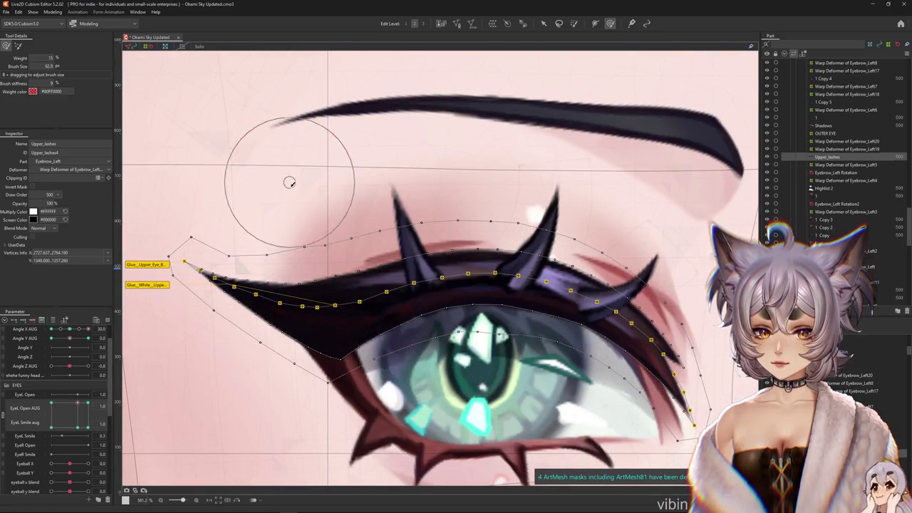
left_click_drag(366, 325, 332, 249)
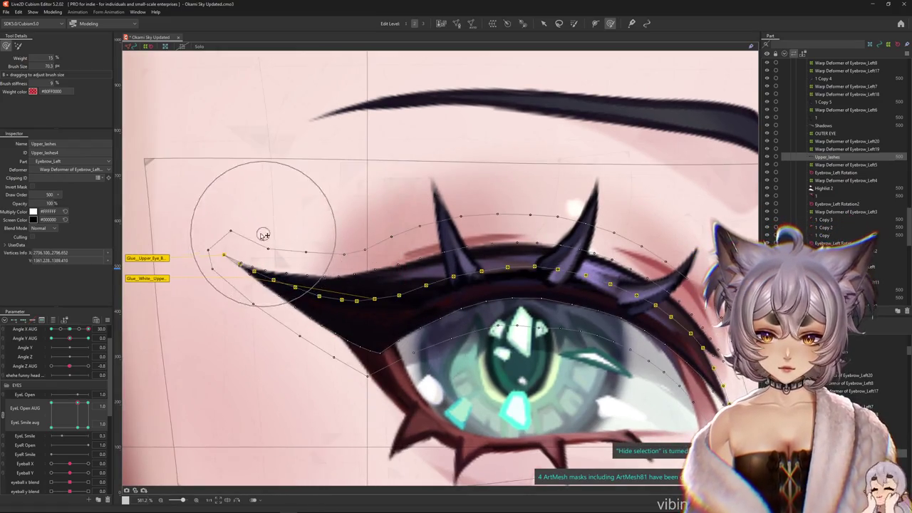
mouse_move(255, 226)
left_mouse_down()
mouse_move(369, 275)
mouse_move(364, 298)
left_mouse_up()
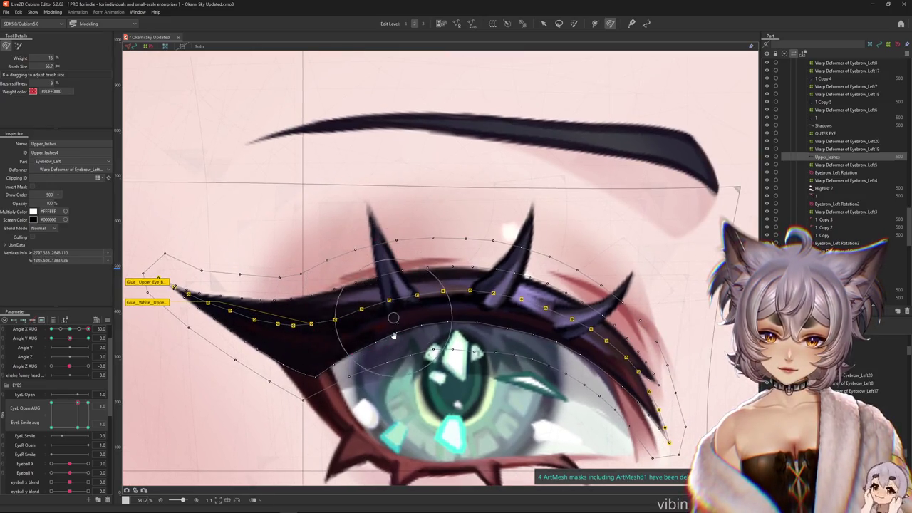
scroll(129, 395, "down", 3)
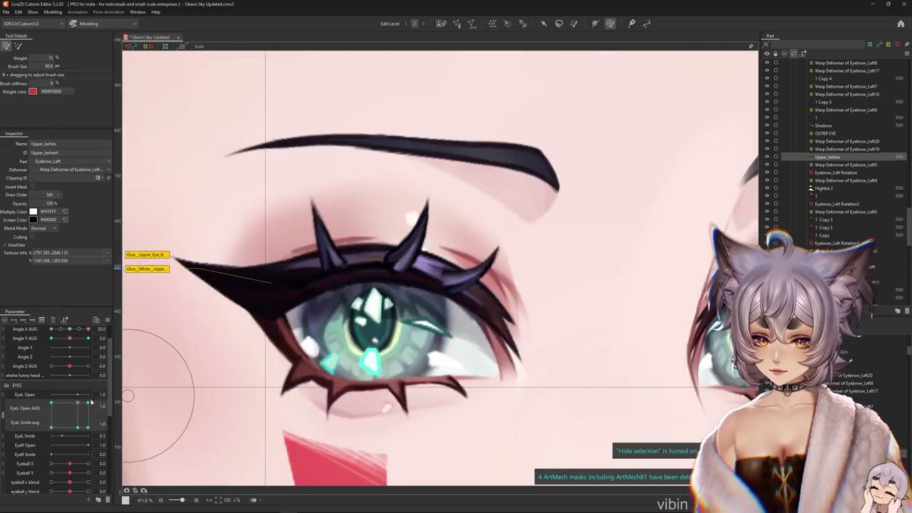
left_click_drag(78, 402, 78, 403)
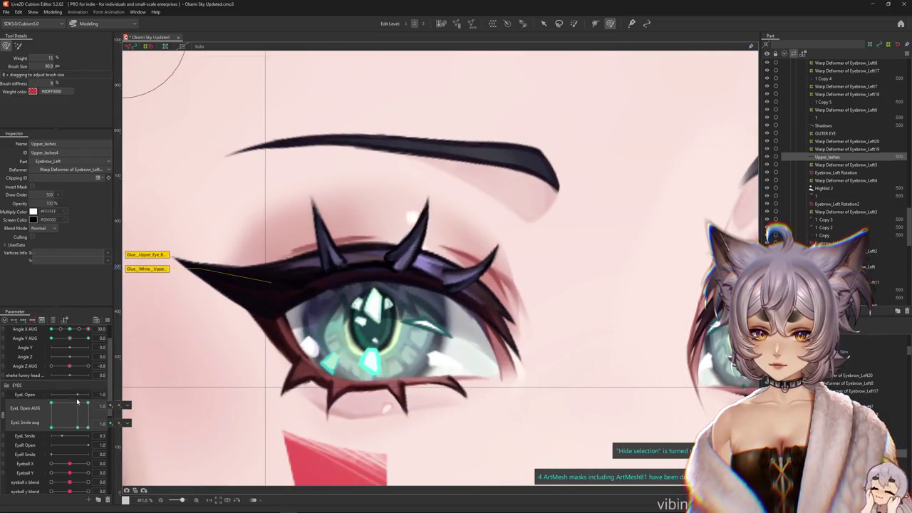
mouse_move(195, 326)
left_mouse_down()
mouse_move(221, 197)
mouse_move(382, 273)
mouse_move(328, 275)
left_mouse_up()
mouse_move(527, 278)
left_mouse_down()
mouse_move(449, 261)
mouse_move(88, 425)
mouse_move(100, 396)
left_mouse_up()
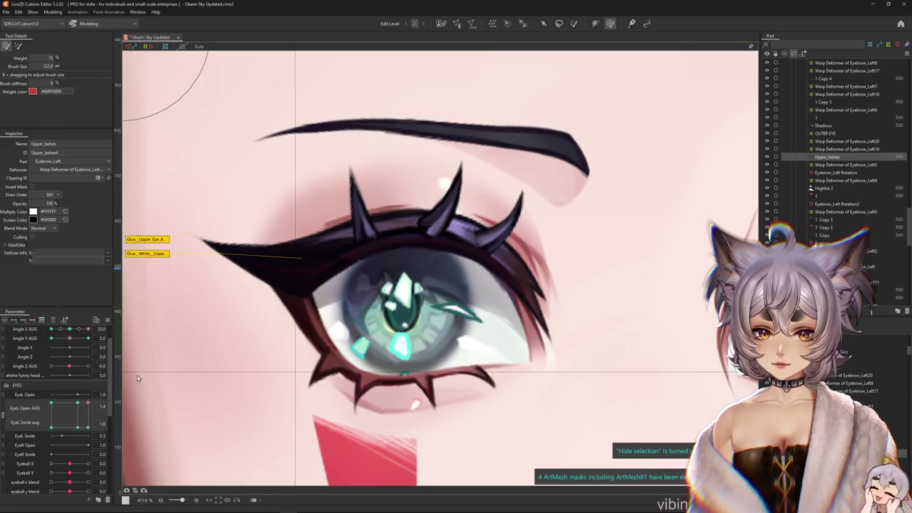
Widen the left eye to EyeL Open AUG 1.4, recheck the blink and add a slight smile
scroll(191, 363, "down", 2)
left_click_drag(78, 404, 109, 395)
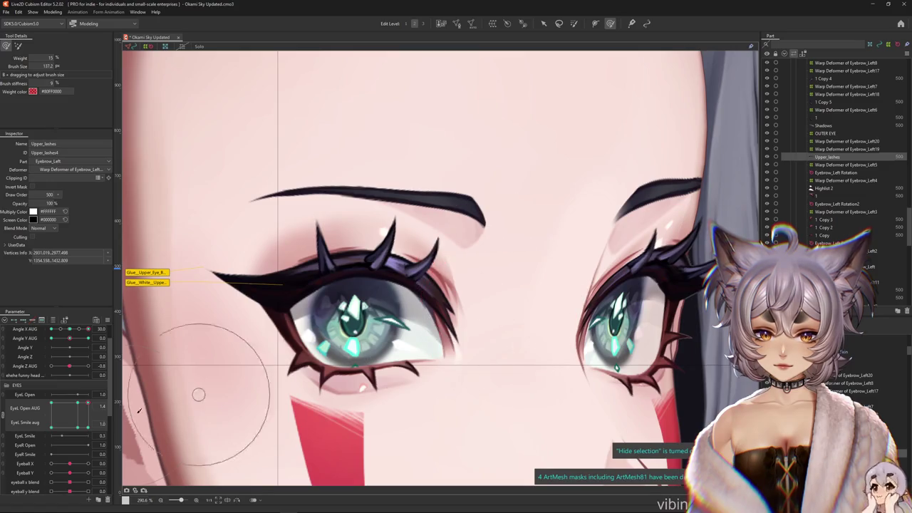
left_click_drag(89, 445, 100, 445)
left_click(50, 427)
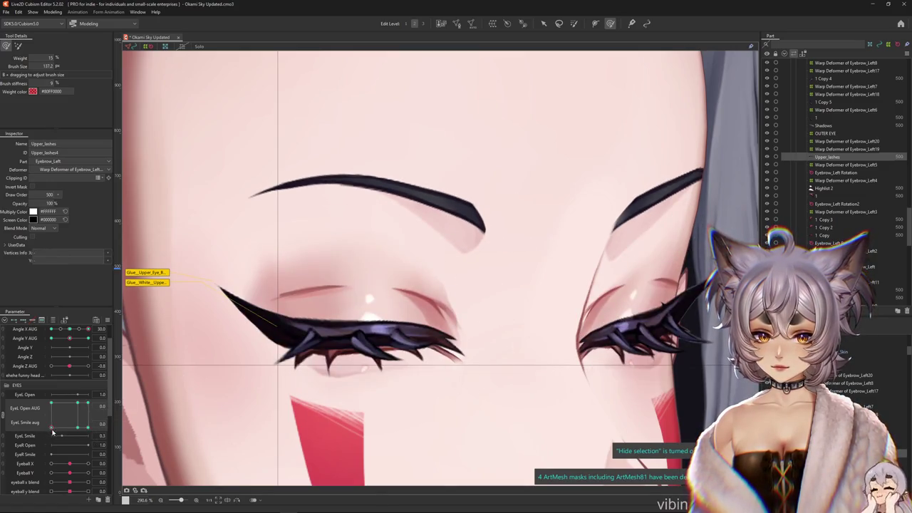
left_click_drag(51, 431, 76, 428)
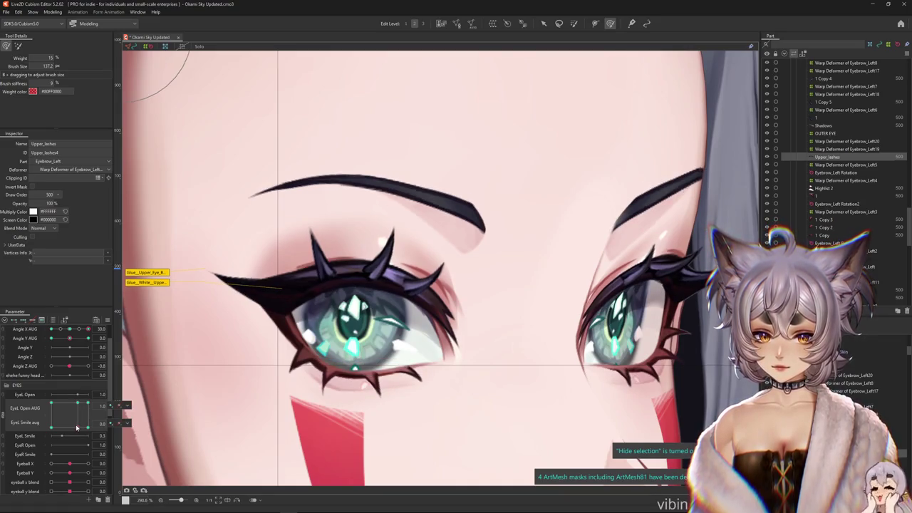
left_click_drag(76, 428, 118, 453)
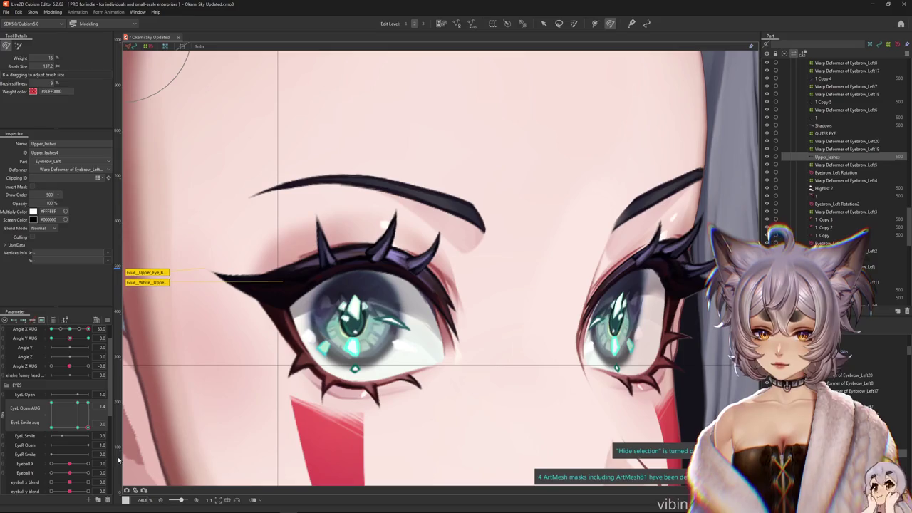
left_click_drag(88, 442, 118, 434)
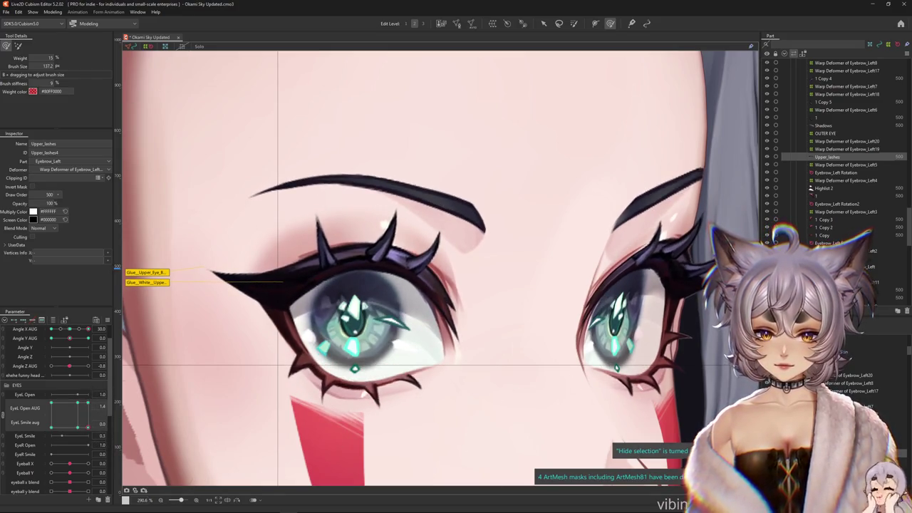
Select the outer lash tip mesh '1' and show the eye parameters as separate sliders
left_click(439, 335)
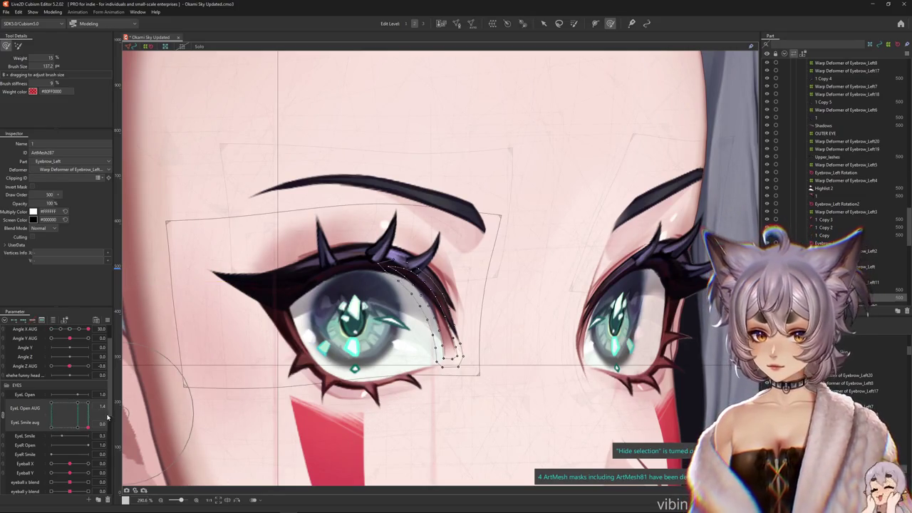
scroll(63, 410, "up", 2)
left_click(366, 214)
left_click(443, 342)
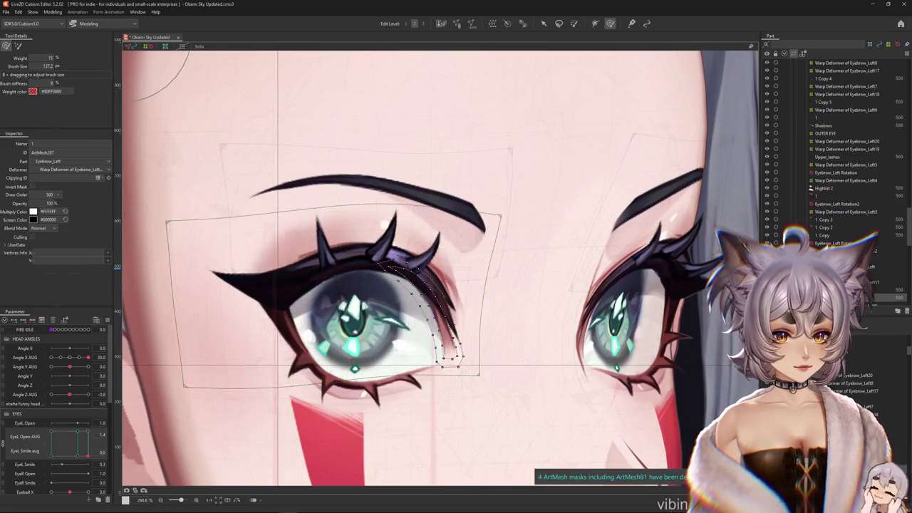
left_click(26, 367)
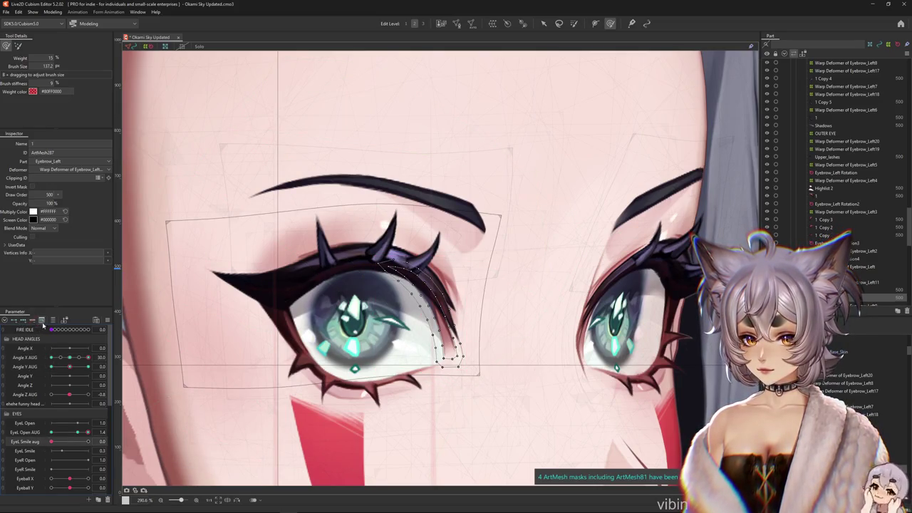
With EyeL Open AUG at 0, brush the lash tip vertices into place
left_click_drag(66, 435, 51, 433)
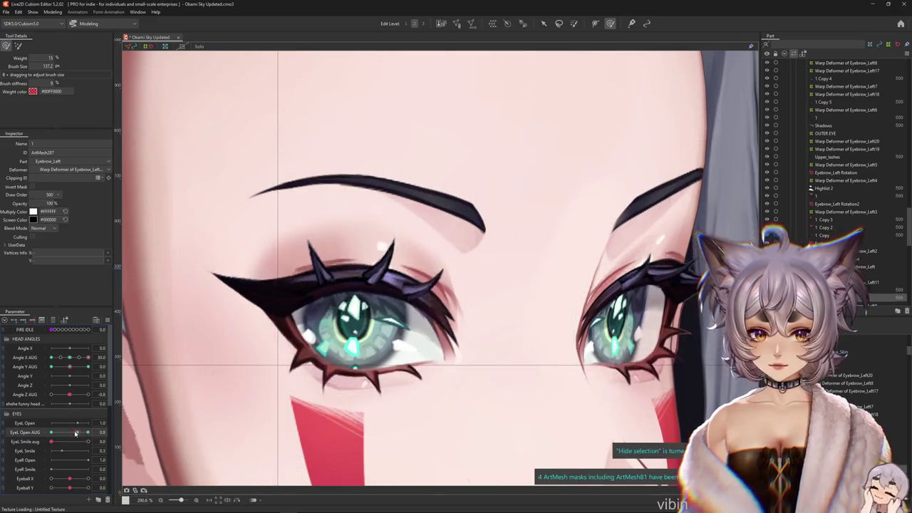
scroll(473, 271, "up", 2)
scroll(472, 270, "up", 2)
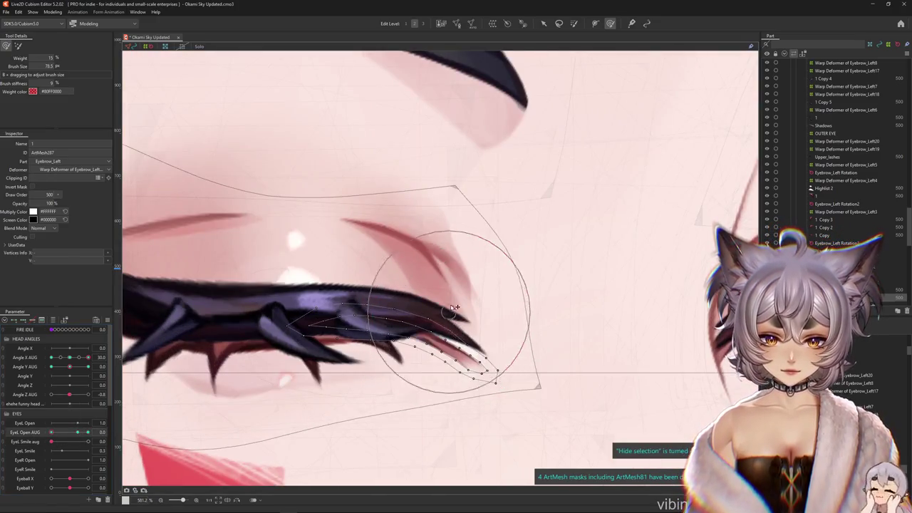
left_click_drag(501, 308, 503, 312)
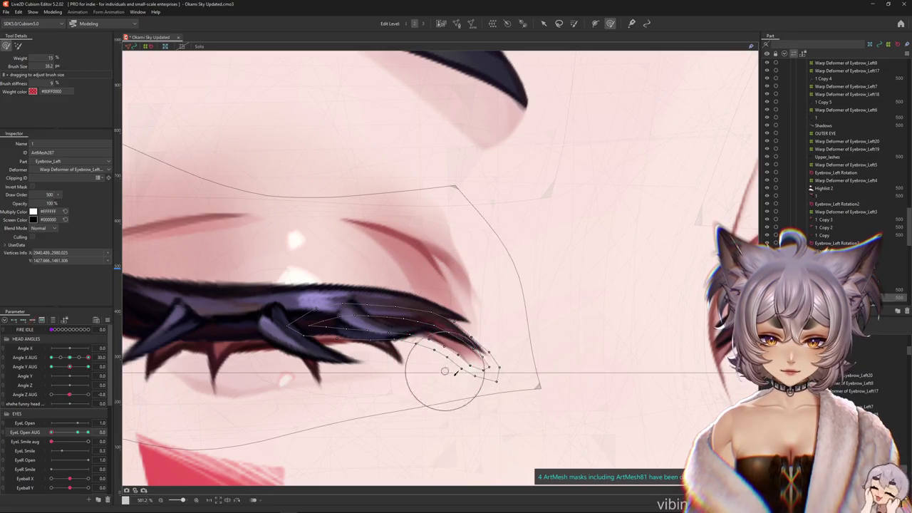
key("ctrl+h")
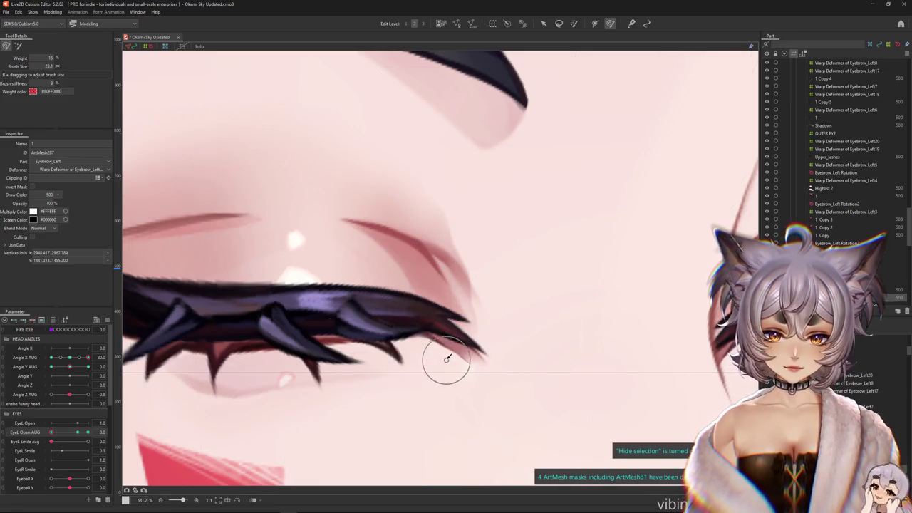
key("ctrl+h")
left_click_drag(366, 350, 360, 336)
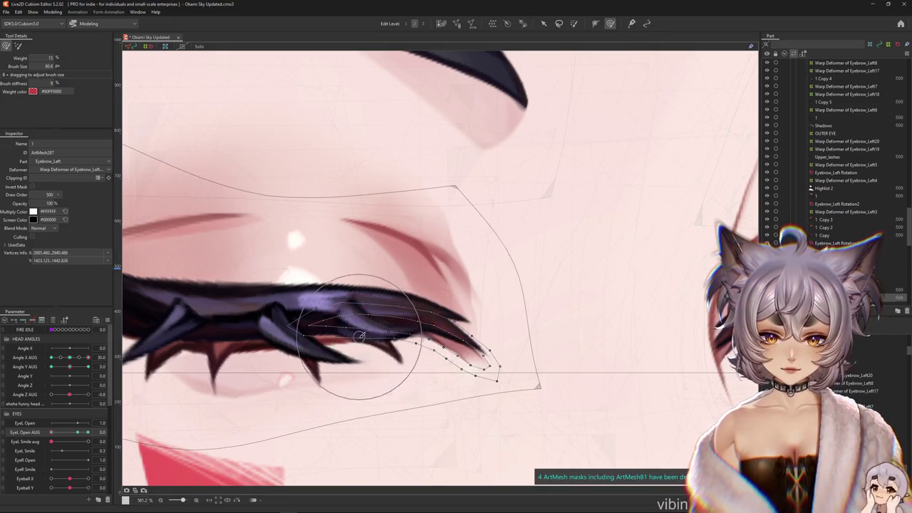
left_click_drag(492, 335, 454, 357)
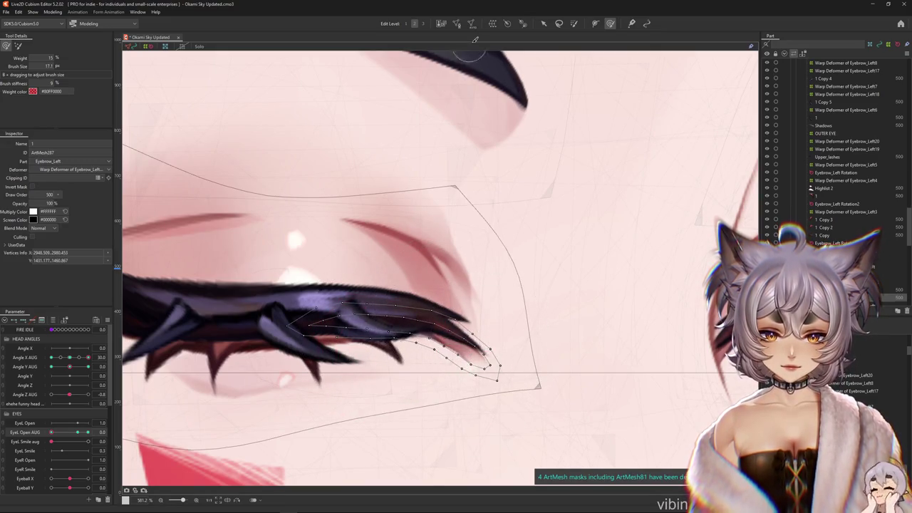
left_click(457, 24)
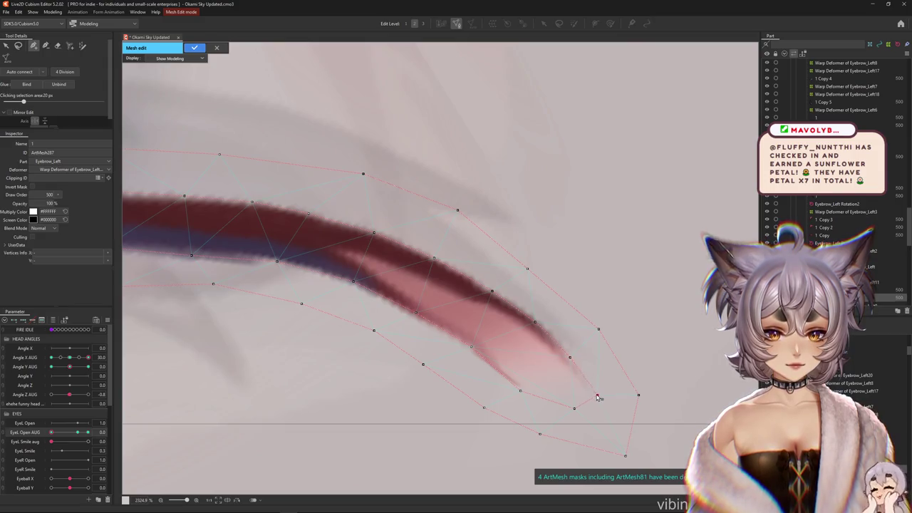
Inspect ArtMesh87's reworked vertices along the tapering lash tip and apply the mesh edit
left_click_drag(599, 397, 550, 349)
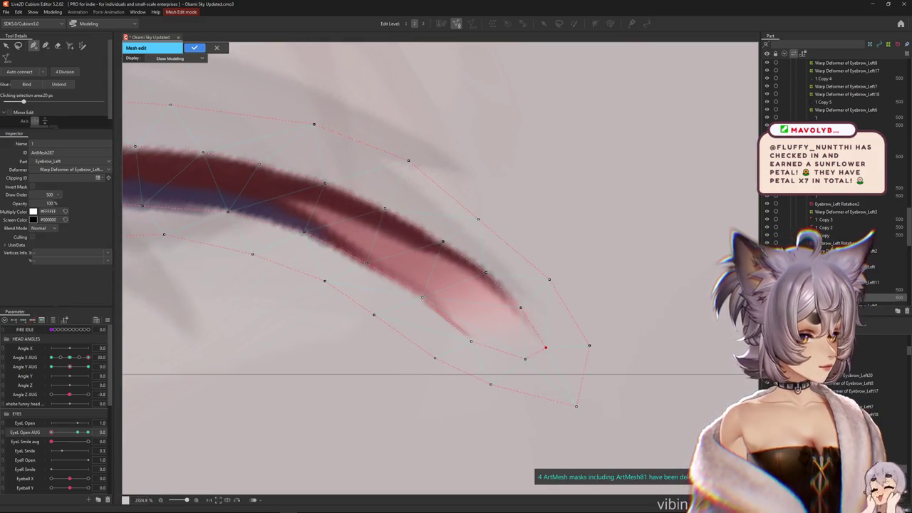
scroll(415, 318, "down", 3)
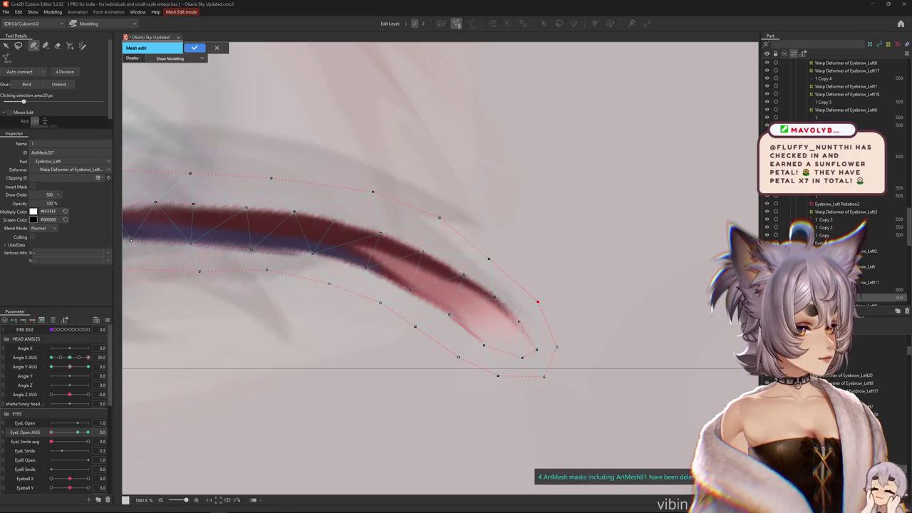
left_click(193, 48)
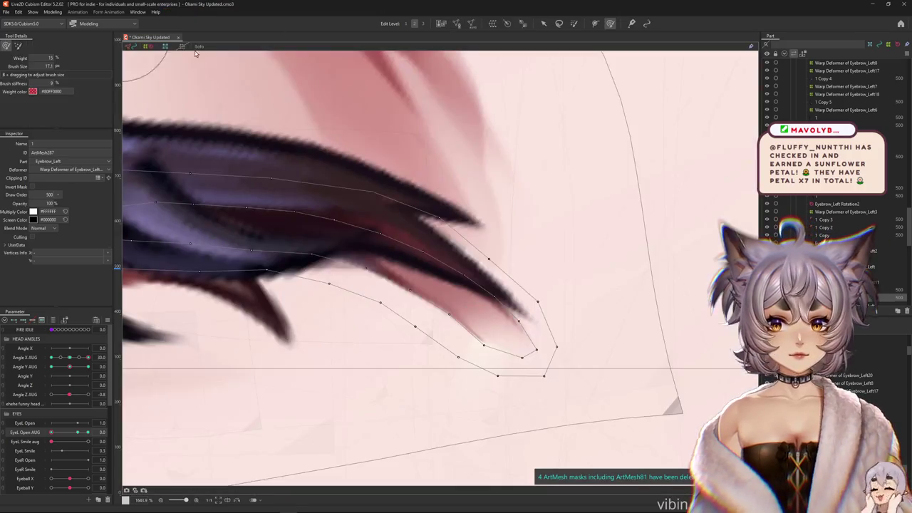
Test the lash tip's blink and return the left eye to its closed pose with a smaller brush
scroll(383, 326, "down", 3)
key("ctrl+h")
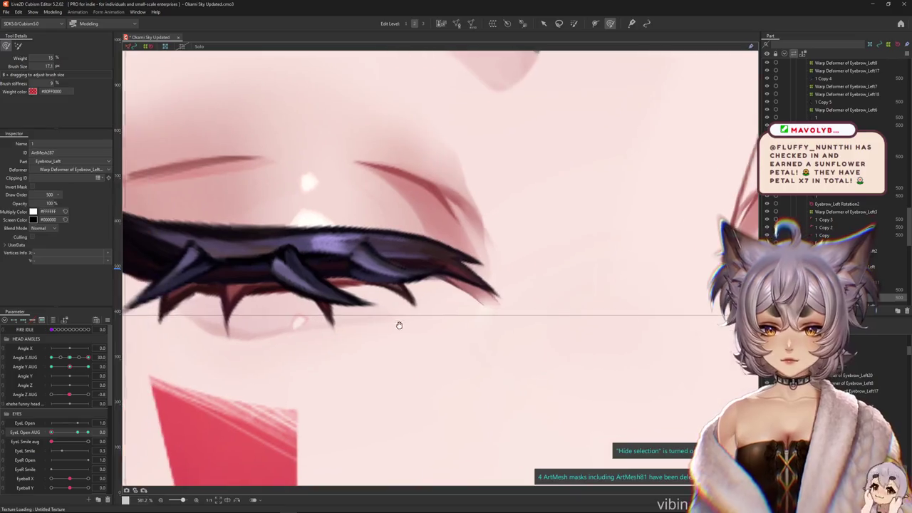
left_click(77, 433)
left_click_drag(77, 433, 77, 436)
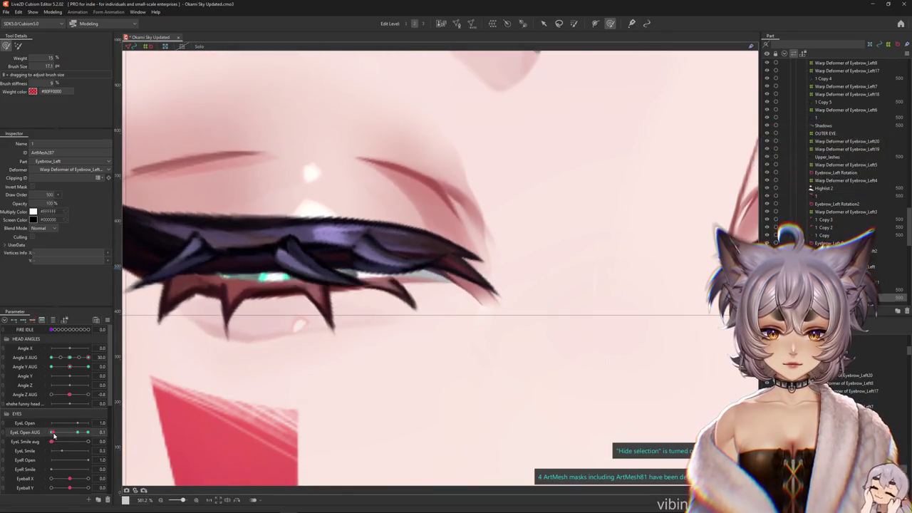
left_click_drag(515, 379, 475, 340)
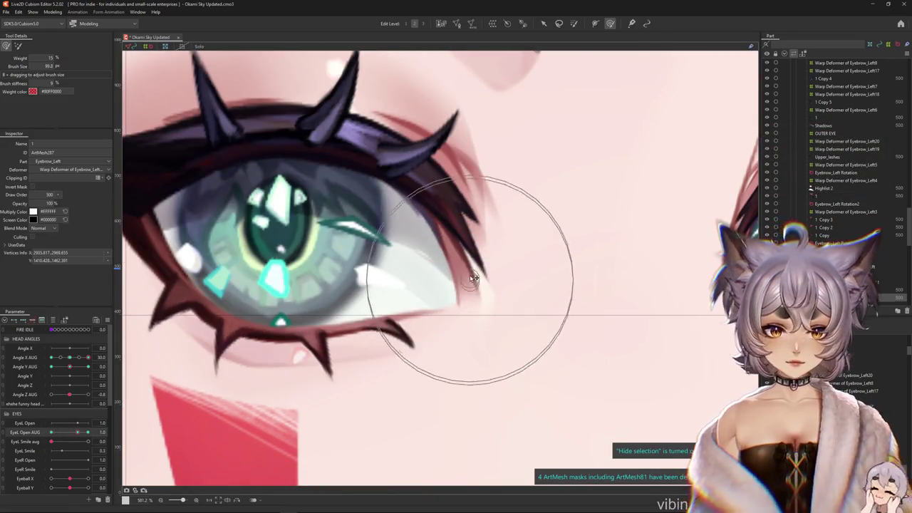
key("ctrl+z")
left_click_drag(501, 356, 463, 288)
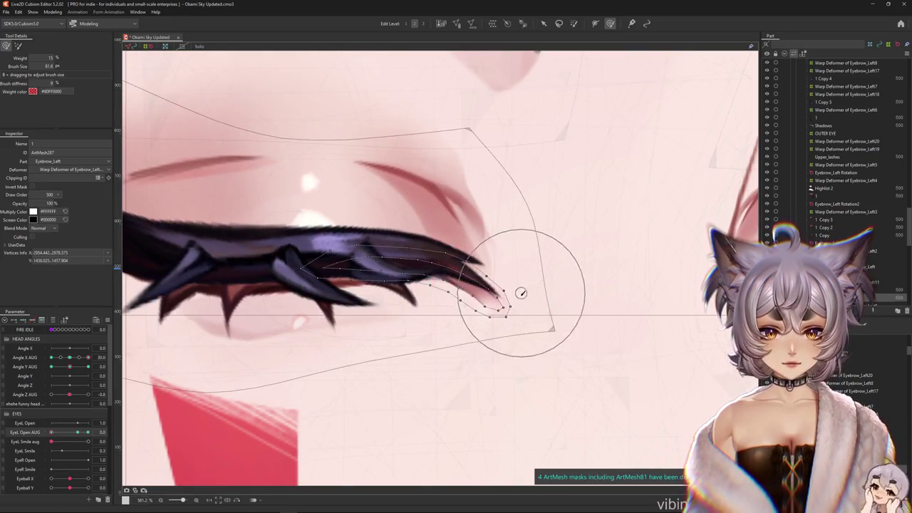
scroll(463, 289, "down", 3)
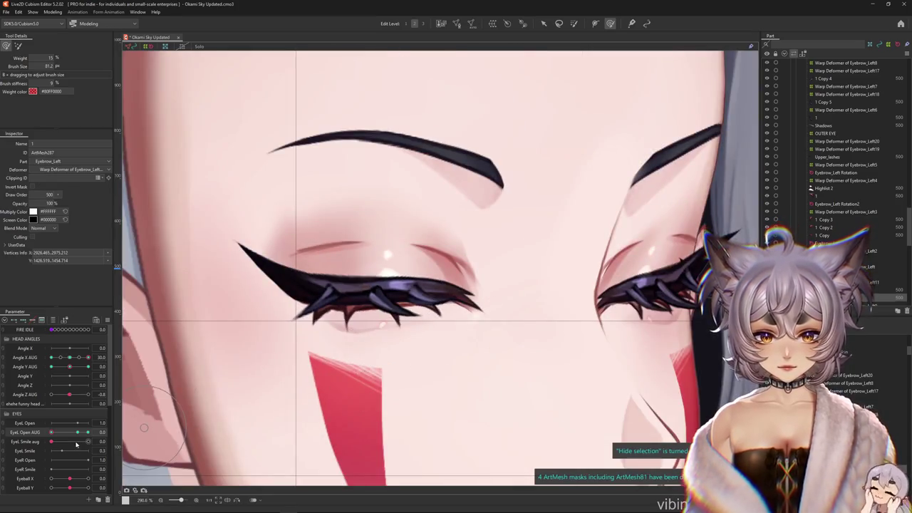
scroll(456, 313, "up", 3)
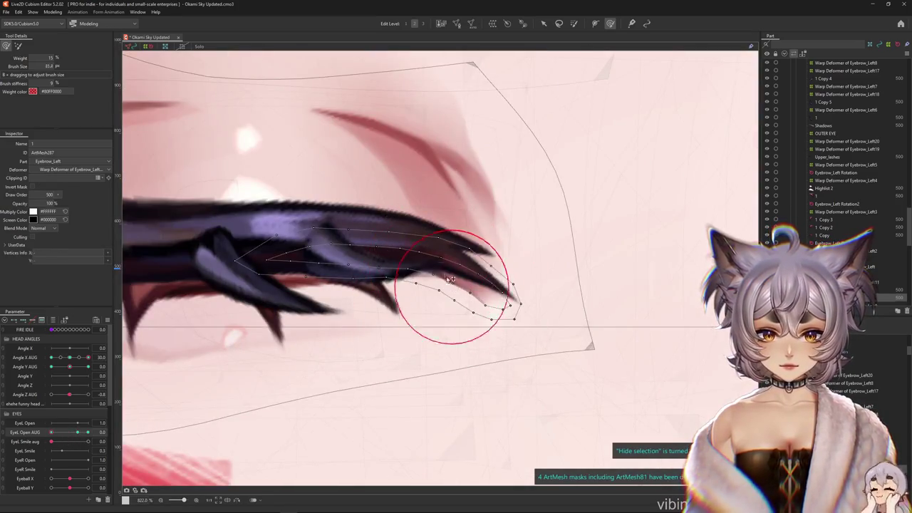
Compare the lash tip with the left eye open and closed, mesh overlay hidden
key("h")
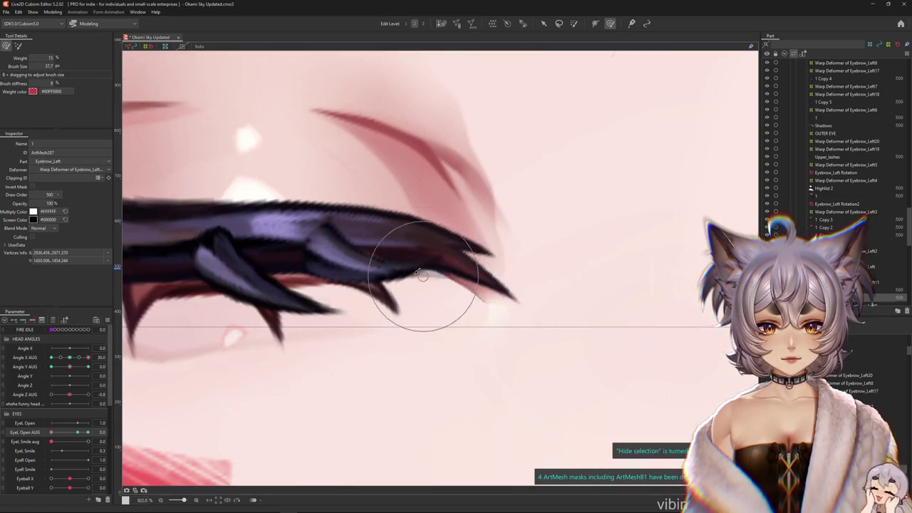
left_click(401, 267)
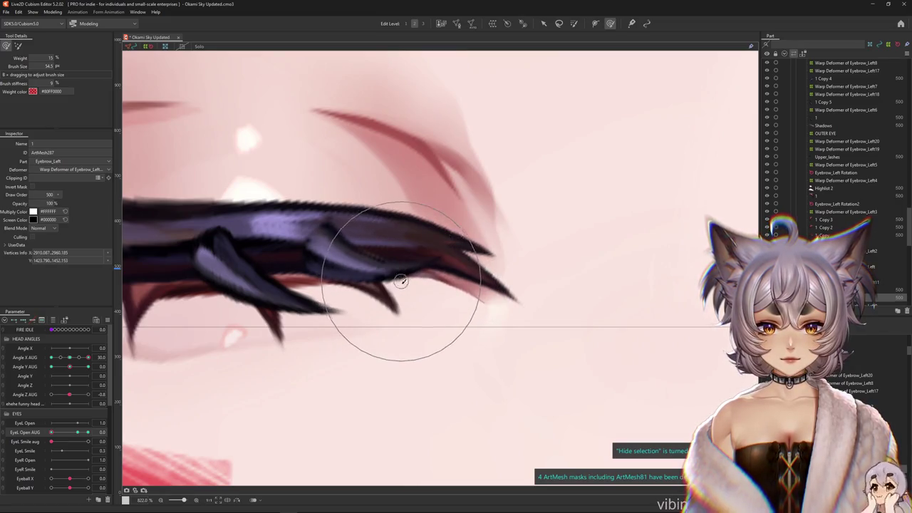
scroll(366, 300, "down", 2)
scroll(402, 310, "down", 1)
scroll(410, 305, "up", 4)
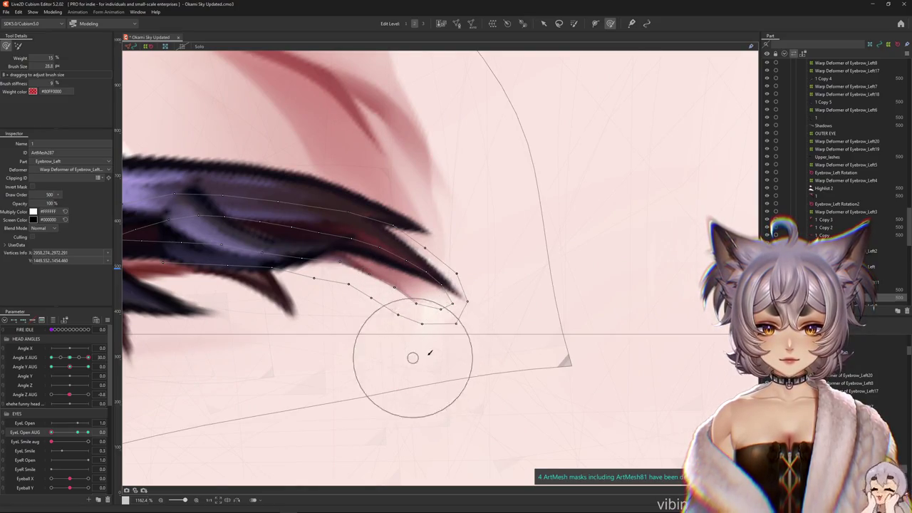
scroll(414, 329, "down", 3)
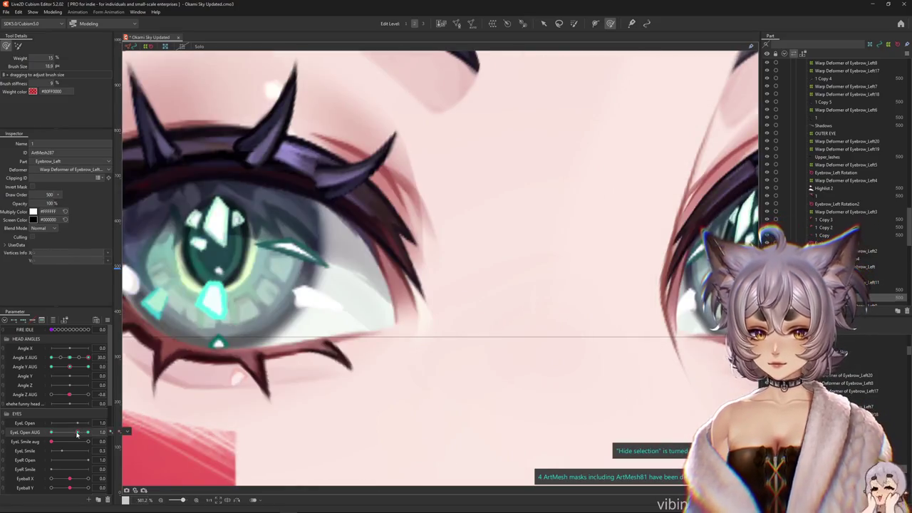
left_click_drag(69, 431, 35, 436)
scroll(404, 332, "up", 1)
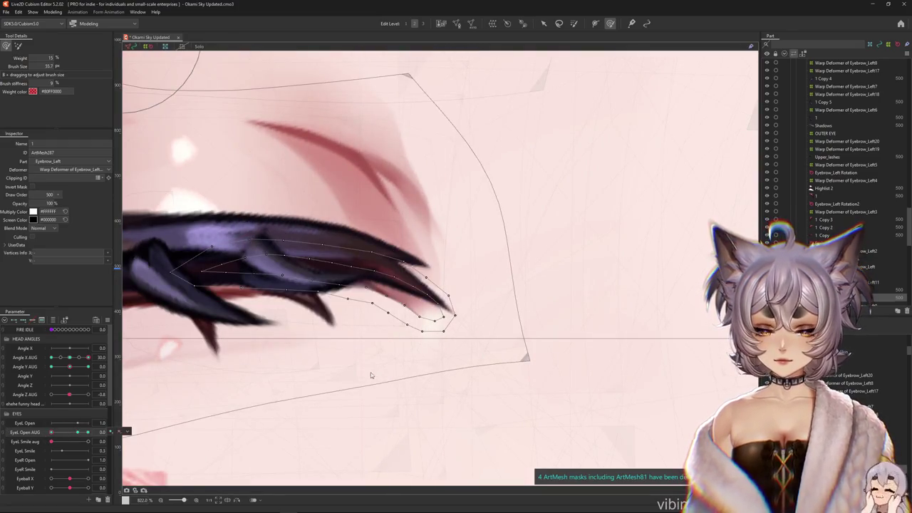
Brush ArtMesh87's lash-tip vertices into a clean taper along the closed lid
left_click_drag(407, 346, 428, 403)
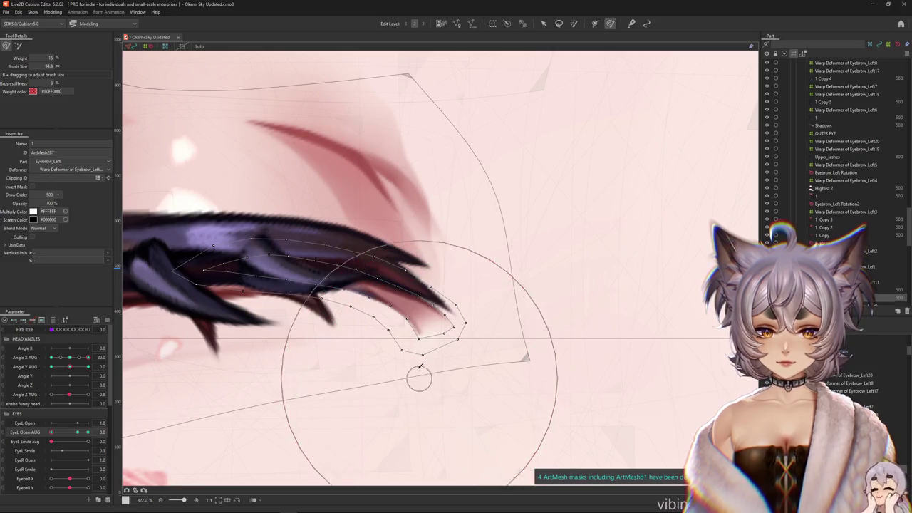
left_click_drag(402, 307, 356, 270)
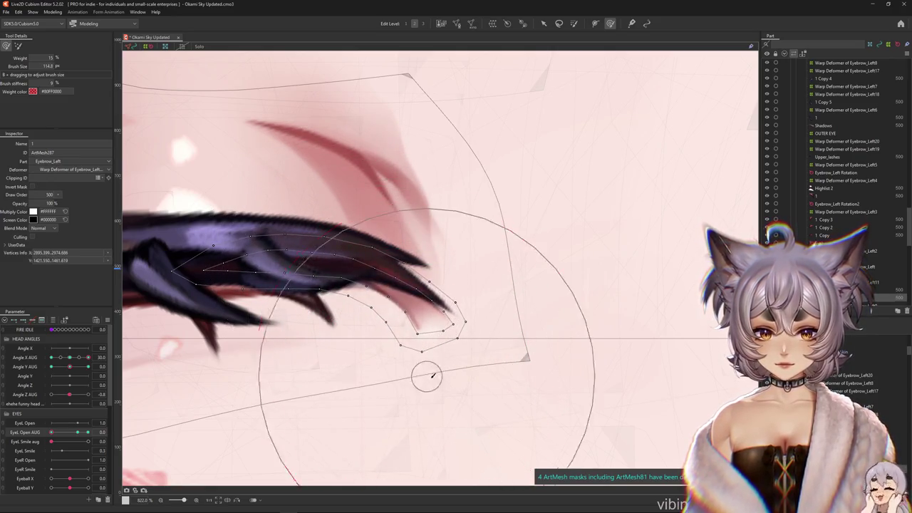
scroll(393, 332, "down", 3)
key("ctrl+h")
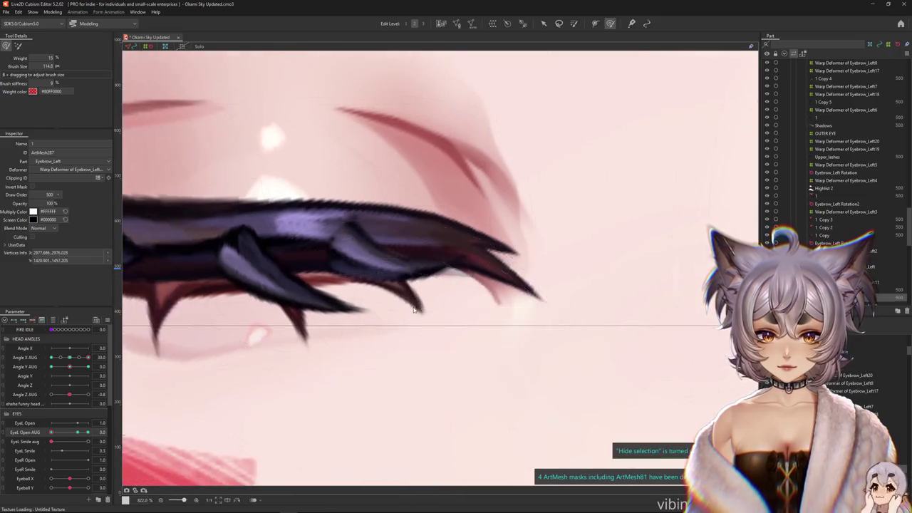
scroll(393, 329, "down", 3)
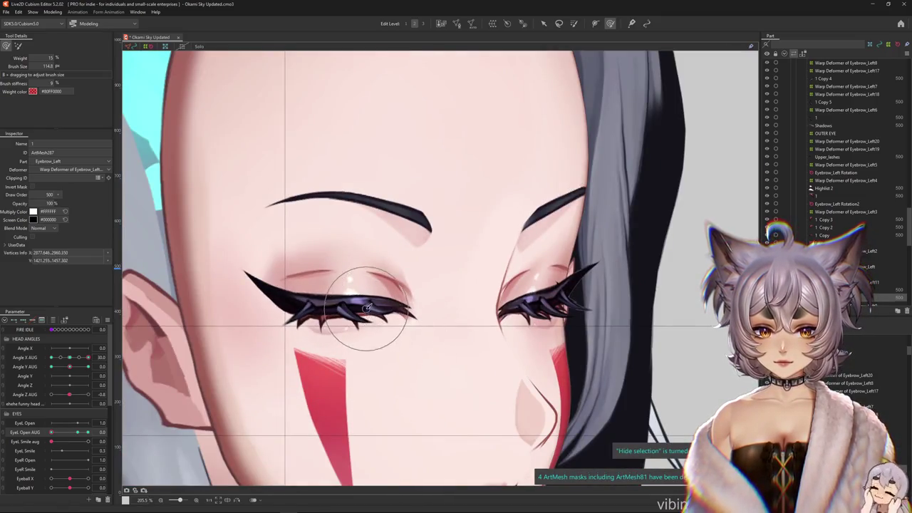
left_click_drag(88, 432, 91, 437)
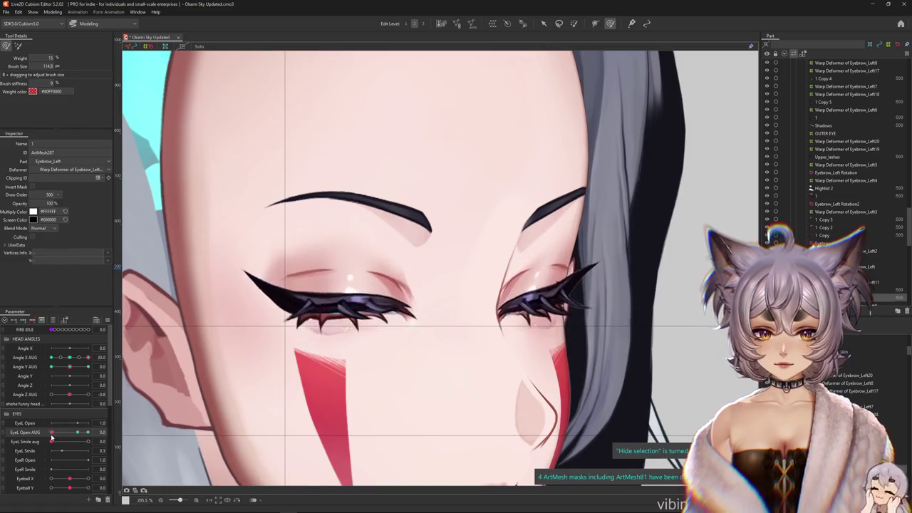
scroll(419, 303, "up", 3)
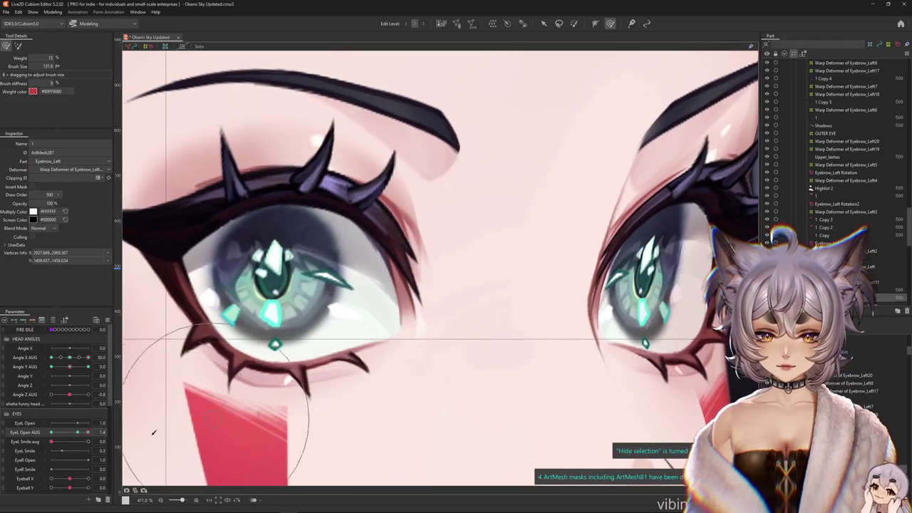
left_click(826, 157)
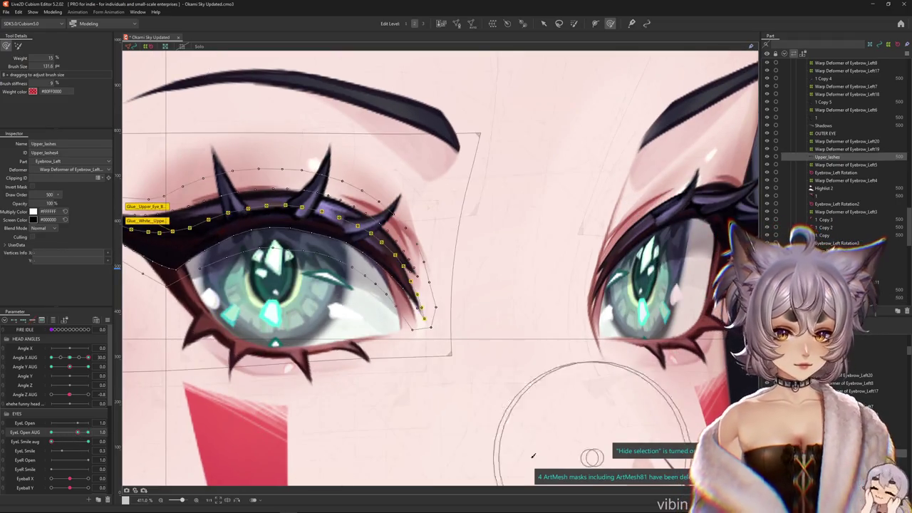
right_click(378, 349)
right_click(337, 345)
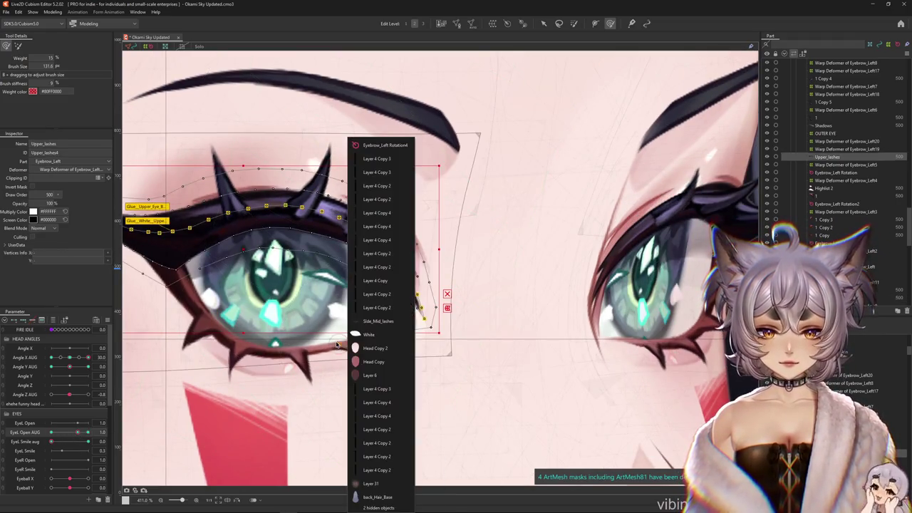
left_click(370, 322)
left_click(321, 349)
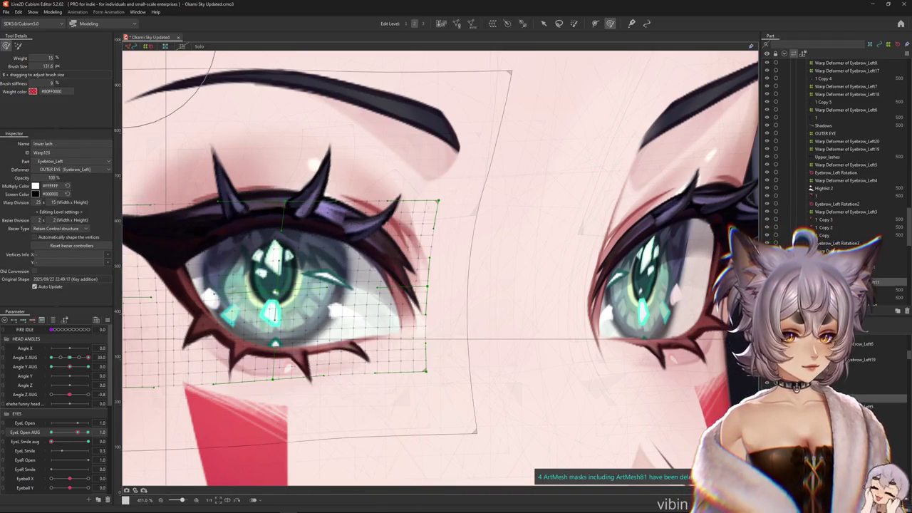
left_click_drag(77, 433, 51, 433)
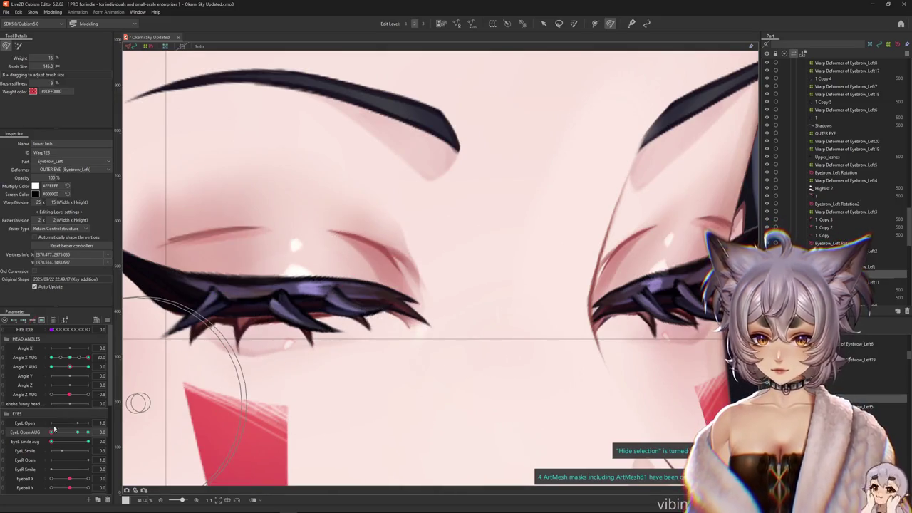
left_click_drag(51, 442, 89, 442)
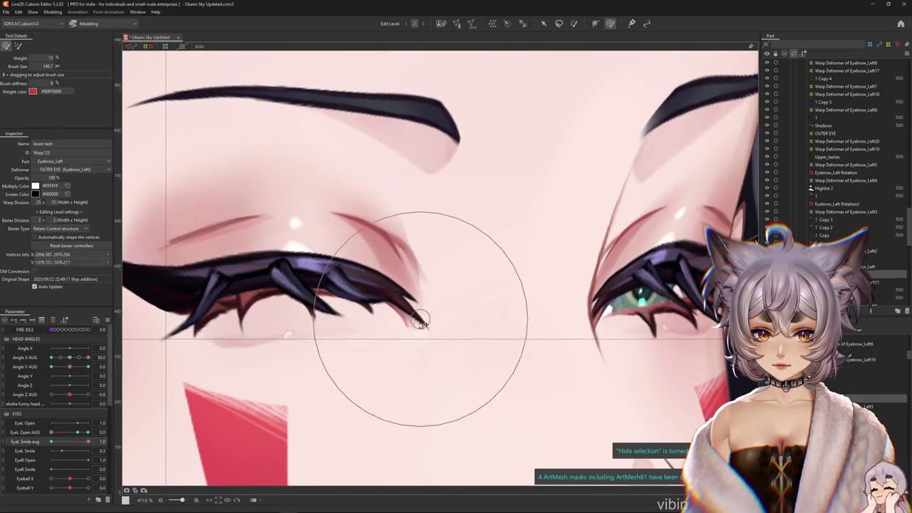
right_click(412, 322)
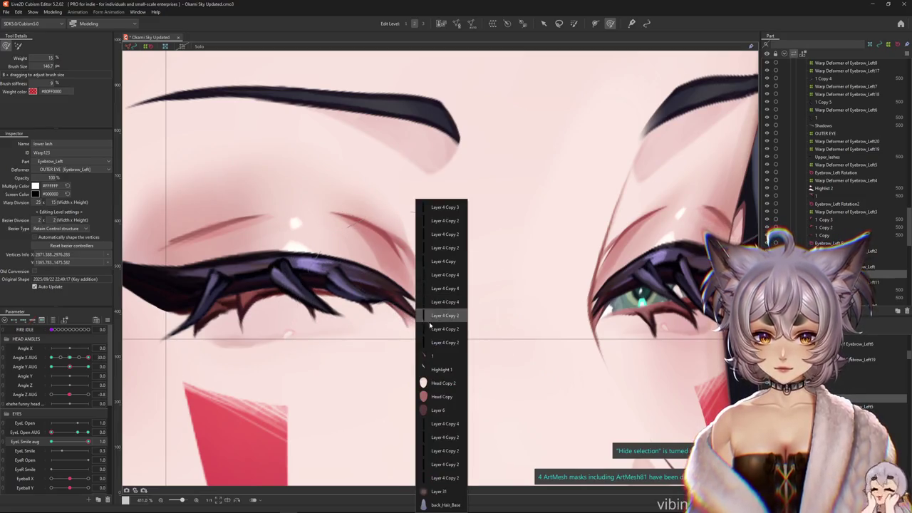
left_click(440, 356)
mouse_move(88, 442)
left_mouse_down()
mouse_move(51, 441)
mouse_move(80, 435)
left_mouse_up()
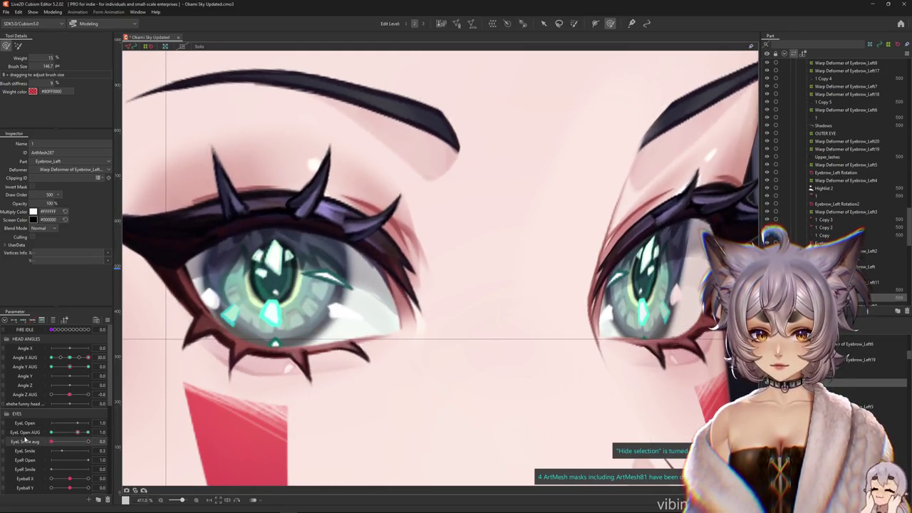
left_click_drag(168, 356, 238, 376)
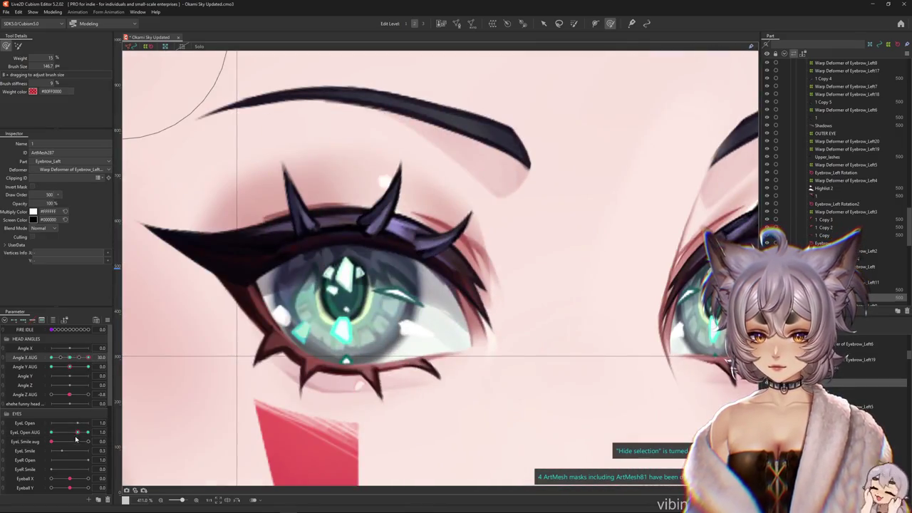
left_click_drag(75, 437, 52, 437)
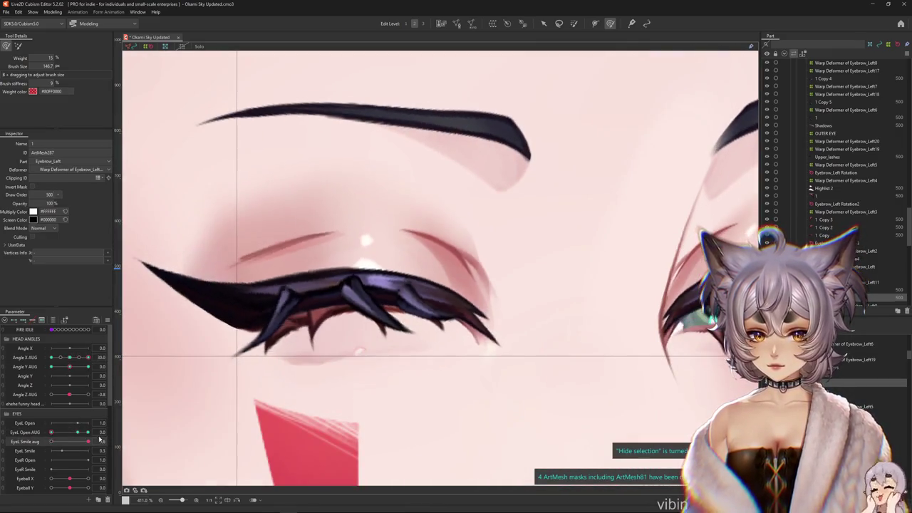
Select Warp Deformer of Eyebrow_Left6 with the Deform Brush and preview the eye open and closed
right_click(269, 332)
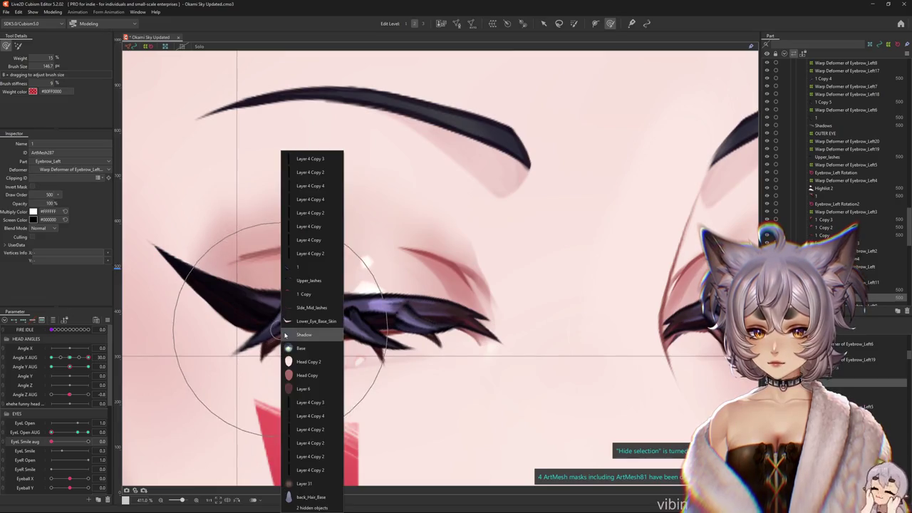
left_click(312, 260)
left_click(488, 377)
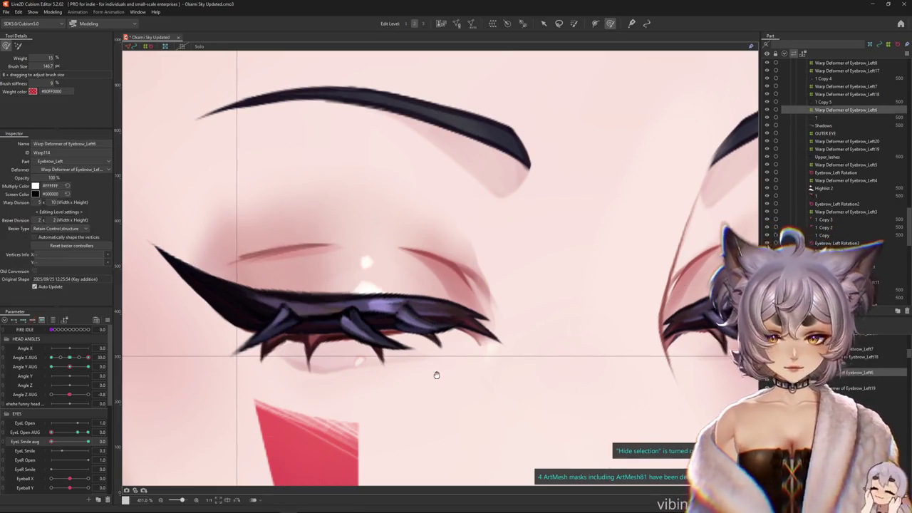
left_click(19, 46)
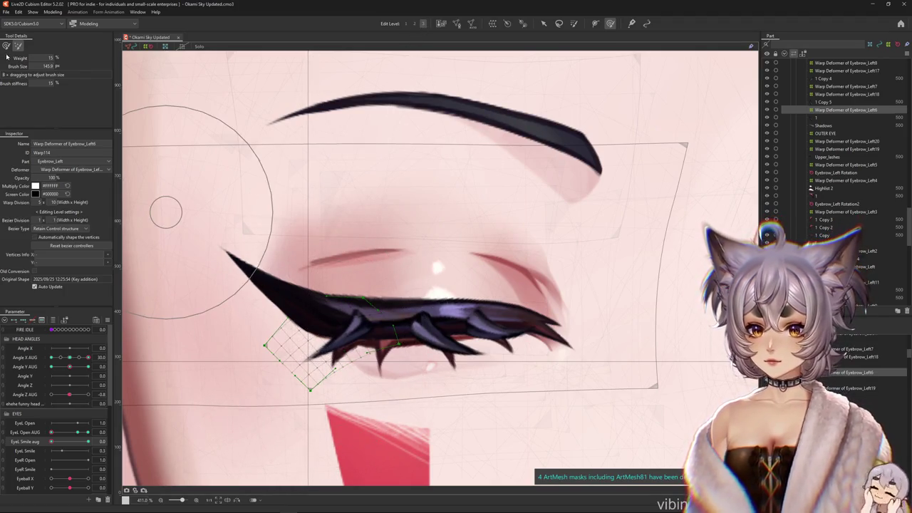
mouse_move(357, 410)
left_mouse_down()
mouse_move(335, 356)
mouse_move(345, 384)
left_mouse_up()
key("ctrl+h")
left_click(89, 431)
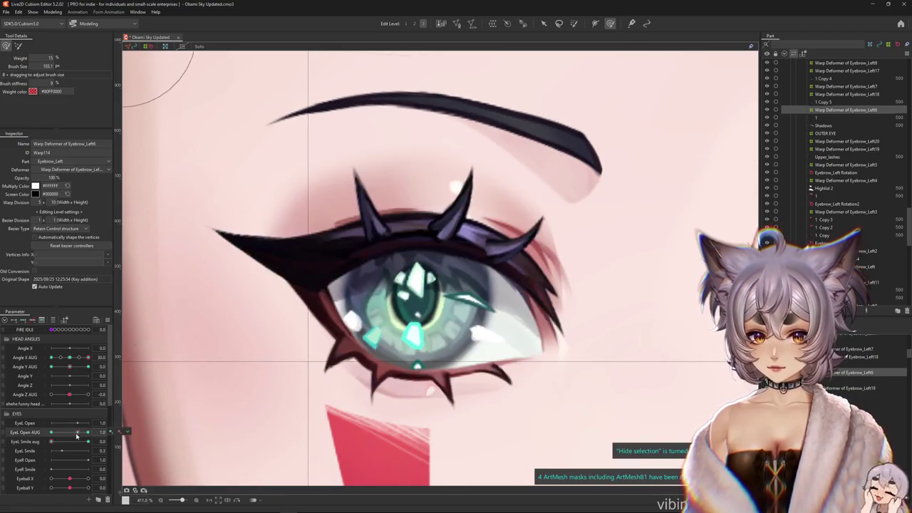
mouse_move(399, 367)
left_mouse_down()
mouse_move(420, 310)
mouse_move(411, 310)
left_mouse_up()
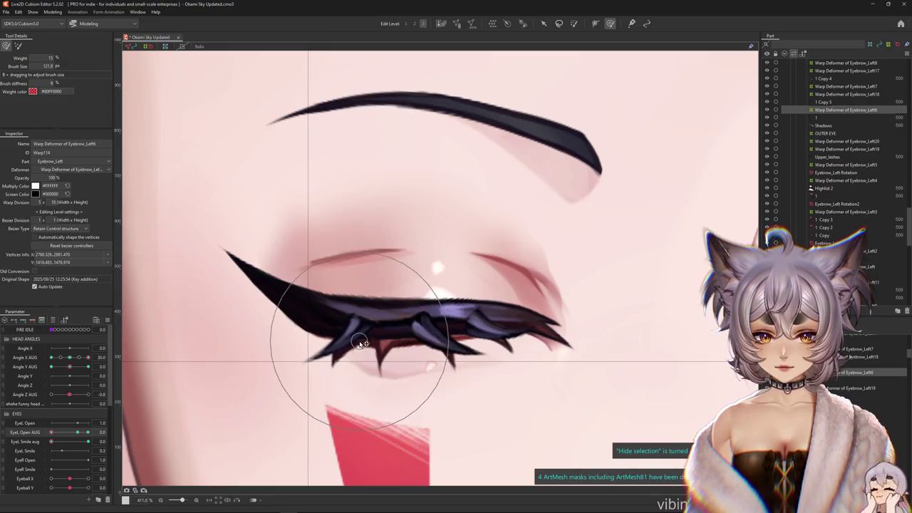
At EyeL Smile aug 1, rotate the small lash deformer slightly counter-clockwise and nudge it
left_click_drag(54, 446, 162, 426)
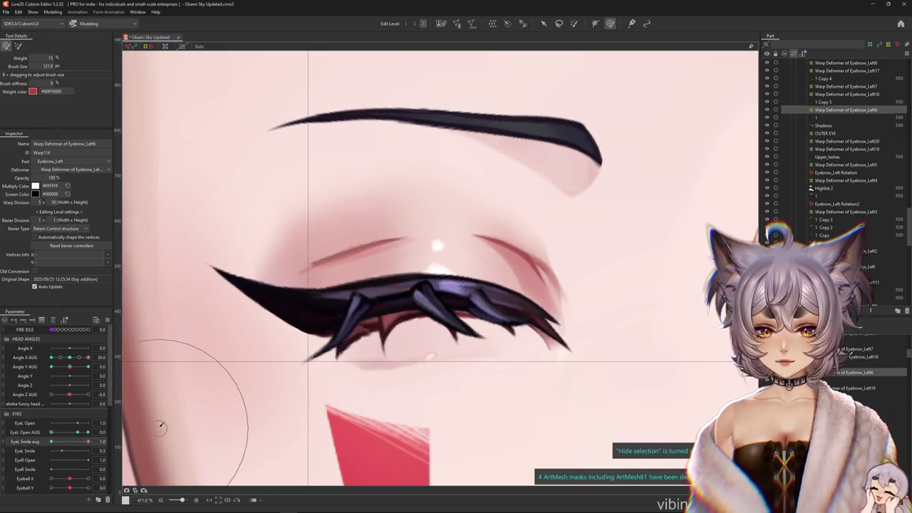
left_click(342, 333)
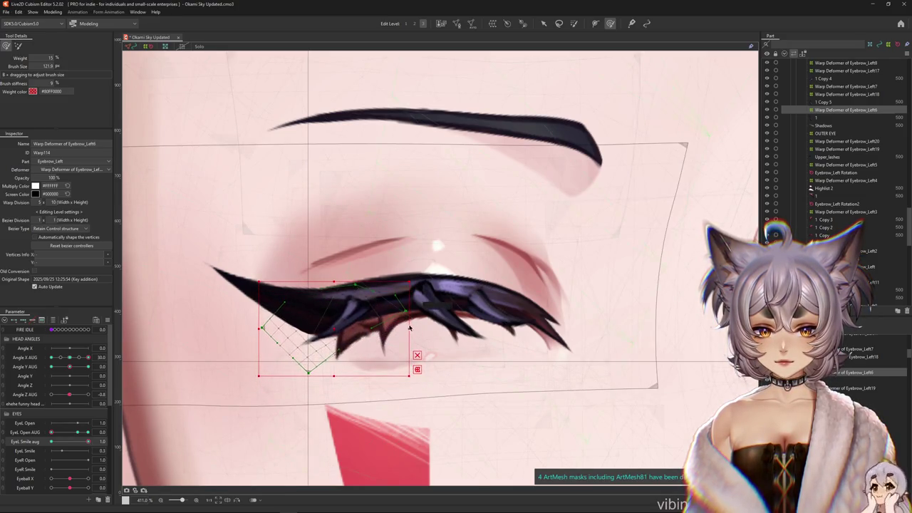
left_click_drag(411, 328, 410, 320)
key("ctrl+h")
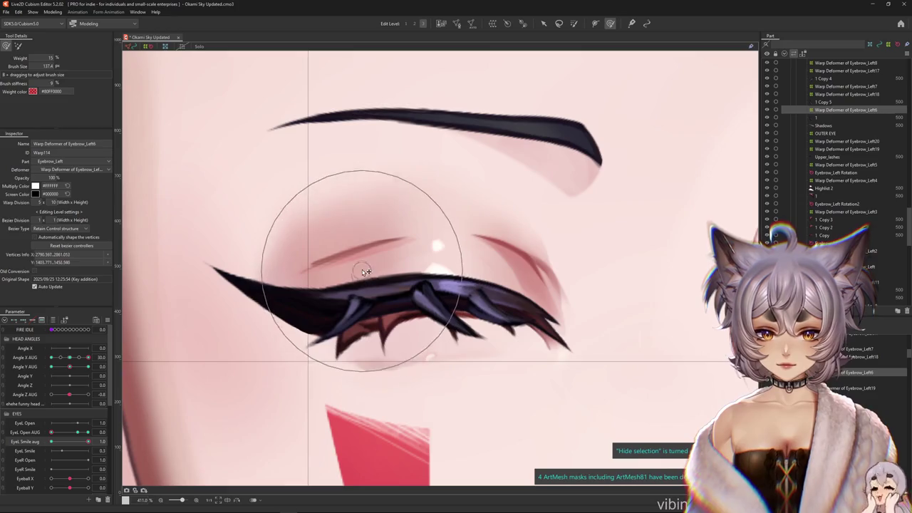
mouse_move(87, 442)
left_mouse_down()
mouse_move(37, 447)
mouse_move(87, 442)
left_mouse_up()
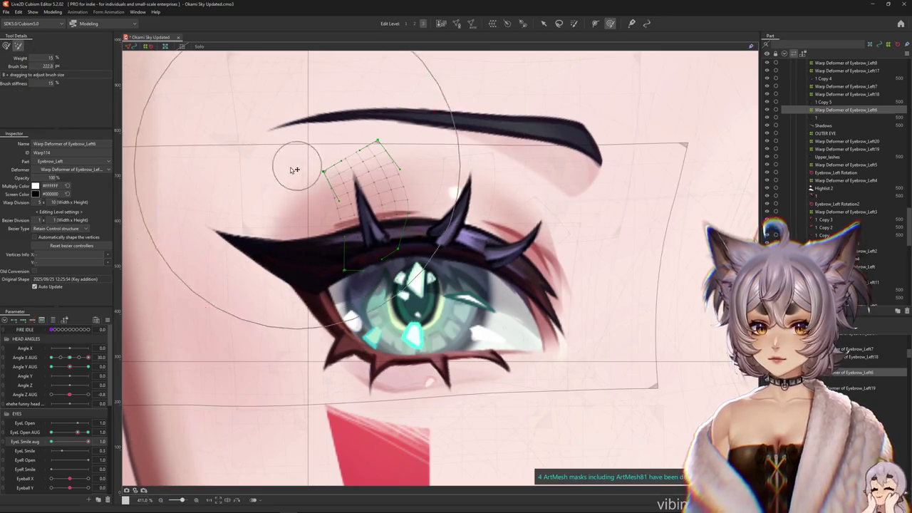
Stretch the lash warp grid down and nudge it up-right, then check the blink
left_click_drag(357, 114, 214, 214)
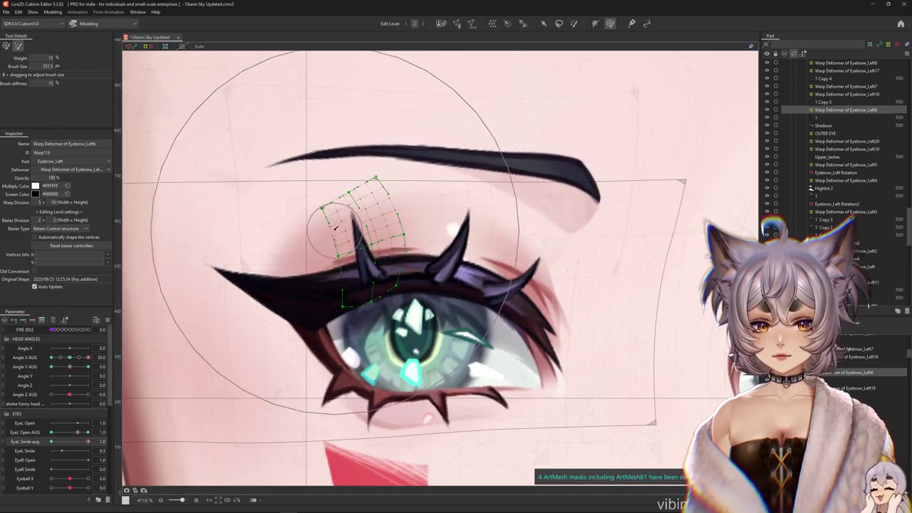
left_click(7, 46)
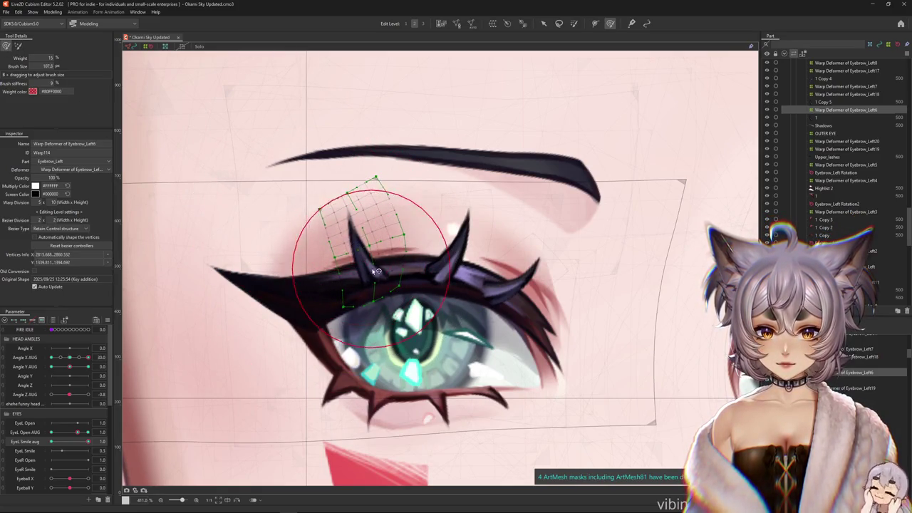
left_click_drag(376, 271, 293, 256)
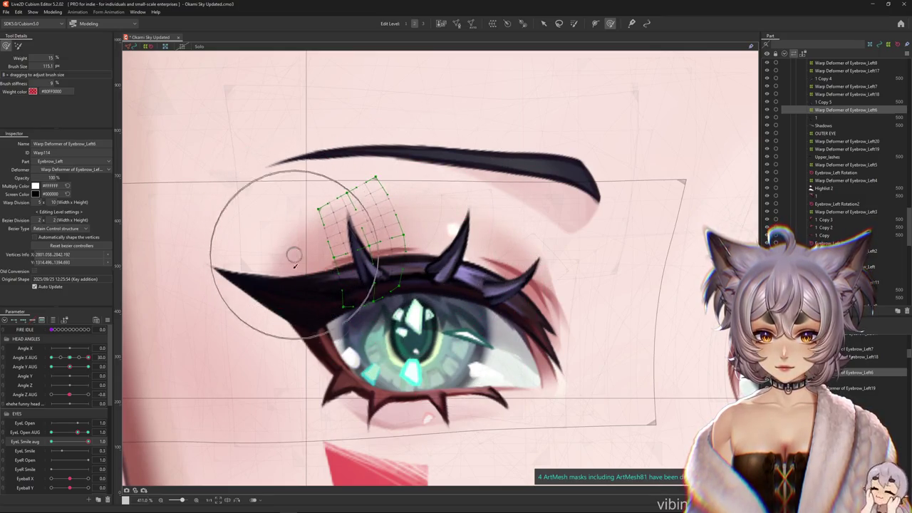
left_click(51, 442)
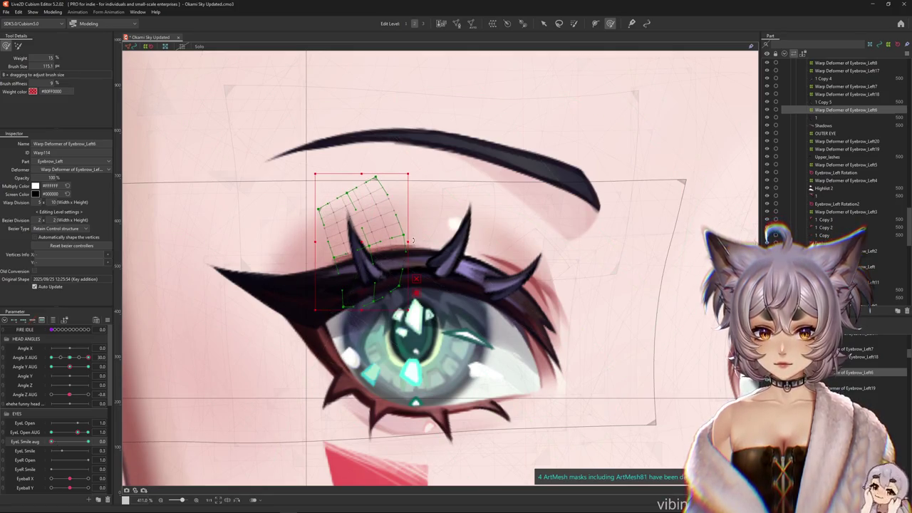
left_click_drag(353, 253, 361, 236)
key("ctrl+h")
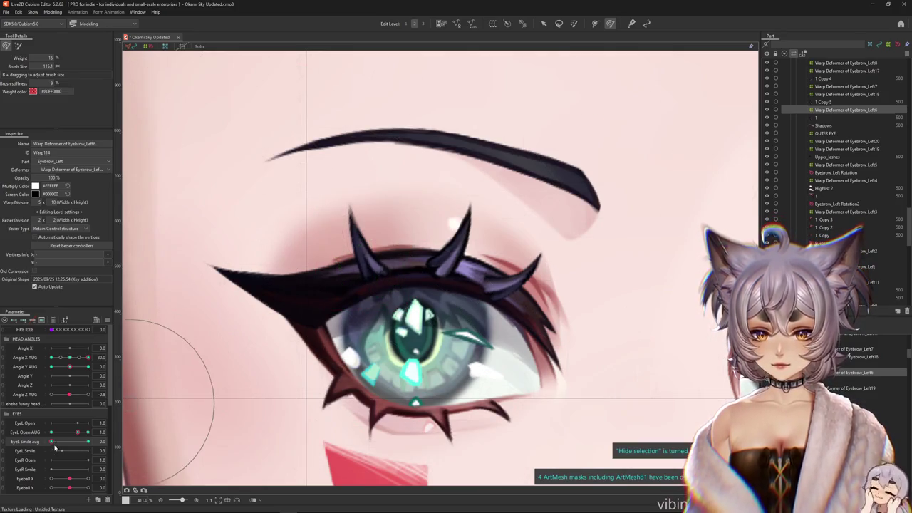
mouse_move(83, 432)
left_mouse_down()
mouse_move(96, 433)
mouse_move(87, 432)
left_mouse_up()
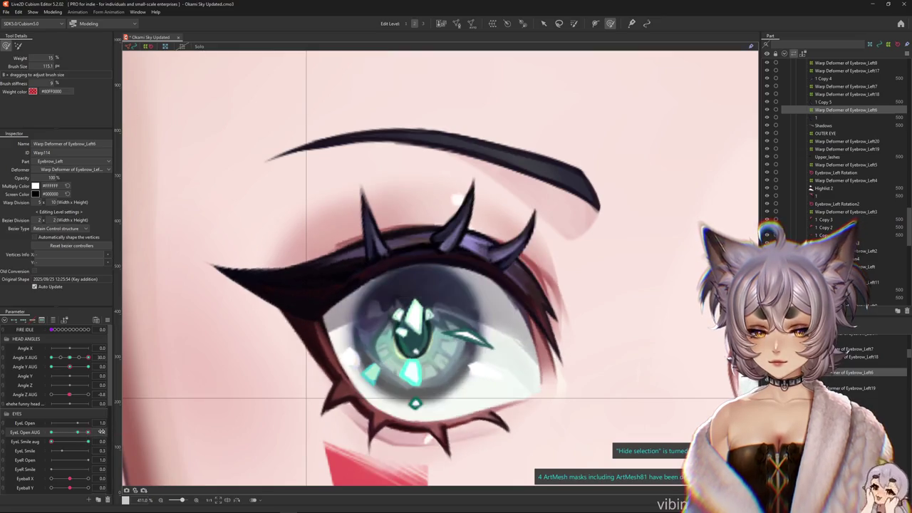
Shift the lash grid slightly upward and flatten the lashes in the smile pose
key("b")
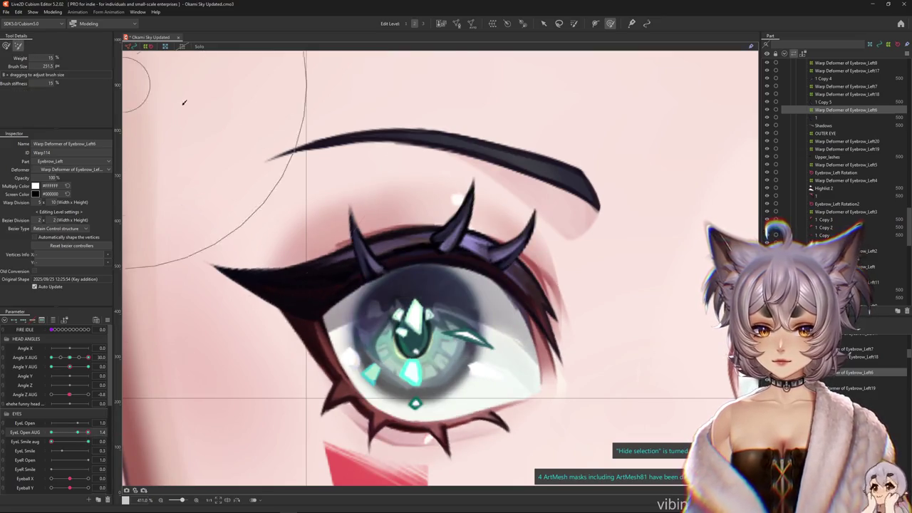
left_click_drag(365, 235, 367, 220)
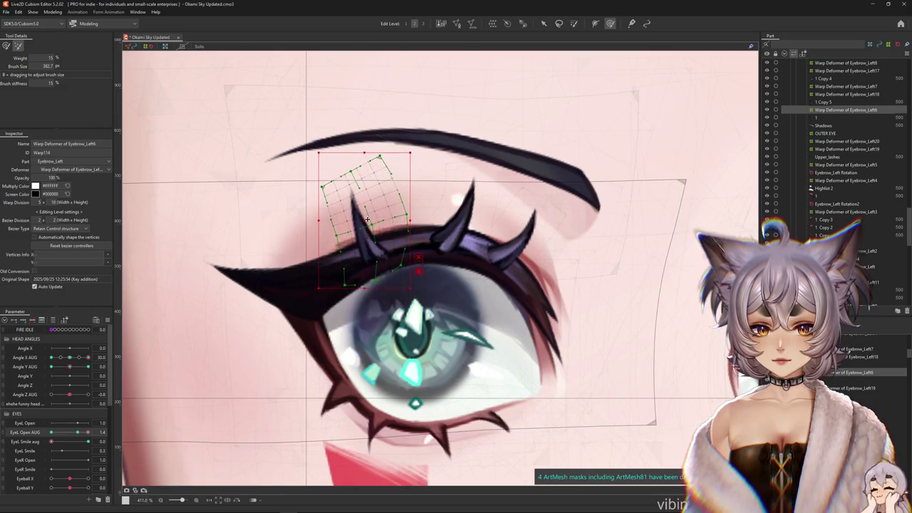
key("ctrl+h")
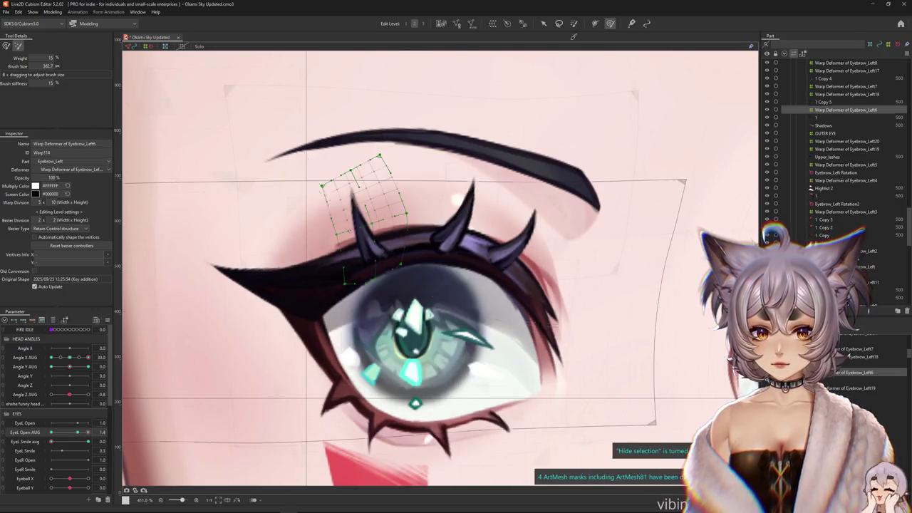
left_click(5, 45)
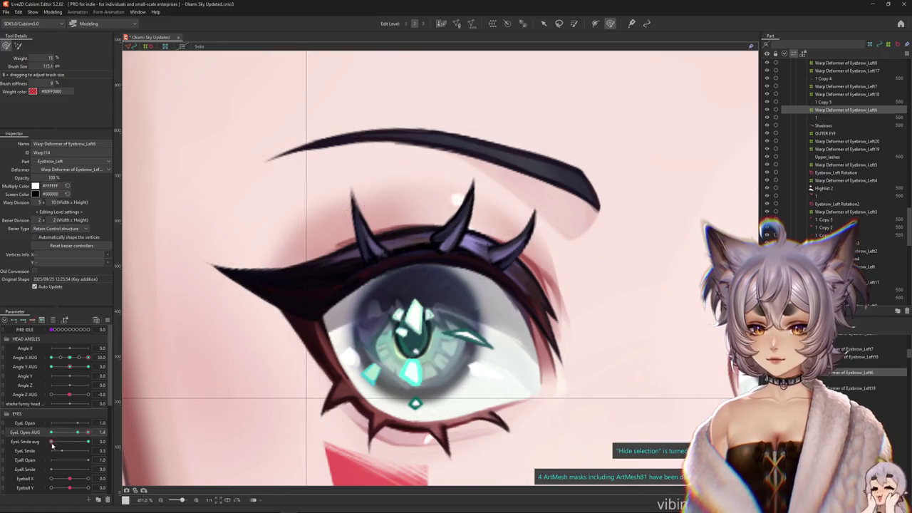
left_click_drag(51, 442, 134, 433)
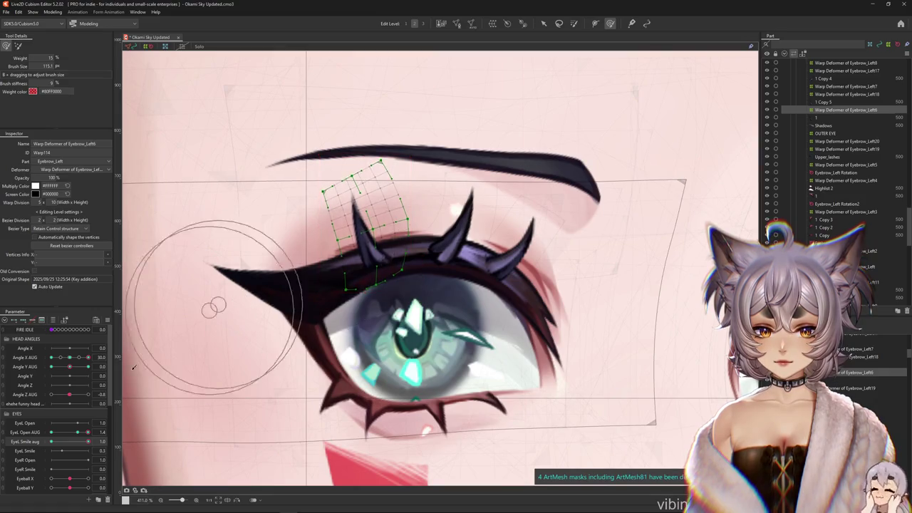
left_click_drag(275, 305, 285, 161)
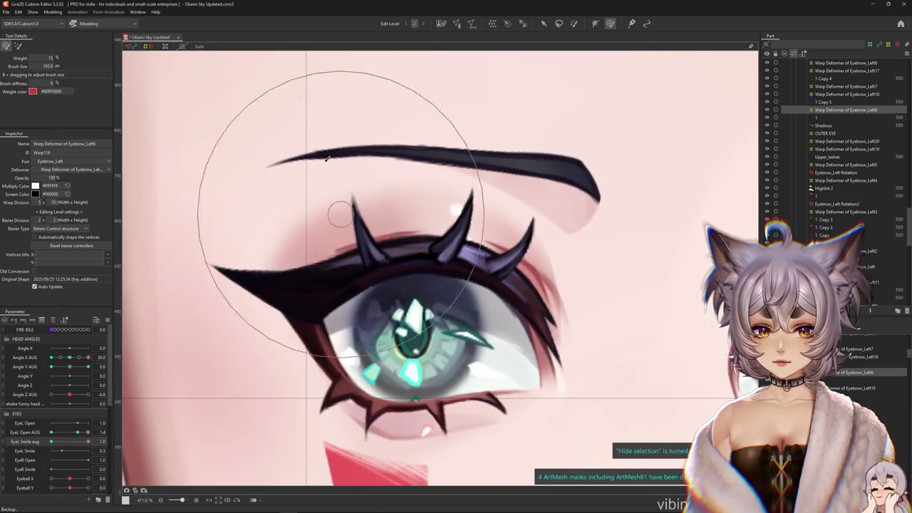
Fine-tune the lash shape at the eye's left end, checking smile and blink poses
left_click_drag(88, 441, 50, 441)
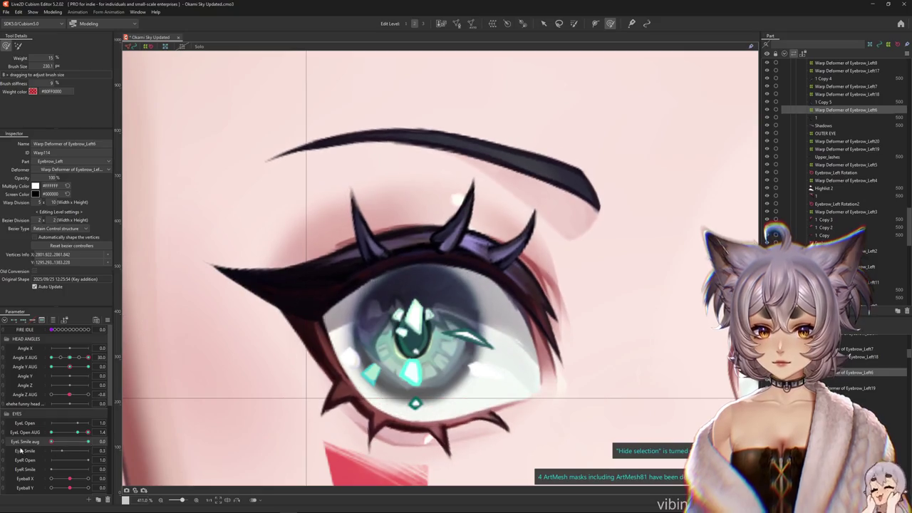
left_click_drag(363, 228, 375, 242)
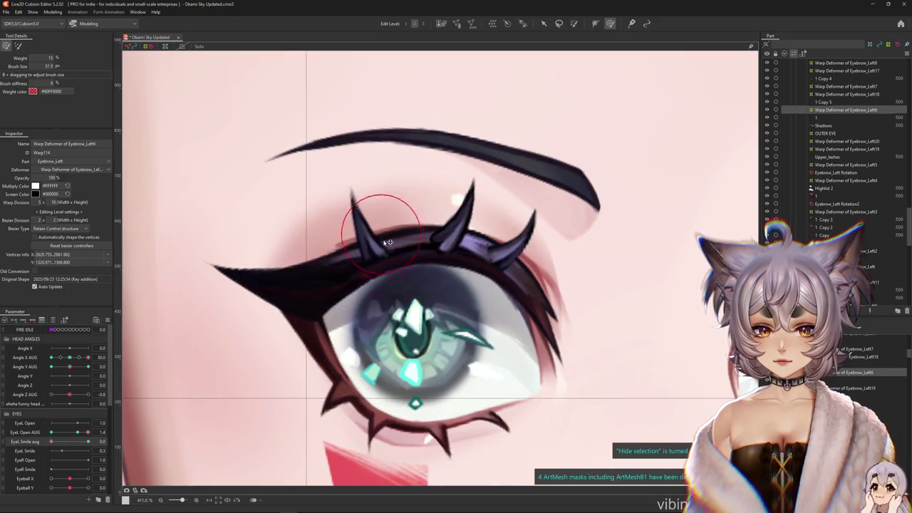
left_click_drag(354, 193, 388, 199)
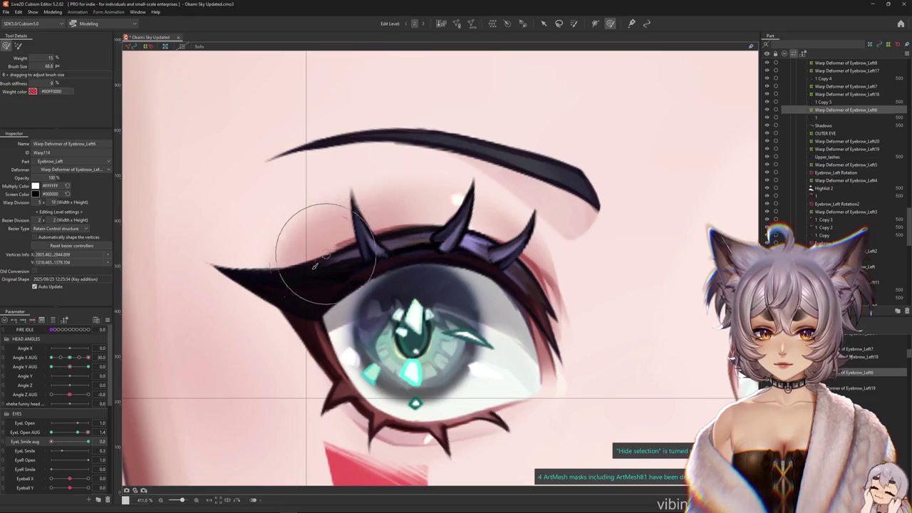
mouse_move(87, 443)
left_mouse_down()
mouse_move(50, 441)
mouse_move(88, 441)
left_mouse_up()
left_click_drag(479, 221, 521, 222)
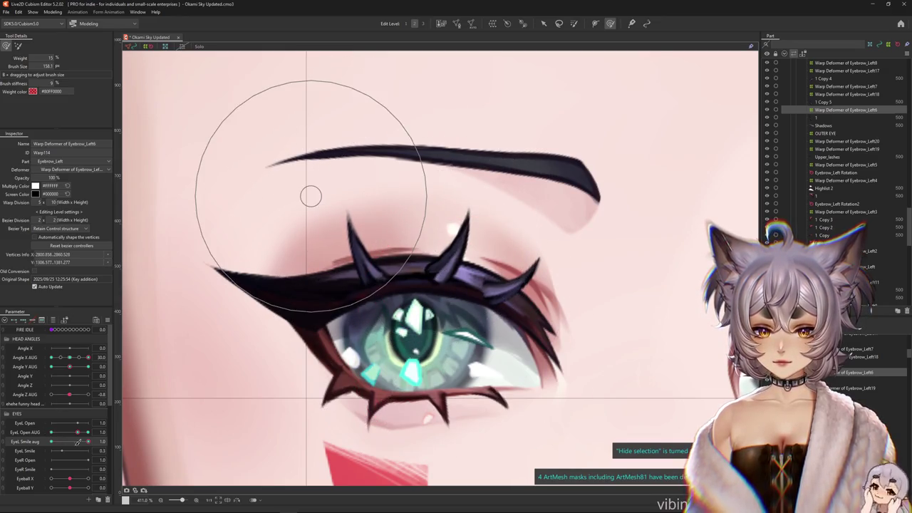
mouse_move(87, 443)
left_mouse_down()
mouse_move(50, 442)
mouse_move(89, 442)
left_mouse_up()
scroll(390, 266, "up", 3)
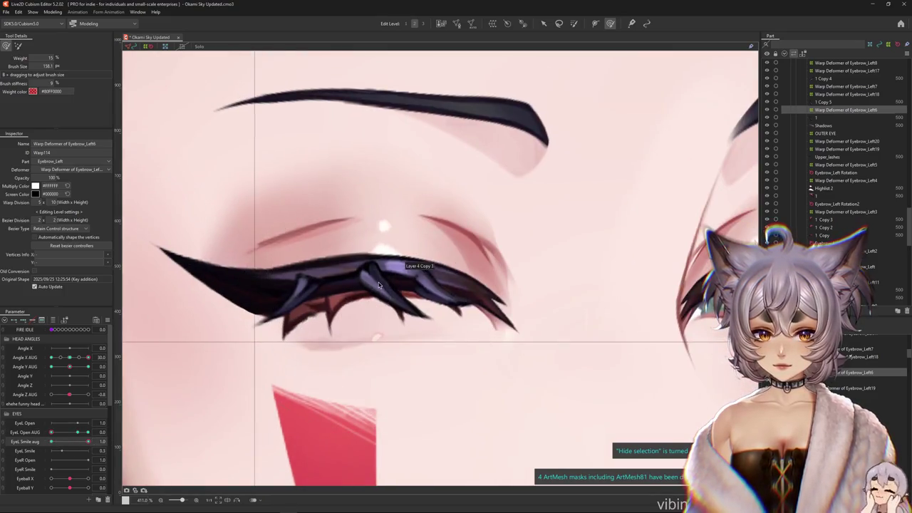
Pick the 1 Copy 5 lash mesh and select Warp Deformer of Eyebrow_Left7 for brush deforming
right_click(391, 265)
left_click(412, 253)
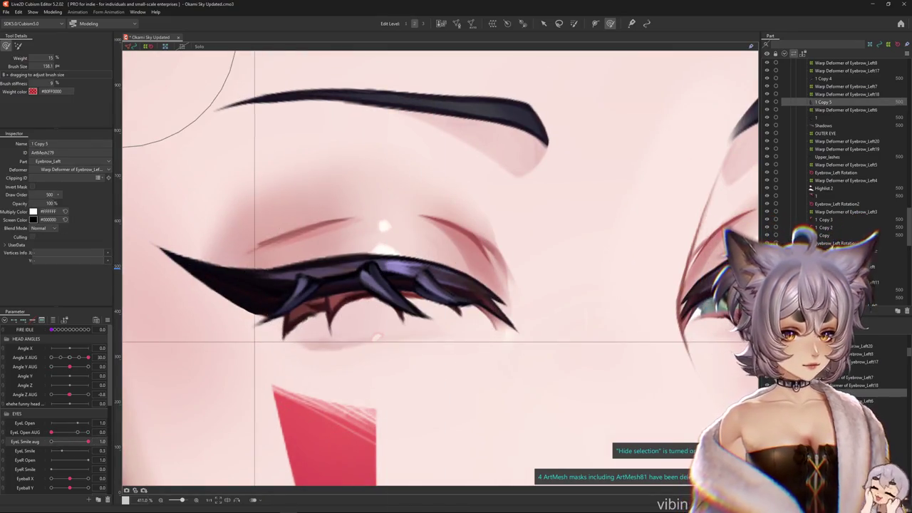
left_click(171, 371)
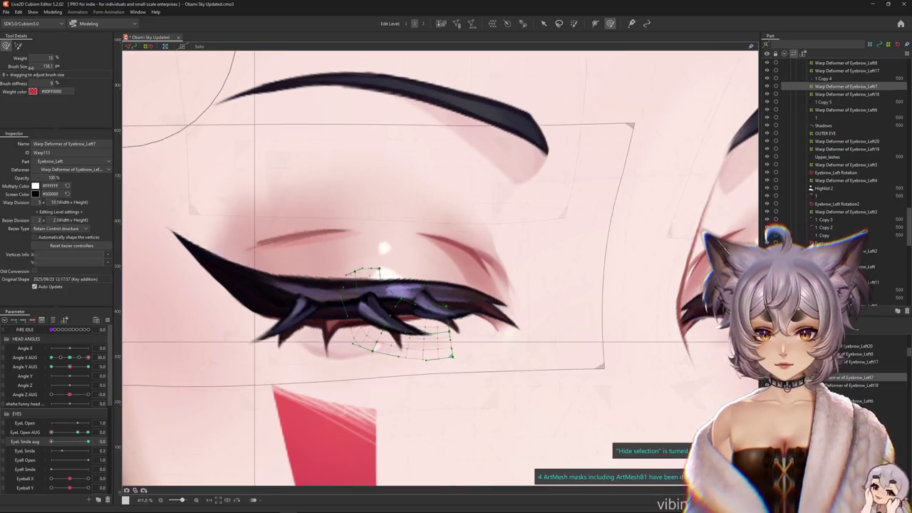
left_click(20, 47)
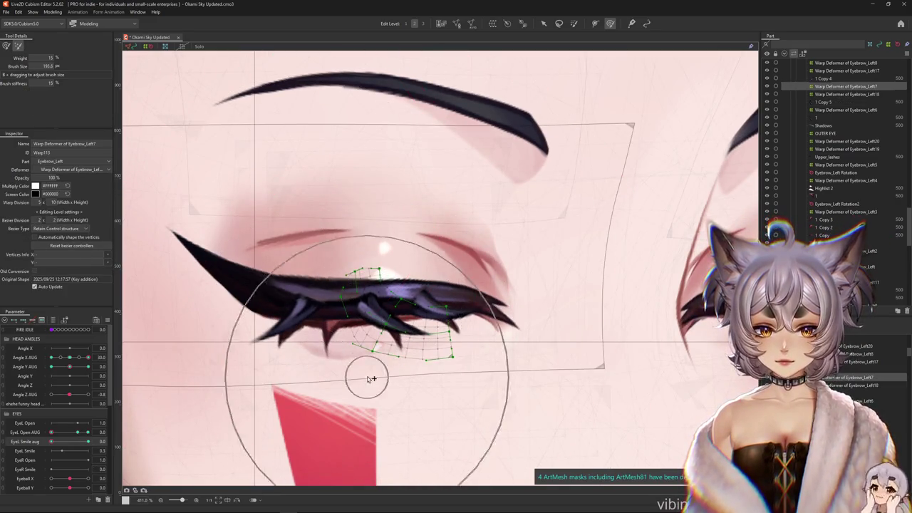
Brush the Eyebrow_Left7 lash grid while toggling EyeL Smile aug between 1.0 and neutral
left_click_drag(51, 442, 122, 442)
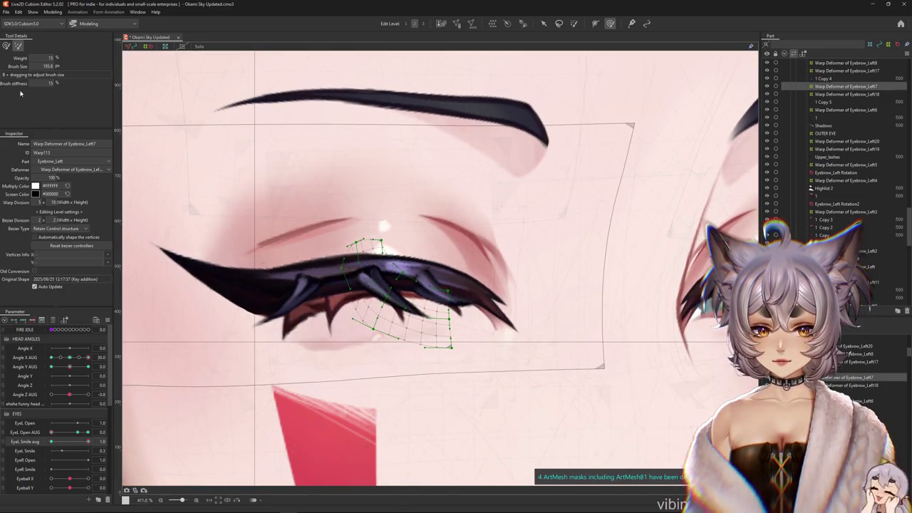
left_click(27, 442)
left_click(392, 331)
left_click_drag(397, 335, 369, 324)
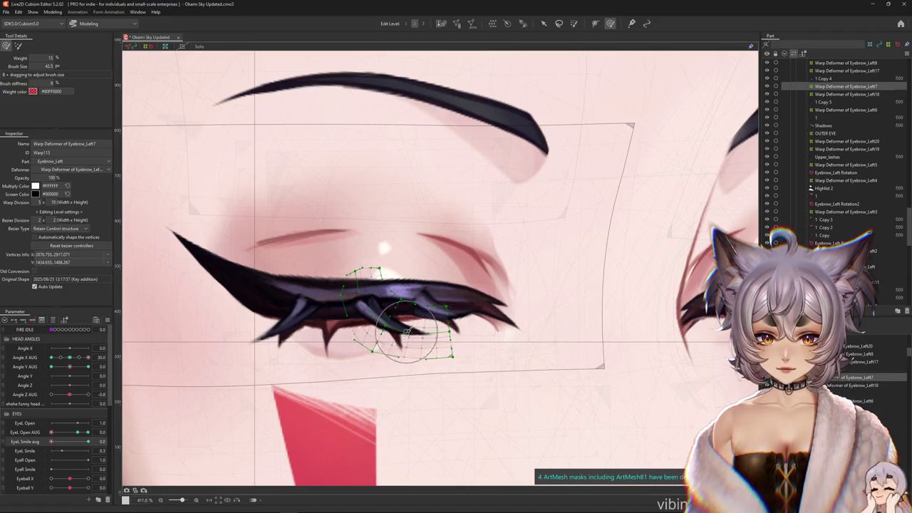
left_click(88, 441)
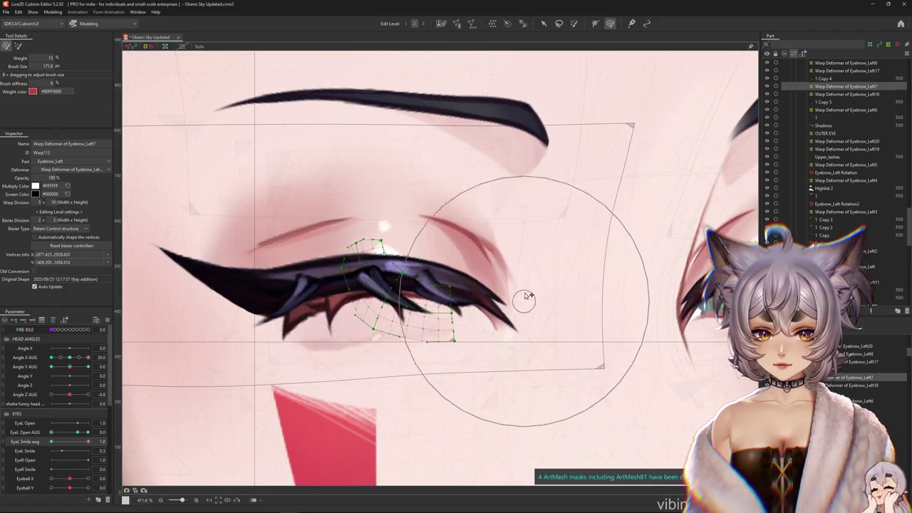
key("ctrl+h")
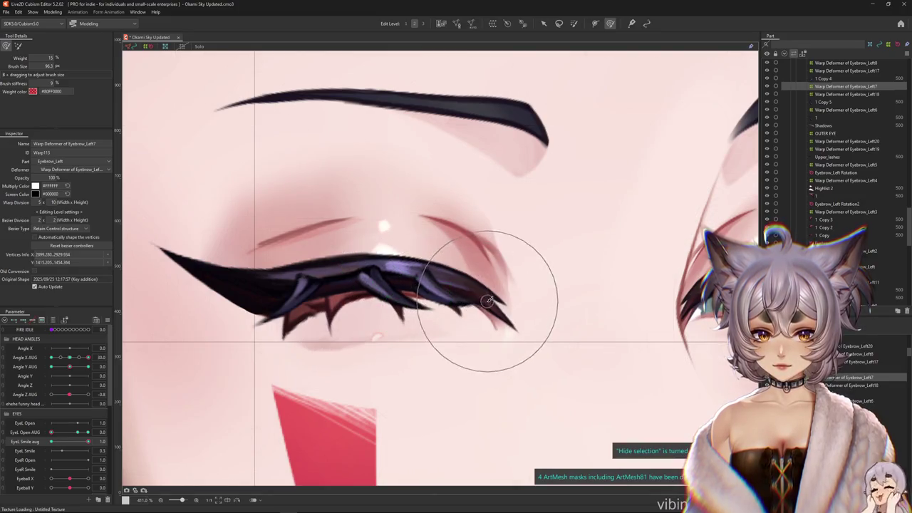
mouse_move(88, 441)
left_mouse_down()
mouse_move(26, 449)
mouse_move(87, 433)
mouse_move(78, 433)
mouse_move(75, 443)
mouse_move(87, 442)
mouse_move(48, 442)
mouse_move(87, 442)
left_mouse_up()
scroll(424, 242, "down", 3)
Reshape the closed, smiling lash mesh along the lid to match the right eye
left_click_drag(424, 243, 384, 278)
scroll(379, 273, "down", 2)
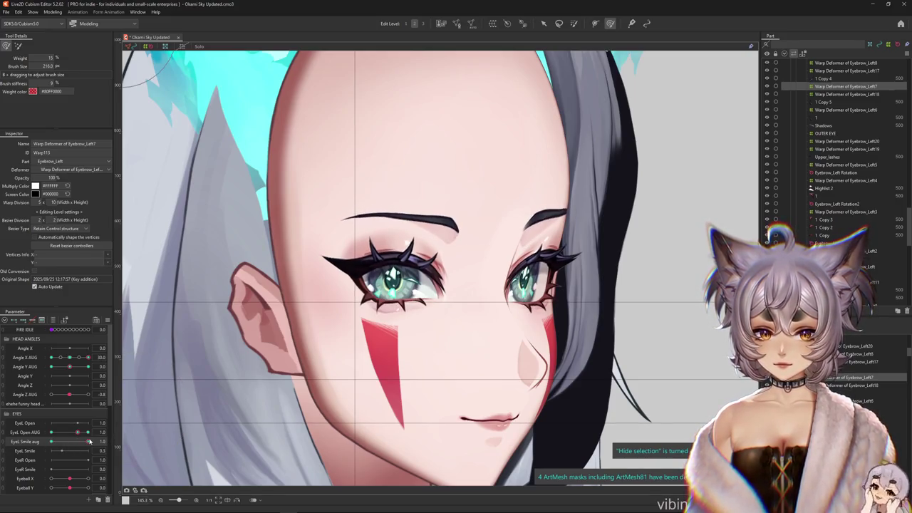
mouse_move(82, 443)
left_mouse_down()
mouse_move(52, 441)
mouse_move(88, 442)
left_mouse_up()
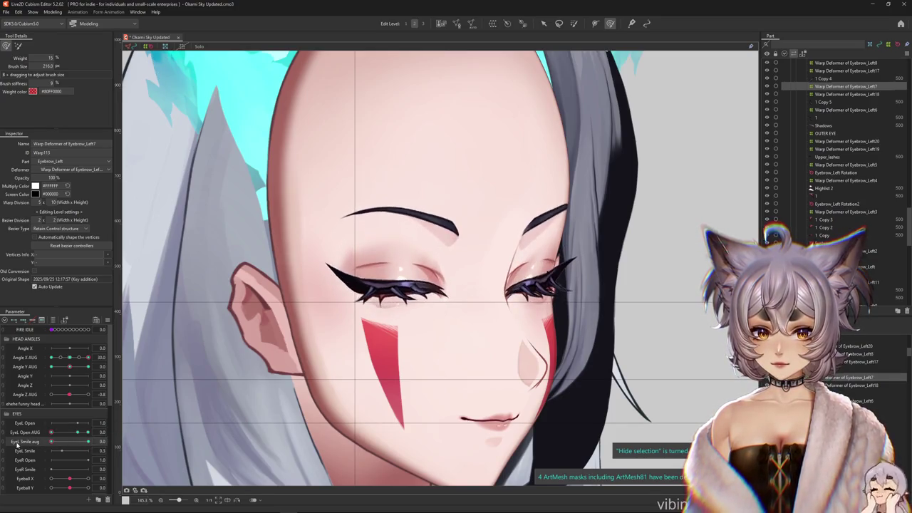
scroll(428, 280, "up", 3)
left_click(428, 279)
left_click_drag(429, 298, 378, 292)
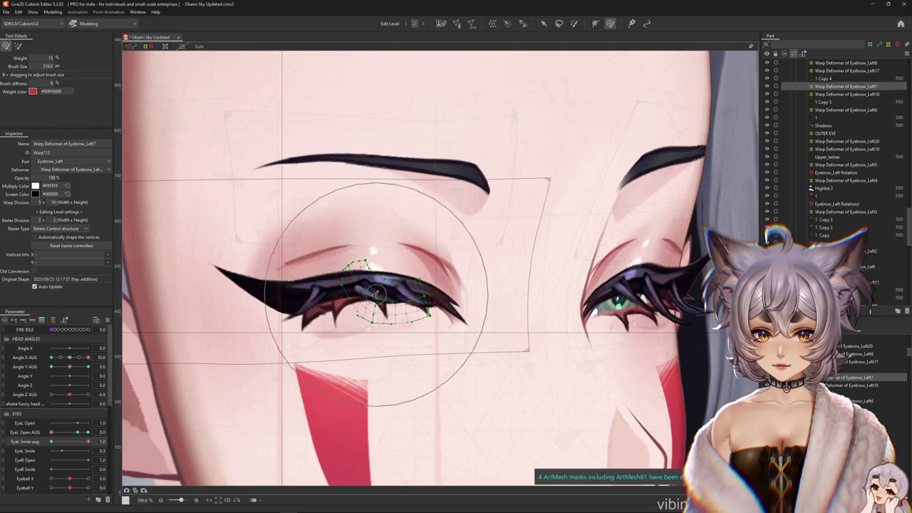
scroll(378, 292, "down", 2)
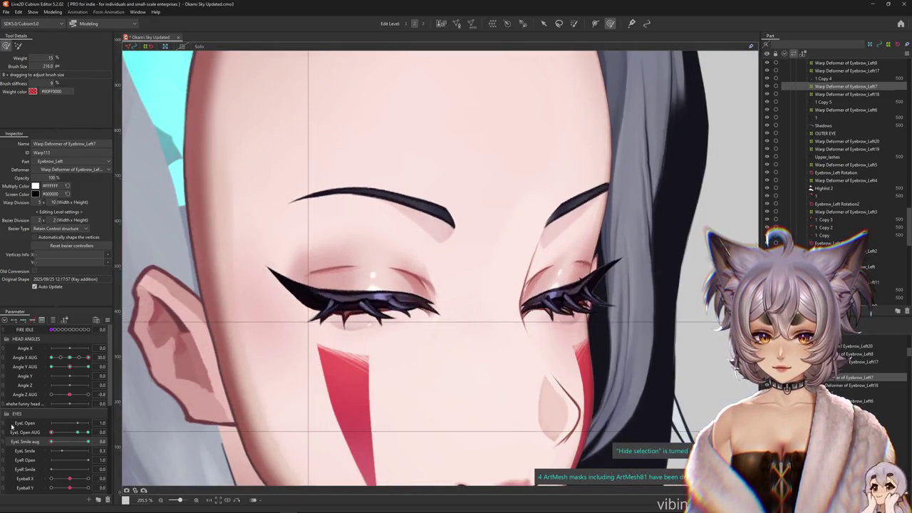
scroll(399, 312, "up", 2)
Pick the 1 Copy 4 lash mesh and select Warp Deformer of Eyebrow_Left8
right_click(399, 312)
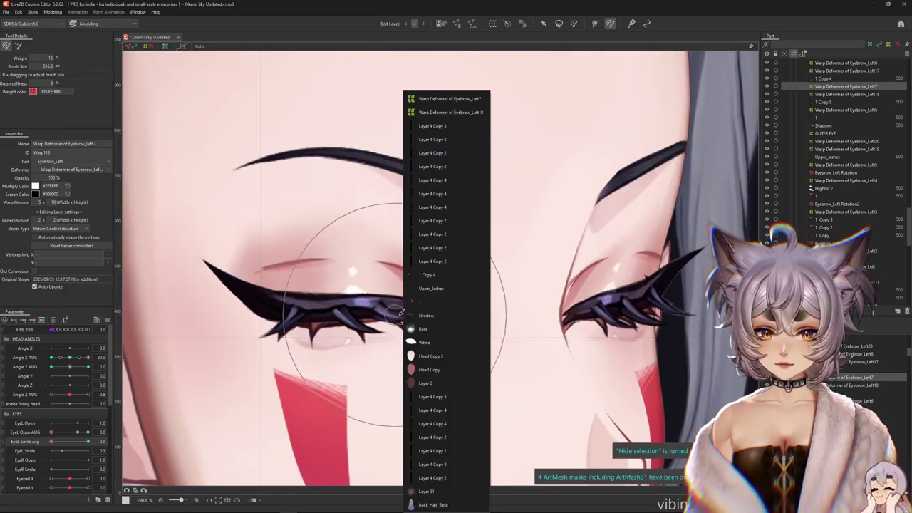
left_click(428, 274)
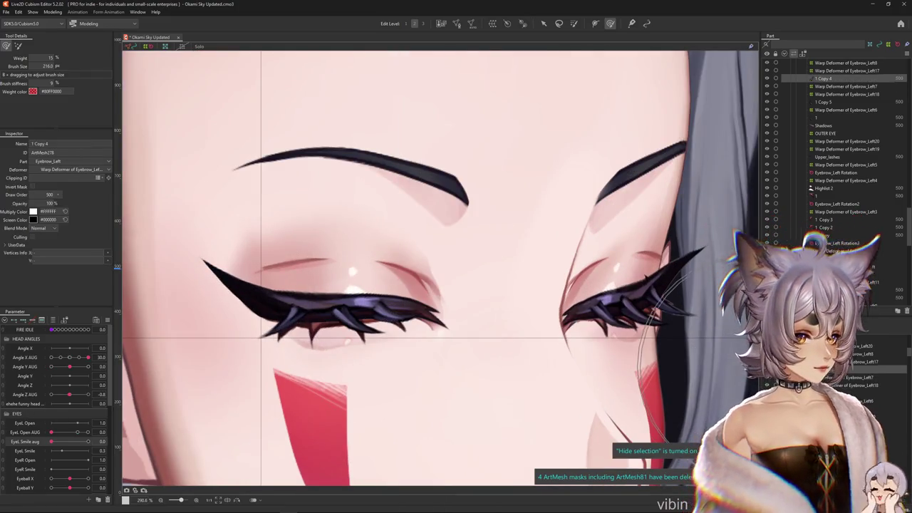
left_click(846, 63)
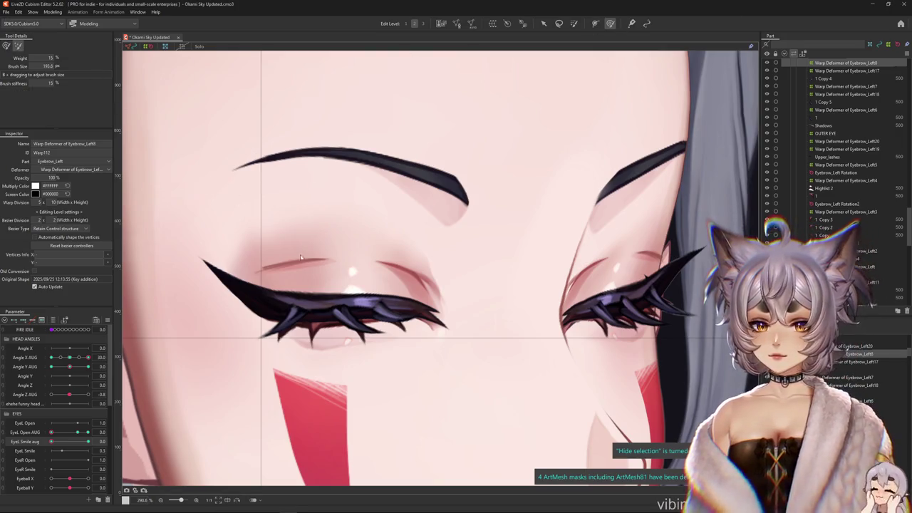
Nudge the inner lash shape and set the left eye to smile-closed at EyeL Smile aug 1.0
left_click(363, 291)
mouse_move(363, 291)
left_mouse_down()
mouse_move(368, 368)
mouse_move(326, 326)
left_mouse_up()
key("ctrl+h")
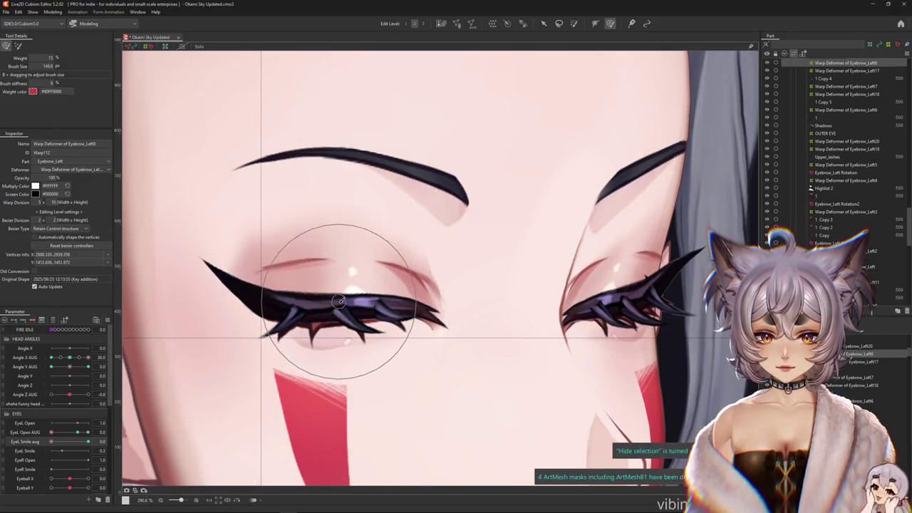
left_click_drag(410, 319, 452, 313)
left_click_drag(62, 445, 141, 442)
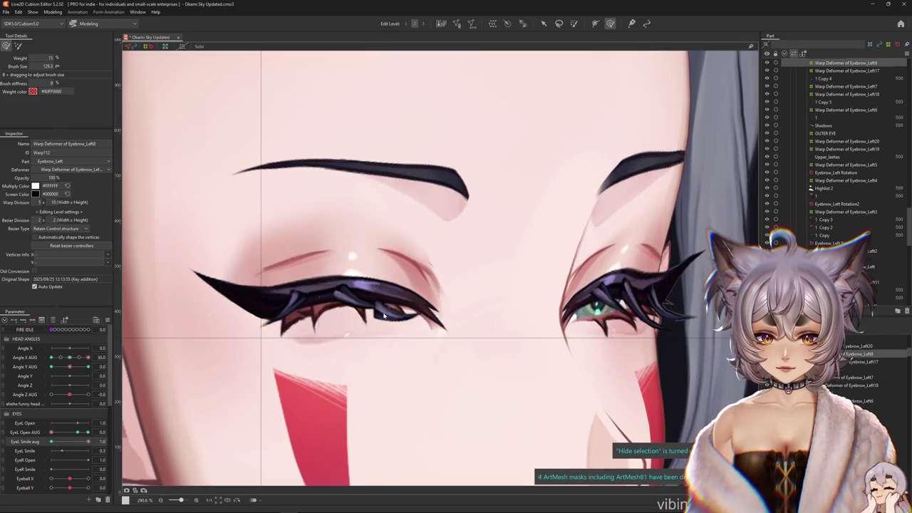
scroll(385, 314, "up", 3)
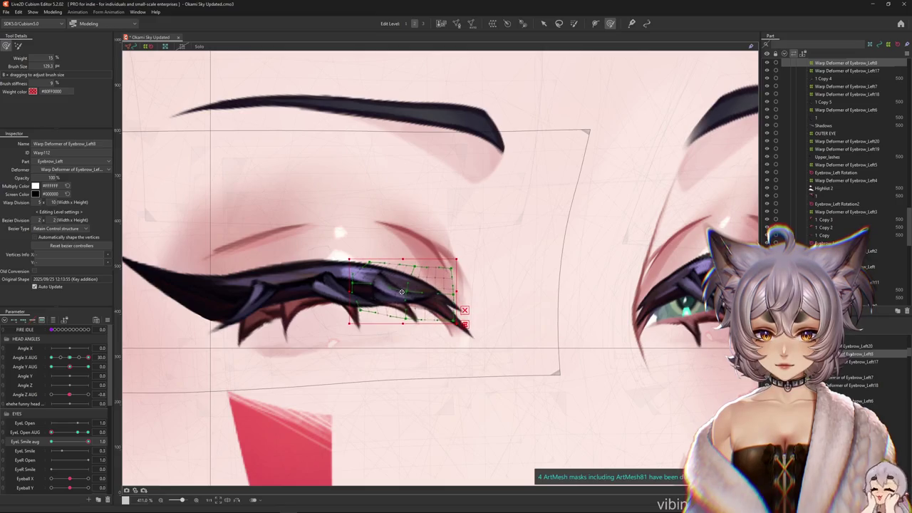
key("ctrl+h")
key("ctrl+h")
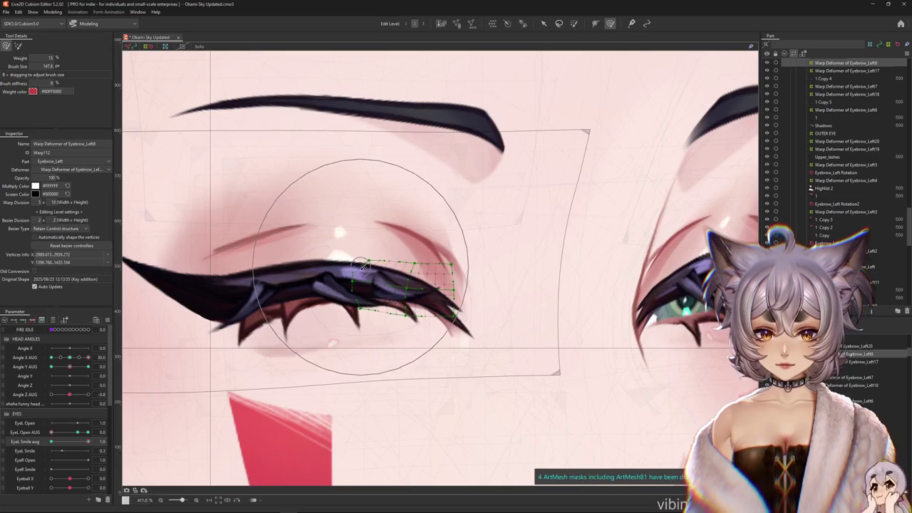
key("ctrl+h")
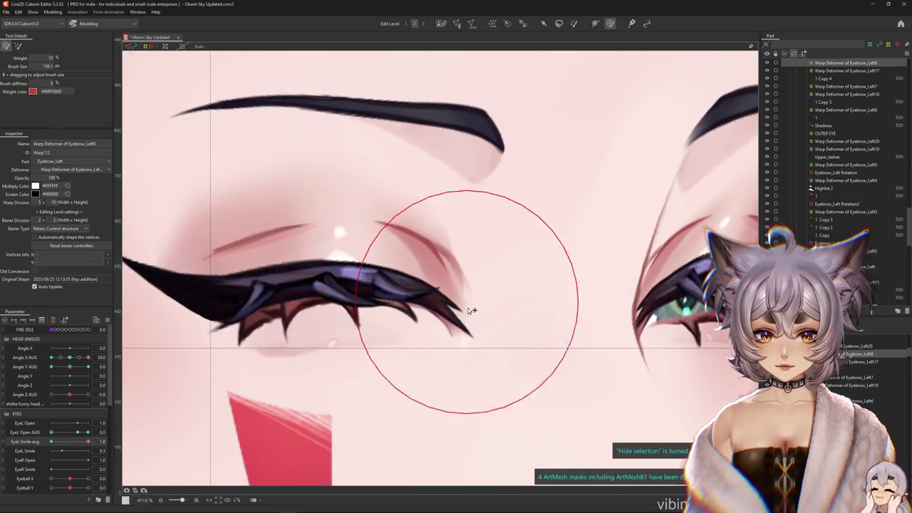
Push the lash warp to lay the outer spikes along the lid
left_click_drag(326, 214, 373, 255)
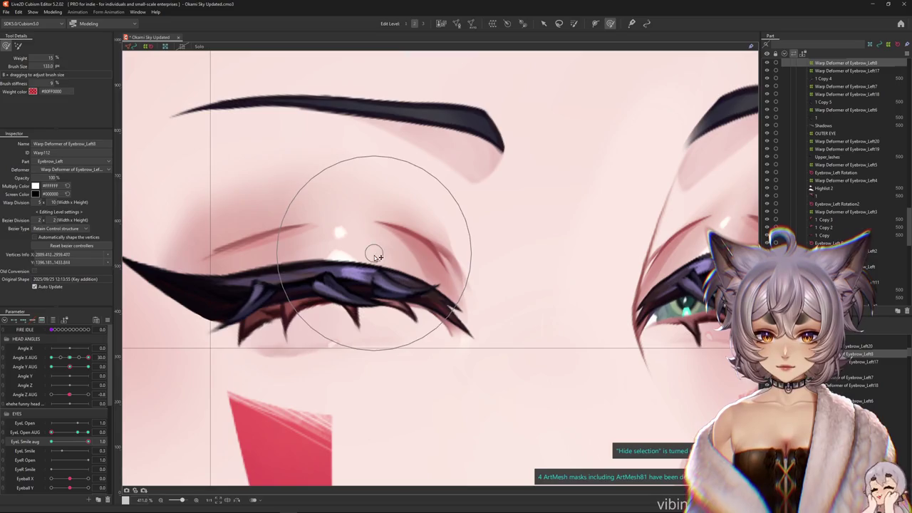
scroll(375, 255, "down", 4)
scroll(428, 263, "up", 1)
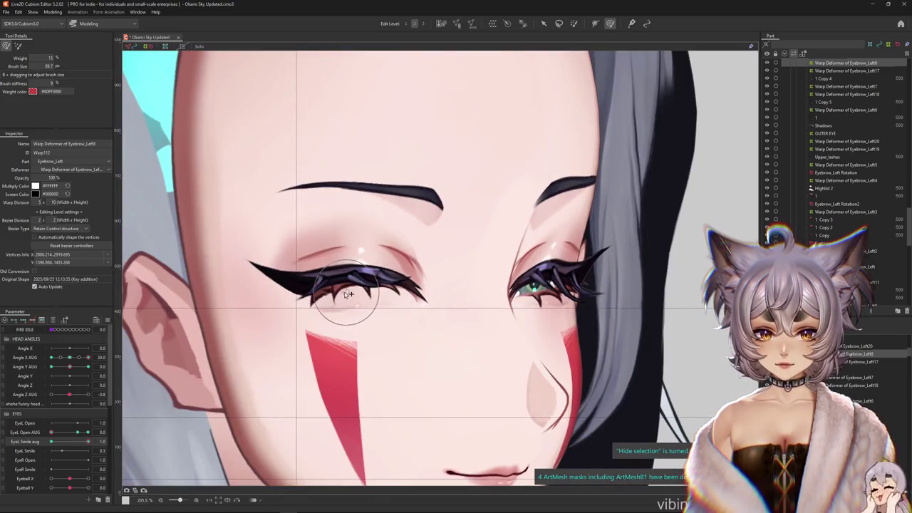
scroll(381, 283, "down", 2)
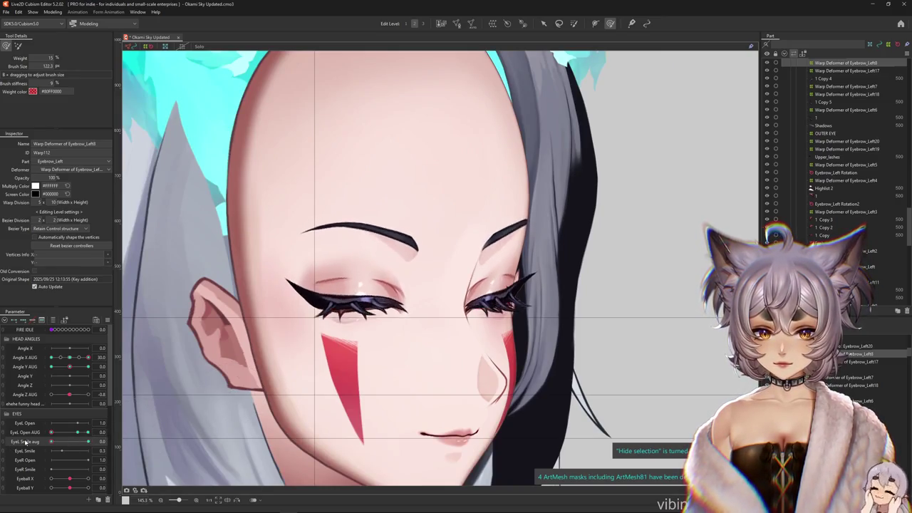
left_click_drag(443, 330, 470, 330)
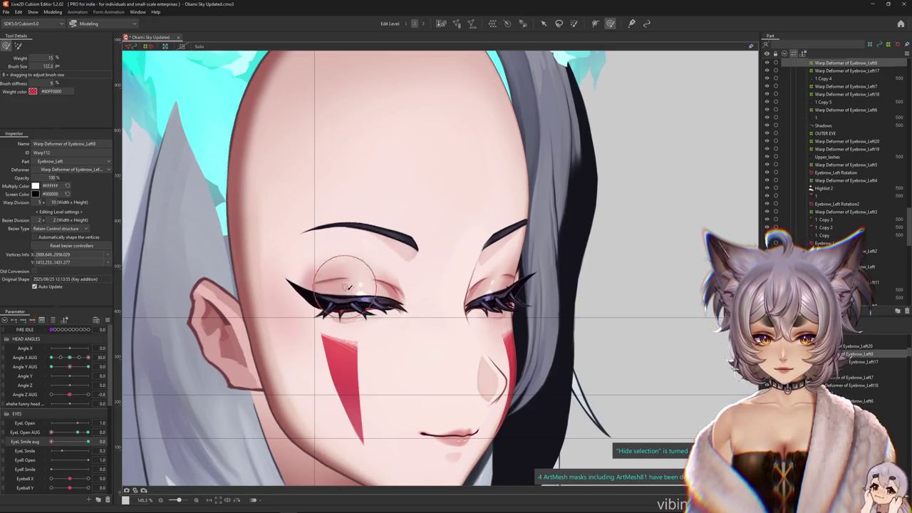
scroll(392, 291, "up", 5)
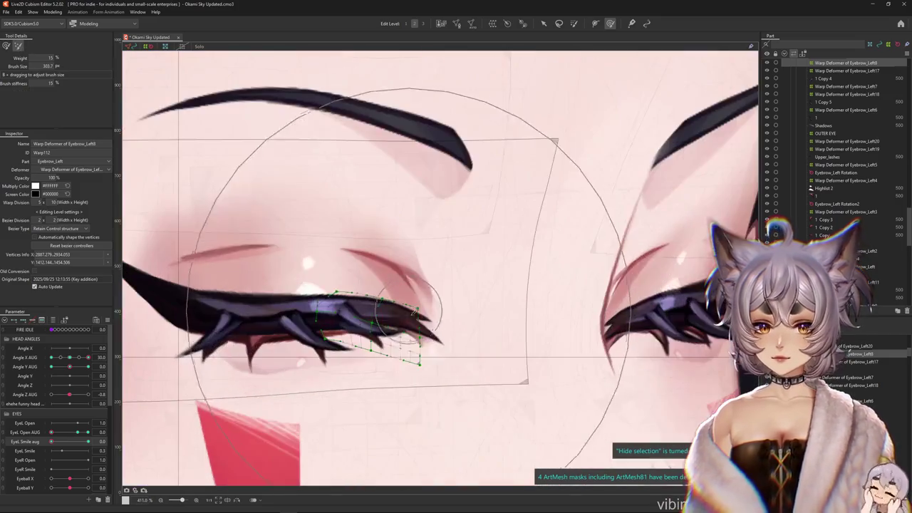
Recheck the smile-closed pose with a smaller brush, then return the eye to neutral
left_click_drag(51, 441, 88, 441)
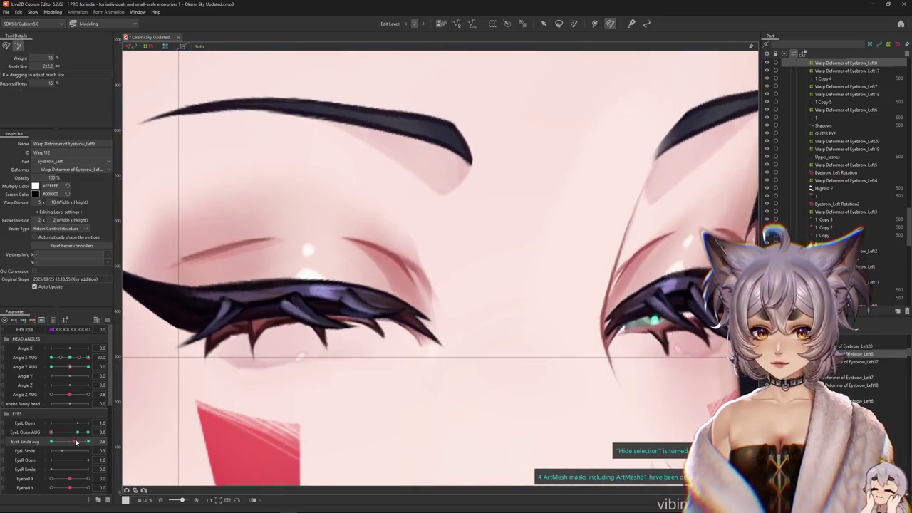
left_click(4, 44)
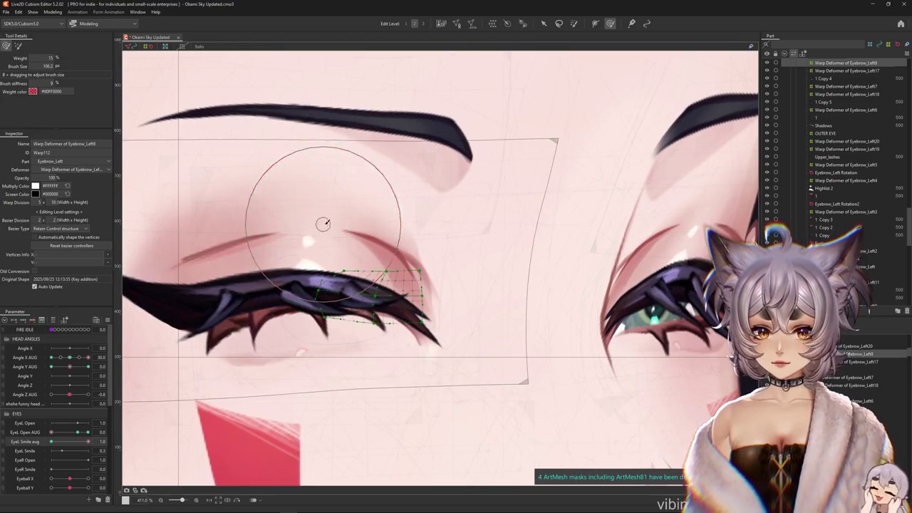
left_click_drag(401, 320, 378, 318)
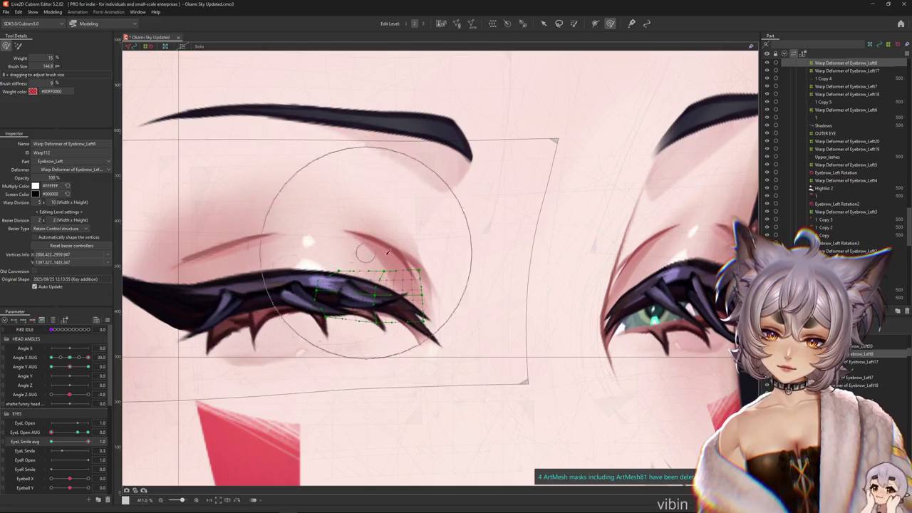
scroll(441, 293, "down", 2)
left_click(30, 443)
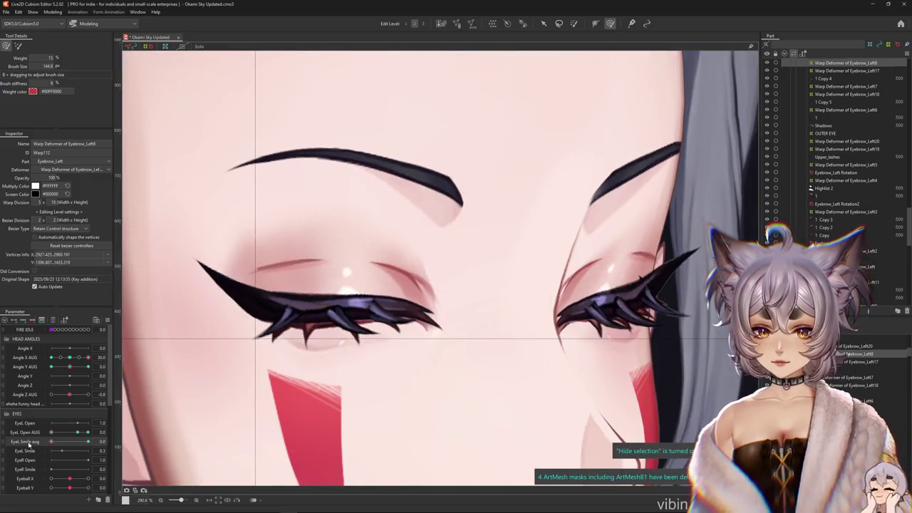
Set the left eye to its wide-open pose and enlarge the deformation area
left_click_drag(54, 434, 79, 434)
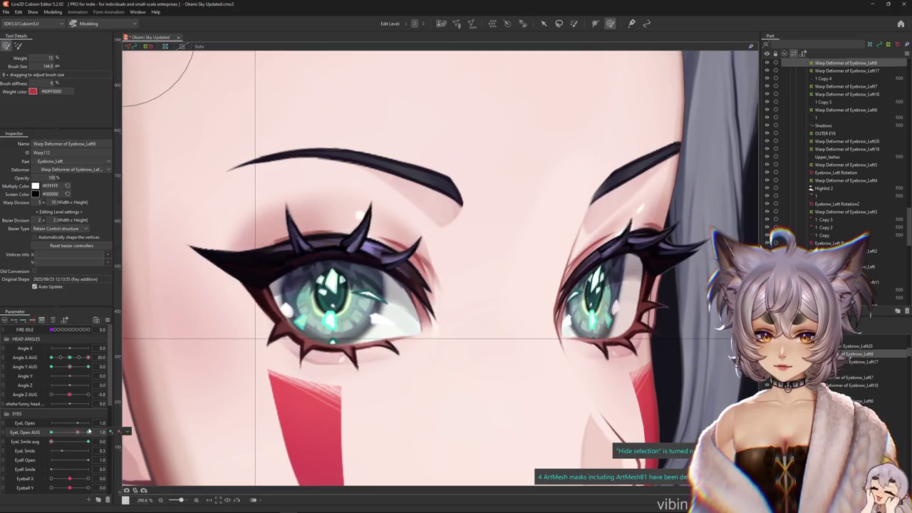
left_click(25, 441)
left_click_drag(392, 213, 434, 212)
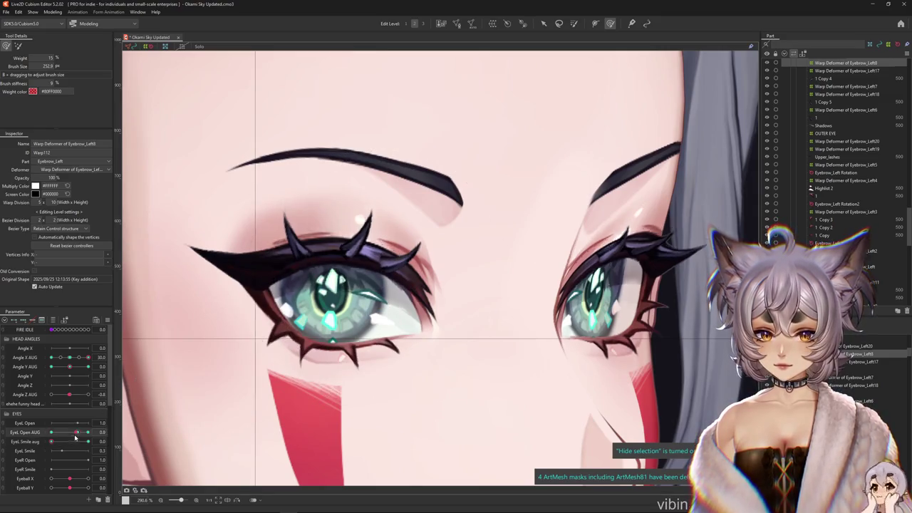
left_click_drag(77, 437, 79, 432)
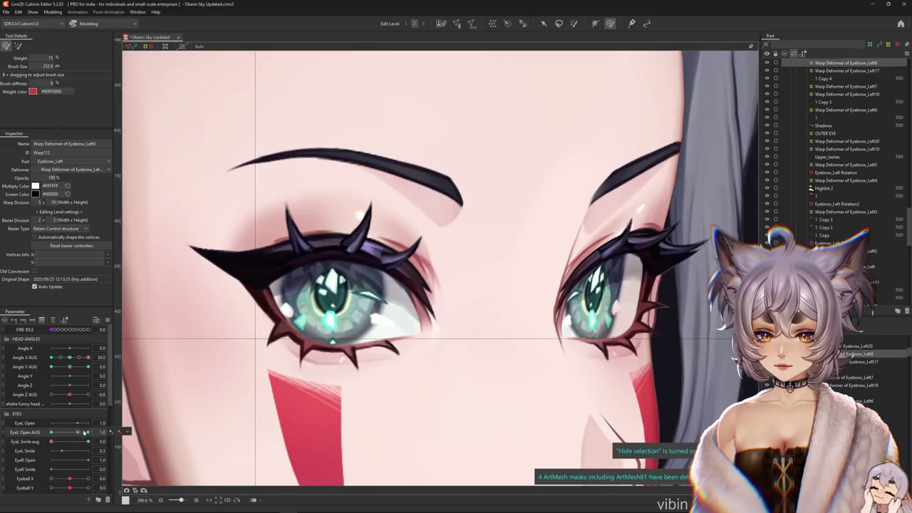
Push and bend the small warp grid above the outer lashes up toward the eyebrow
left_click(18, 45)
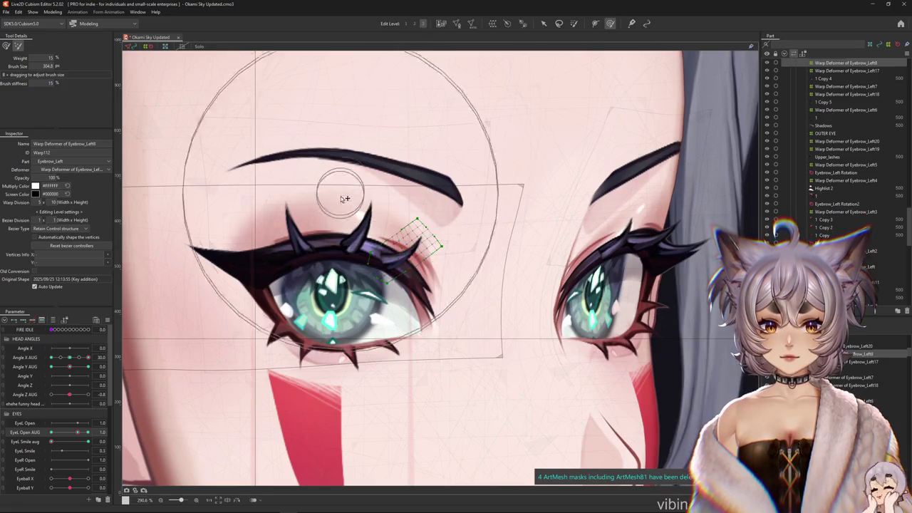
scroll(389, 257, "up", 3)
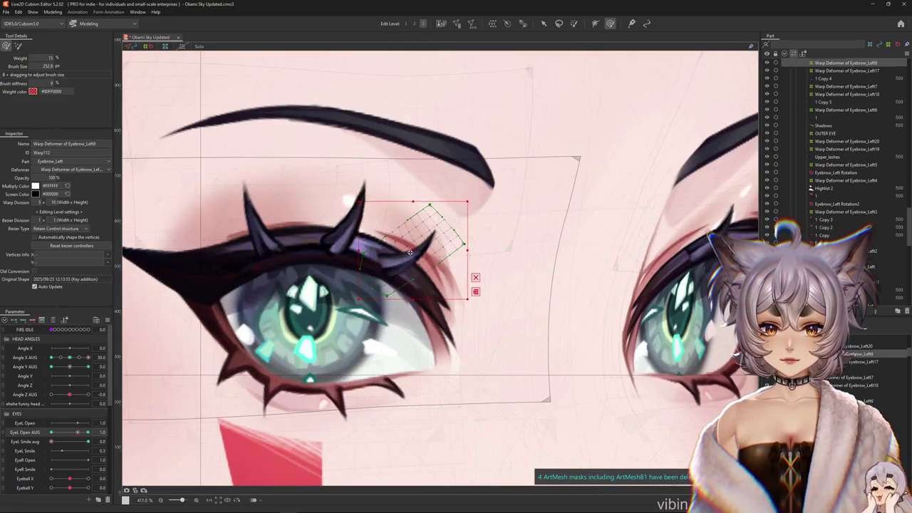
left_click_drag(410, 253, 428, 231)
left_click_drag(468, 194, 479, 180)
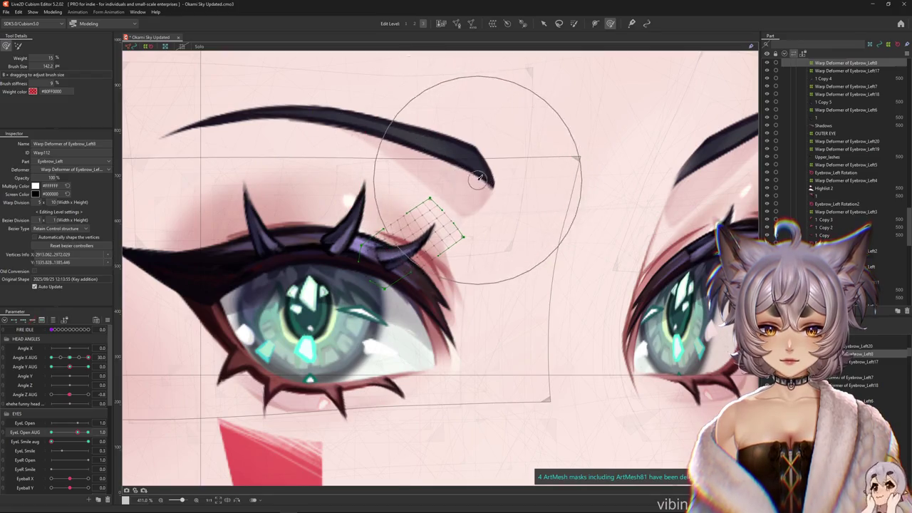
left_click_drag(442, 286, 442, 306)
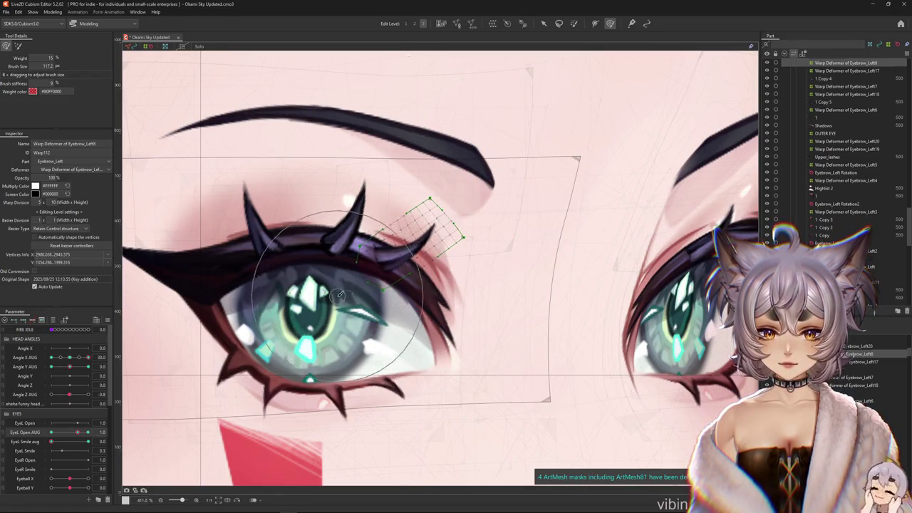
left_click_drag(467, 166, 437, 260)
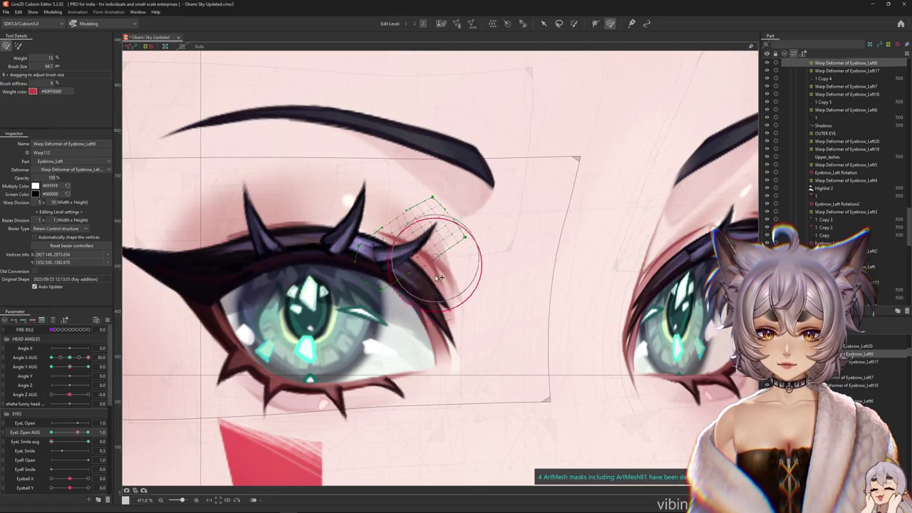
mouse_move(411, 218)
left_mouse_down()
mouse_move(451, 163)
mouse_move(410, 182)
left_mouse_up()
Hide and re-show the warp grid to preview the wide-open lashes
key("ctrl+h")
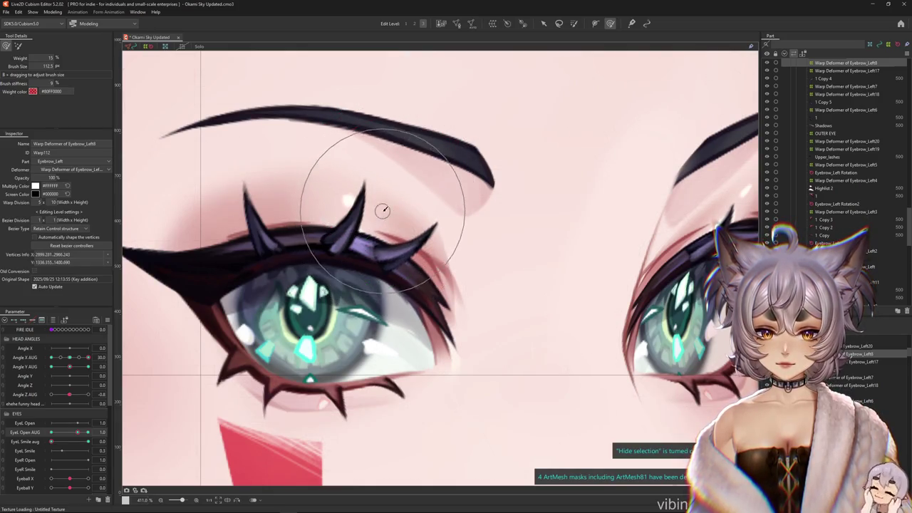
scroll(435, 247, "down", 5)
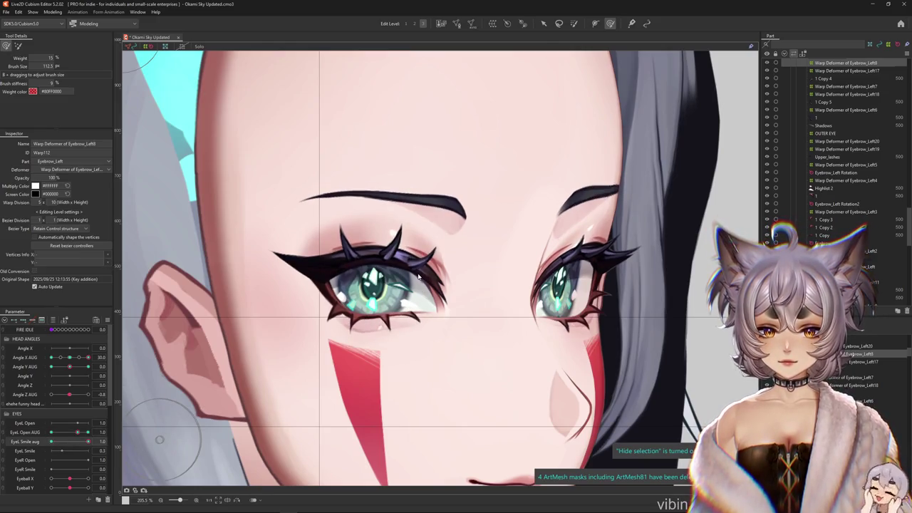
scroll(419, 265, "up", 5)
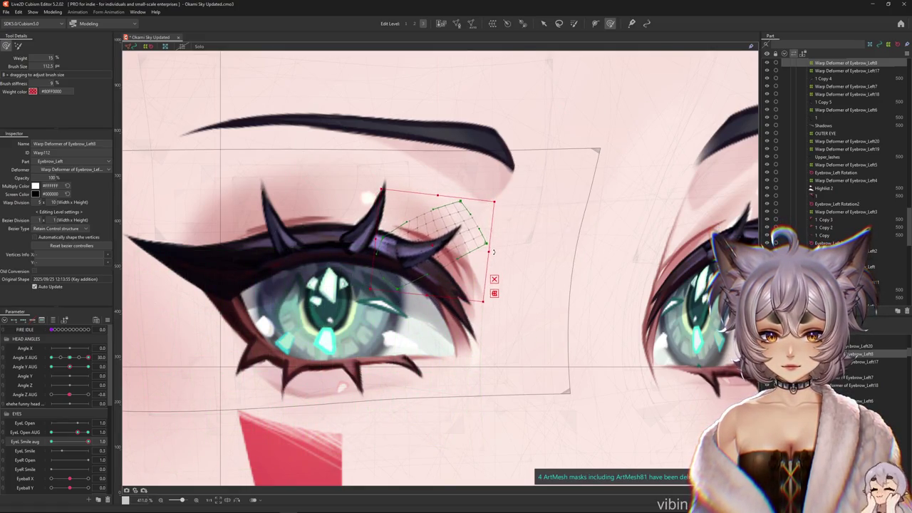
key("ctrl+h")
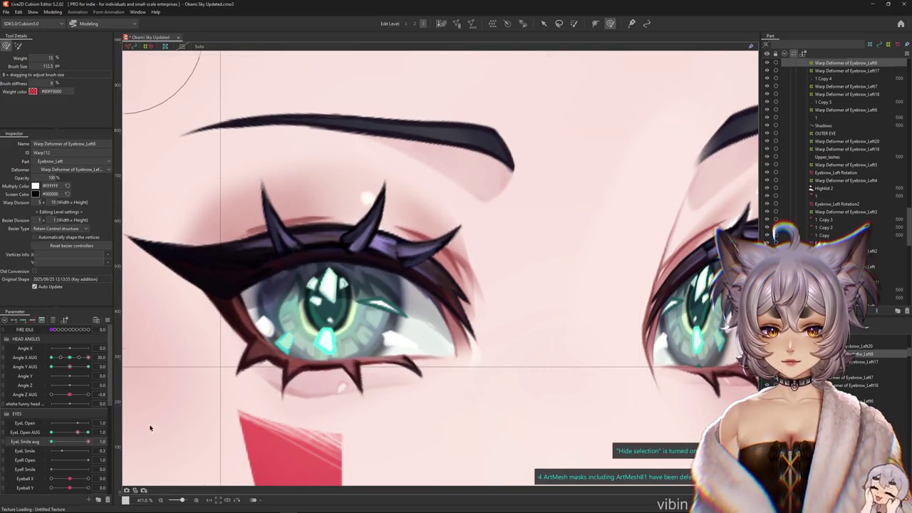
key("ctrl+h")
scroll(319, 335, "down", 3)
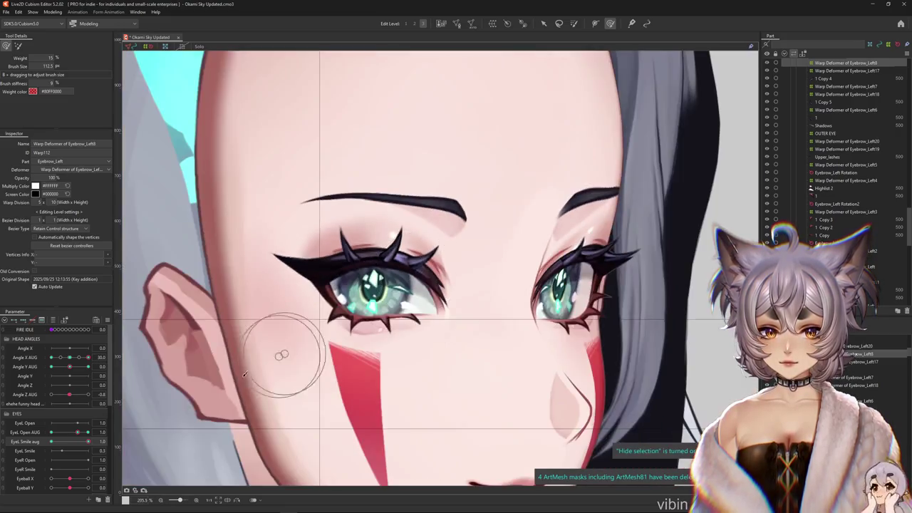
Try and undo another grid reshape, then scrub the smile pose to check the deformation
left_click_drag(71, 432, 78, 433)
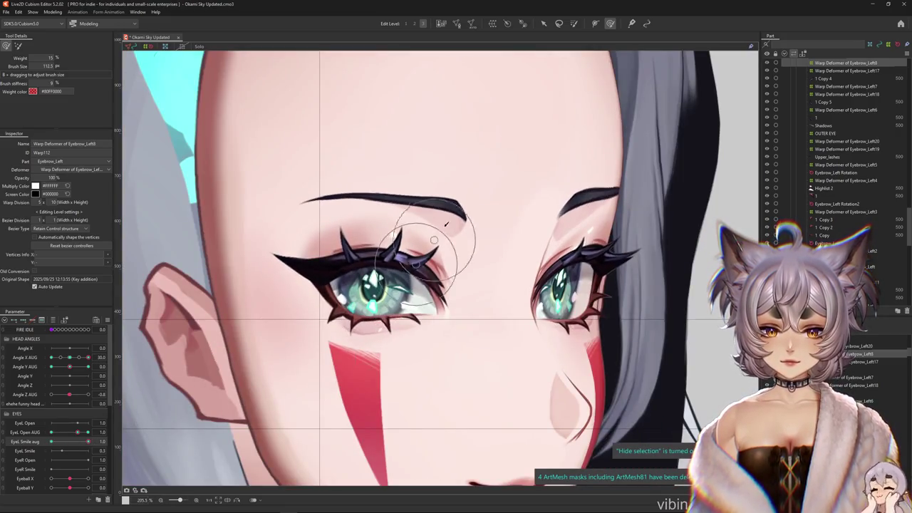
left_click_drag(403, 293, 456, 221)
key("ctrl+z")
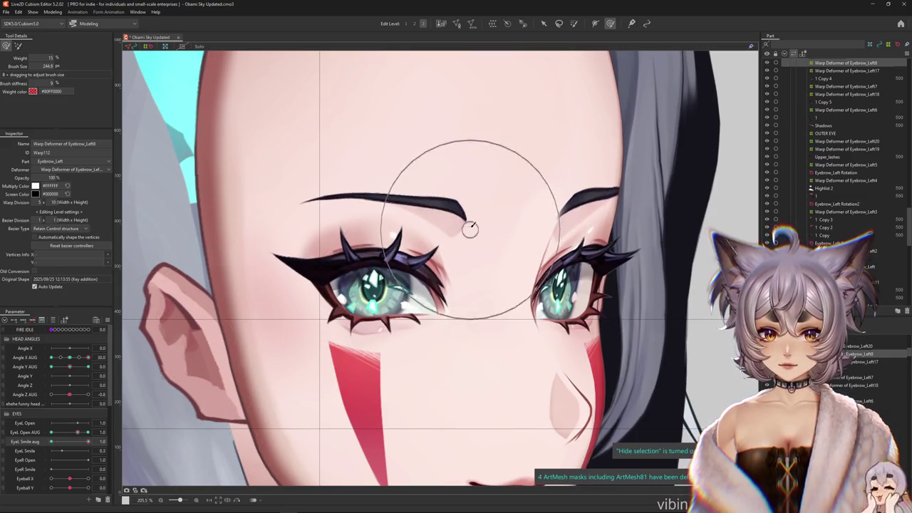
mouse_move(88, 441)
left_mouse_down()
mouse_move(64, 447)
mouse_move(89, 433)
left_mouse_up()
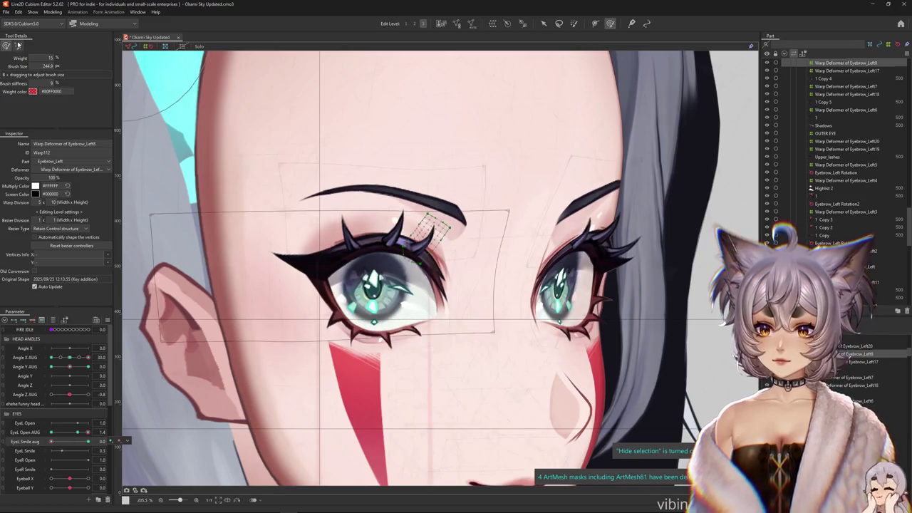
Select all eyebrow warp grid vertices at a coarser level, keeping EyeL Open AUG at 1.4
scroll(427, 204, "up", 2)
left_click(413, 27)
left_click(464, 246)
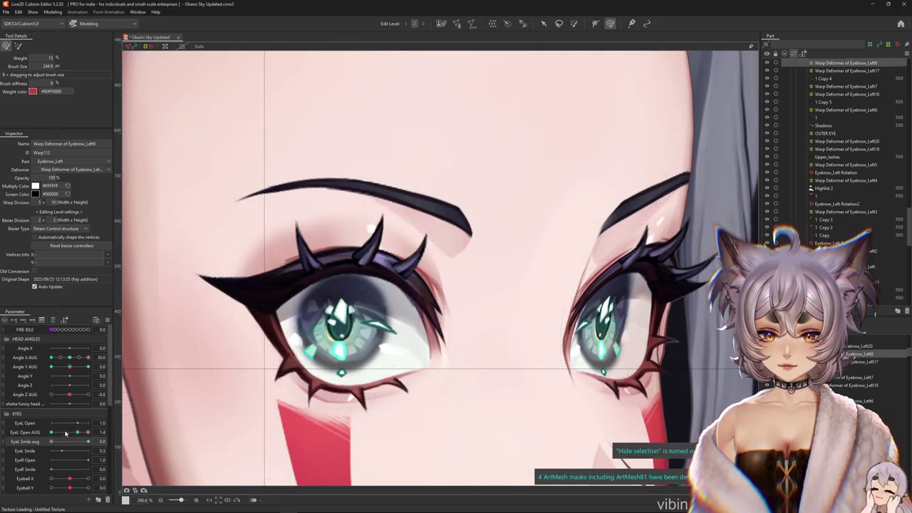
left_click_drag(88, 432, 78, 432)
key("ctrl+z")
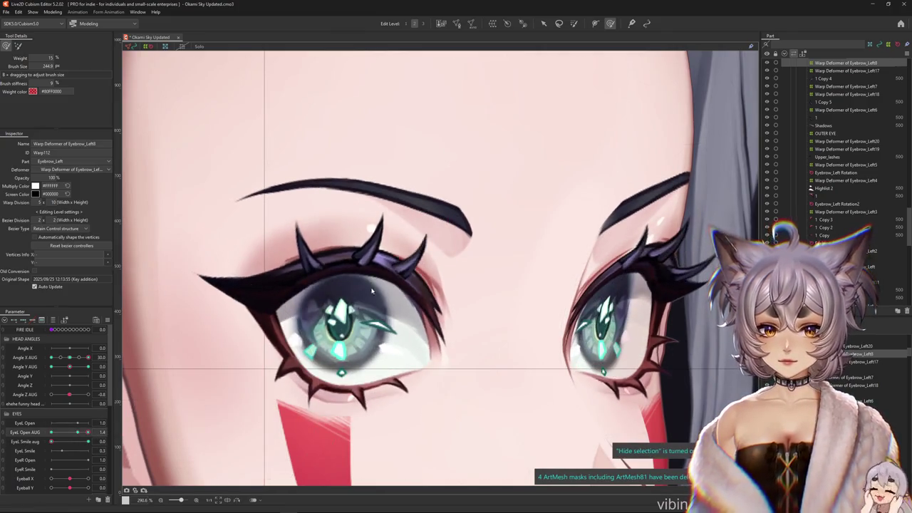
left_click(18, 46)
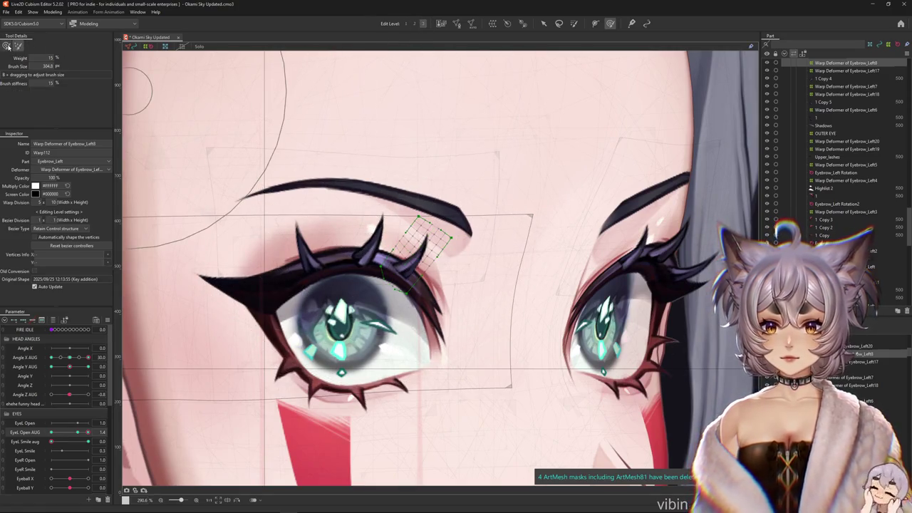
Shrink the brush, reshape the small warp grid above the lashes, and hide outlines
mouse_move(456, 138)
left_mouse_down()
mouse_move(437, 141)
mouse_move(483, 178)
left_mouse_up()
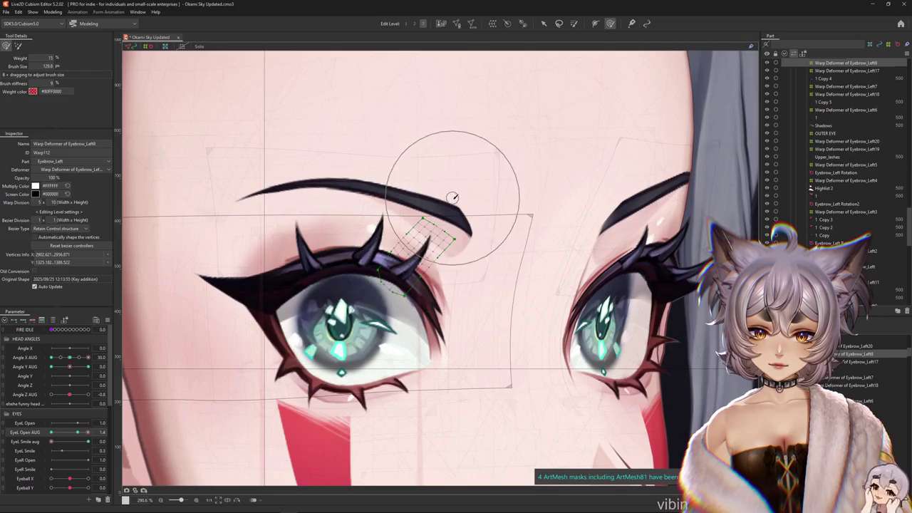
left_click_drag(472, 253, 433, 226)
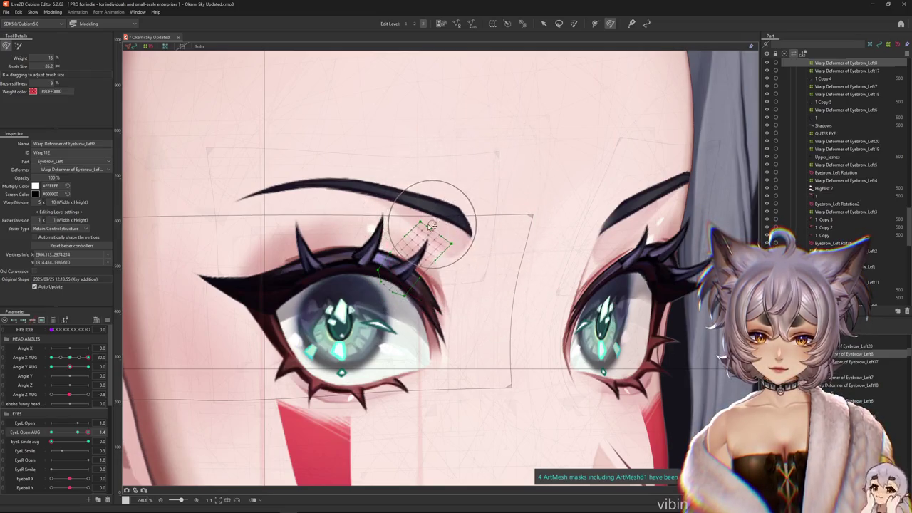
key("ctrl+h")
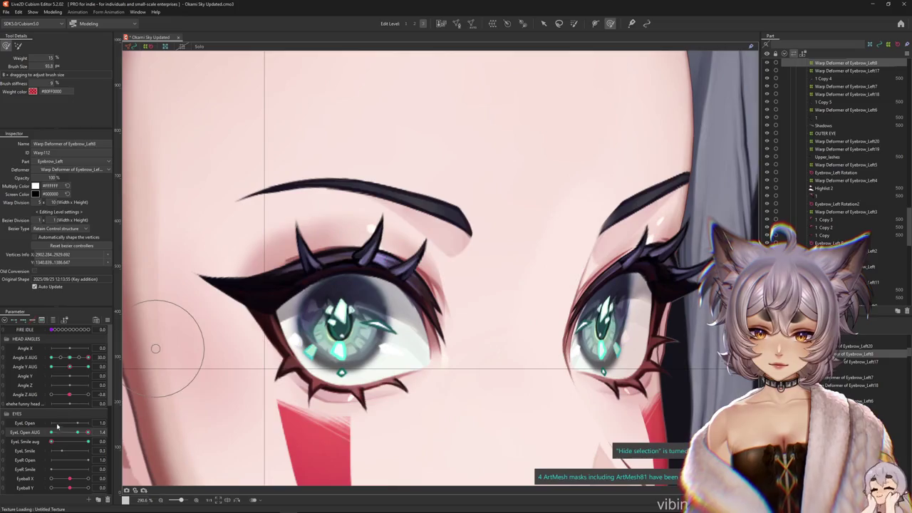
Scrub EyeL Open AUG and take EyeL Smile aug to 1.0 and back to 0
left_click(70, 434)
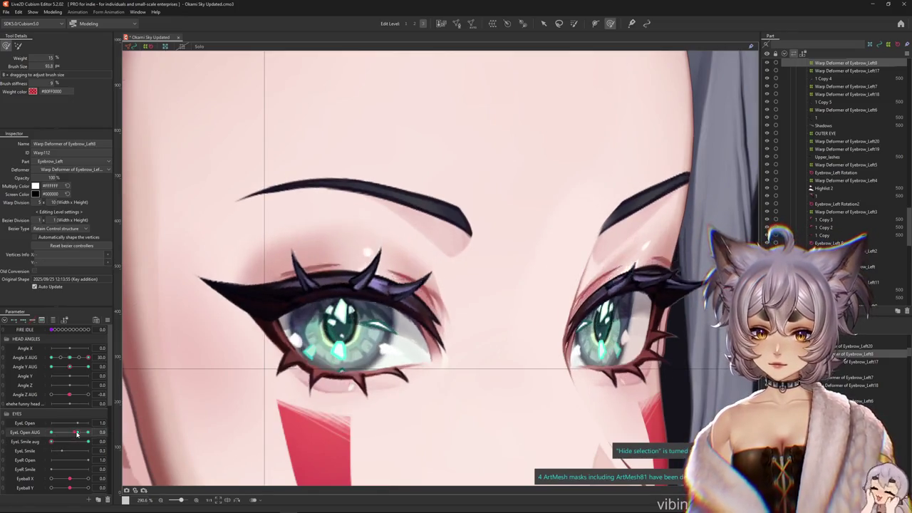
mouse_move(418, 193)
left_mouse_down()
mouse_move(488, 224)
mouse_move(439, 303)
left_mouse_up()
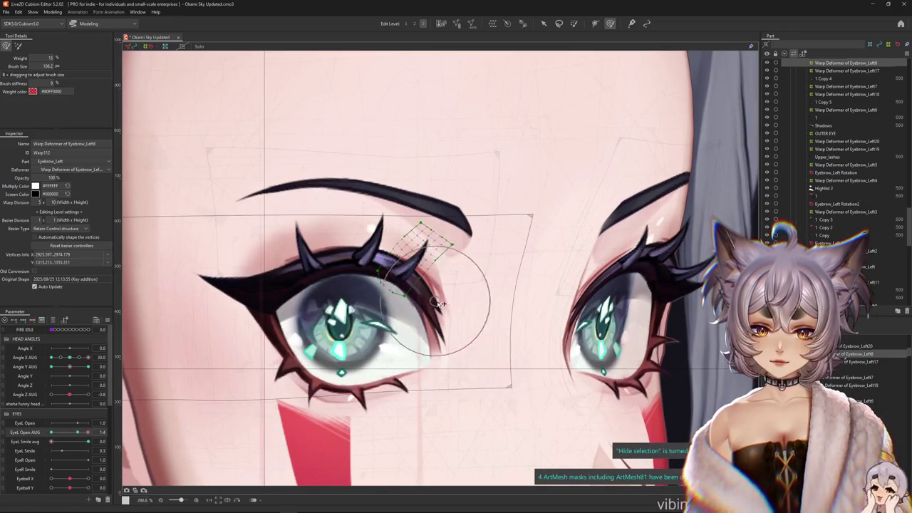
left_click_drag(51, 441, 89, 442)
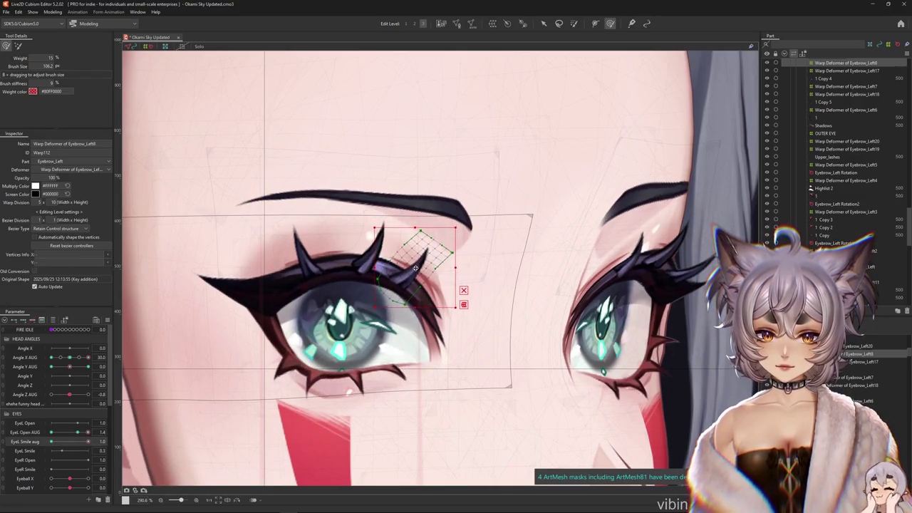
key("ctrl+h")
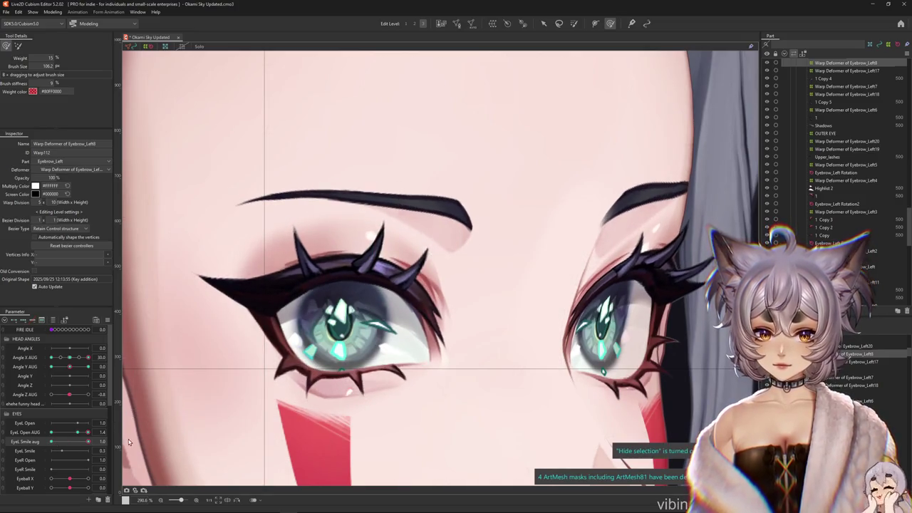
left_click_drag(87, 441, 29, 446)
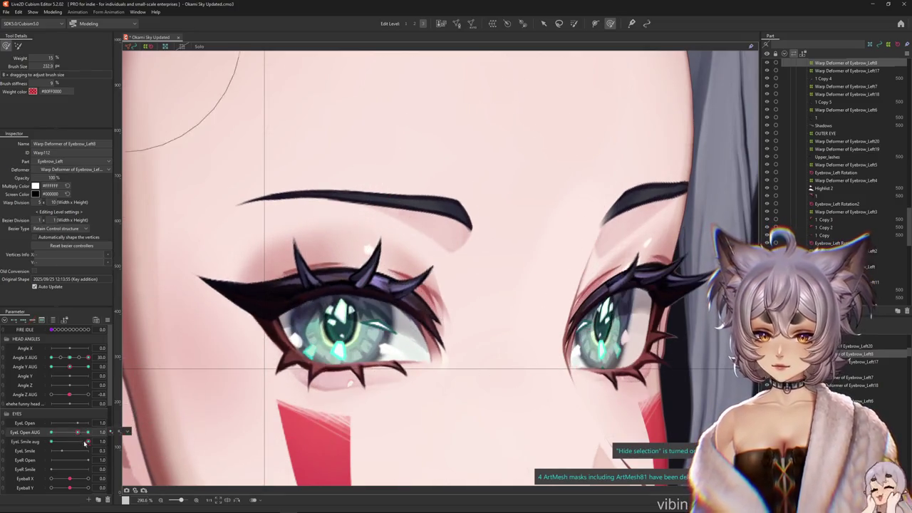
Enlarge the brush and check the eye at EyeL Open AUG 1.4, 1.0 and smile 1.0
left_click_drag(78, 432, 93, 430)
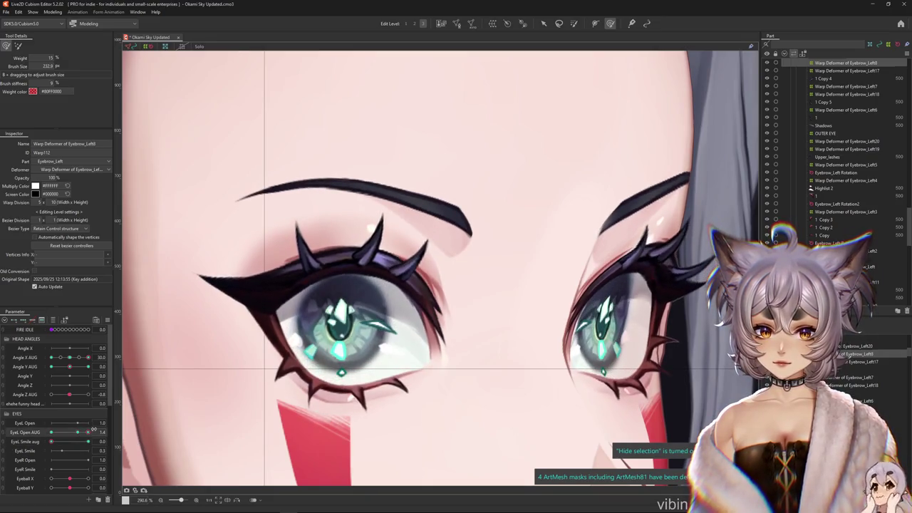
left_click_drag(353, 245, 508, 171)
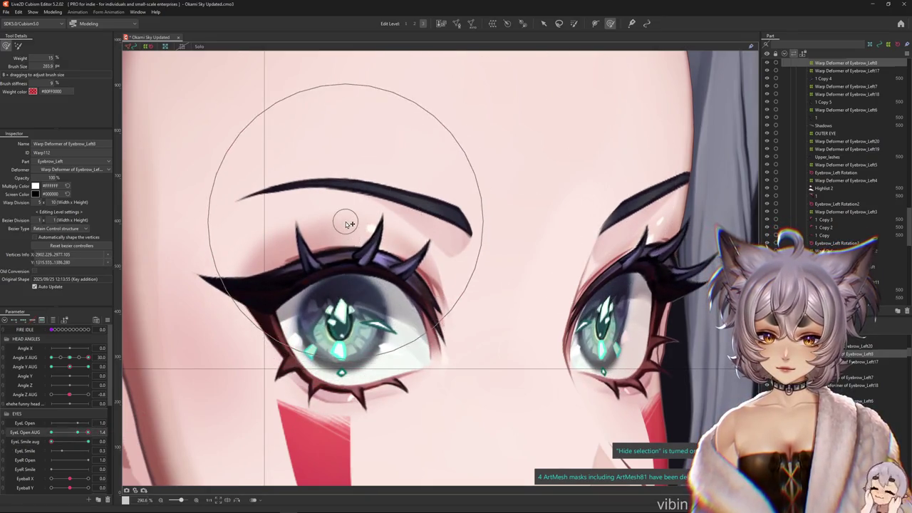
left_click(78, 432)
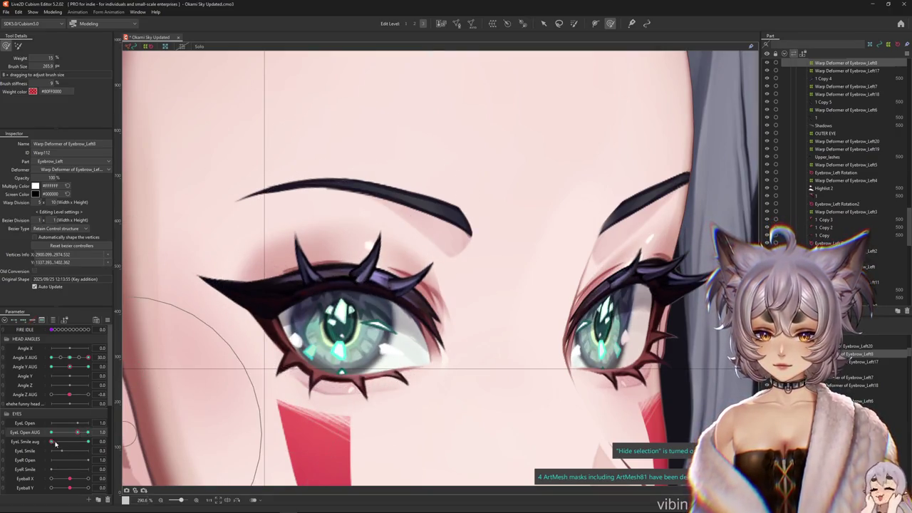
left_click(78, 441)
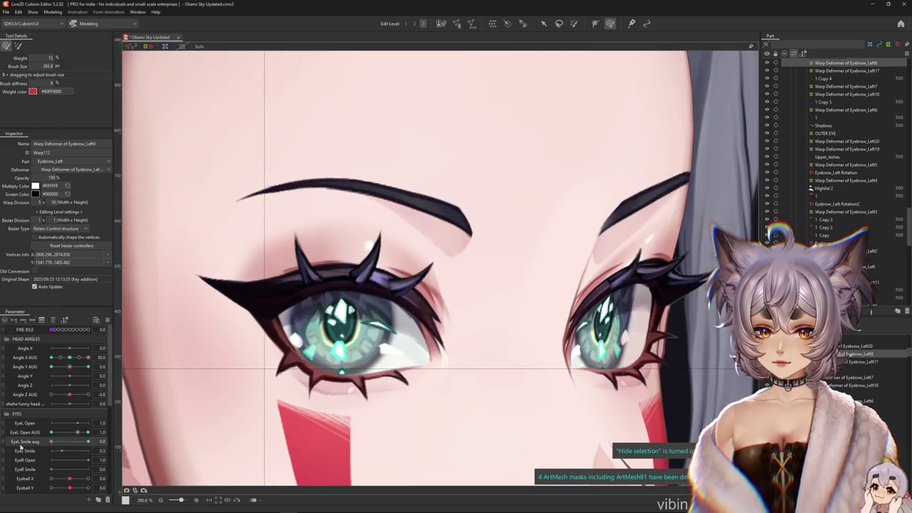
left_click_drag(78, 430, 21, 448)
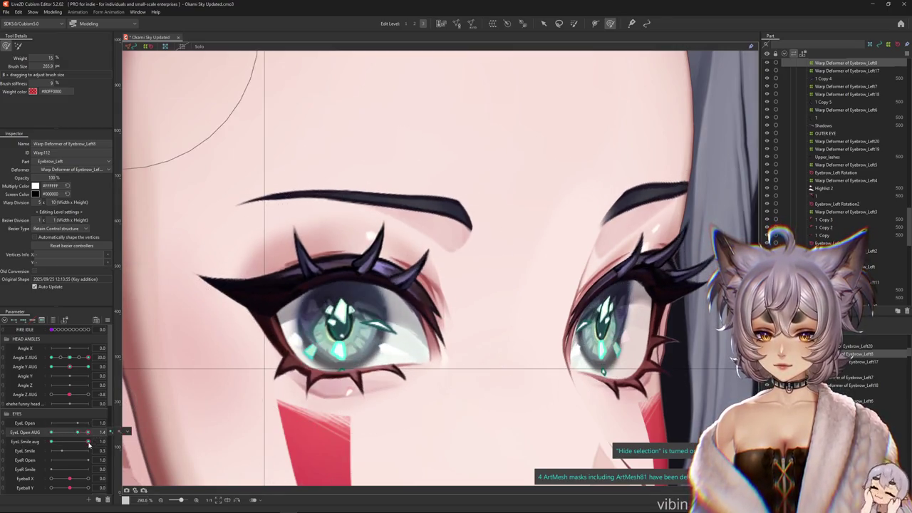
Reshape the left eye area and sculpt above the closed eye at EyeL Smile aug 1.0
left_click_drag(468, 163, 423, 244)
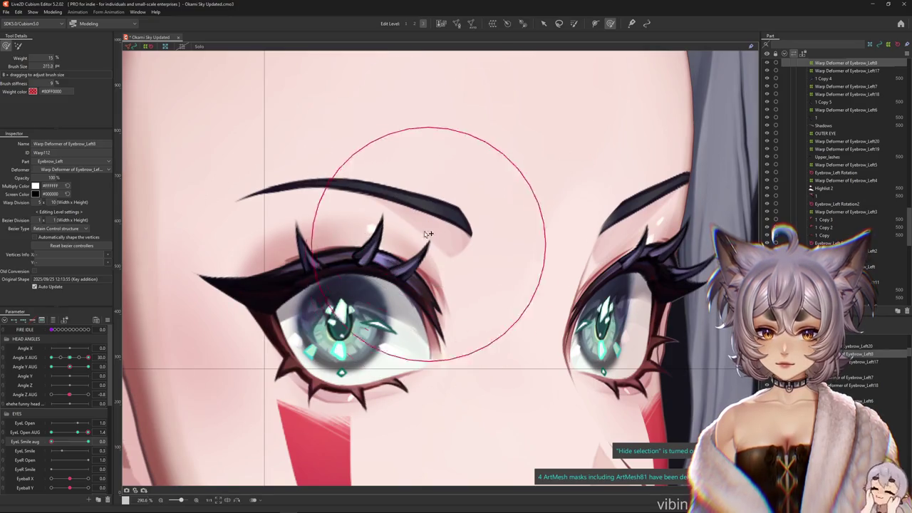
left_click_drag(447, 183, 373, 312)
mouse_move(80, 446)
left_mouse_down()
mouse_move(109, 445)
mouse_move(50, 432)
mouse_move(90, 436)
left_mouse_up()
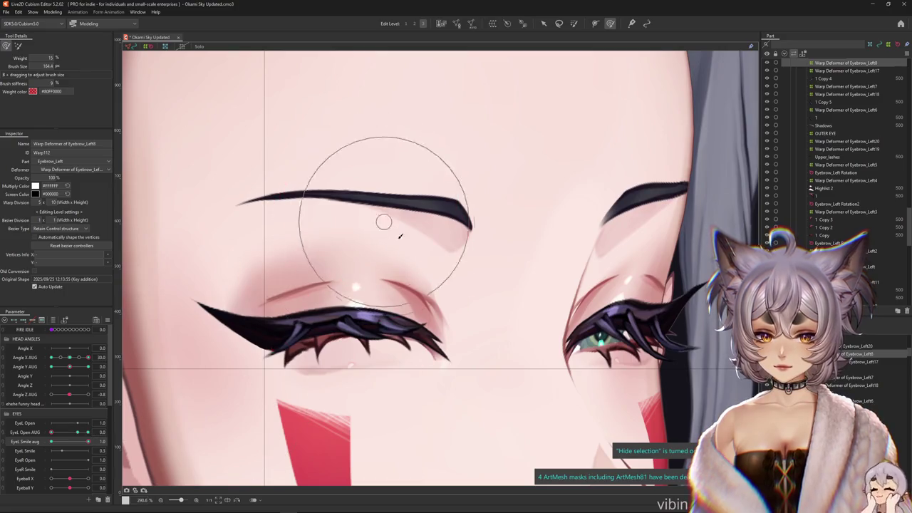
left_click_drag(392, 209, 350, 261)
Scrub the eye poses, set EyeL Open AUG to 1.0, and combine both parameters into 2D
left_click(29, 450)
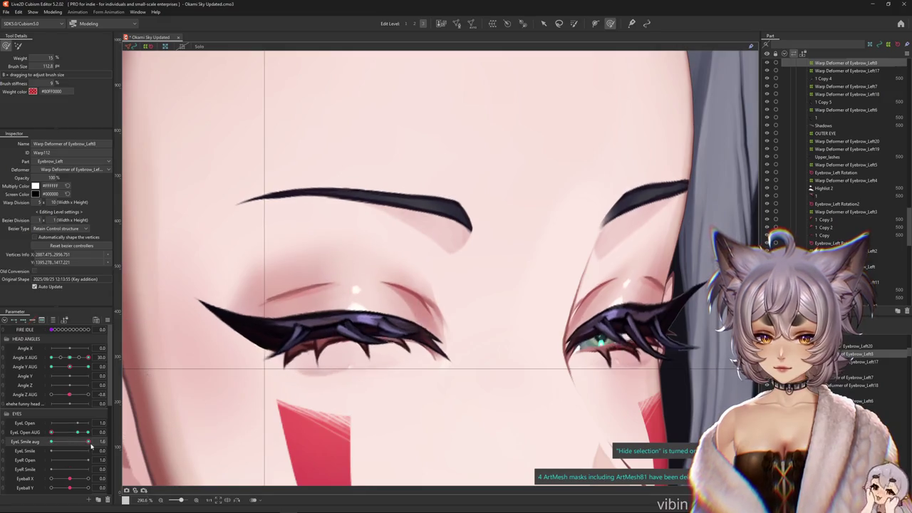
left_click_drag(88, 441, 51, 441)
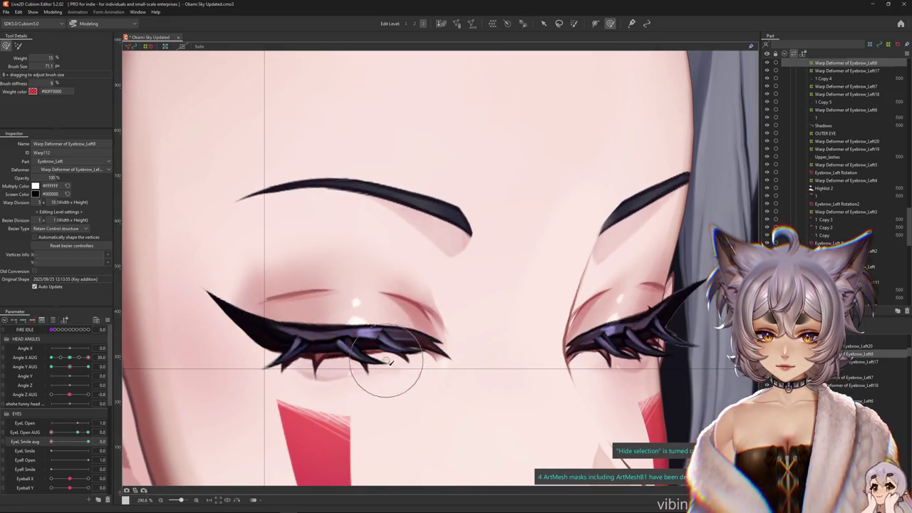
left_click_drag(78, 432, 90, 432)
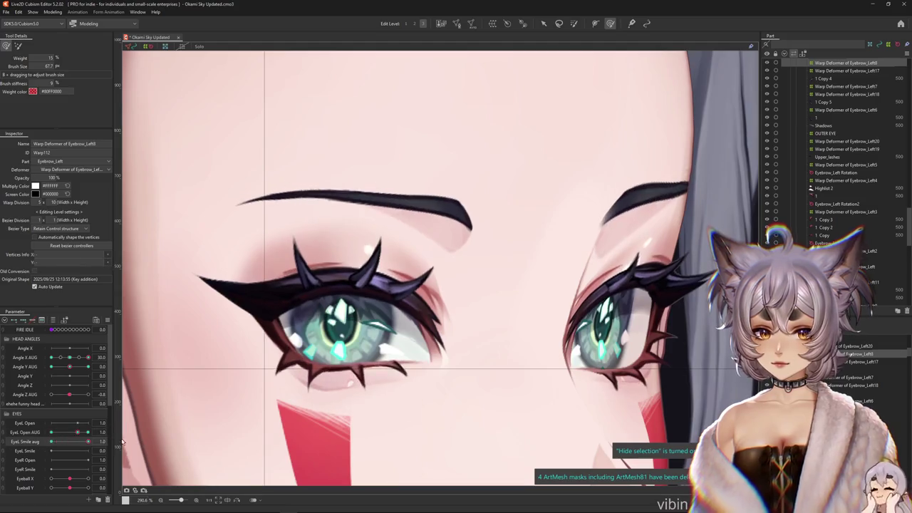
left_click(5, 438)
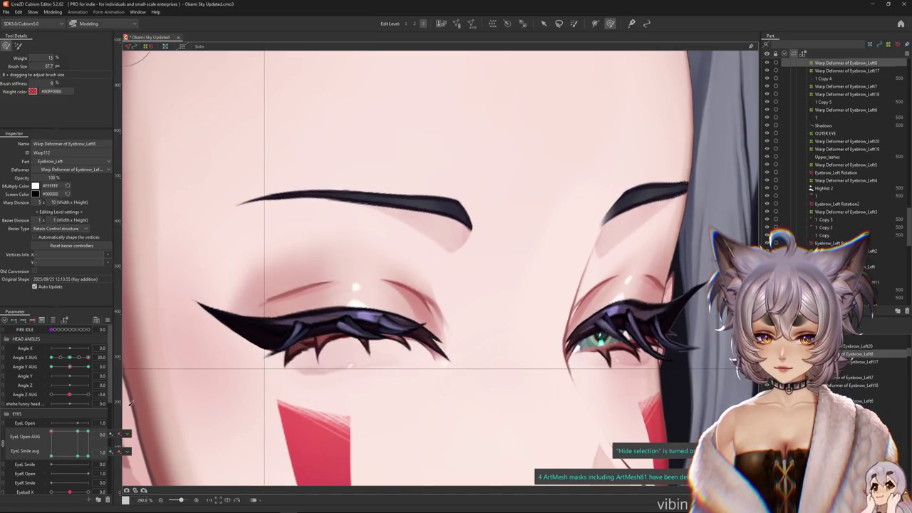
Select the 1 Copy lash mesh and Eyebrow_Left4 warp deformer, splitting the 2D parameter apart
scroll(249, 381, "up", 2)
right_click(317, 342)
left_click(352, 307)
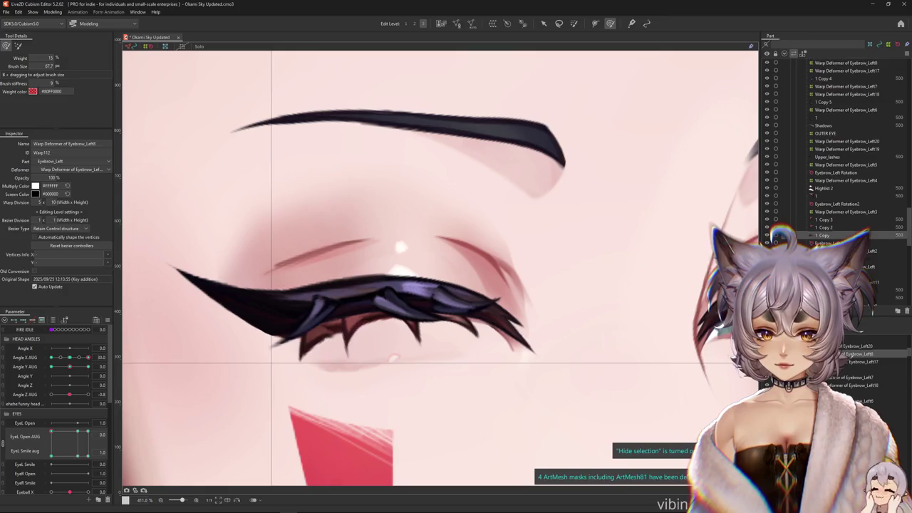
left_click(569, 477)
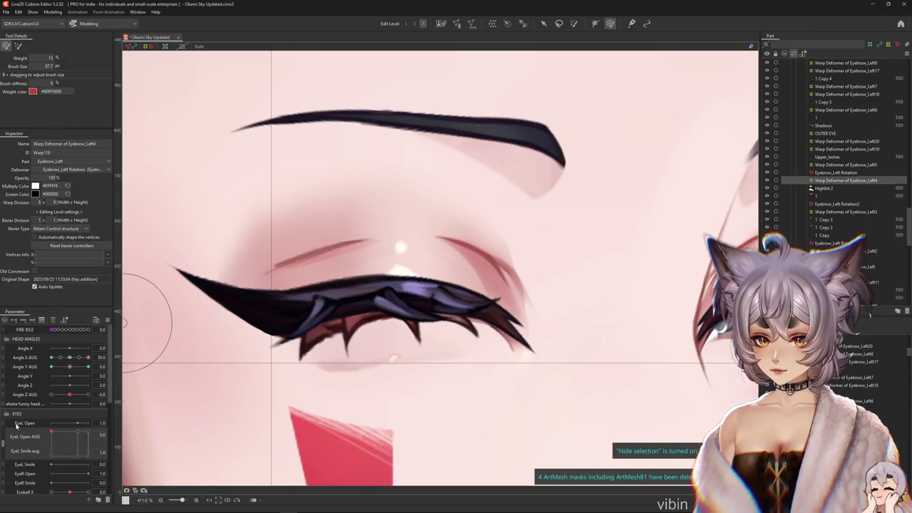
left_click(3, 443)
Select the Eyebrow_Left Rotation deformer, reset all parameters to default values, and return to selection mode
left_click(836, 172)
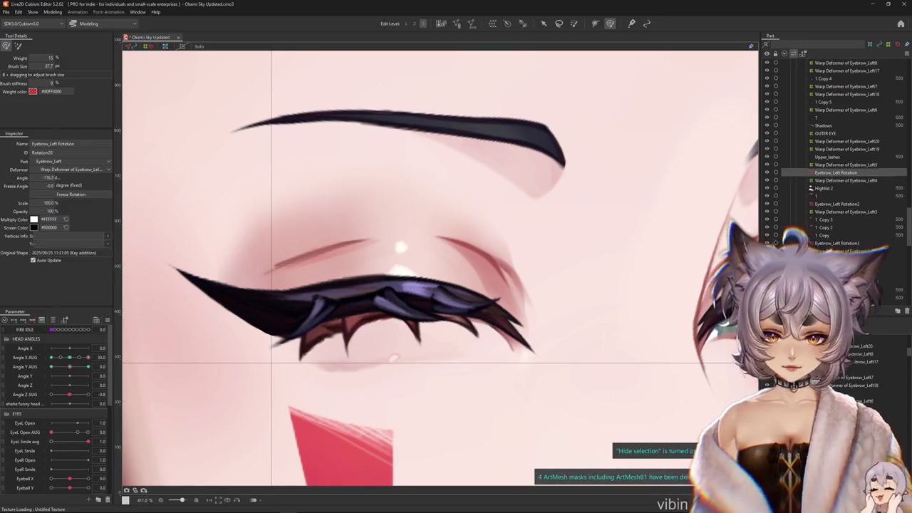
left_click(279, 347)
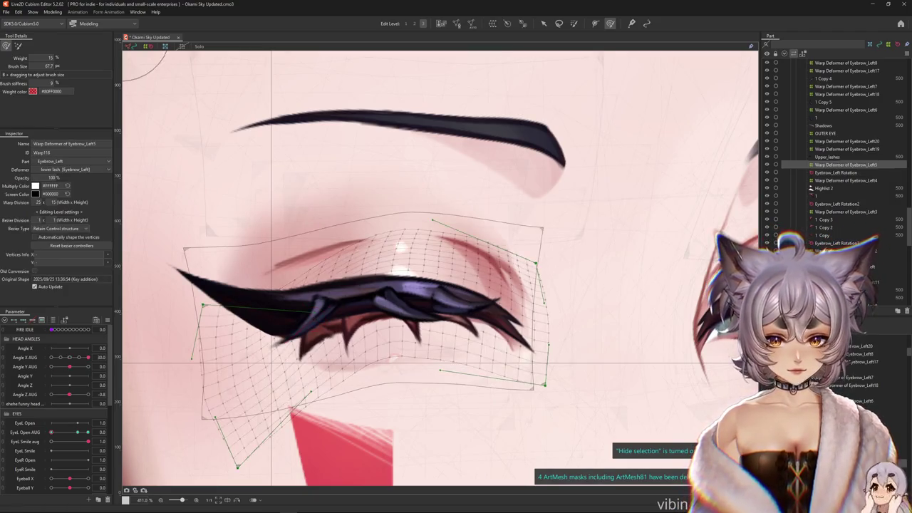
left_click(339, 333)
scroll(339, 332, "up", 2)
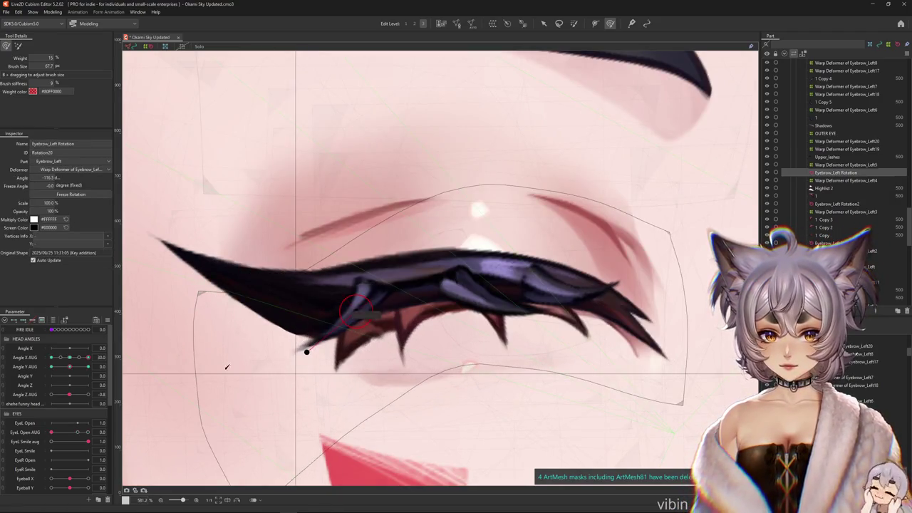
left_click(107, 319)
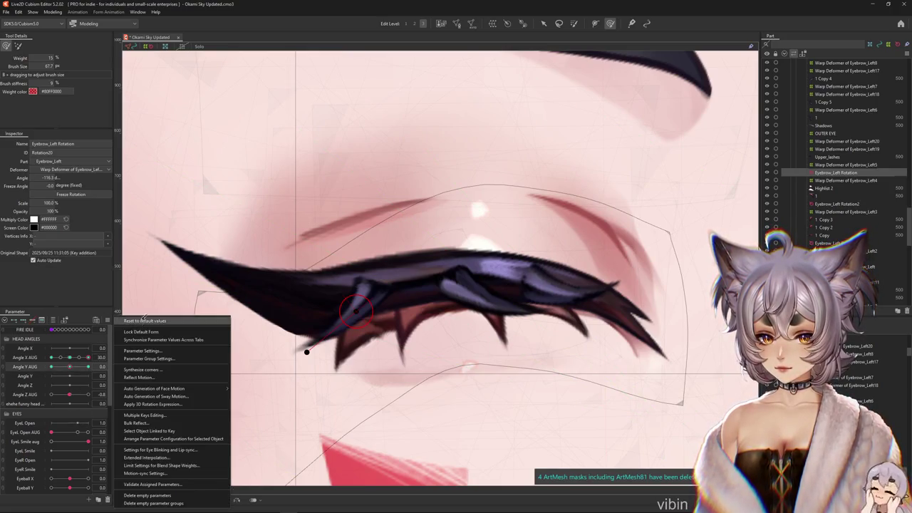
left_click(164, 321)
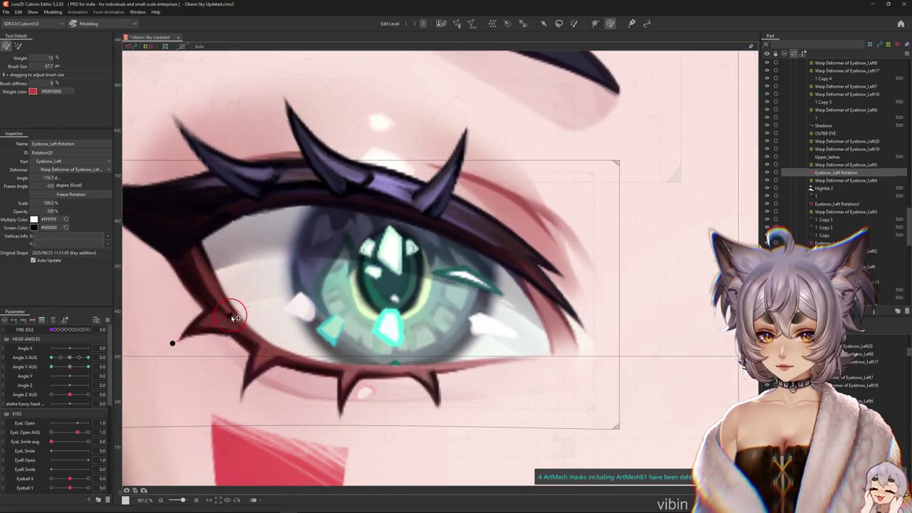
key("v")
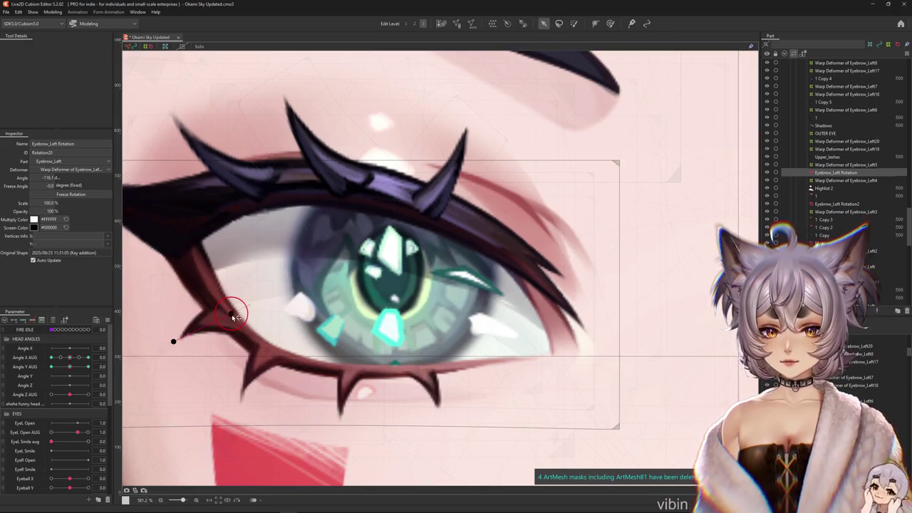